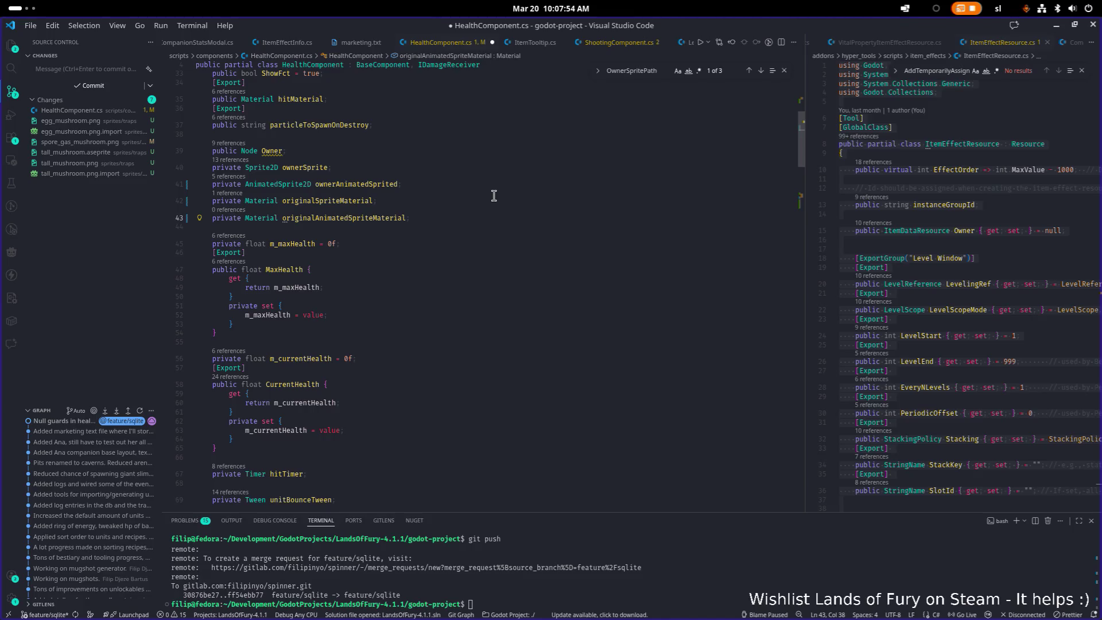
- In ReadyCustom's OwnerAnimatedSpritePath check, add 'originalAnimatedSpriteMaterial = ownerAnimatedSprited.Material;' and save
{"action": "scroll", "coordinate": [482, 198], "scroll_direction": "up", "scroll_amount": 1}
{"action": "left_click", "coordinate": [457, 229]}
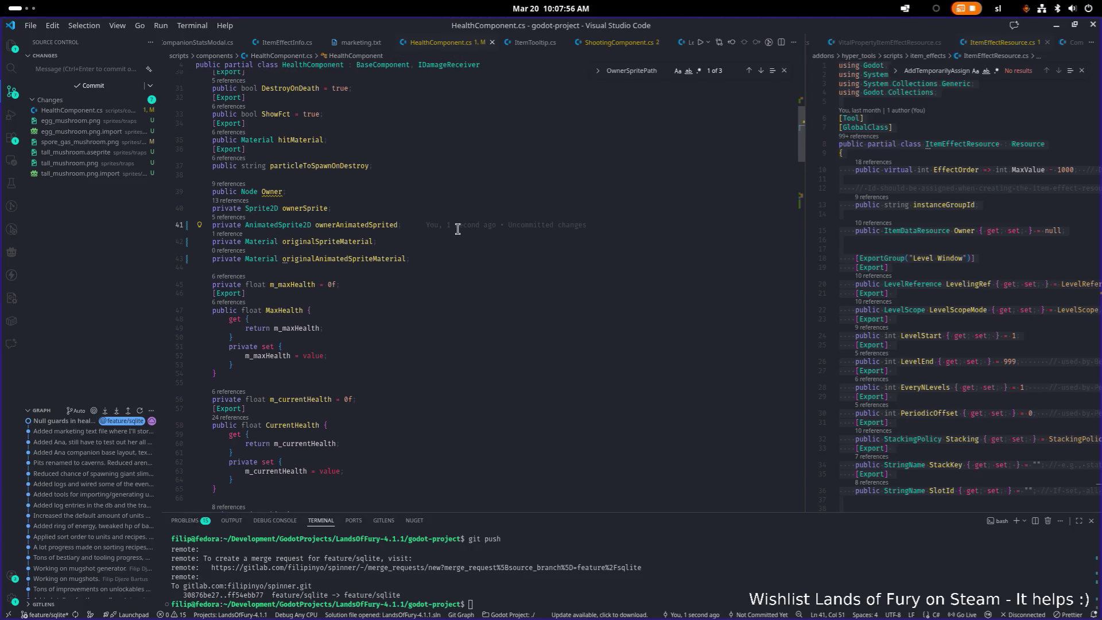
{"action": "double_click", "coordinate": [371, 259]}
{"action": "key", "text": "ctrl+c"}
{"action": "scroll", "coordinate": [372, 259], "scroll_direction": "down", "scroll_amount": 10}
{"action": "left_click", "coordinate": [406, 283]}
{"action": "key", "text": "Down"}
{"action": "key", "text": "End"}
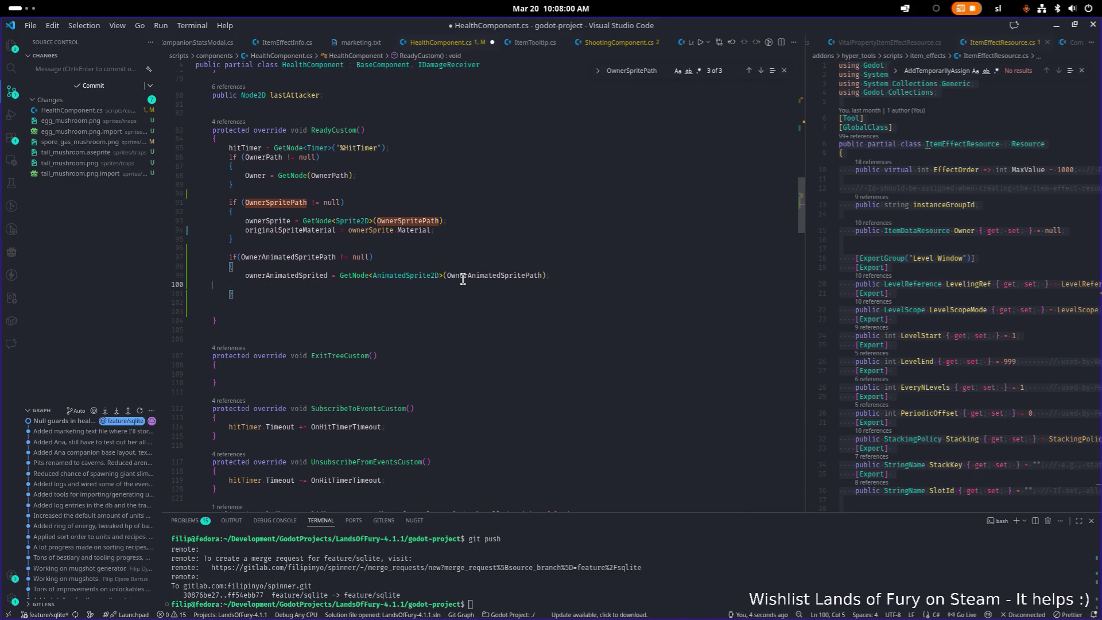
{"action": "key", "text": "ctrl+v"}
{"action": "type", "text": "= own"}
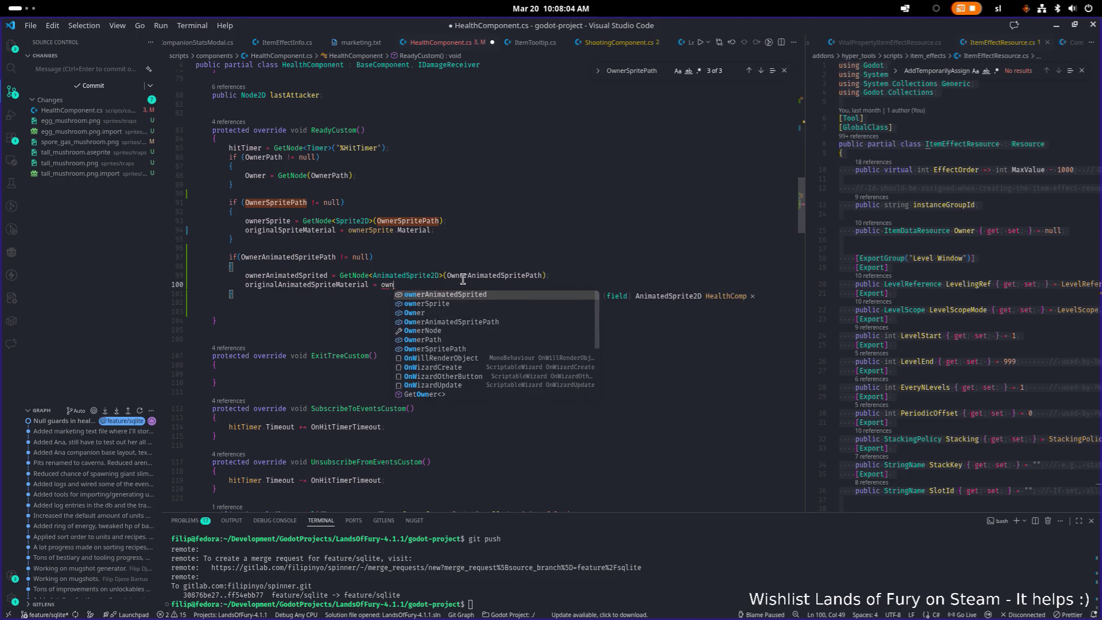
{"action": "key", "text": "Tab"}
{"action": "type", "text": ".Mate"}
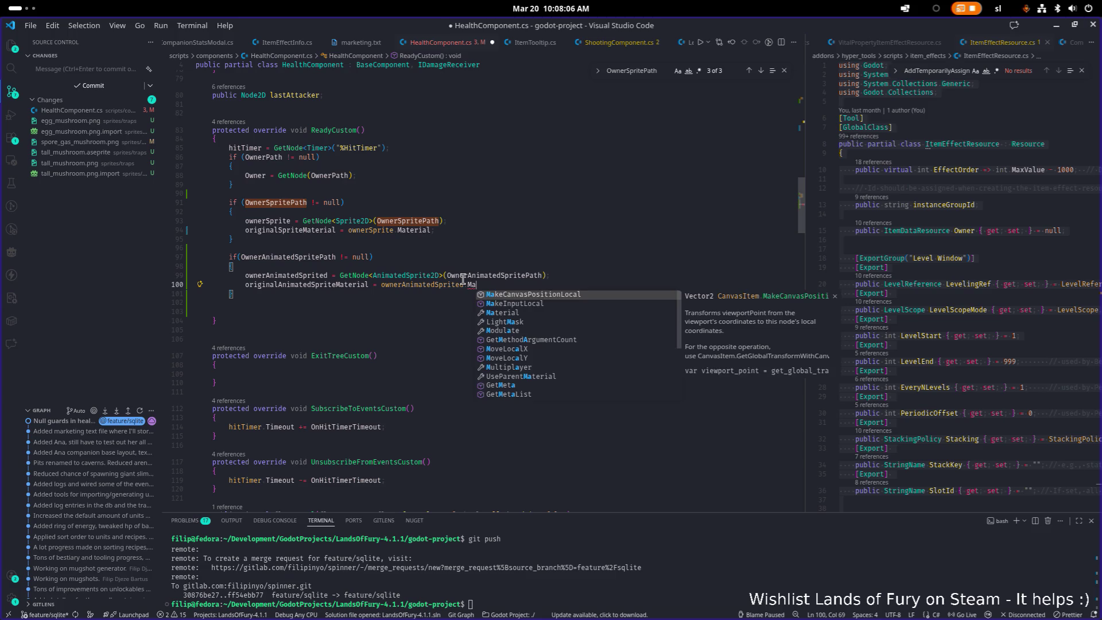
{"action": "key", "text": "Tab"}
{"action": "key", "text": "ctrl+s"}
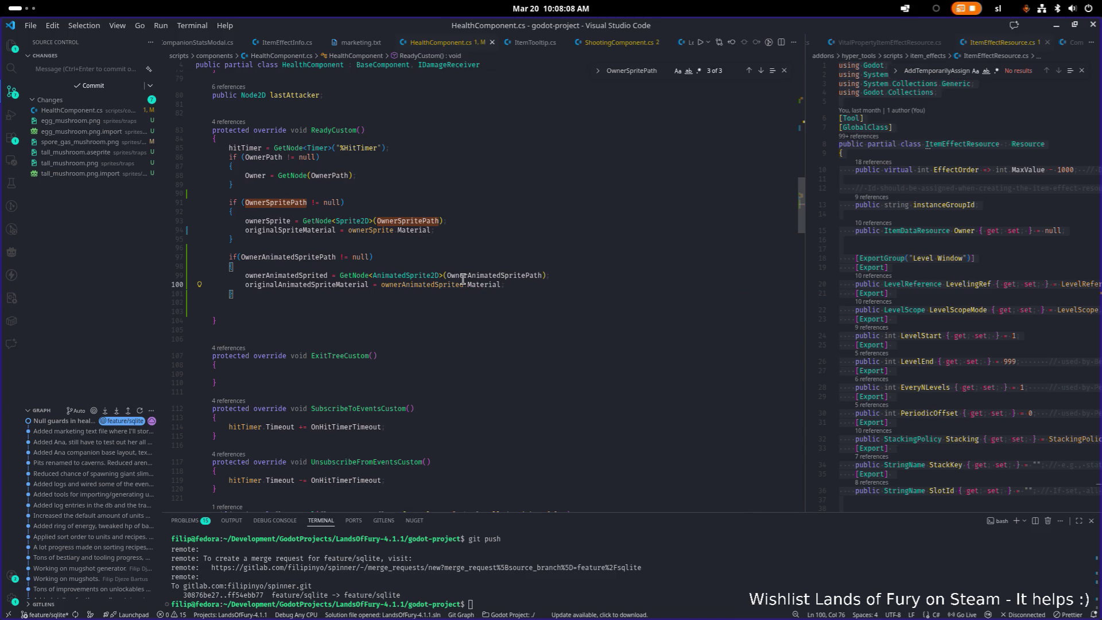
- Search for ownerSprite and jump to its usage in HandleHitFlashing
{"action": "double_click", "coordinate": [287, 256]}
{"action": "double_click", "coordinate": [286, 202]}
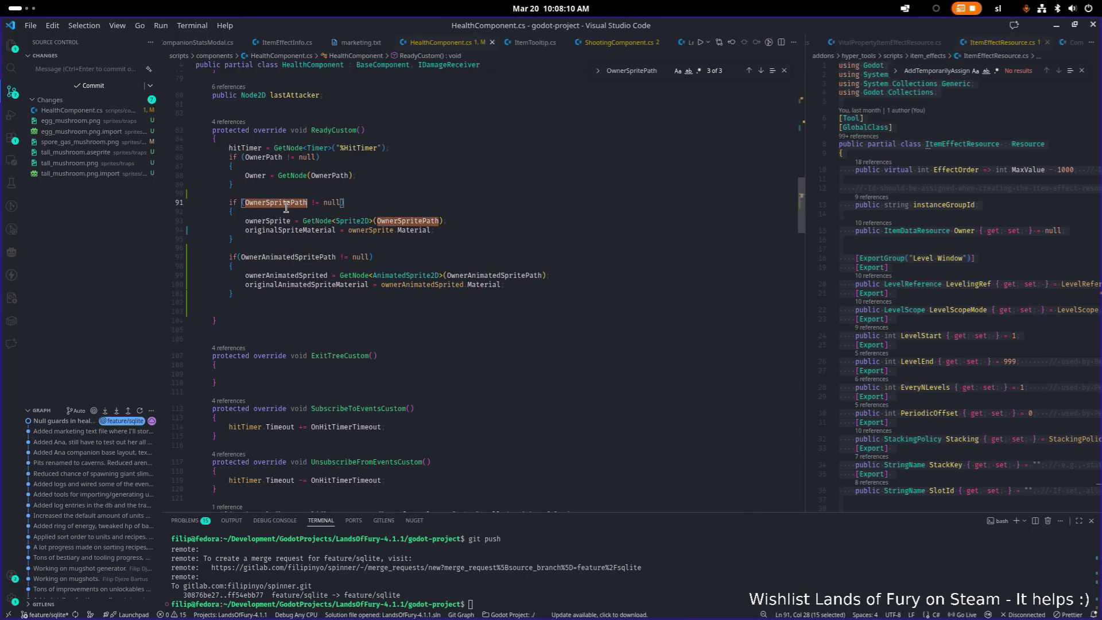
{"action": "double_click", "coordinate": [274, 220]}
{"action": "key", "text": "Return"}
{"action": "key", "text": "Return"}
{"action": "key", "text": "Return"}
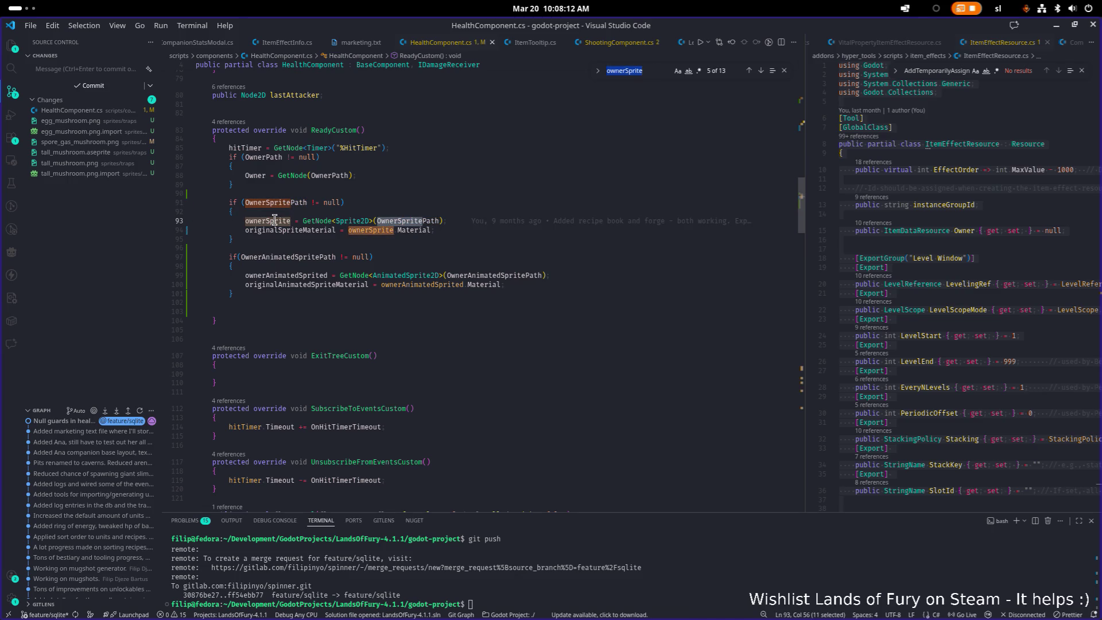
{"action": "scroll", "coordinate": [274, 220], "scroll_direction": "down", "scroll_amount": 1}
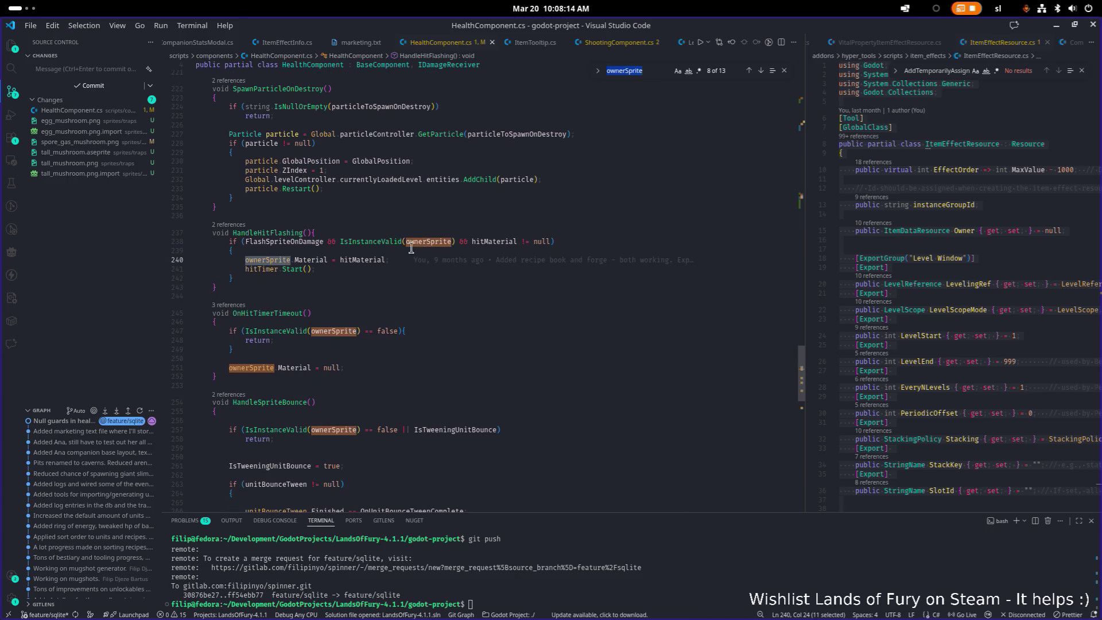
- Duplicate the hit-flash if block, with its condition and body, directly below the original
{"action": "mouse_move", "coordinate": [546, 259]}
{"action": "left_click", "coordinate": [365, 277]}
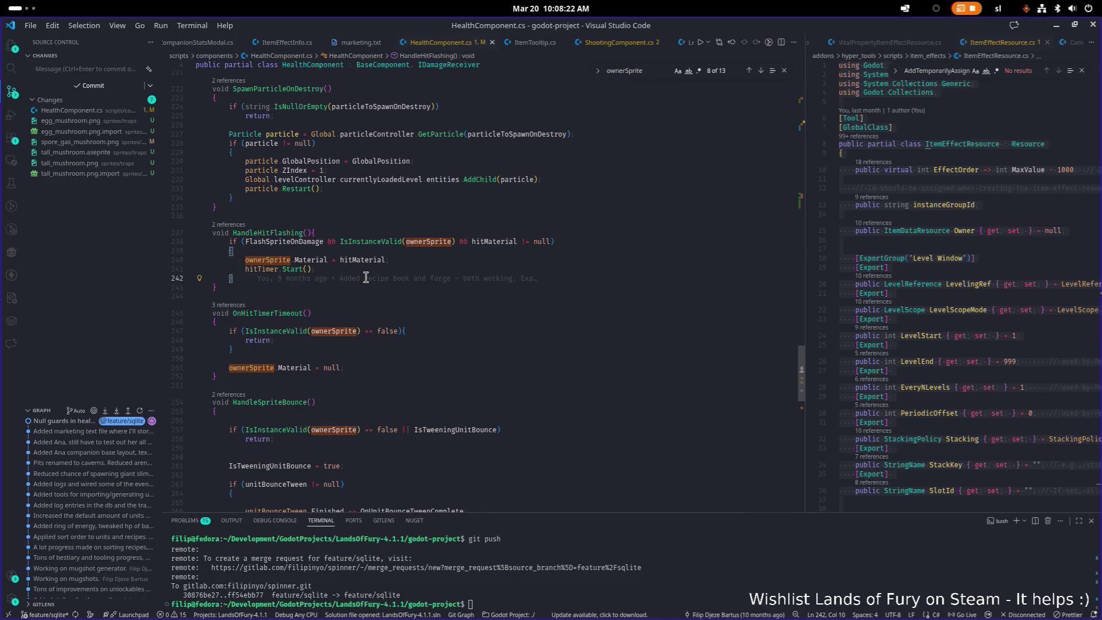
{"action": "key", "text": "Return"}
{"action": "key", "text": "Return"}
{"action": "type", "text": "if("}
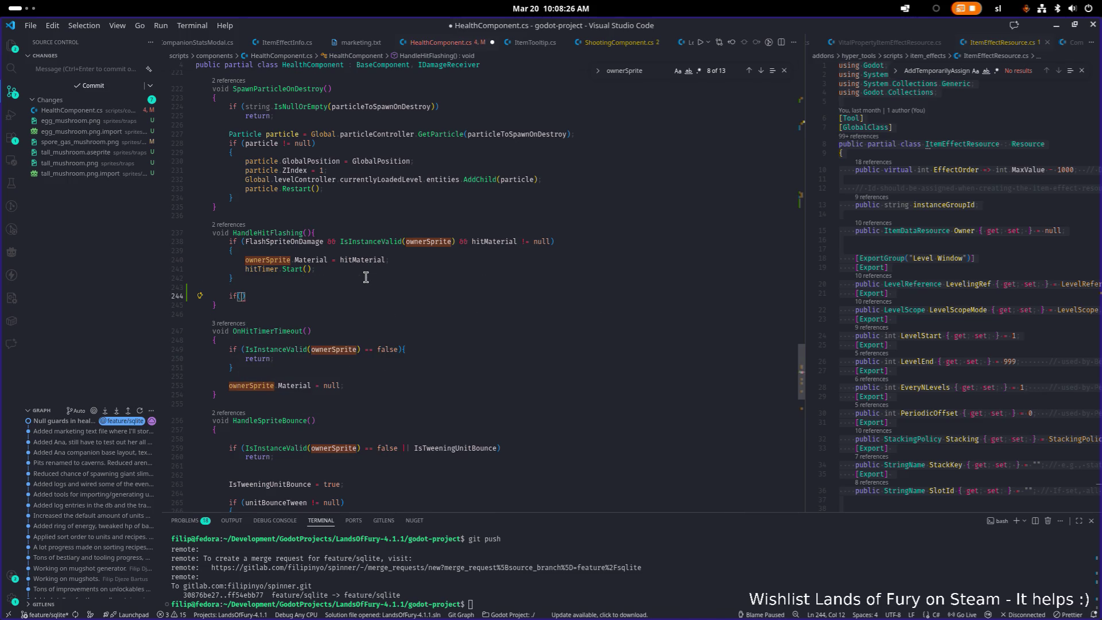
{"action": "key", "text": "Tab"}
{"action": "key", "text": "Up"}
{"action": "key", "text": "Up"}
{"action": "key", "text": "Up"}
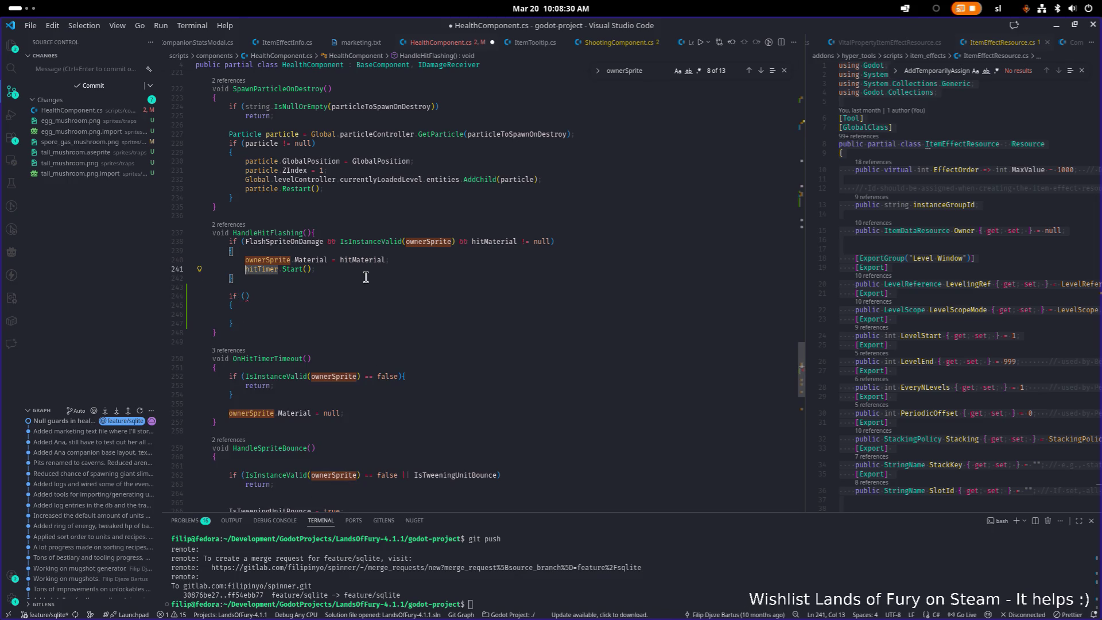
{"action": "key", "text": "Up"}
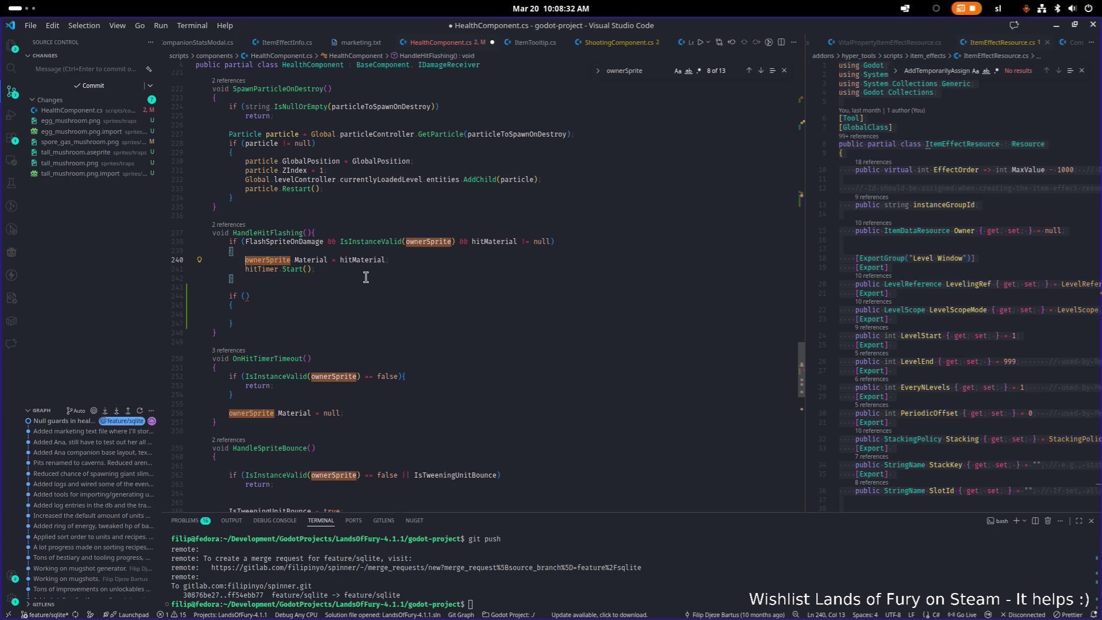
{"action": "key", "text": "Up"}
{"action": "key", "text": "Up"}
{"action": "key", "text": "shift+End"}
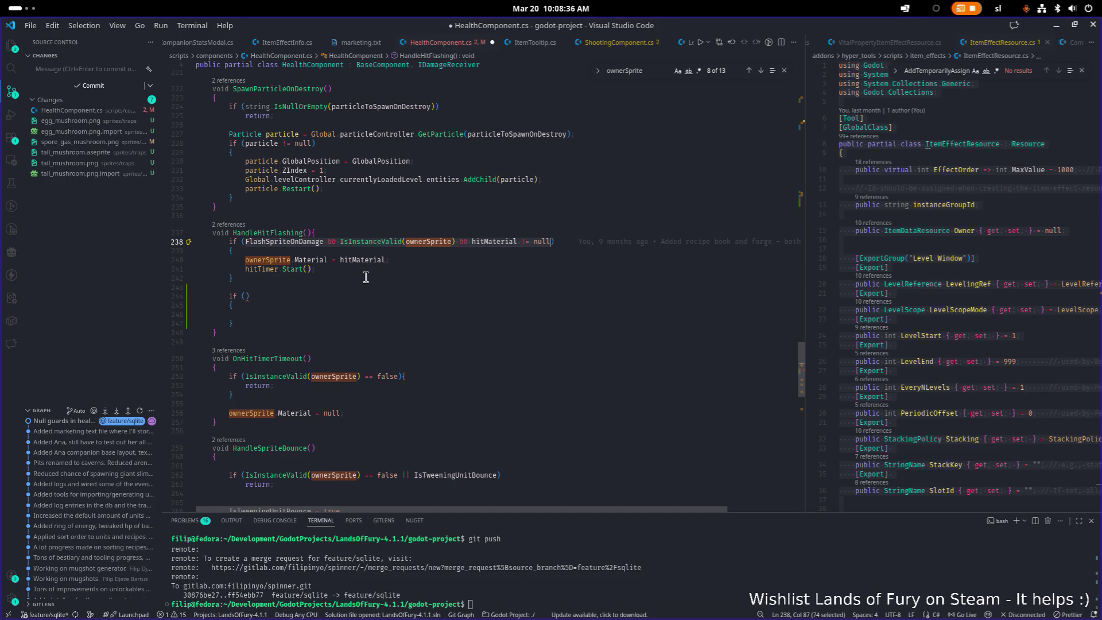
{"action": "key", "text": "Down"}
{"action": "key", "text": "Down"}
{"action": "key", "text": "Down"}
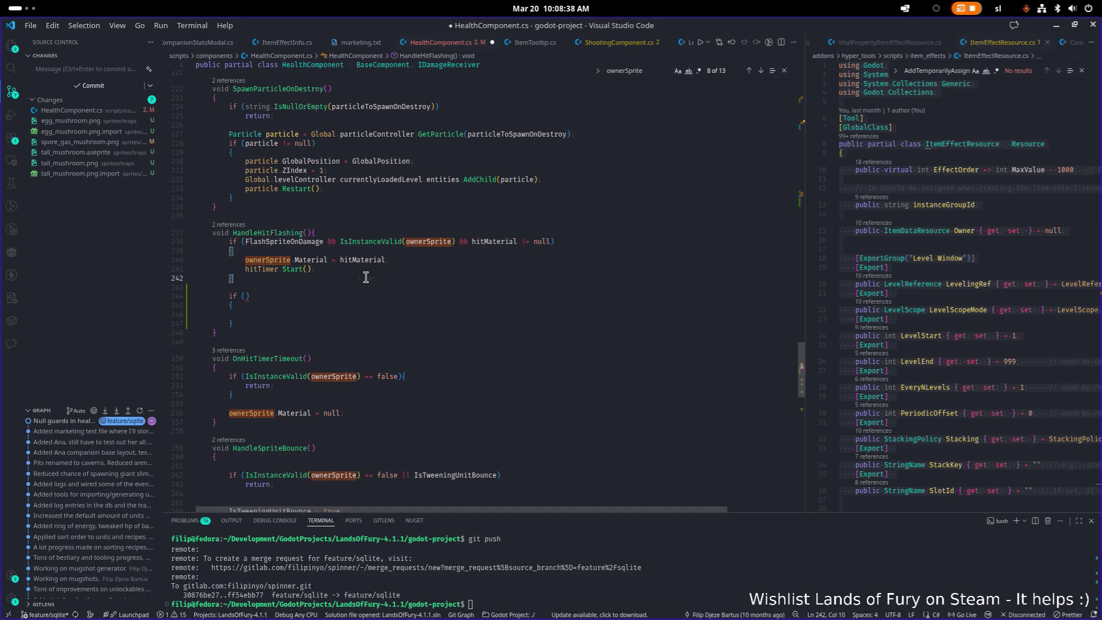
{"action": "key", "text": "shift+Up"}
{"action": "key", "text": "shift+Up"}
{"action": "key", "text": "shift+Up"}
{"action": "key", "text": "Down"}
{"action": "key", "text": "Down"}
{"action": "key", "text": "Down"}
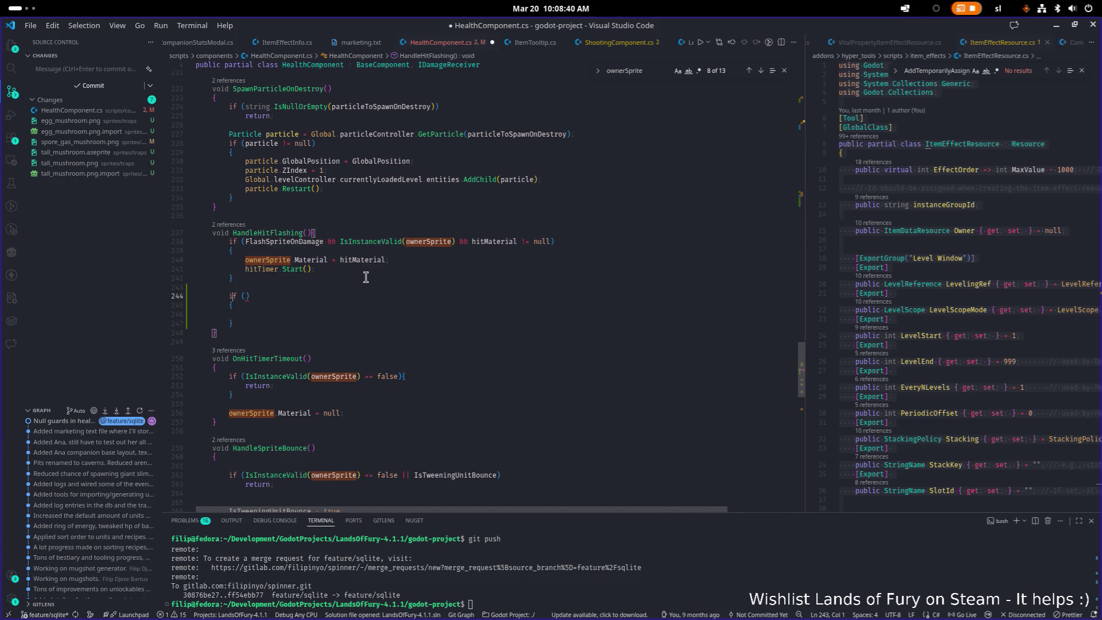
{"action": "key", "text": "Tab"}
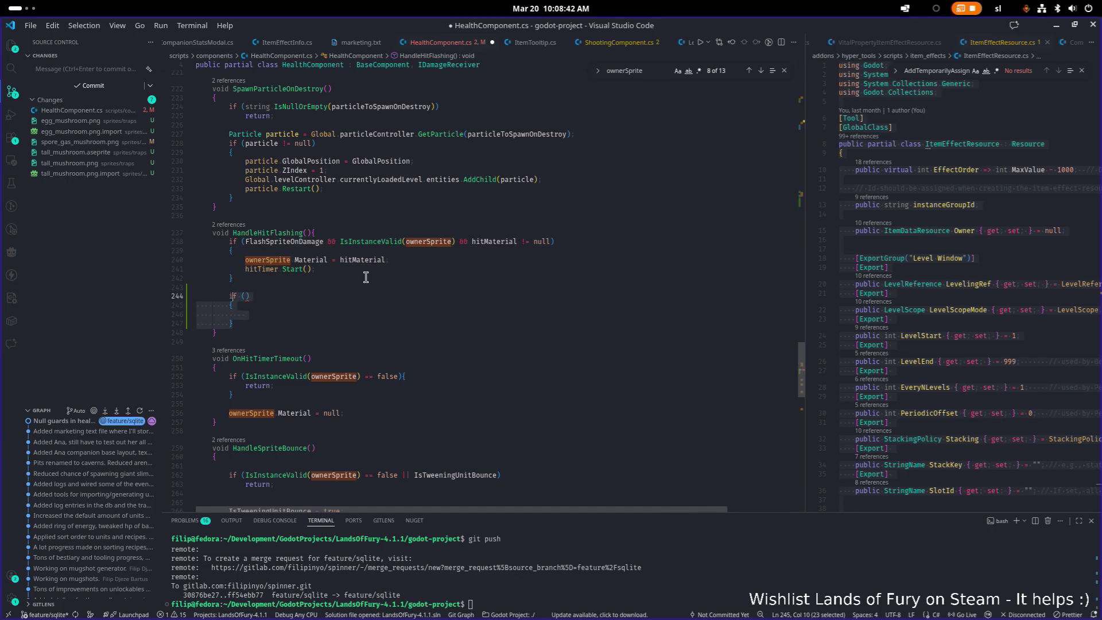
{"action": "key", "text": "Tab"}
- Move hitTimer.Start() below both blocks at method level and delete the duplicate call
{"action": "key", "text": "Up"}
{"action": "key", "text": "Up"}
{"action": "key", "text": "Up"}
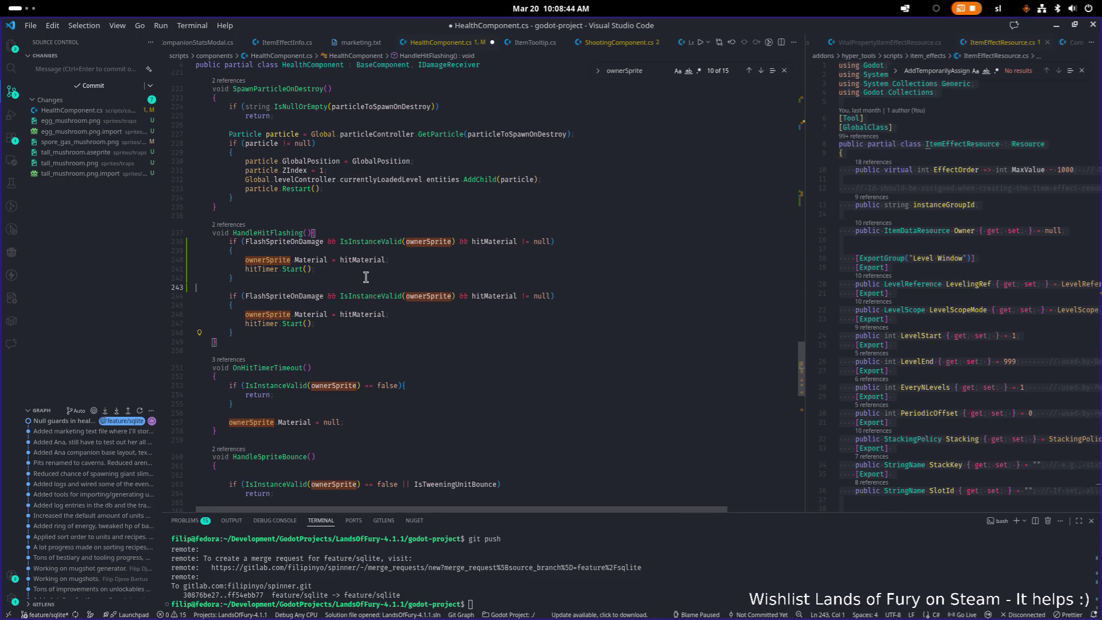
{"action": "key", "text": "Up"}
{"action": "key", "text": "Up"}
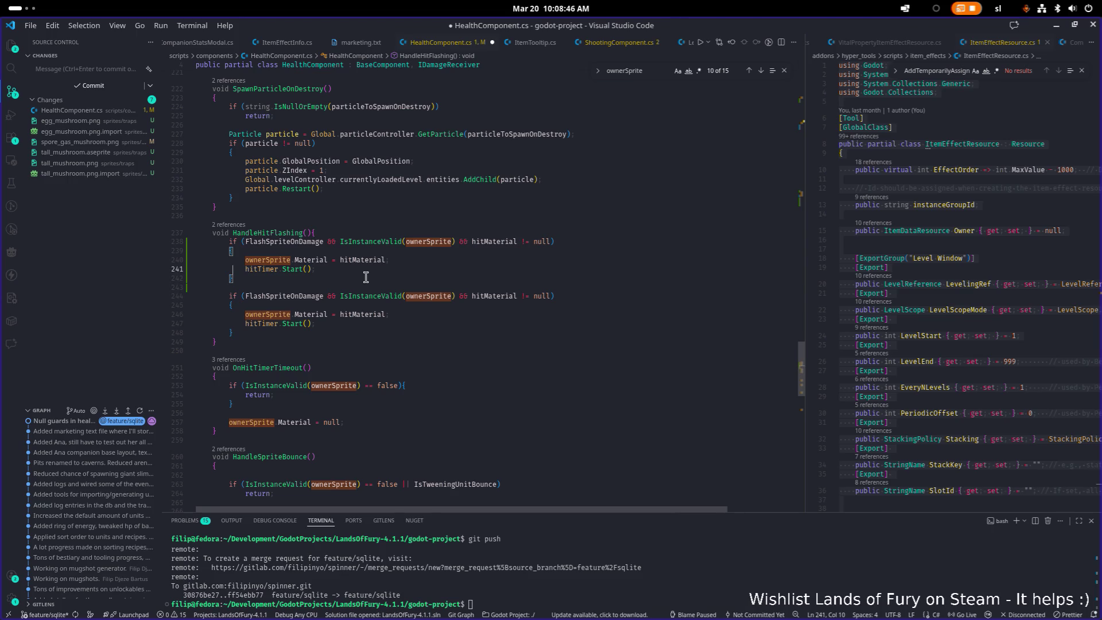
{"action": "key", "text": "alt+Down"}
{"action": "key", "text": "alt+Down"}
{"action": "key", "text": "alt+Down"}
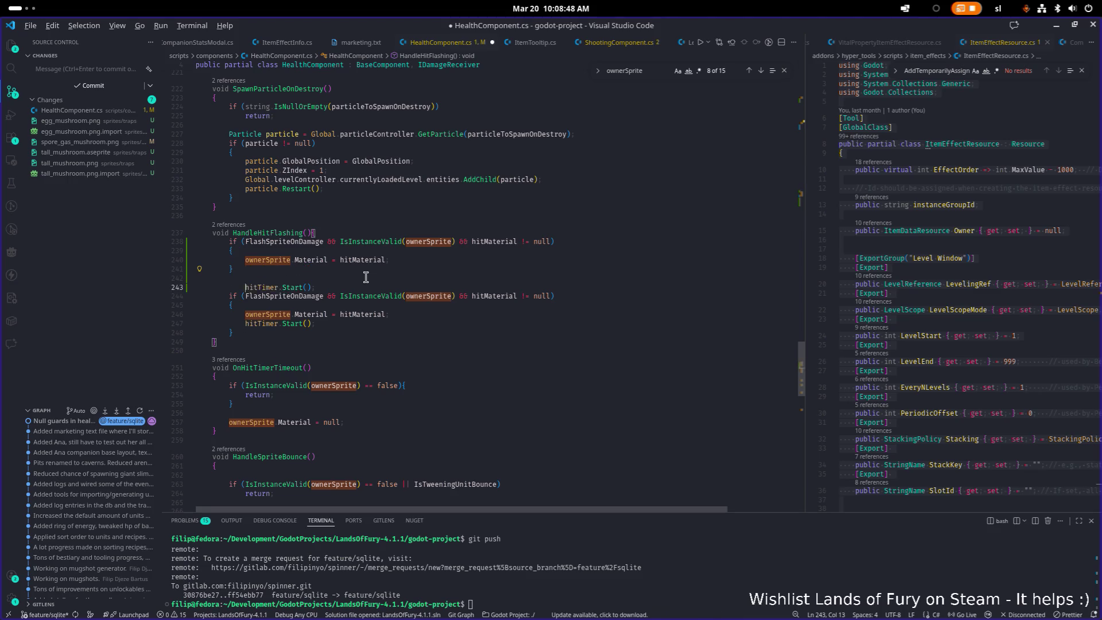
{"action": "key", "text": "shift+Tab"}
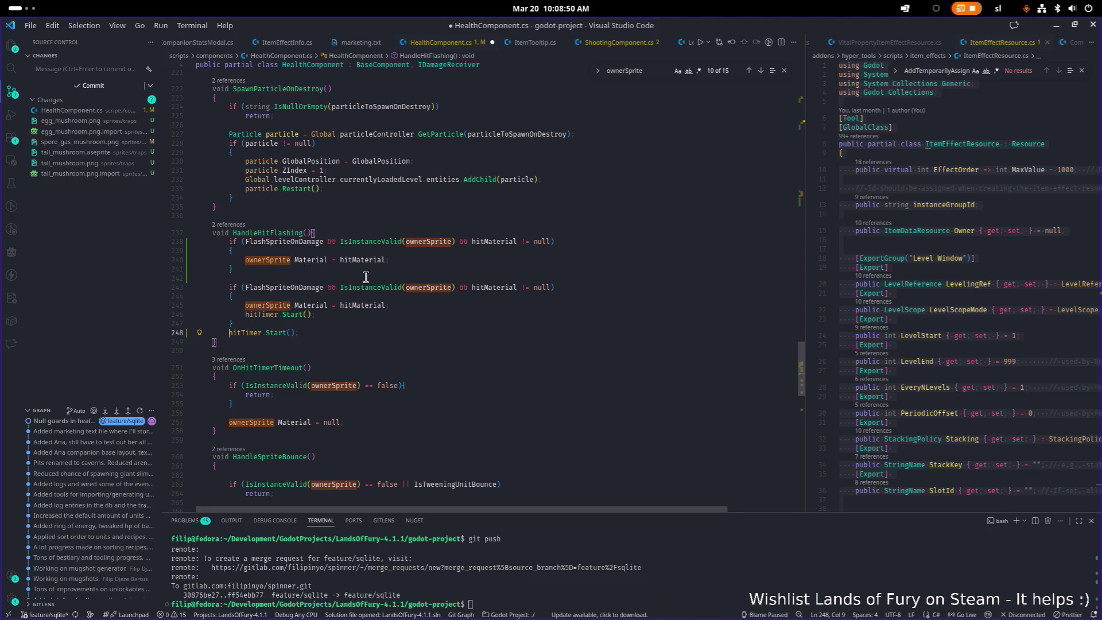
{"action": "key", "text": "Return"}
{"action": "key", "text": "Up"}
{"action": "key", "text": "Up"}
{"action": "key", "text": "Up"}
{"action": "key", "text": "shift+End"}
{"action": "key", "text": "shift+Home"}
{"action": "key", "text": "shift+Home"}
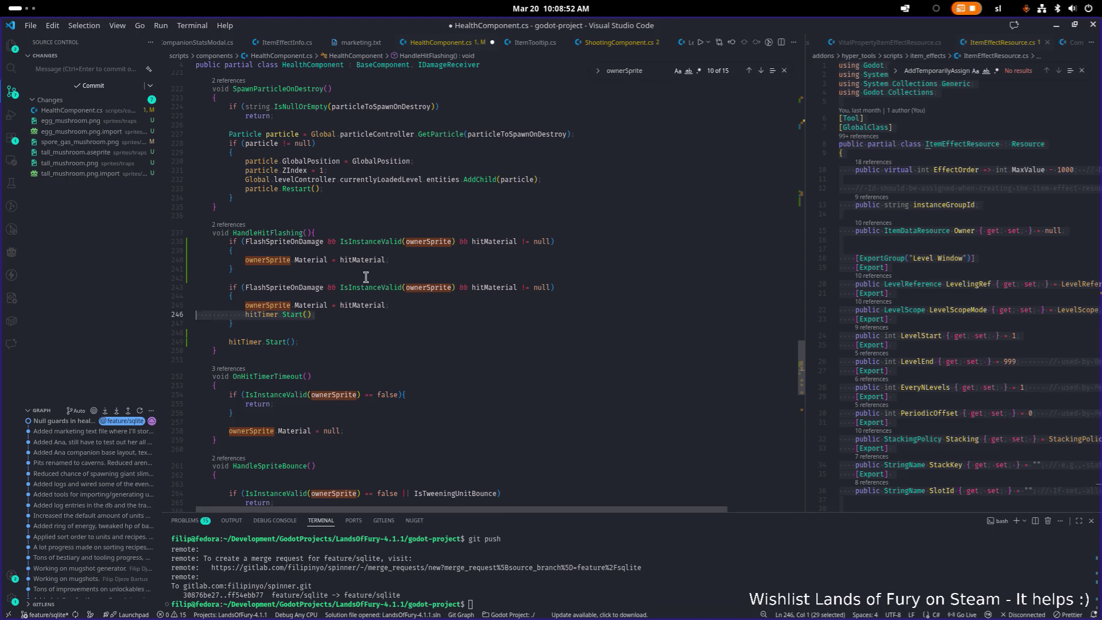
{"action": "key", "text": "BackSpace"}
{"action": "key", "text": "BackSpace"}
- Switch the second block's check and material assignment to ownerAnimatedSprited, then save
{"action": "left_click", "coordinate": [366, 277]}
{"action": "key", "text": "Down"}
{"action": "key", "text": "ctrl+Right"}
{"action": "key", "text": "ctrl+Right"}
{"action": "key", "text": "ctrl+Right"}
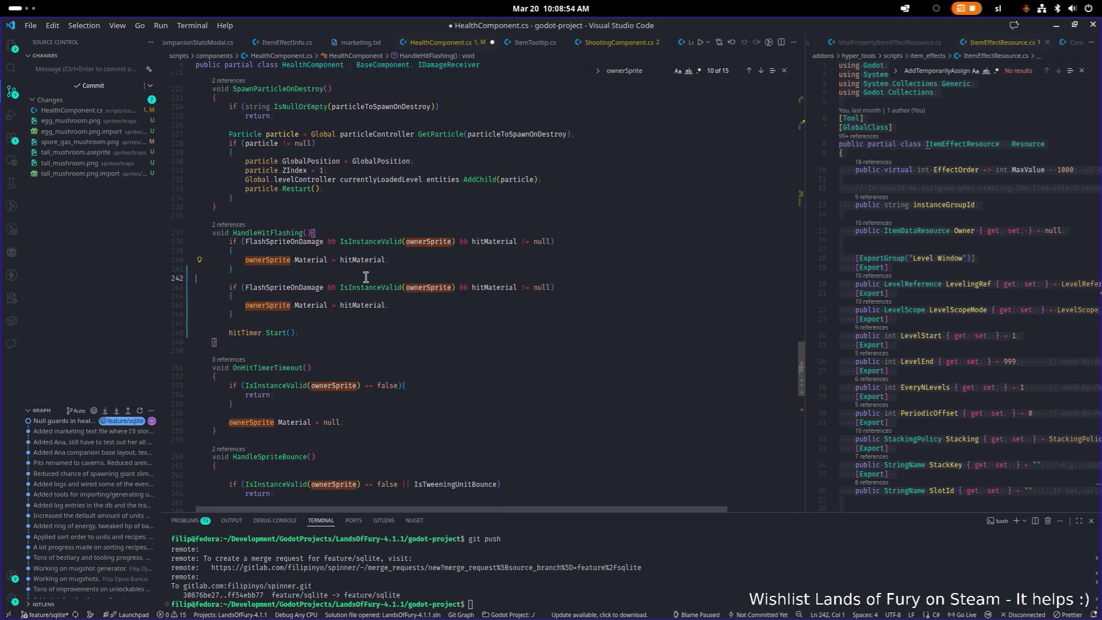
{"action": "key", "text": "ctrl+shift+Right"}
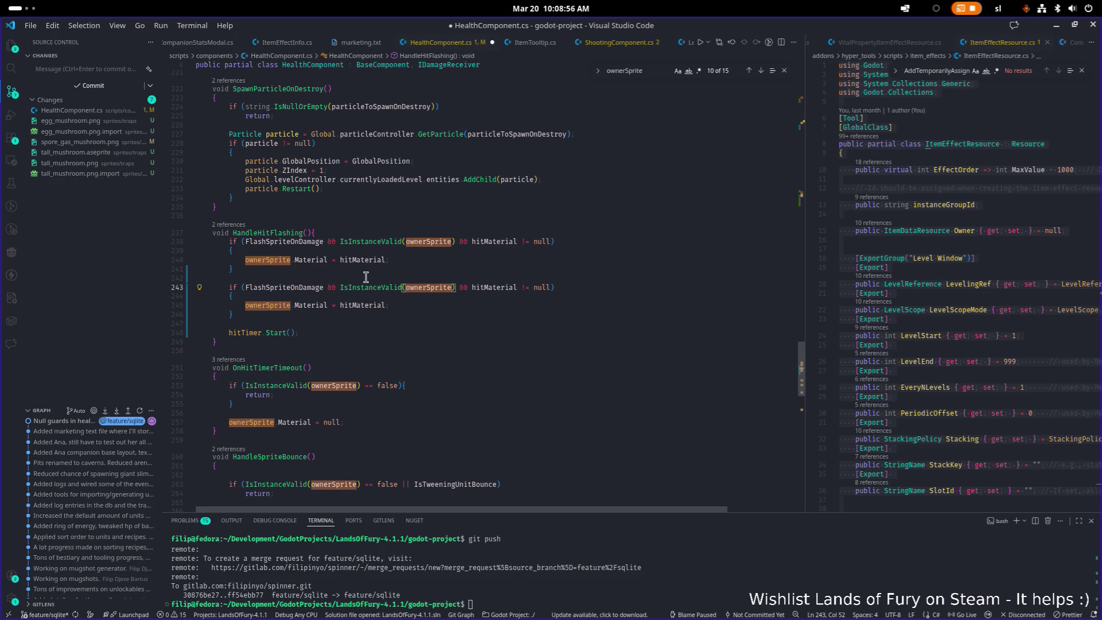
{"action": "type", "text": "own"}
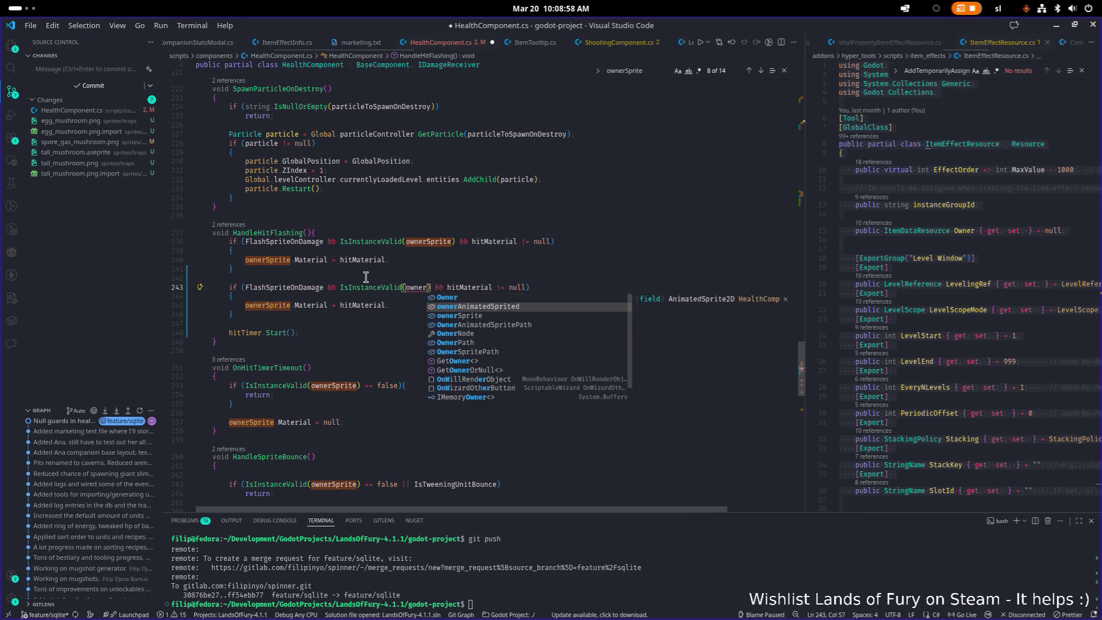
{"action": "key", "text": "Tab"}
{"action": "key", "text": "ctrl+shift+Left"}
{"action": "key", "text": "ctrl+c"}
{"action": "key", "text": "Down"}
{"action": "key", "text": "Down"}
{"action": "key", "text": "Home"}
{"action": "key", "text": "ctrl+shift+Right"}
{"action": "key", "text": "ctrl+v"}
{"action": "key", "text": "ctrl+s"}
{"action": "key", "text": "Down"}
{"action": "key", "text": "Down"}
{"action": "key", "text": "Down"}
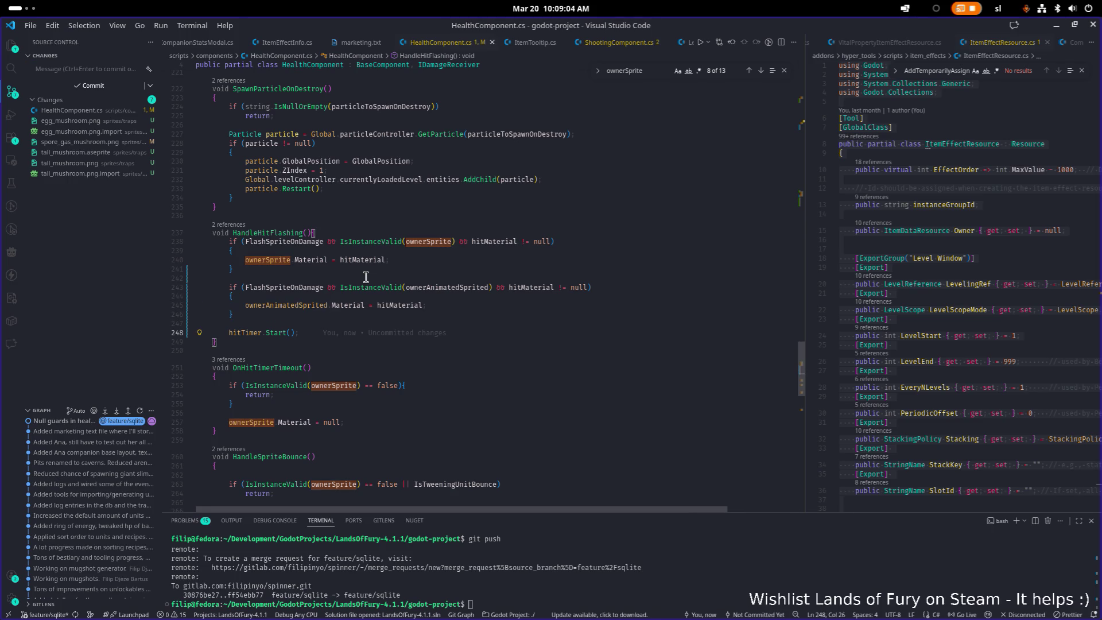
{"action": "key", "text": "Down"}
{"action": "key", "text": "Down"}
{"action": "key", "text": "Down"}
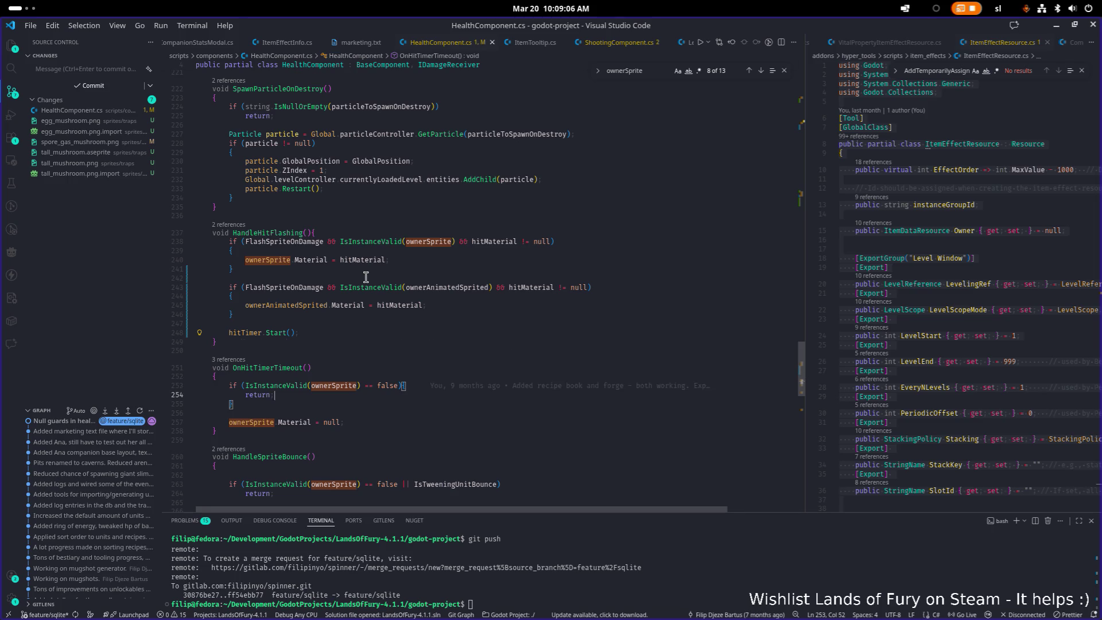
- Move 'ownerSprite.Material = null;' inside the ownerSprite validity guard block
{"action": "key", "text": "Down"}
{"action": "key", "text": "End"}
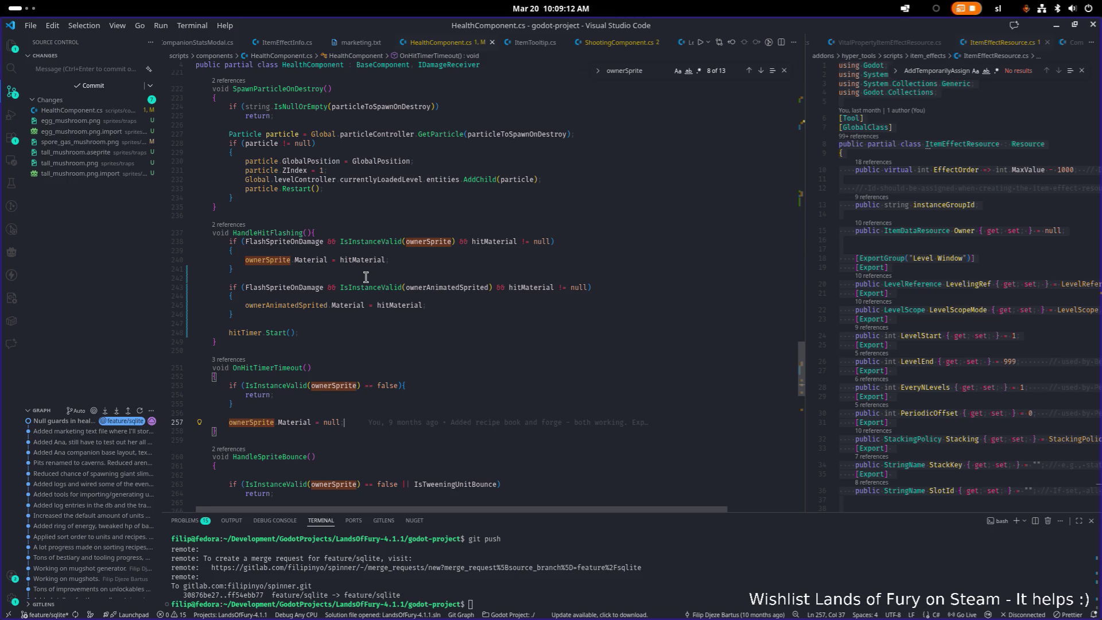
{"action": "key", "text": "Up"}
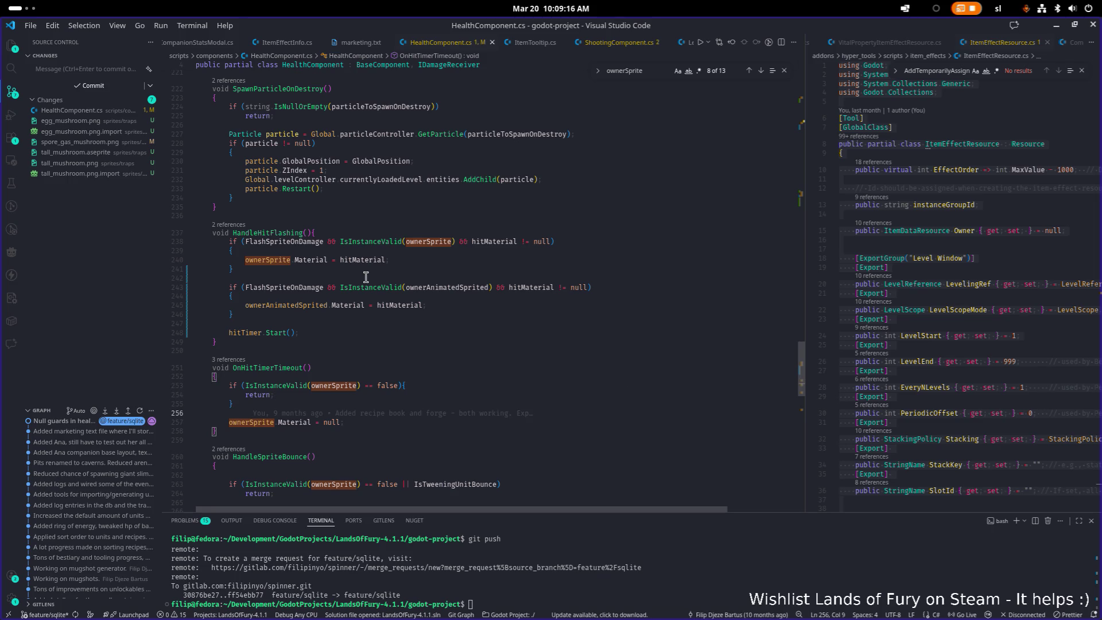
{"action": "key", "text": "Down"}
{"action": "key", "text": "alt+Up"}
{"action": "key", "text": "alt+Up"}
{"action": "key", "text": "alt+Up"}
{"action": "key", "text": "ctrl+bracketright"}
- Delete '== false' and the return line, then paste a copy of the guarded block below
{"action": "key", "text": "Up"}
{"action": "key", "text": "Right"}
{"action": "key", "text": "shift+Right"}
{"action": "key", "text": "shift+Right"}
{"action": "key", "text": "ctrl+shift+Right"}
{"action": "key", "text": "BackSpace"}
{"action": "key", "text": "BackSpace"}
{"action": "key", "text": "Down"}
{"action": "key", "text": "Down"}
{"action": "key", "text": "End"}
{"action": "key", "text": "shift+Home"}
{"action": "key", "text": "shift+Home"}
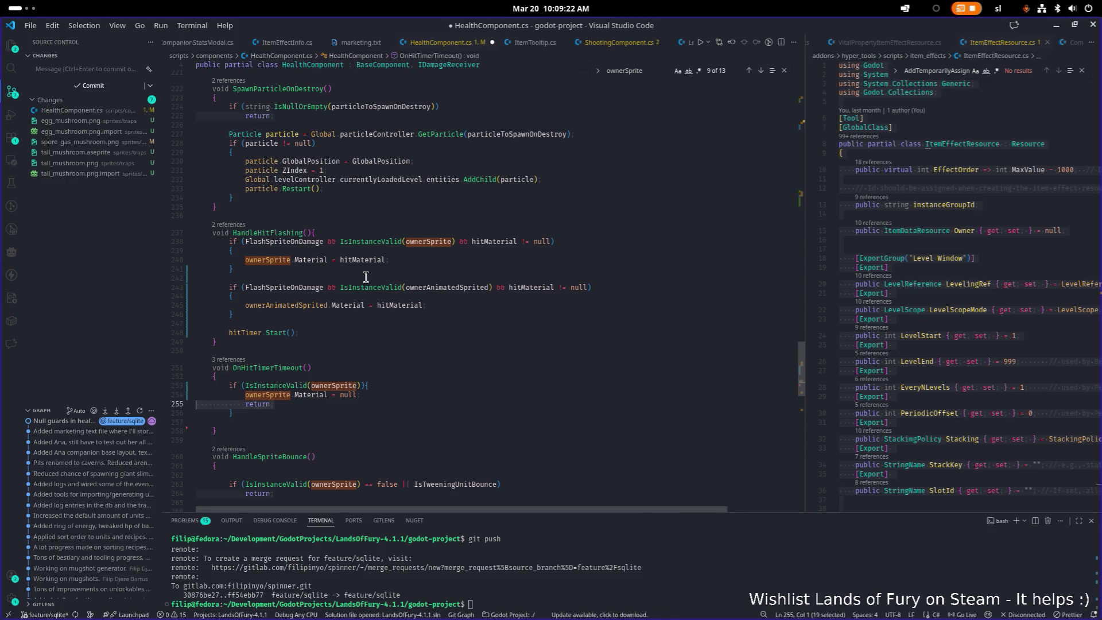
{"action": "key", "text": "BackSpace"}
{"action": "key", "text": "BackSpace"}
{"action": "key", "text": "Down"}
{"action": "key", "text": "Down"}
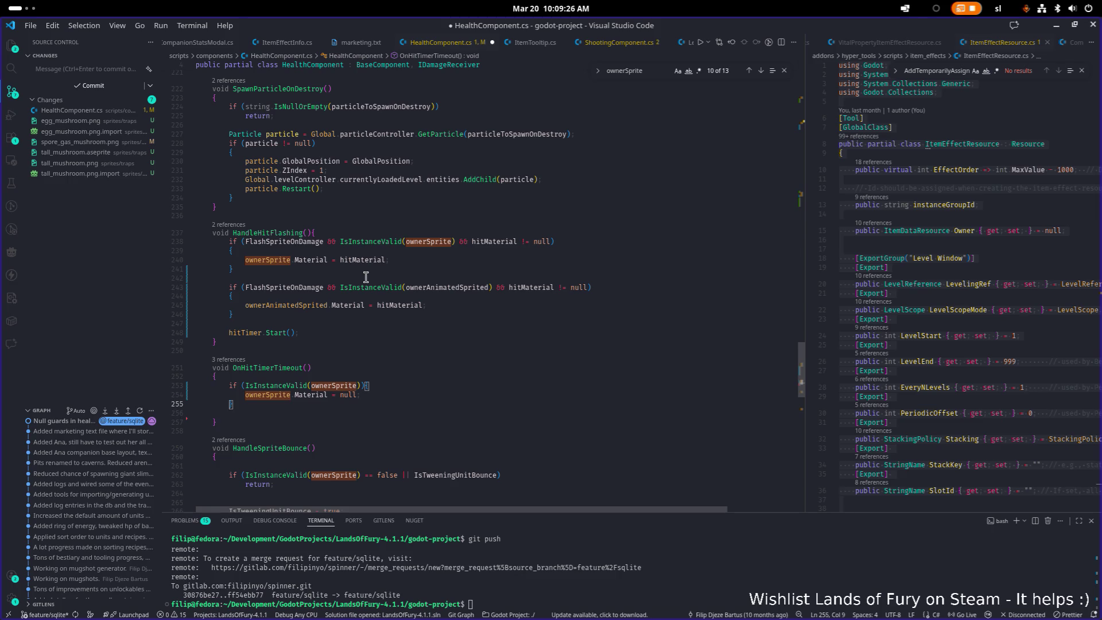
{"action": "key", "text": "ctrl+v"}
{"action": "scroll", "coordinate": [367, 276], "scroll_direction": "down", "scroll_amount": 8}
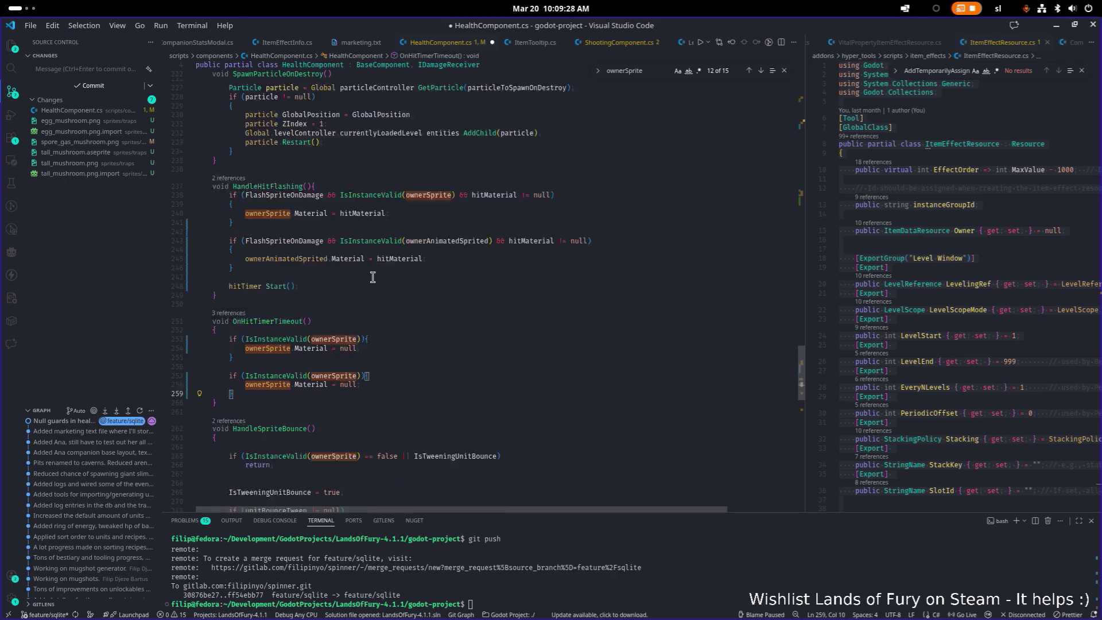
- Replace ownerSprite with ownerAnimatedSprited in the second block's validity check on line 257
{"action": "scroll", "coordinate": [384, 269], "scroll_direction": "down", "scroll_amount": 1}
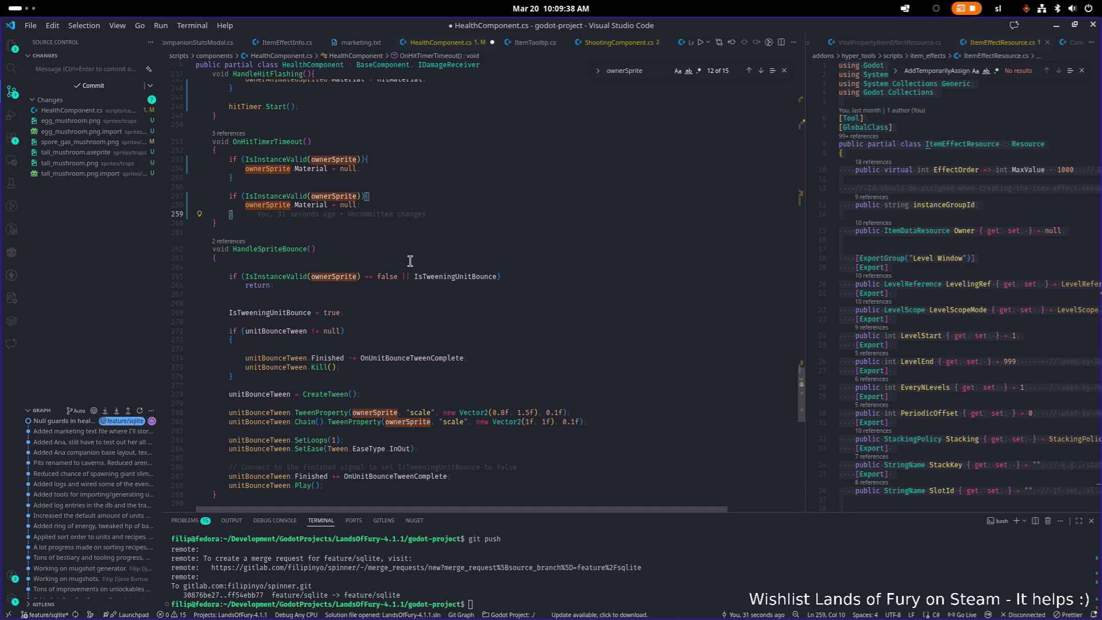
{"action": "scroll", "coordinate": [336, 243], "scroll_direction": "up", "scroll_amount": 1}
{"action": "mouse_move", "coordinate": [319, 244]}
{"action": "scroll", "coordinate": [319, 244], "scroll_direction": "up", "scroll_amount": 2}
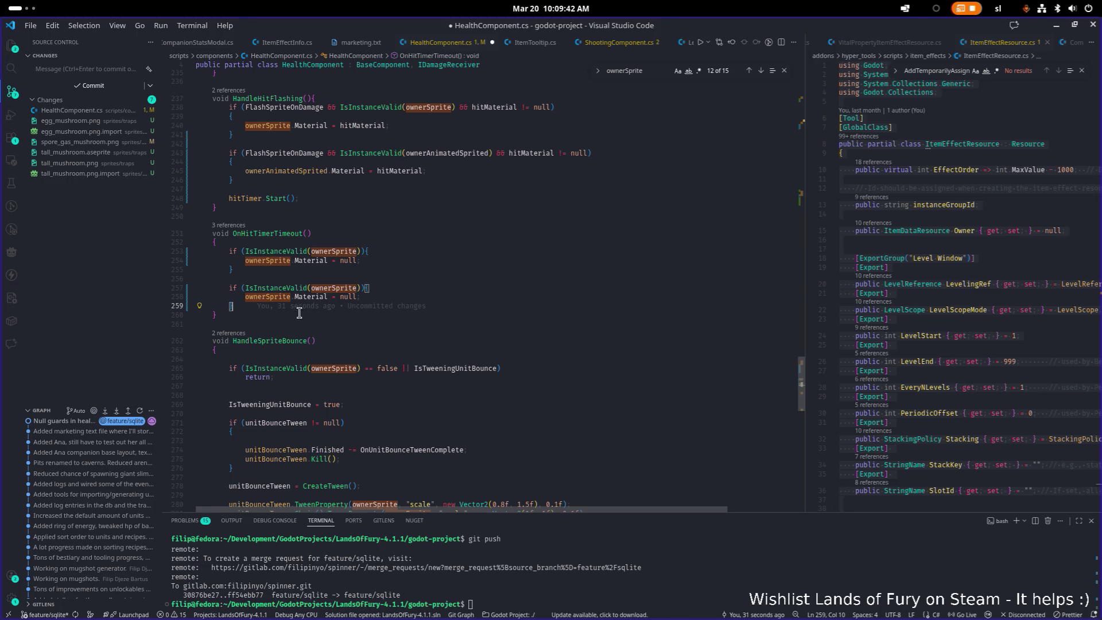
{"action": "scroll", "coordinate": [380, 295], "scroll_direction": "up", "scroll_amount": 2}
{"action": "left_click", "coordinate": [362, 315]}
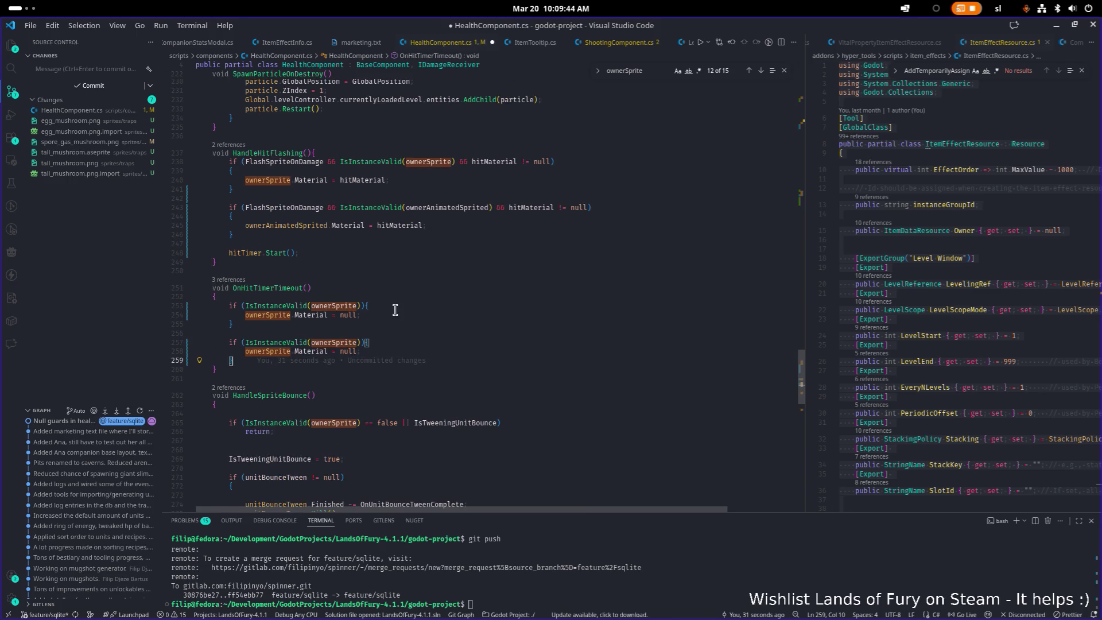
{"action": "key", "text": "F3"}
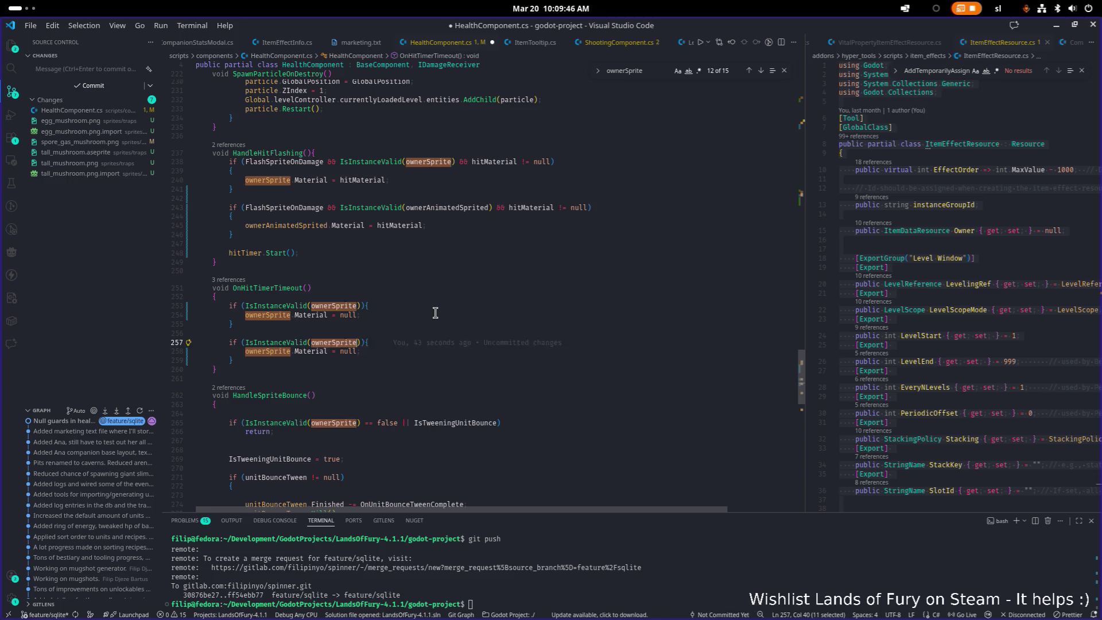
{"action": "type", "text": "ownerAn"}
{"action": "key", "text": "Tab"}
- Make line 258 clear ownerAnimatedSprited.Material instead, and save HealthComponent.cs
{"action": "key", "text": "Down"}
{"action": "key", "text": "Down"}
{"action": "key", "text": "Up"}
{"action": "key", "text": "Up"}
{"action": "key", "text": "End"}
{"action": "key", "text": "Down"}
{"action": "key", "text": "Home"}
{"action": "key", "text": "ctrl+shift+Right"}
{"action": "key", "text": "ctrl+v"}
{"action": "key", "text": "ctrl+s"}
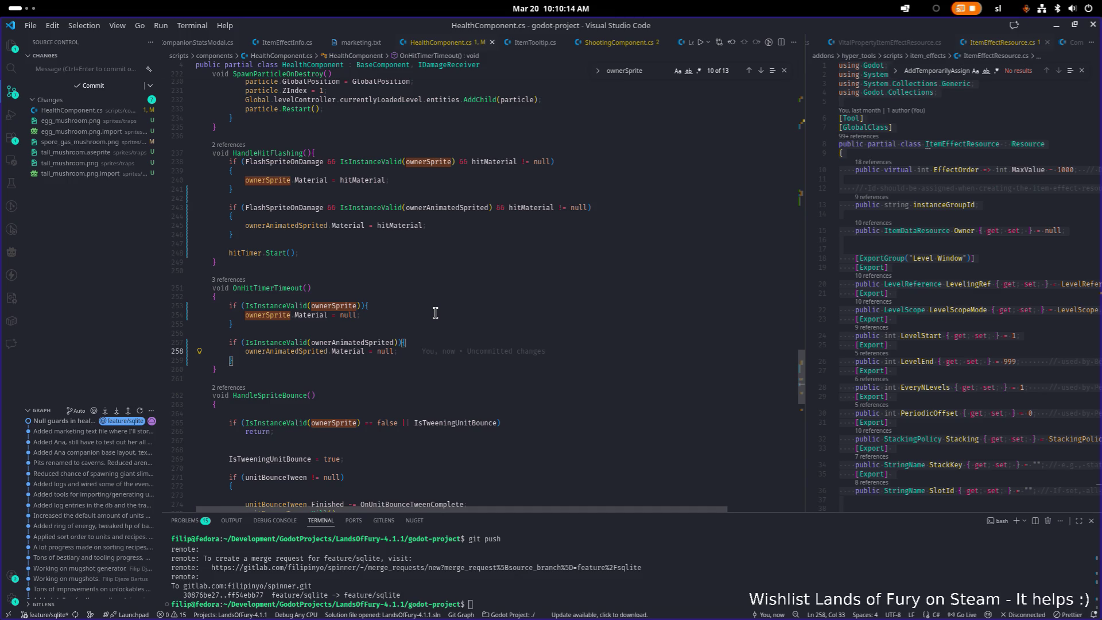
{"action": "scroll", "coordinate": [436, 312], "scroll_direction": "down", "scroll_amount": 7}
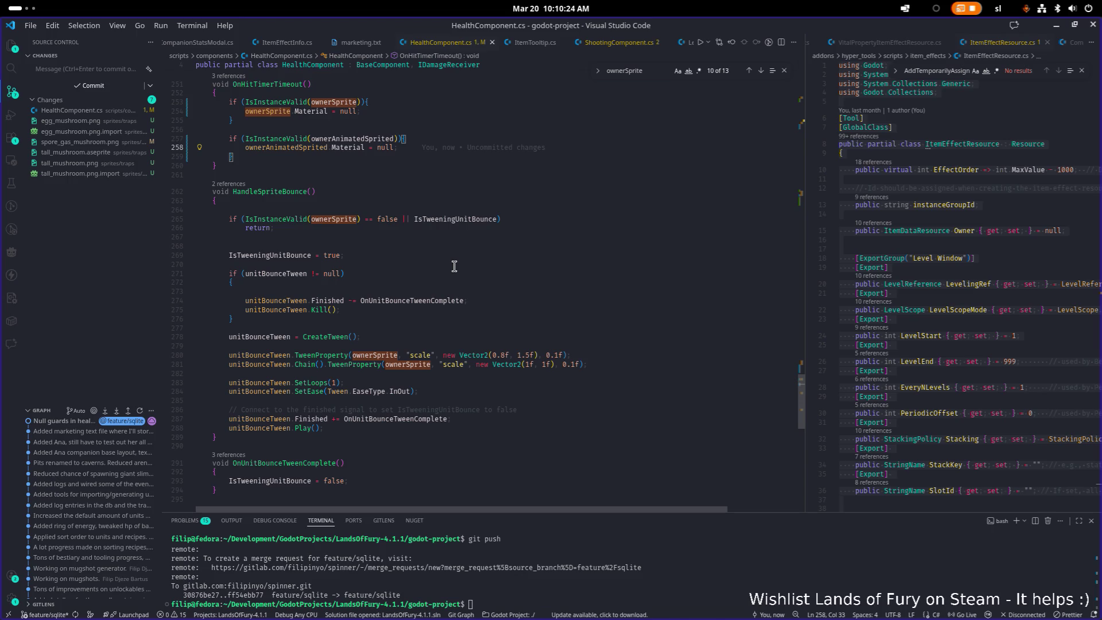
- Search for HandleSpriteBounce and jump to its call in TakeDamage at line 188
{"action": "double_click", "coordinate": [343, 220]}
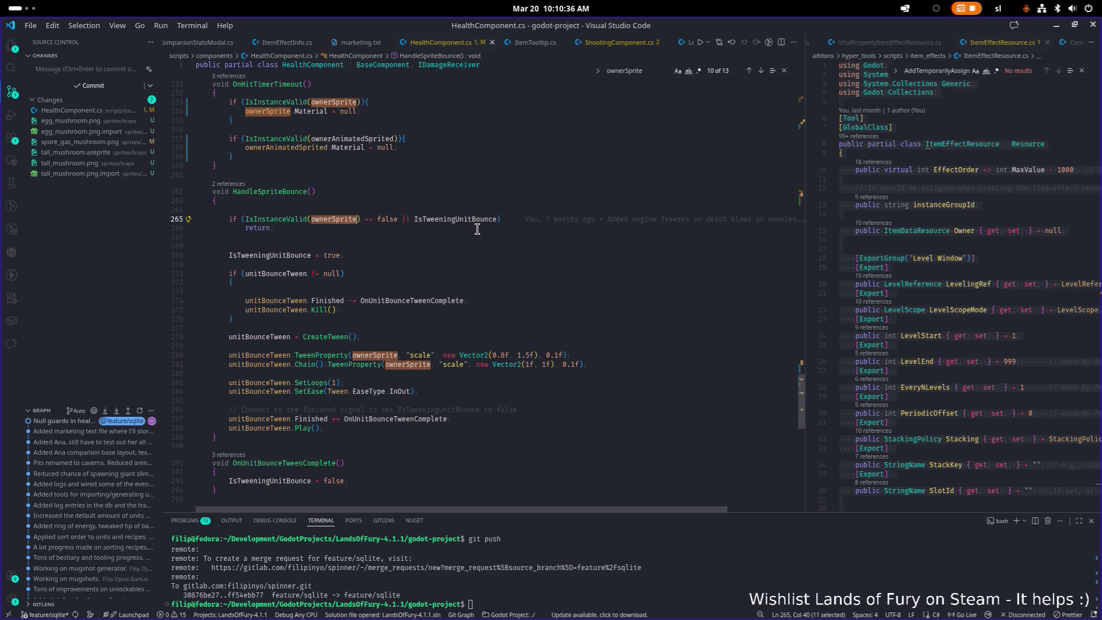
{"action": "double_click", "coordinate": [267, 192]}
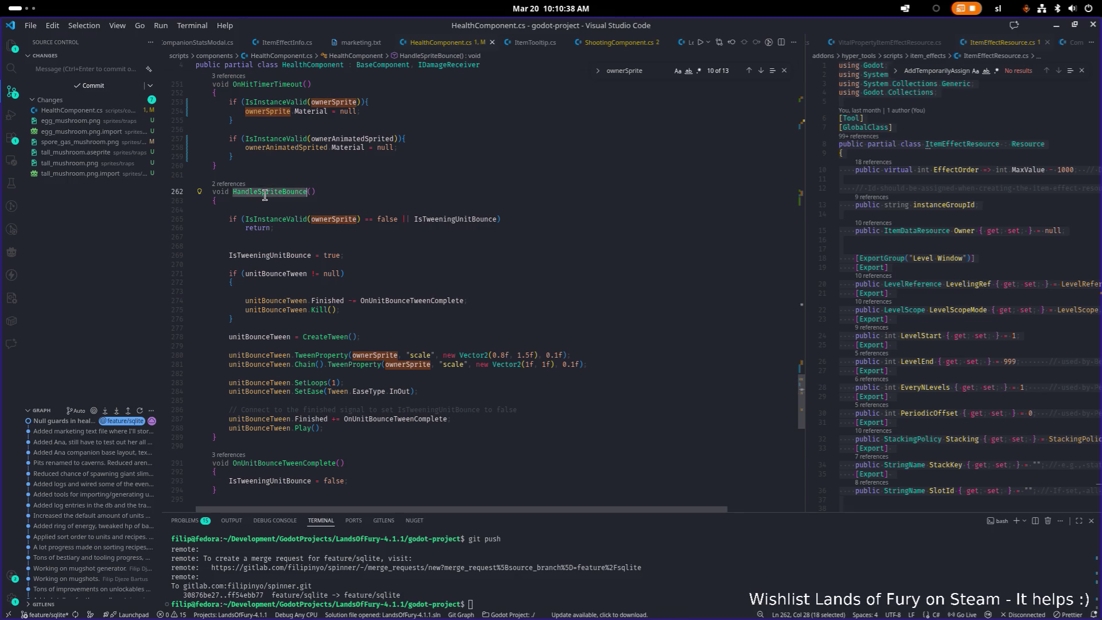
{"action": "key", "text": "ctrl+f"}
{"action": "key", "text": "Return"}
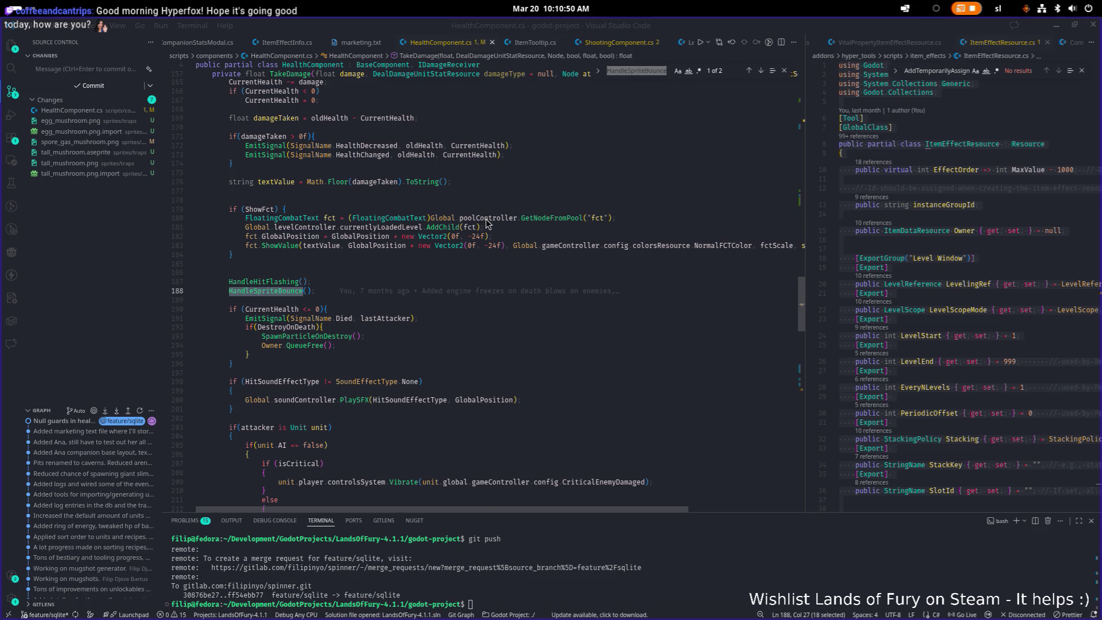
{"action": "key", "text": "alt+Tab"}
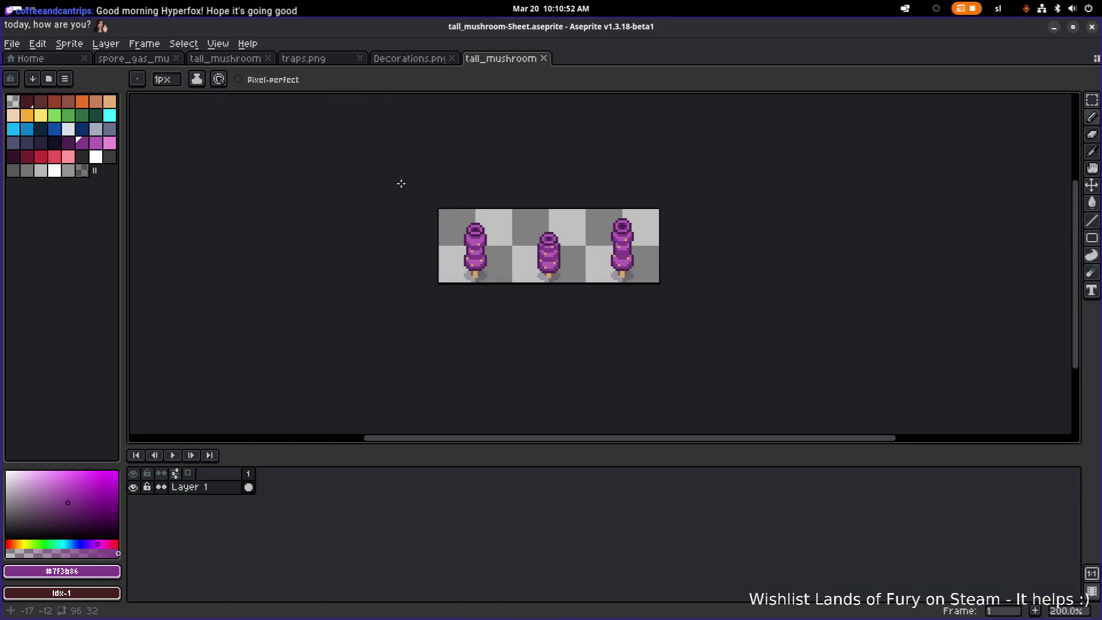
- Browse the traps.png and Decorations.png sprites, returning to tall_mushroom
{"action": "left_click", "coordinate": [319, 61]}
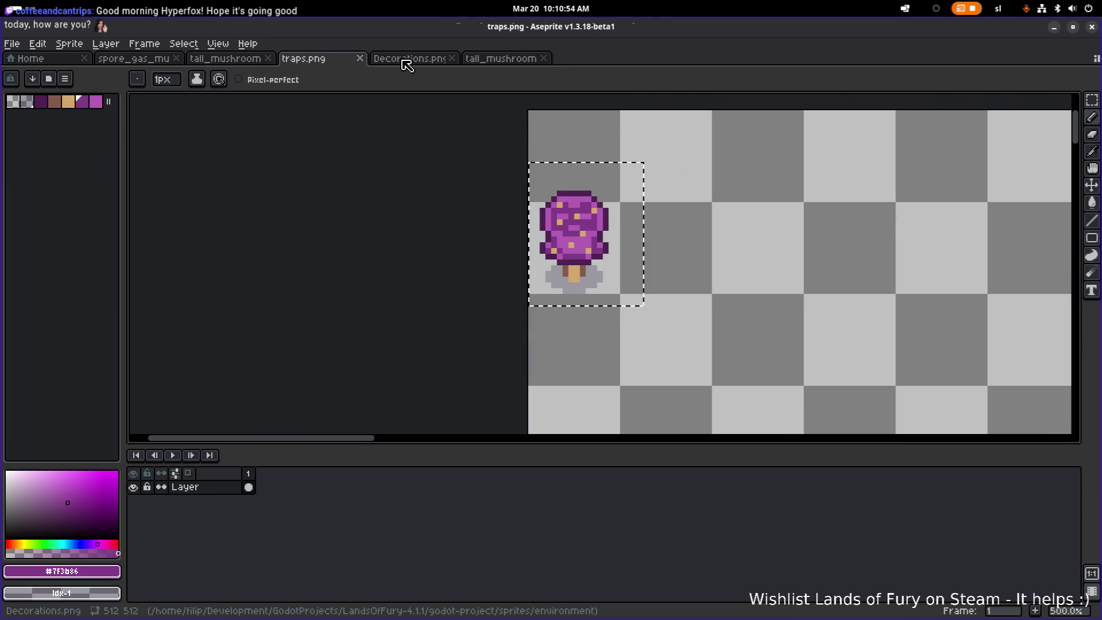
{"action": "left_click", "coordinate": [406, 60]}
{"action": "left_click", "coordinate": [240, 62]}
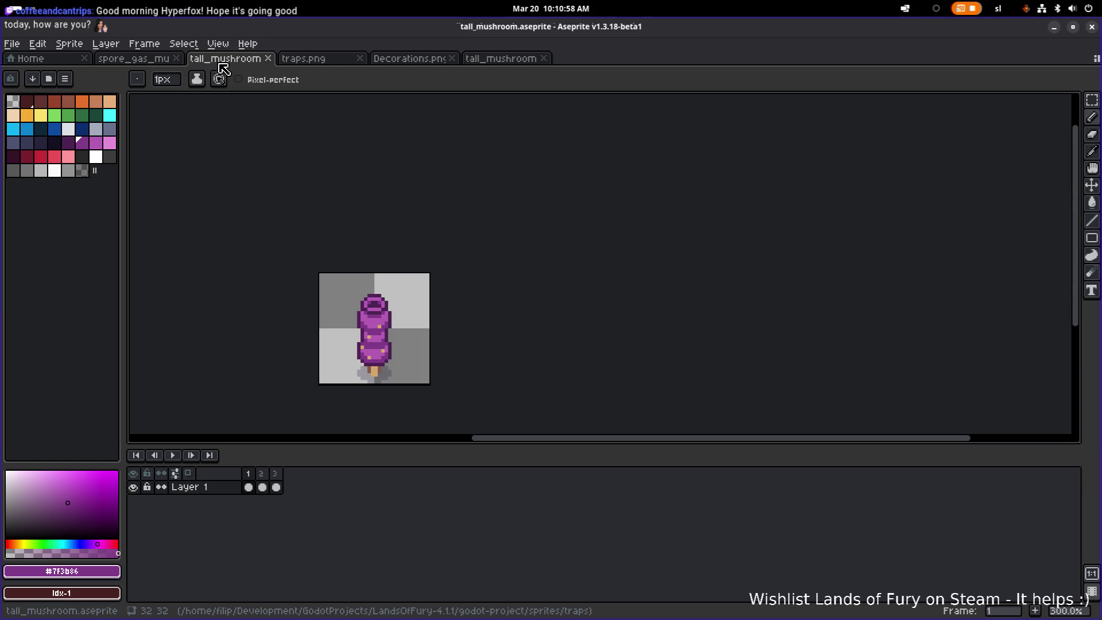
{"action": "left_click", "coordinate": [296, 61]}
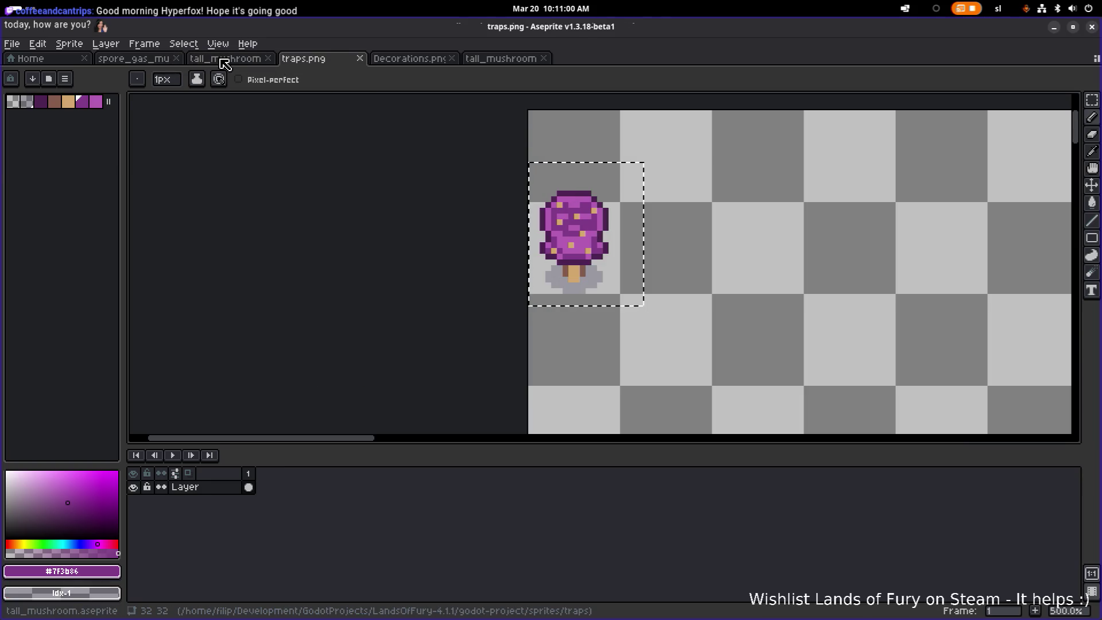
{"action": "left_click", "coordinate": [224, 59]}
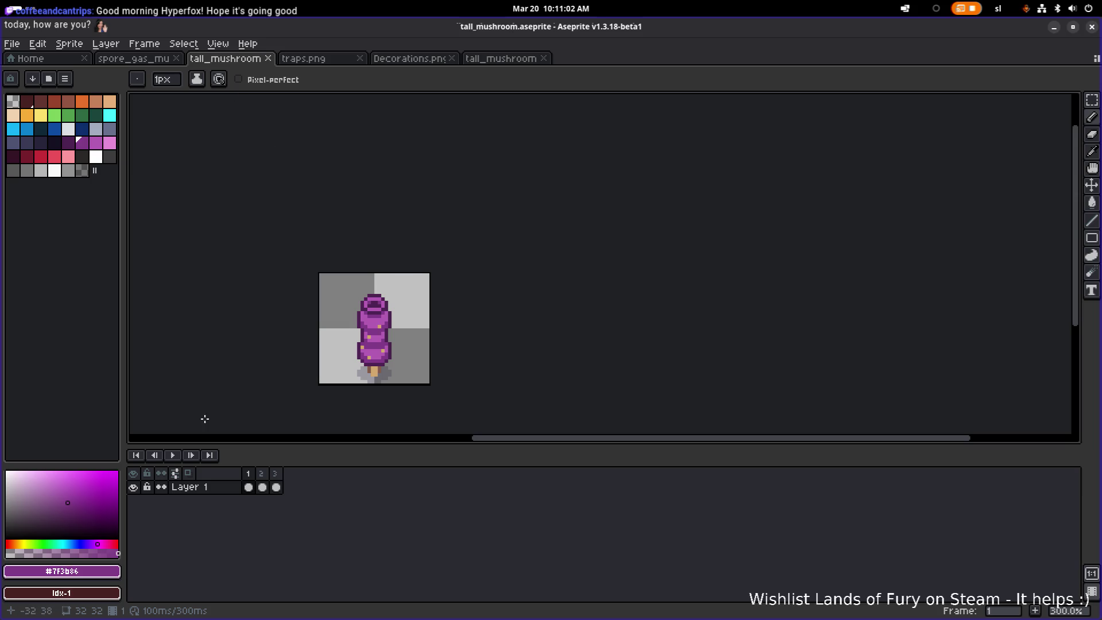
- Play, then stop, the tall mushroom's three-frame animation preview
{"action": "left_click", "coordinate": [173, 456]}
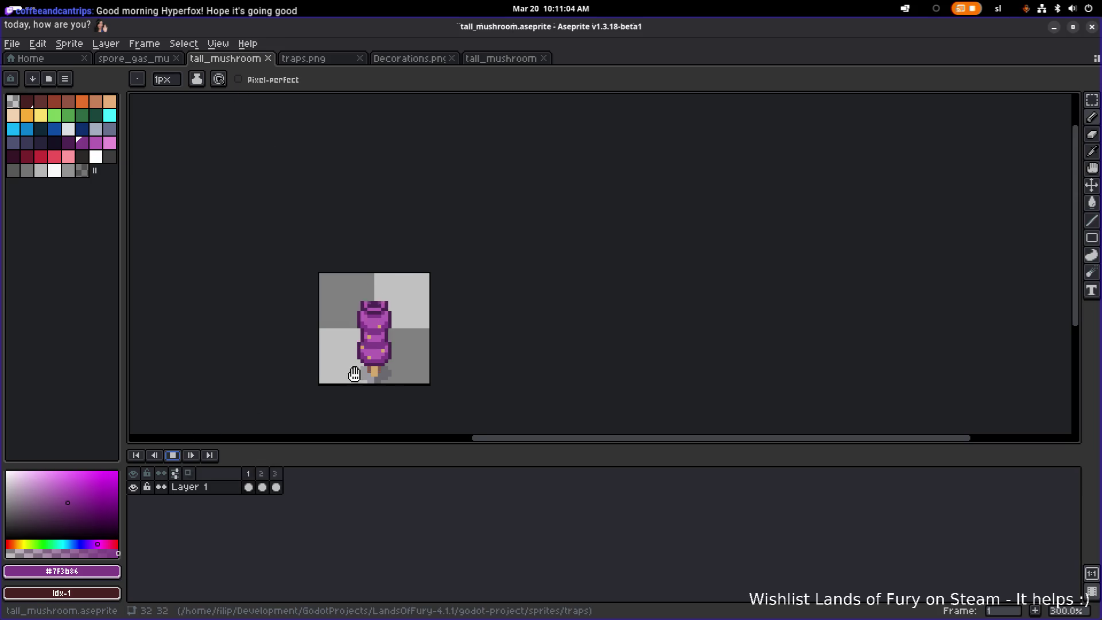
{"action": "scroll", "coordinate": [413, 386], "scroll_direction": "down", "scroll_amount": 2}
{"action": "scroll", "coordinate": [420, 385], "scroll_direction": "up", "scroll_amount": 1}
{"action": "left_click_drag", "start_coordinate": [421, 383], "coordinate": [446, 376]}
{"action": "scroll", "coordinate": [487, 372], "scroll_direction": "up", "scroll_amount": 1}
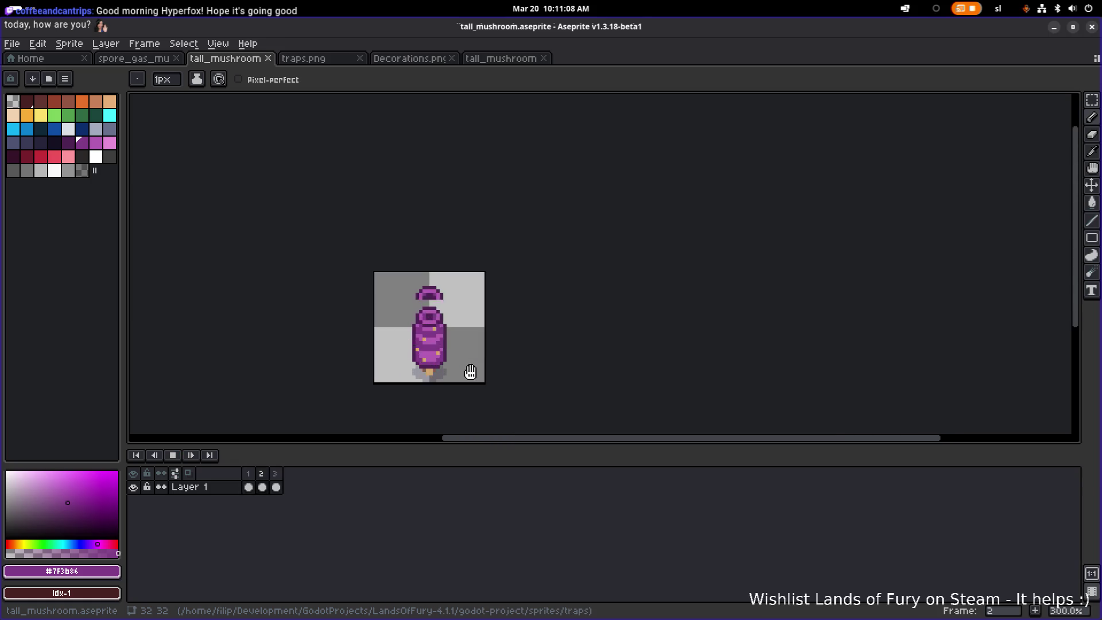
{"action": "left_click", "coordinate": [175, 456]}
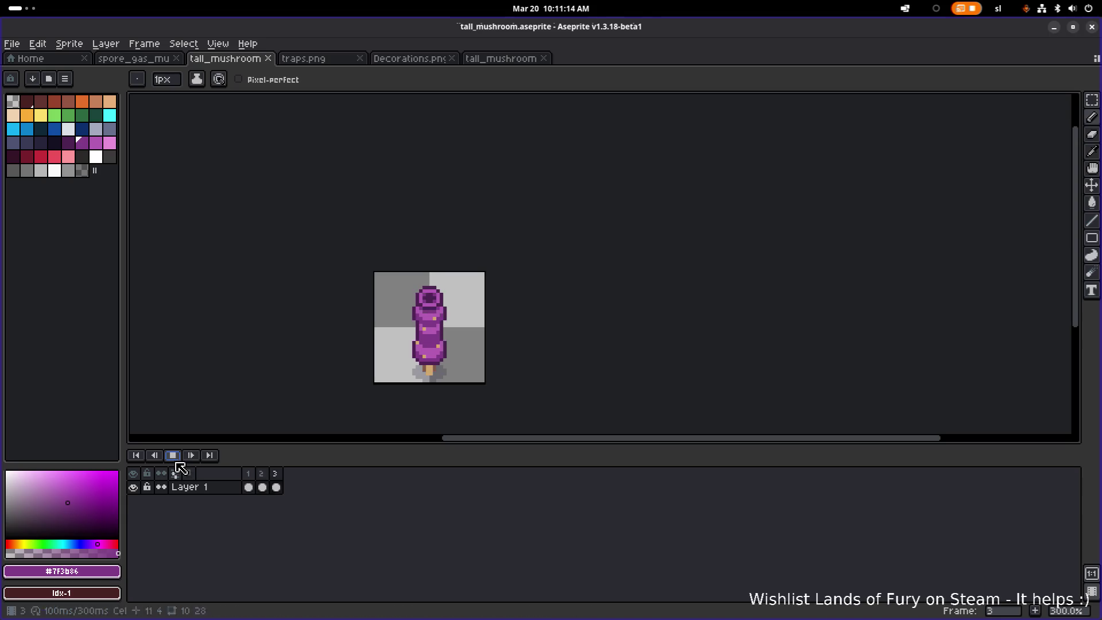
- Open egg_mushroom.png from File > Open Recent
{"action": "left_click", "coordinate": [152, 59]}
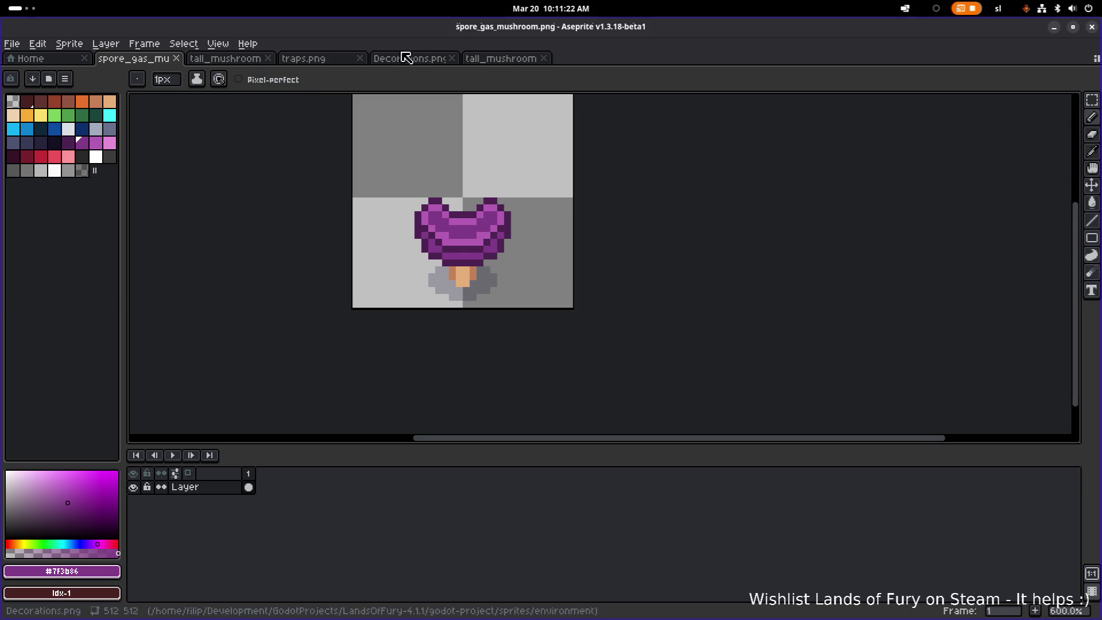
{"action": "left_click", "coordinate": [12, 43]}
{"action": "mouse_move", "coordinate": [46, 90]}
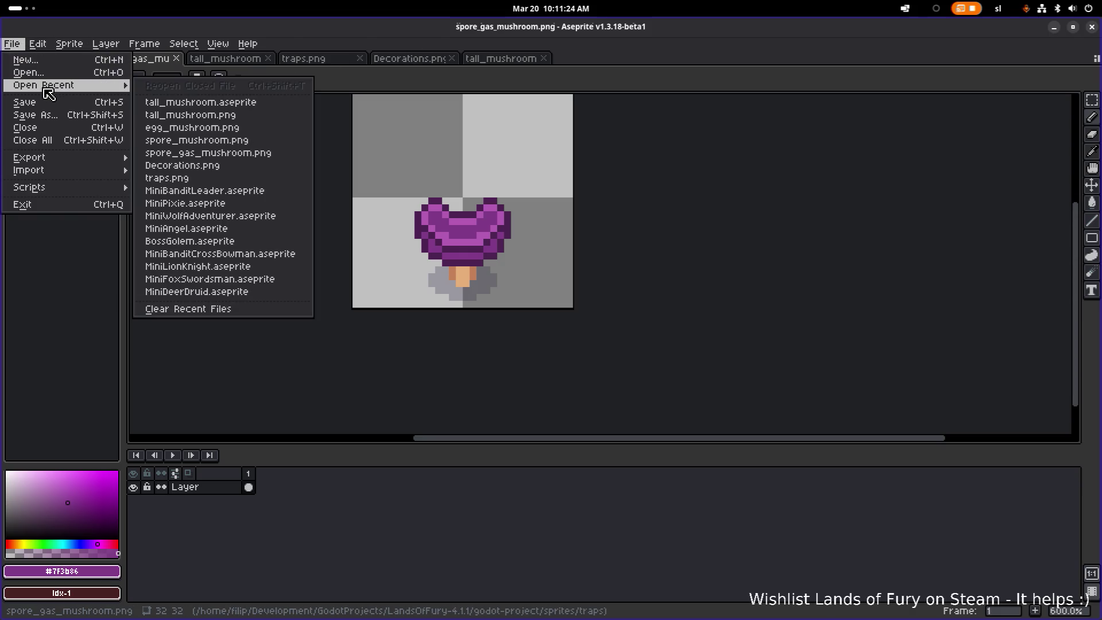
{"action": "left_click", "coordinate": [241, 133]}
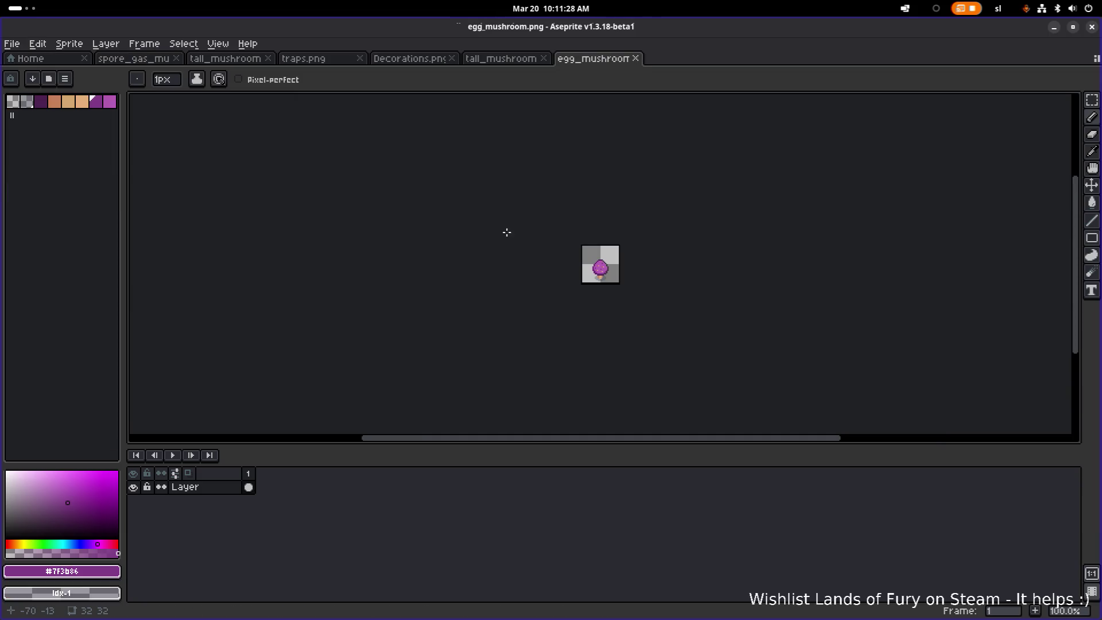
{"action": "scroll", "coordinate": [631, 287], "scroll_direction": "up", "scroll_amount": 4}
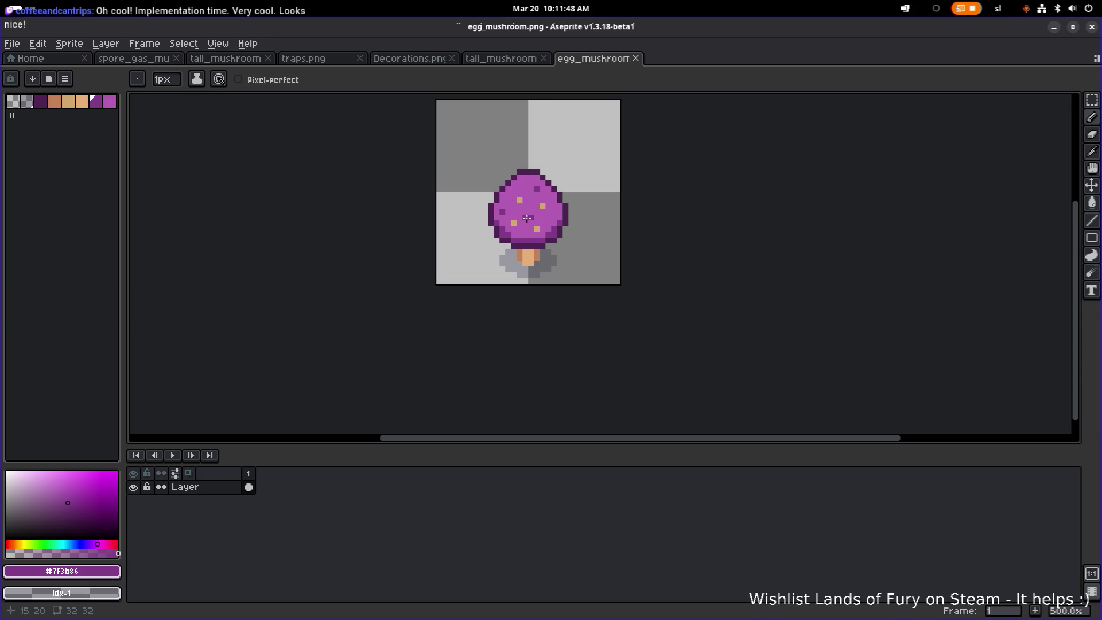
- Paint a dark purple pixel on the egg mushroom's cap, then return to Visual Studio Code
{"action": "left_click", "coordinate": [529, 218]}
{"action": "key", "text": "alt+Tab"}
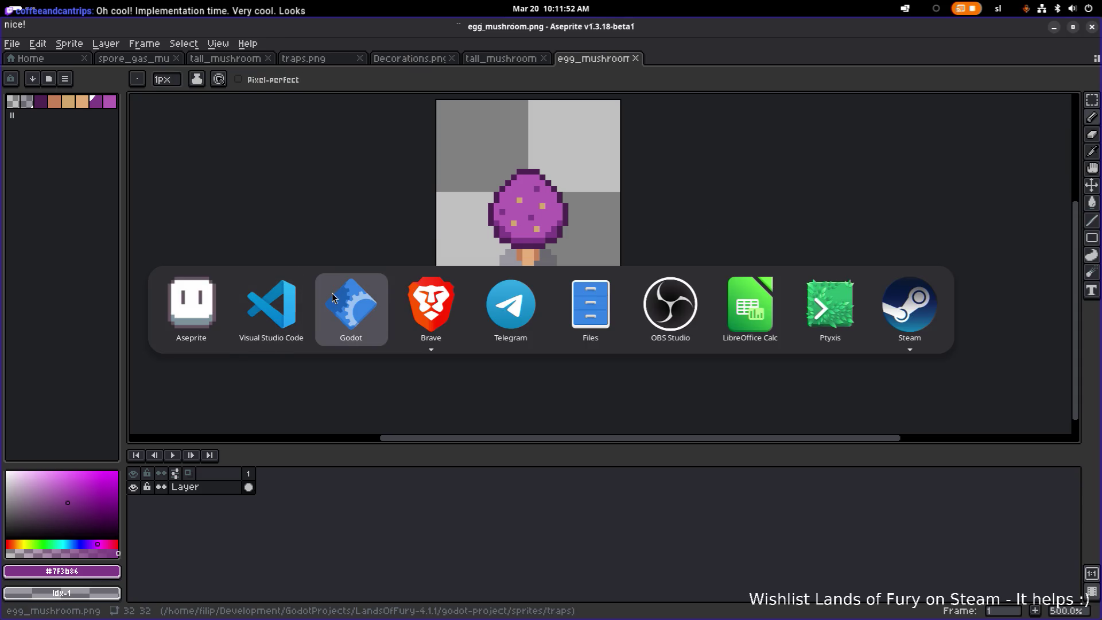
{"action": "left_click", "coordinate": [288, 304]}
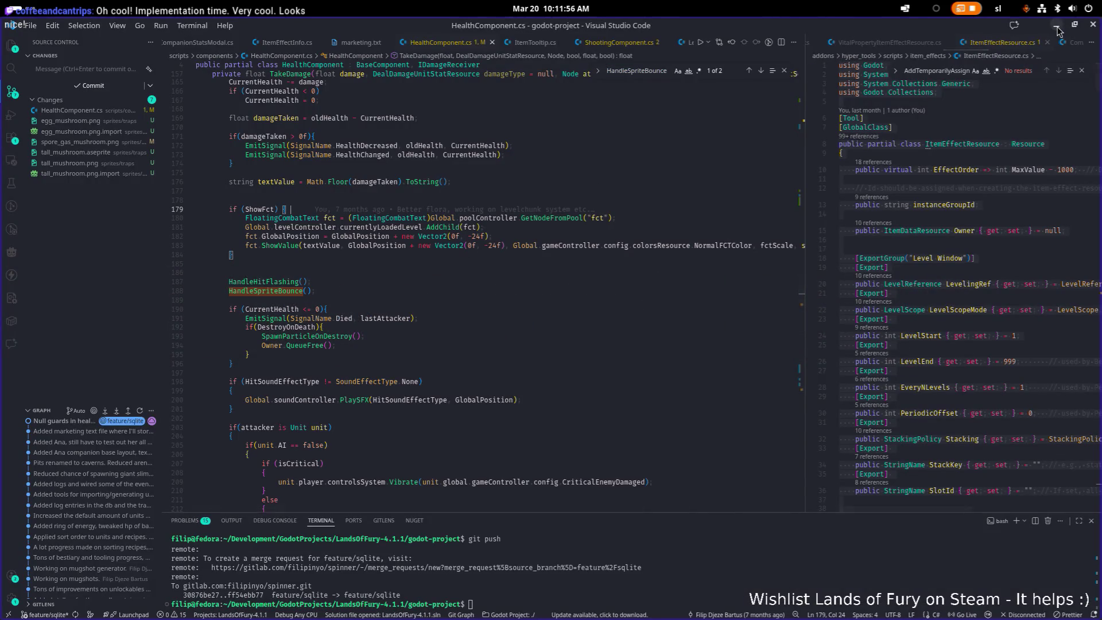
- Back in Godot, inspect MushroomTrap's ShootingComponent, HealthComponent and Sprite2D nodes
{"action": "key", "text": "alt+Tab"}
{"action": "key", "text": "alt+Tab"}
{"action": "left_click", "coordinate": [289, 315]}
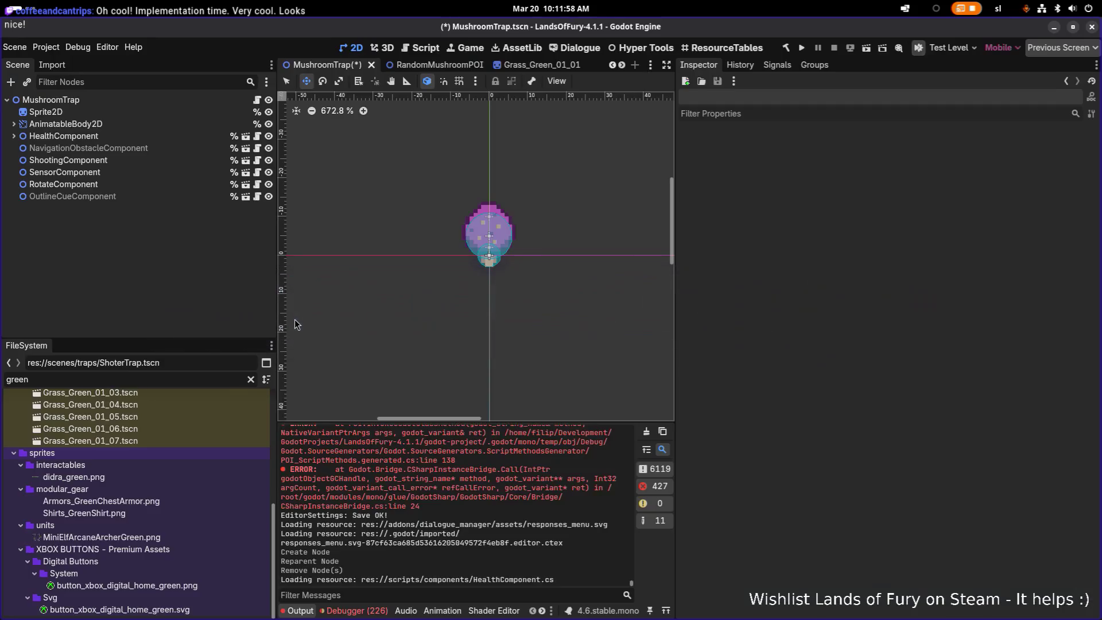
{"action": "left_click", "coordinate": [68, 161]}
{"action": "left_click", "coordinate": [64, 136]}
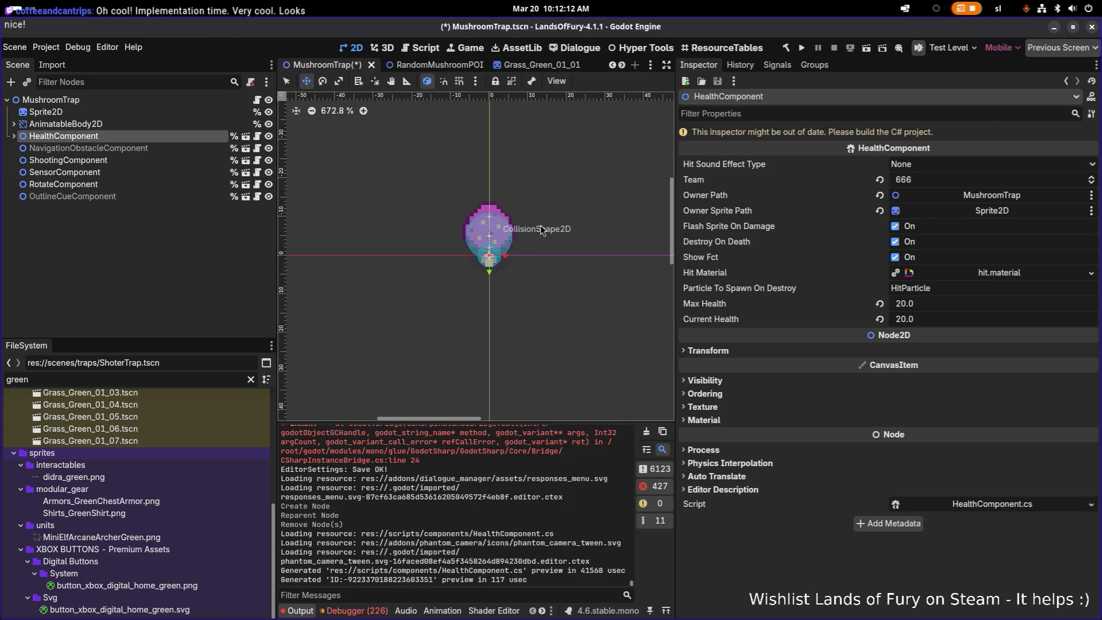
{"action": "key", "text": "alt+Tab"}
{"action": "key", "text": "Tab"}
{"action": "key", "text": "Tab"}
{"action": "key", "text": "Tab"}
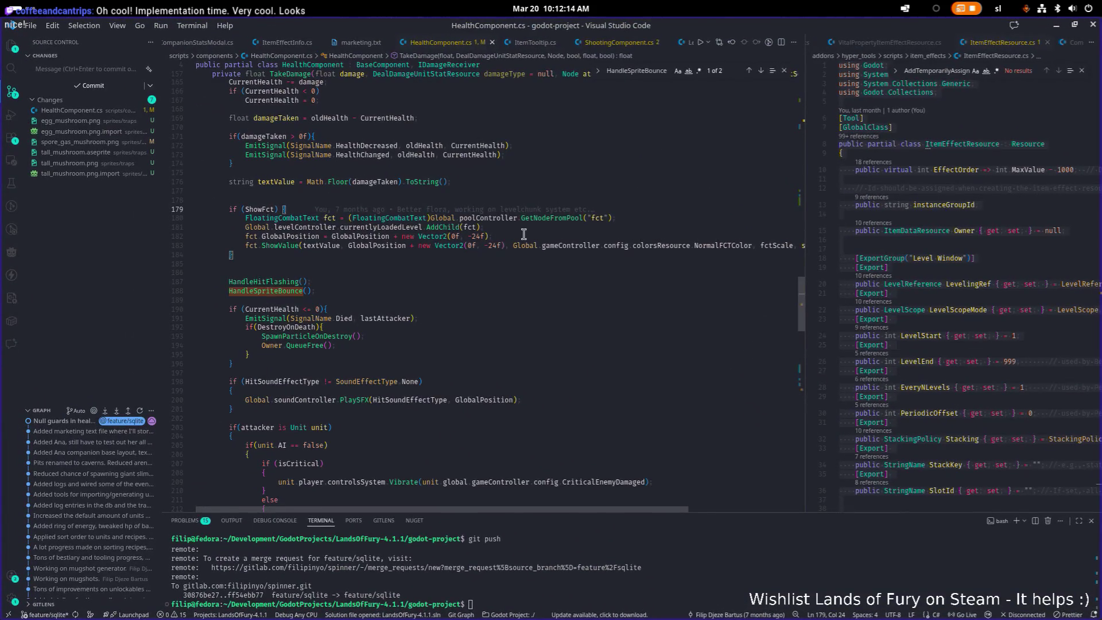
{"action": "scroll", "coordinate": [525, 233], "scroll_direction": "up", "scroll_amount": 15}
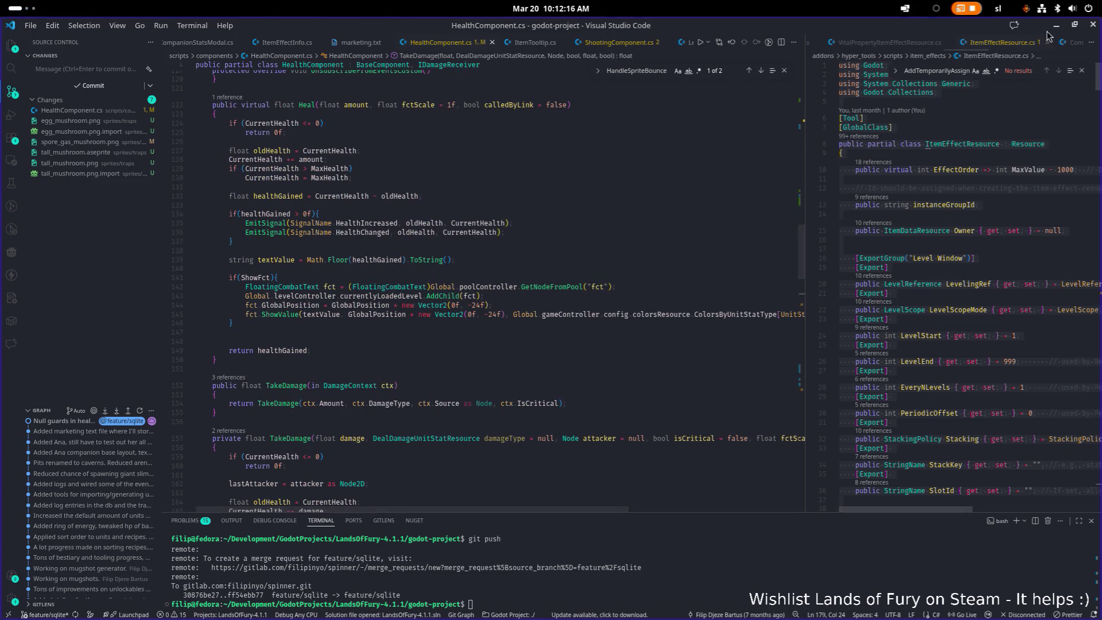
{"action": "key", "text": "alt+Tab"}
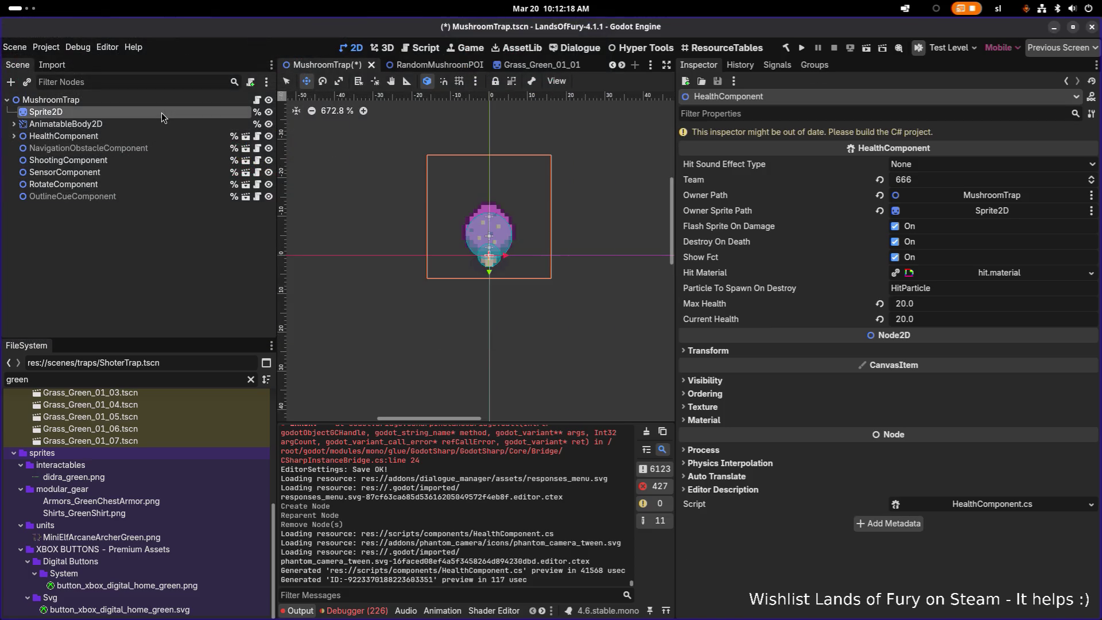
{"action": "left_click", "coordinate": [160, 113]}
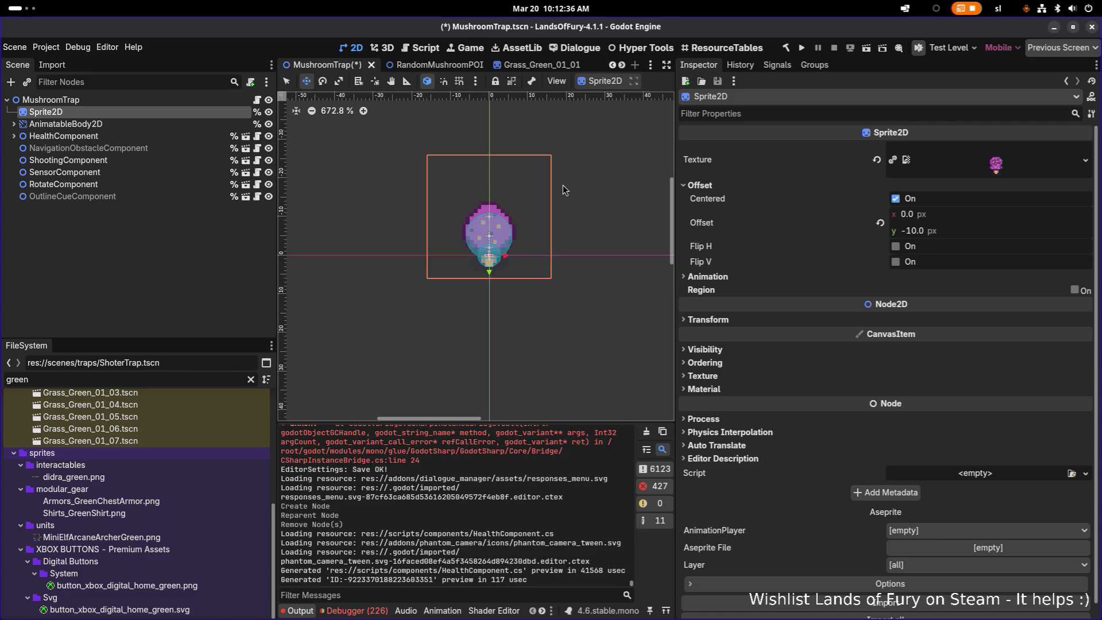
- Open the context menu of the MushroomTrap root node in the Scene dock
{"action": "key", "text": "alt+Tab"}
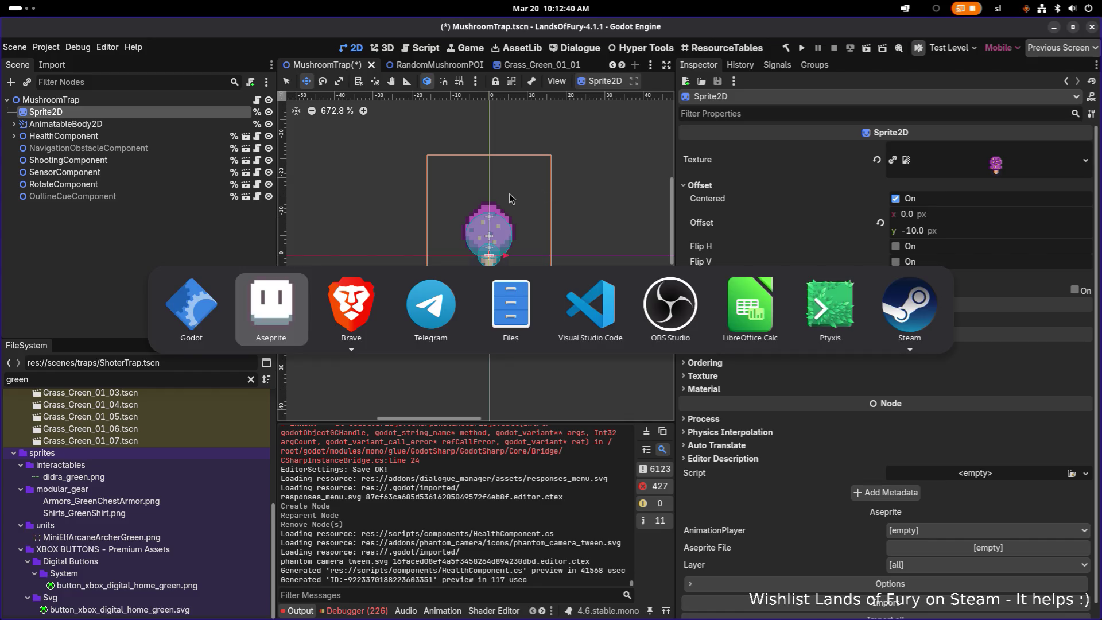
{"action": "key", "text": "Escape"}
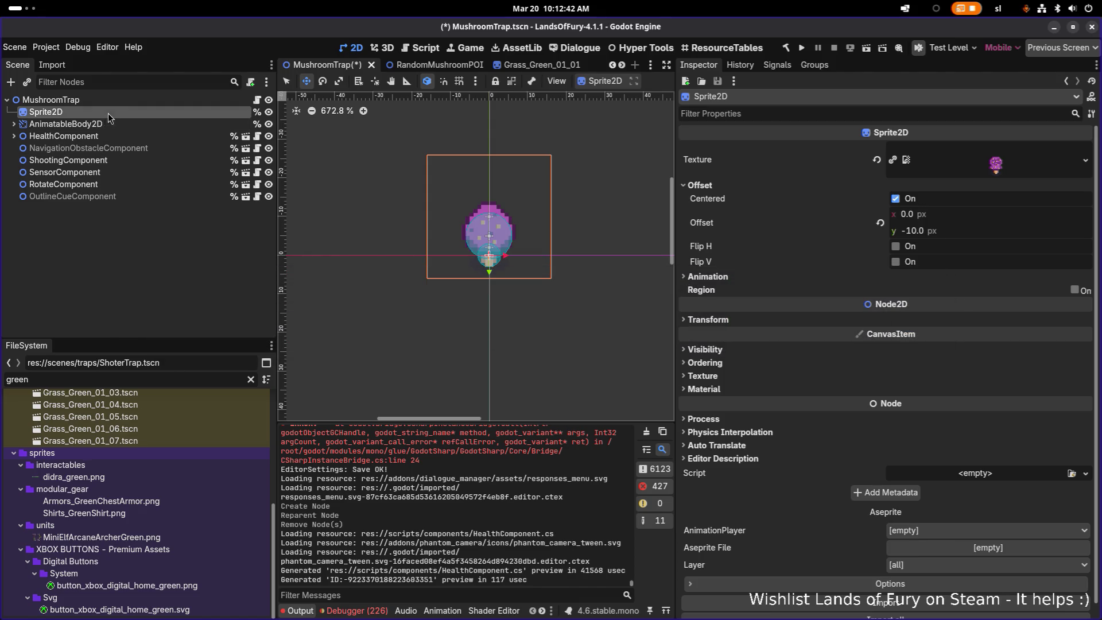
{"action": "double_click", "coordinate": [112, 101]}
{"action": "right_click", "coordinate": [118, 105]}
{"action": "left_click", "coordinate": [58, 114]}
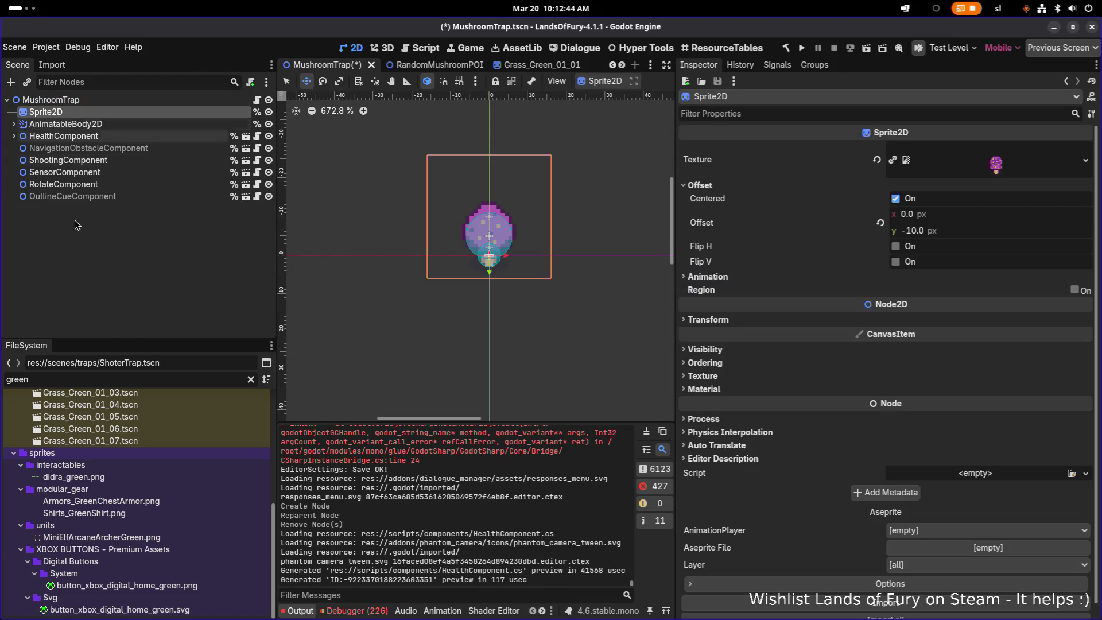
{"action": "right_click", "coordinate": [84, 102]}
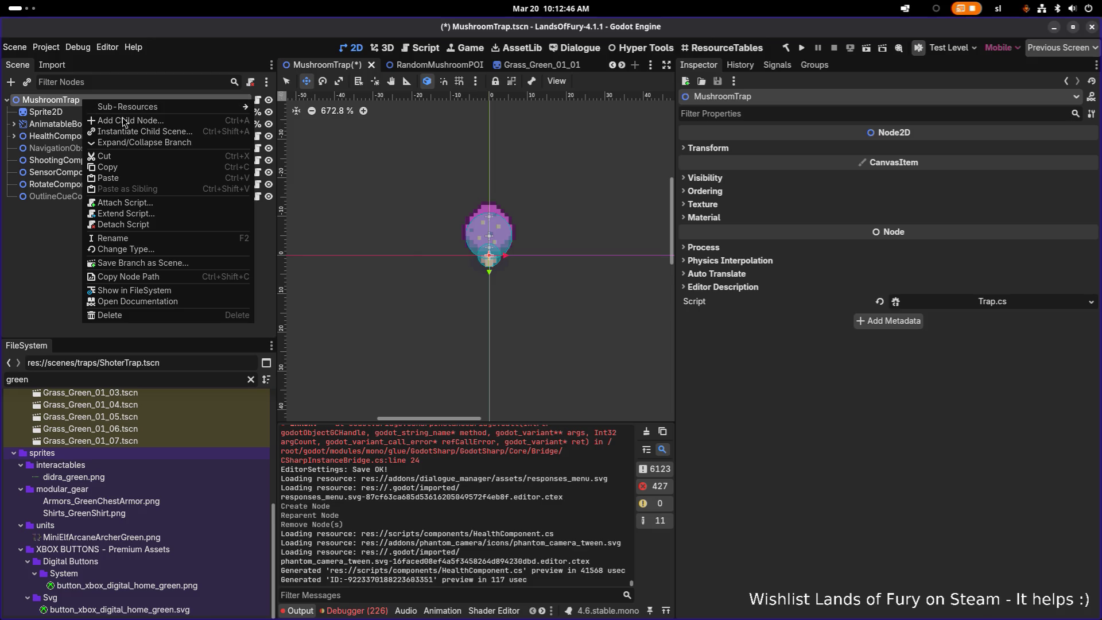
- Add a CanvasGroup child to MushroomTrap and move it above Sprite2D
{"action": "left_click", "coordinate": [124, 122]}
{"action": "type", "text": "dra"}
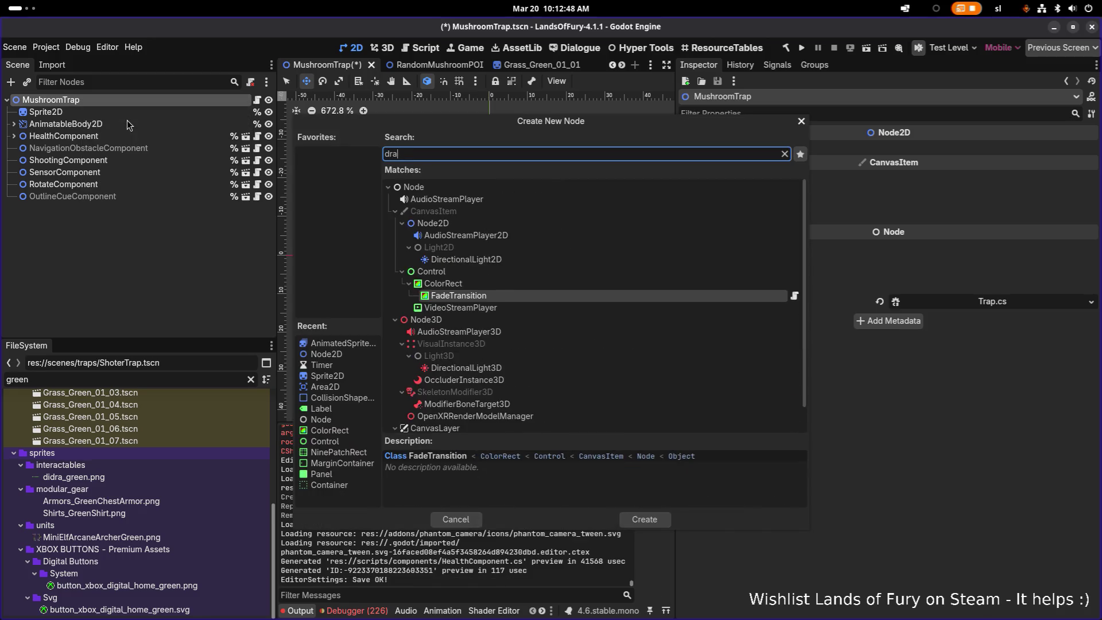
{"action": "type", "text": "w"}
{"action": "key", "text": "BackSpace"}
{"action": "key", "text": "BackSpace"}
{"action": "key", "text": "BackSpace"}
{"action": "type", "text": "group"}
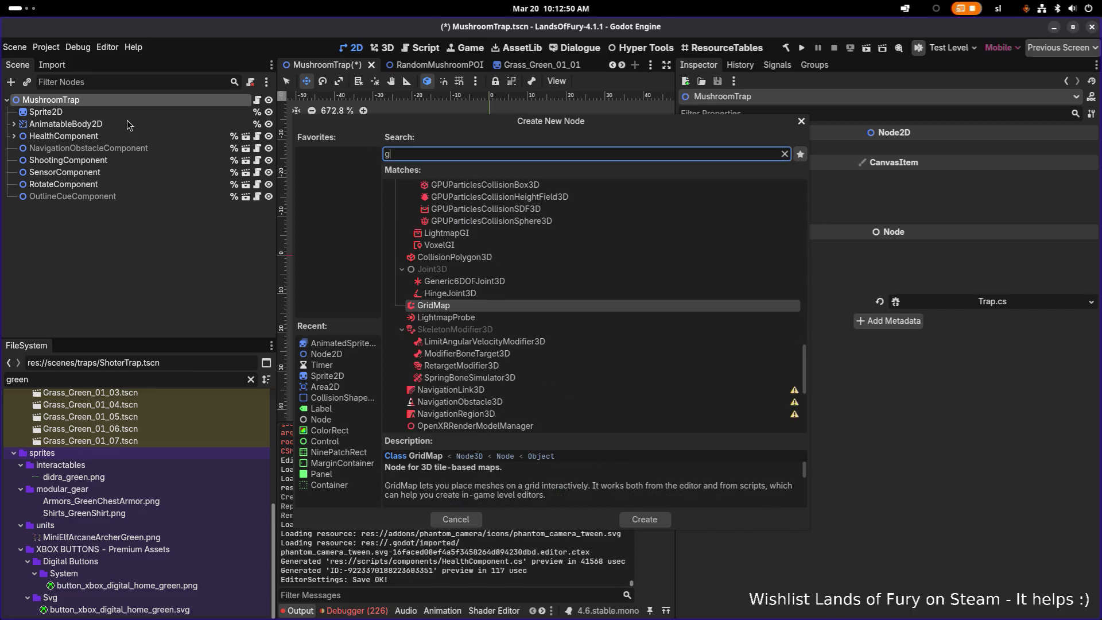
{"action": "key", "text": "Return"}
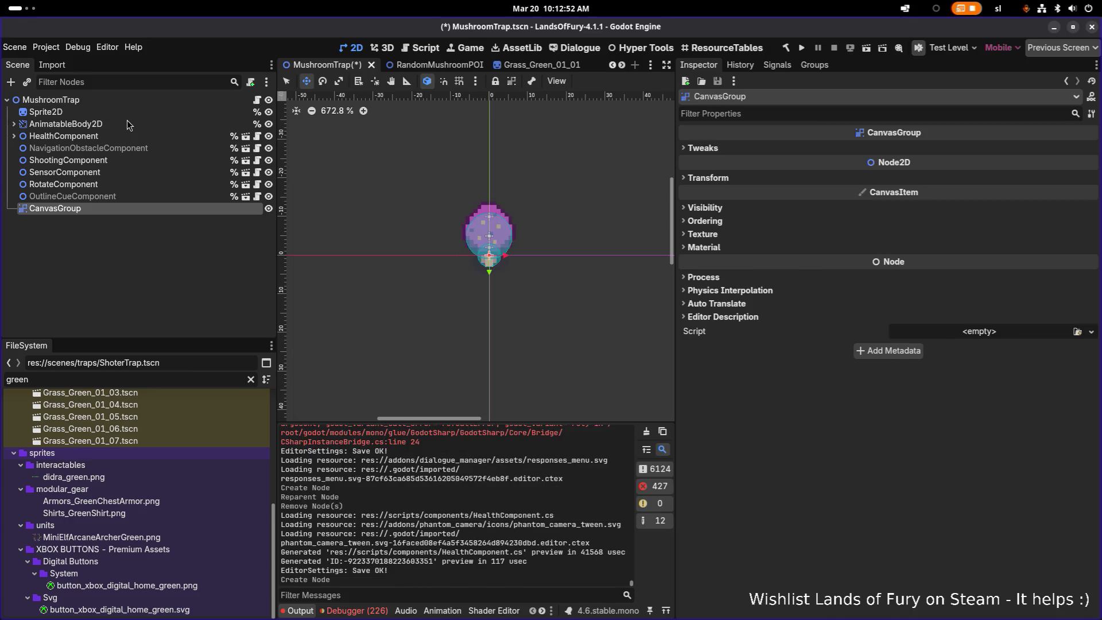
{"action": "left_click_drag", "start_coordinate": [99, 210], "coordinate": [122, 108]}
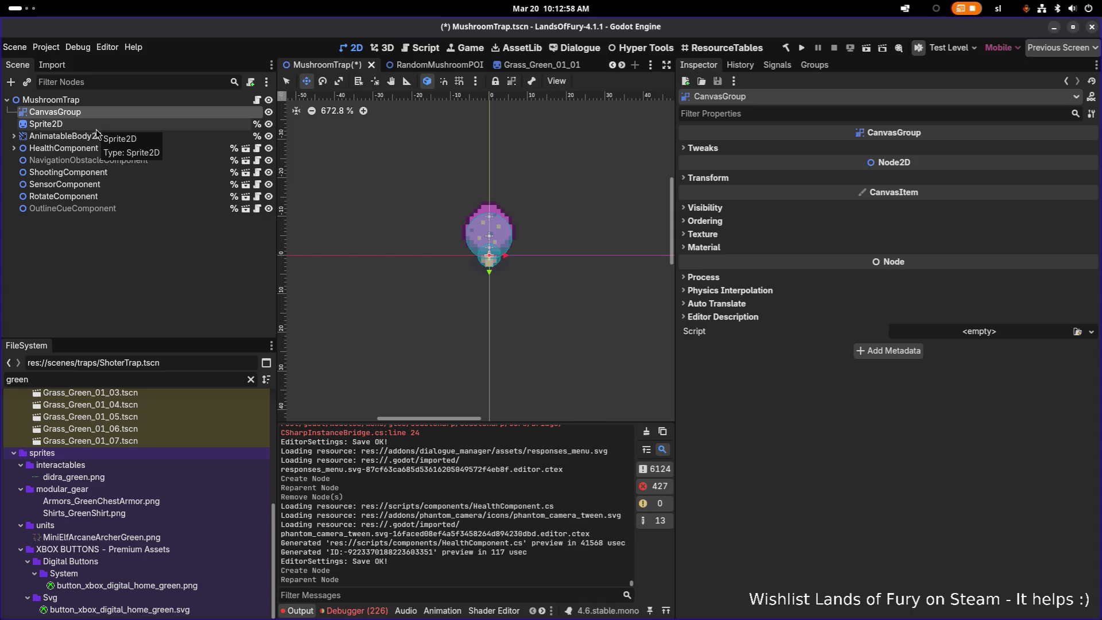
- Add an AnimatedSprite2D child to MushroomTrap and place it just below Sprite2D
{"action": "right_click", "coordinate": [95, 100]}
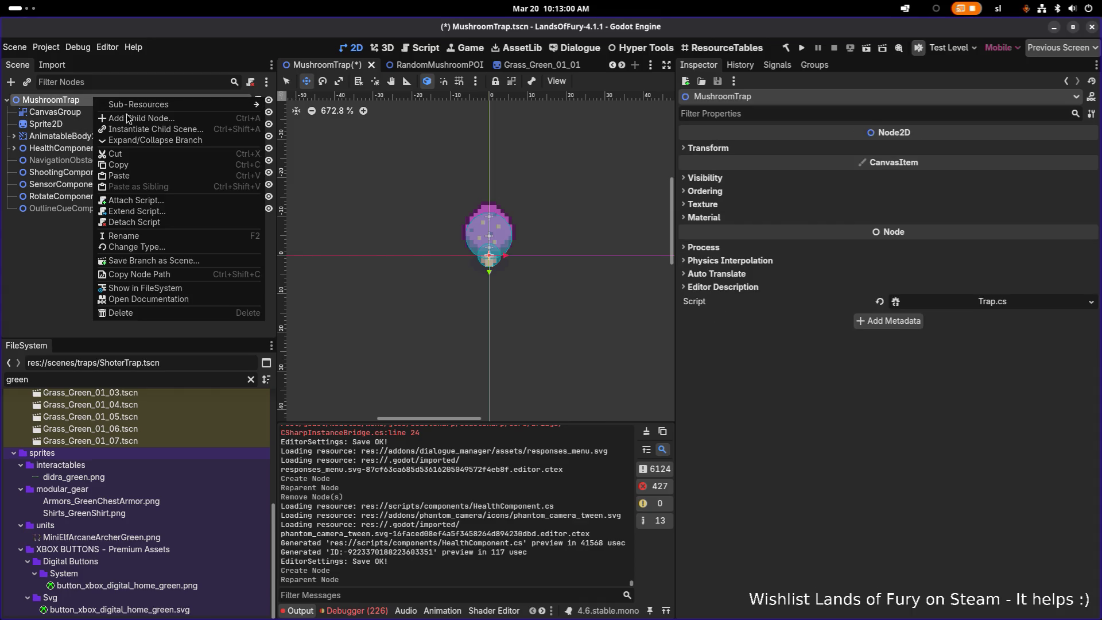
{"action": "left_click", "coordinate": [127, 115]}
{"action": "type", "text": "animate"}
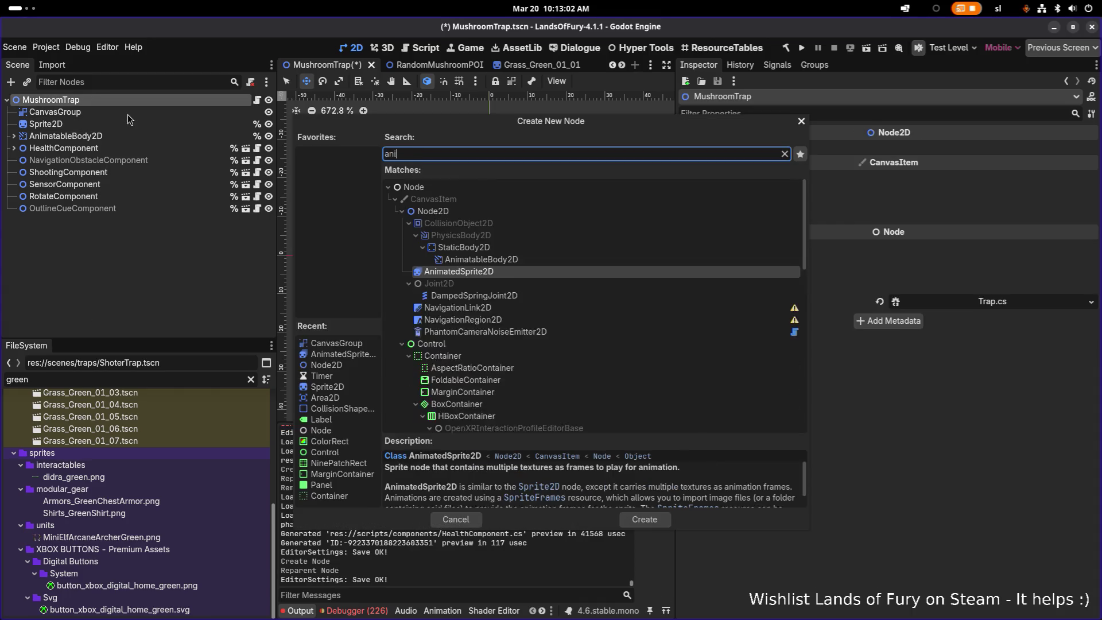
{"action": "key", "text": "Return"}
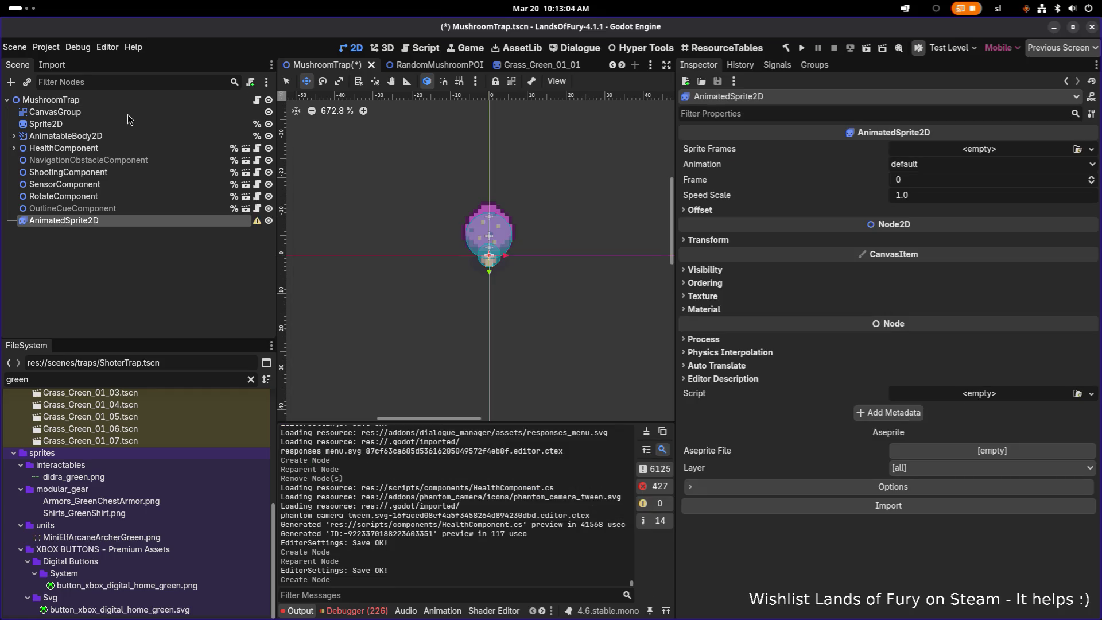
{"action": "left_click_drag", "start_coordinate": [91, 222], "coordinate": [104, 134]}
{"action": "left_click", "coordinate": [109, 112]}
{"action": "left_click", "coordinate": [110, 124]}
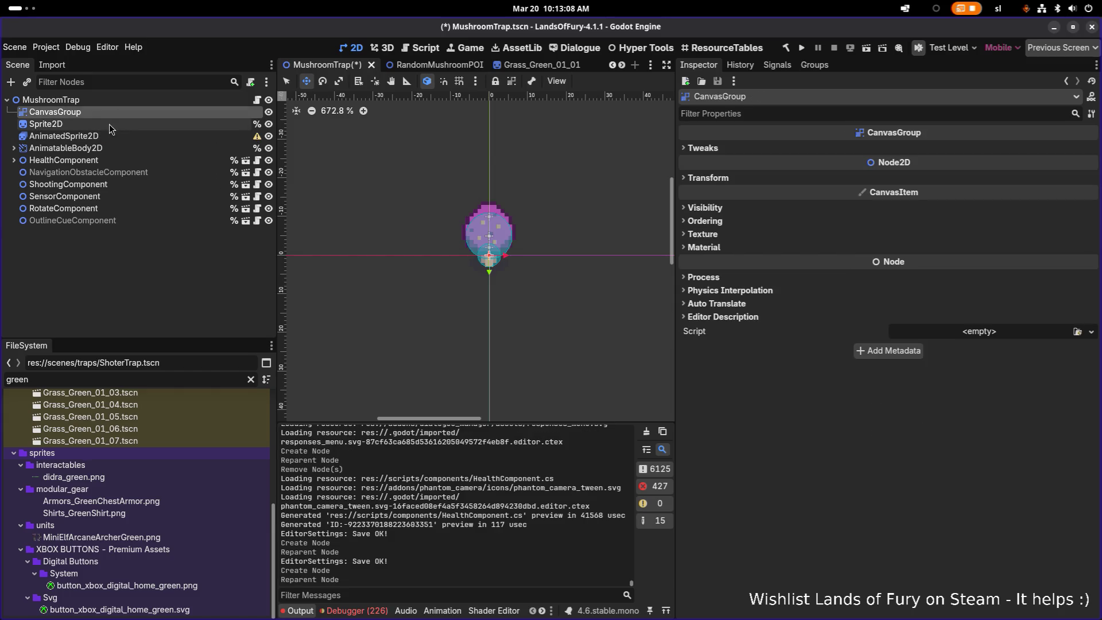
- Give AnimatedSprite2D a new SpriteFrames resource and open it for editing
{"action": "left_click", "coordinate": [111, 137], "text": "shift"}
{"action": "left_click", "coordinate": [113, 137]}
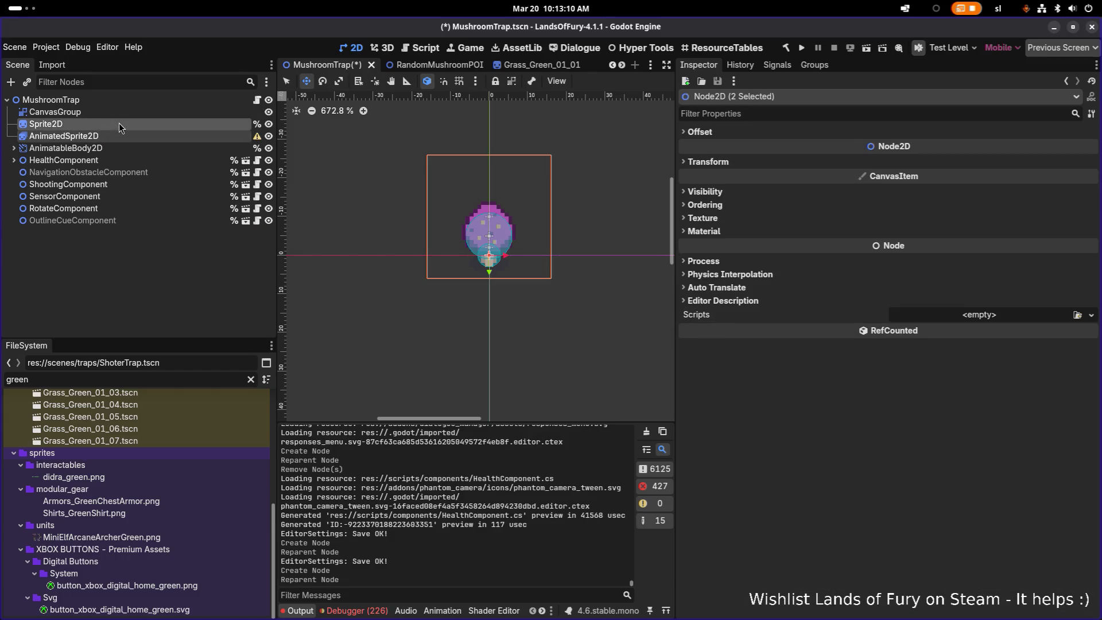
{"action": "left_click", "coordinate": [206, 124]}
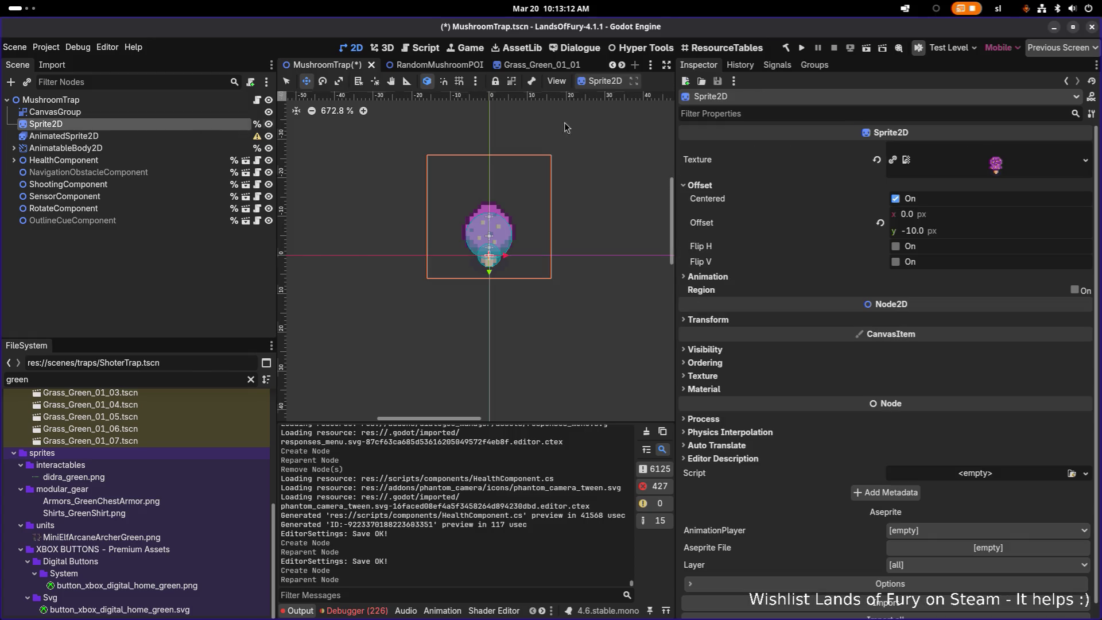
{"action": "right_click", "coordinate": [709, 165]}
{"action": "left_click", "coordinate": [744, 165]}
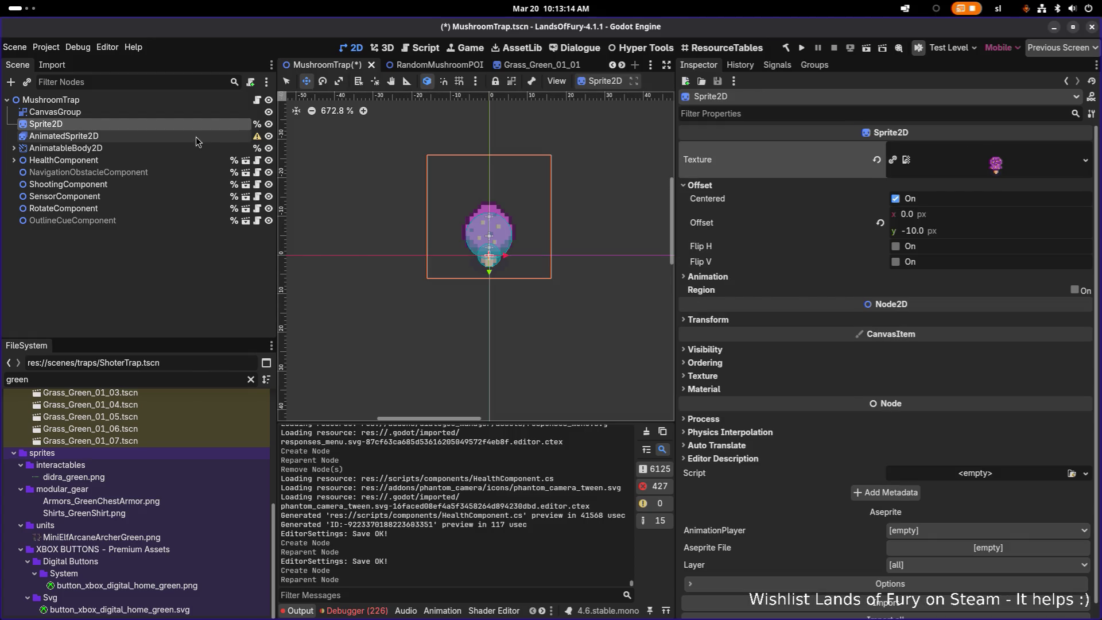
{"action": "left_click", "coordinate": [198, 137]}
{"action": "right_click", "coordinate": [724, 154]}
{"action": "left_click", "coordinate": [768, 174]}
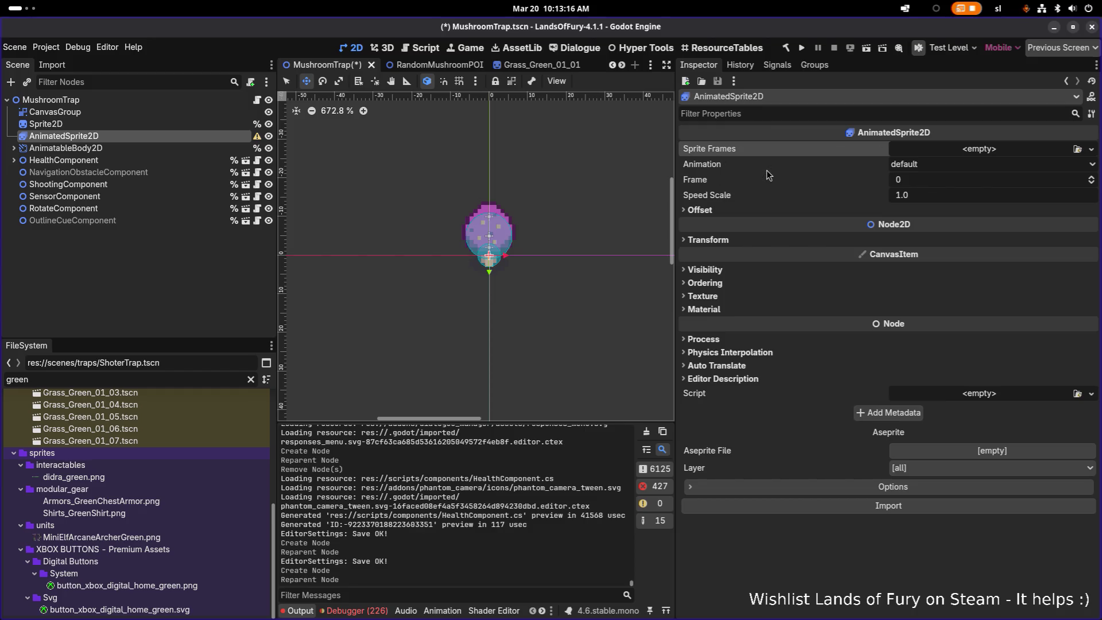
{"action": "left_click", "coordinate": [955, 154]}
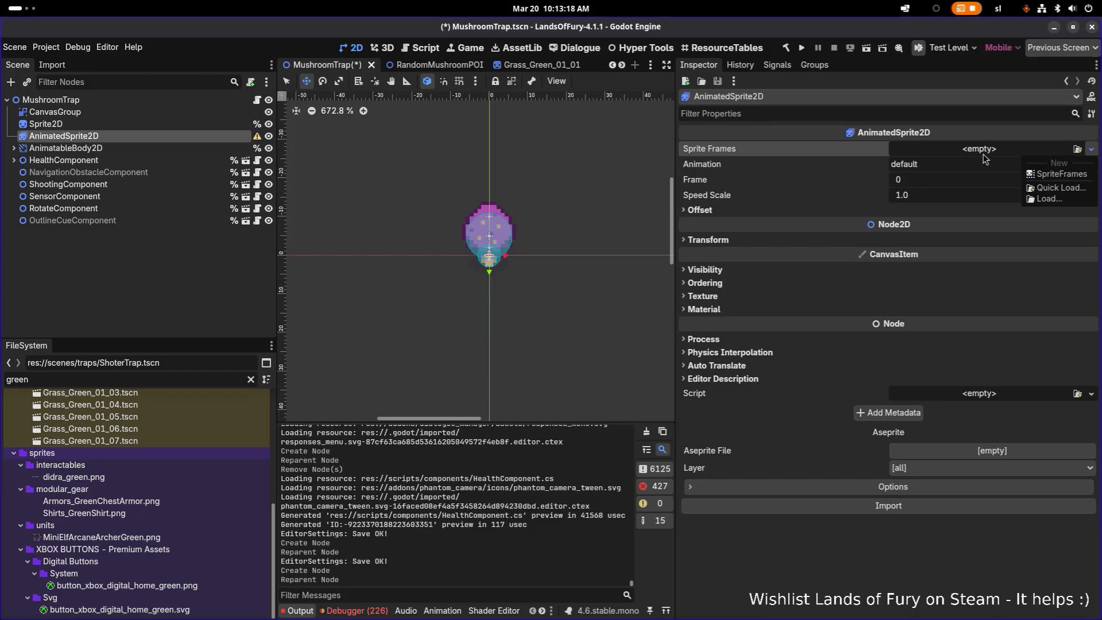
{"action": "left_click", "coordinate": [1050, 177]}
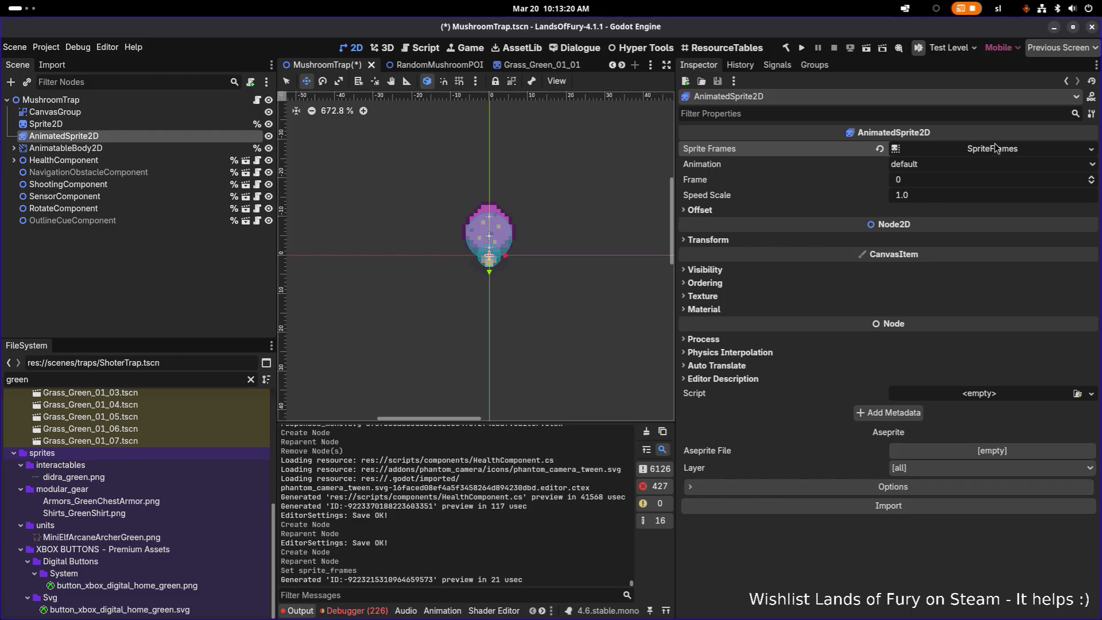
{"action": "left_click", "coordinate": [995, 149]}
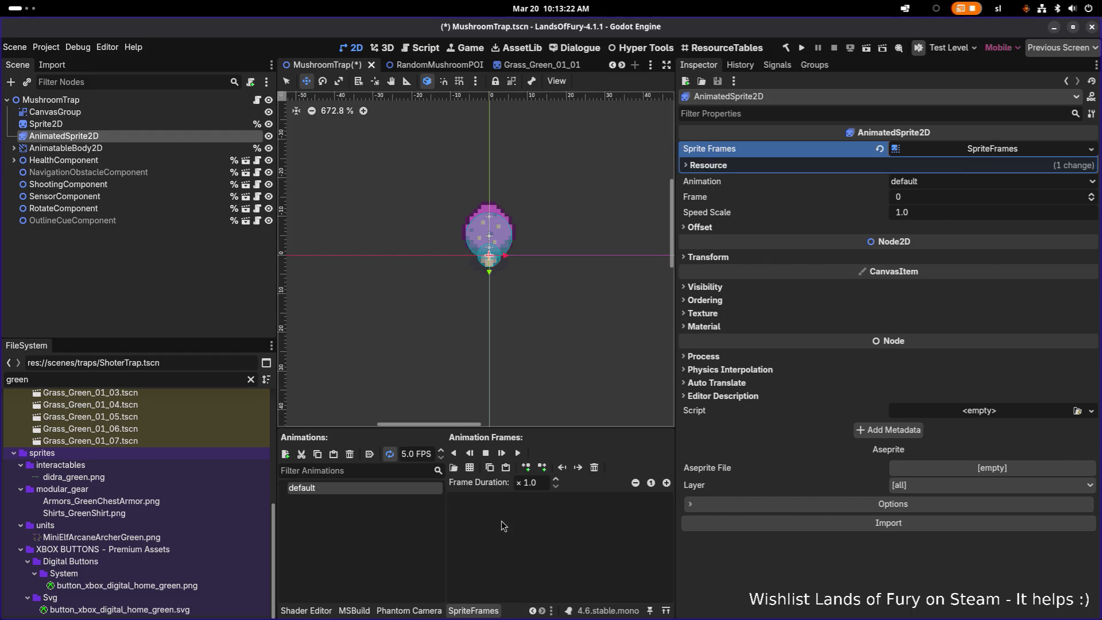
- Filter the files by 'egg' and add egg_mushroom.png as the first animation frame
{"action": "double_click", "coordinate": [144, 375]}
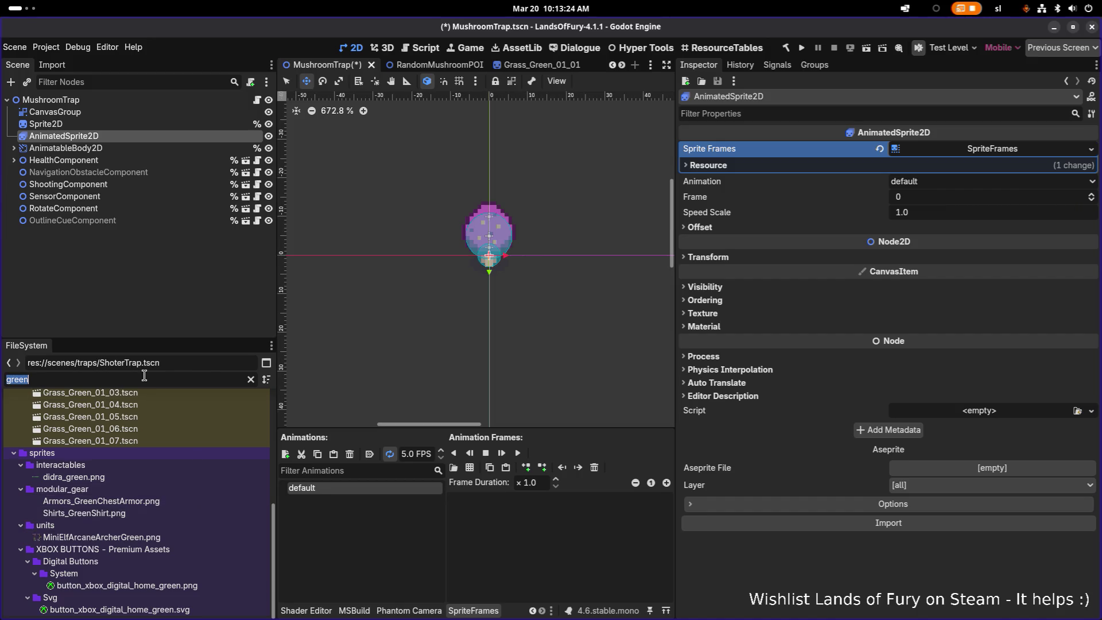
{"action": "type", "text": "egg"}
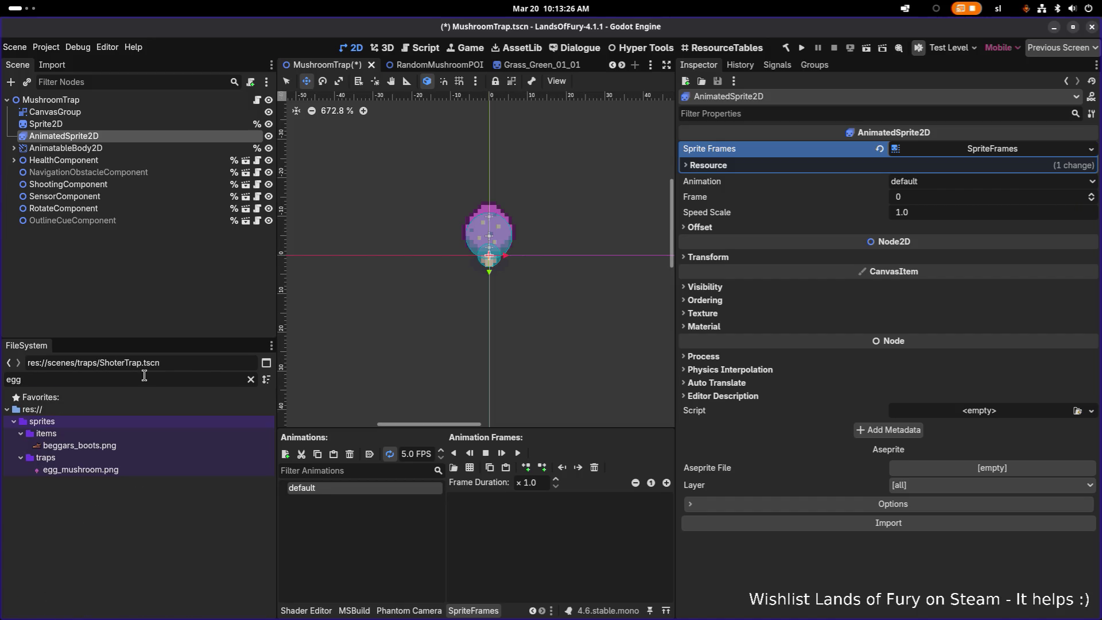
{"action": "mouse_move", "coordinate": [123, 469]}
{"action": "left_mouse_down"}
{"action": "mouse_move", "coordinate": [487, 505]}
{"action": "mouse_move", "coordinate": [408, 541]}
{"action": "left_mouse_up"}
{"action": "left_click_drag", "start_coordinate": [153, 471], "coordinate": [487, 517]}
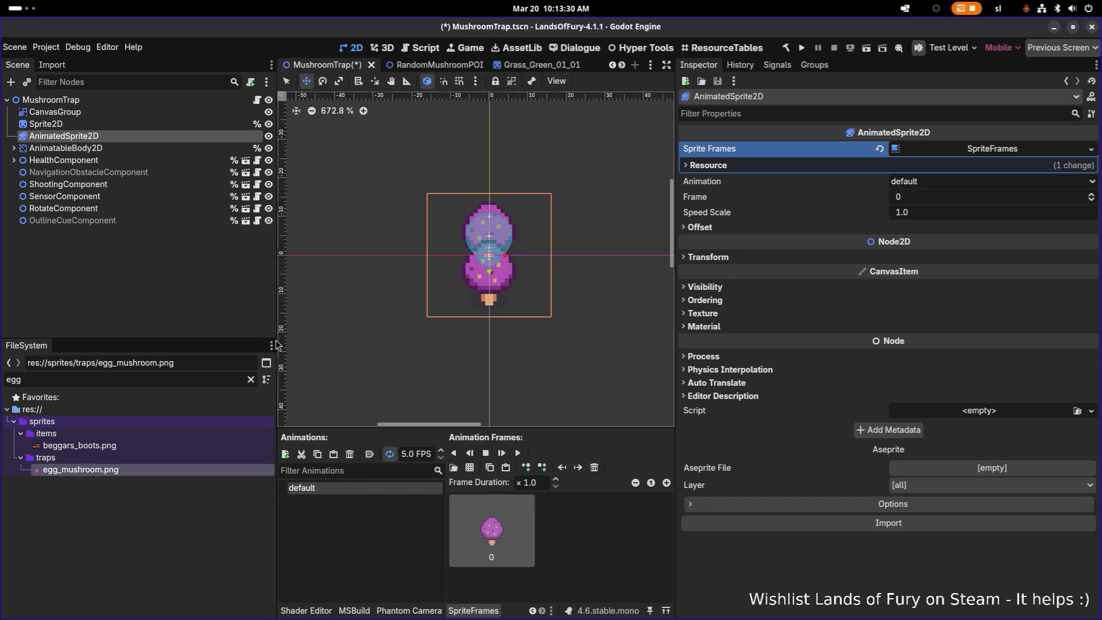
- Set the AnimatedSprite2D's vertical offset to -10 px
{"action": "left_click", "coordinate": [752, 228]}
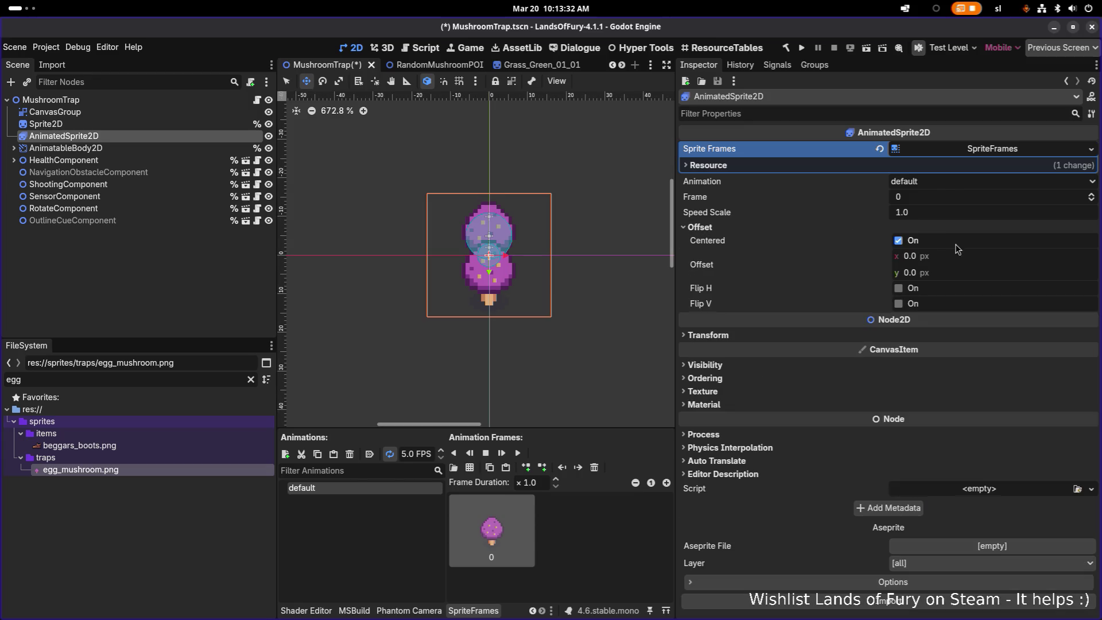
{"action": "left_click", "coordinate": [955, 256]}
{"action": "key", "text": "Tab"}
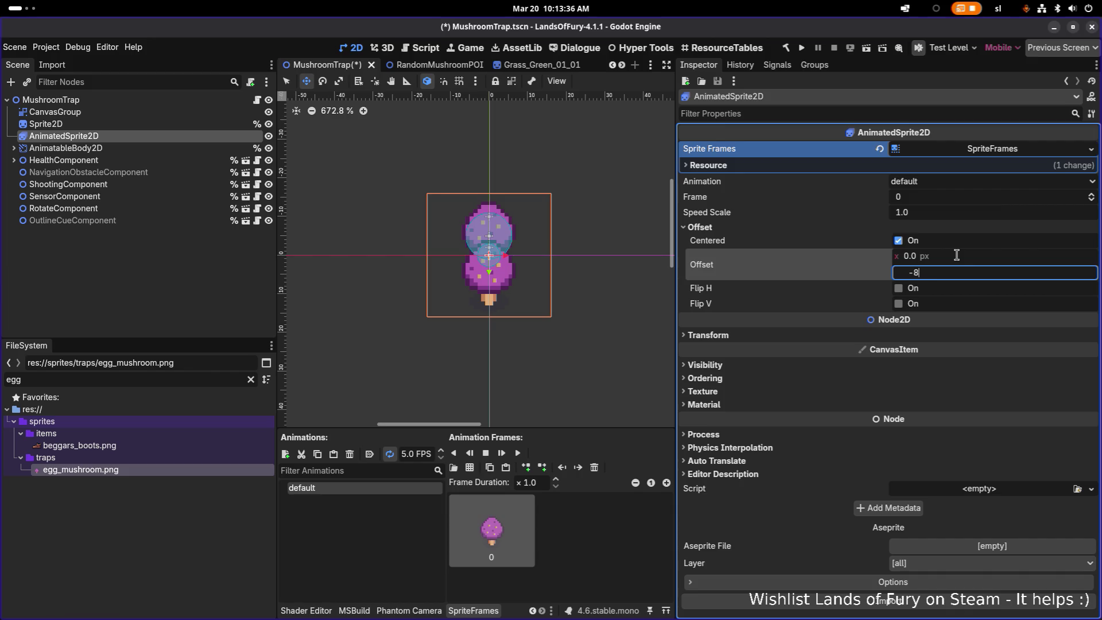
{"action": "key", "text": "Return"}
{"action": "type", "text": "-10"}
{"action": "key", "text": "Return"}
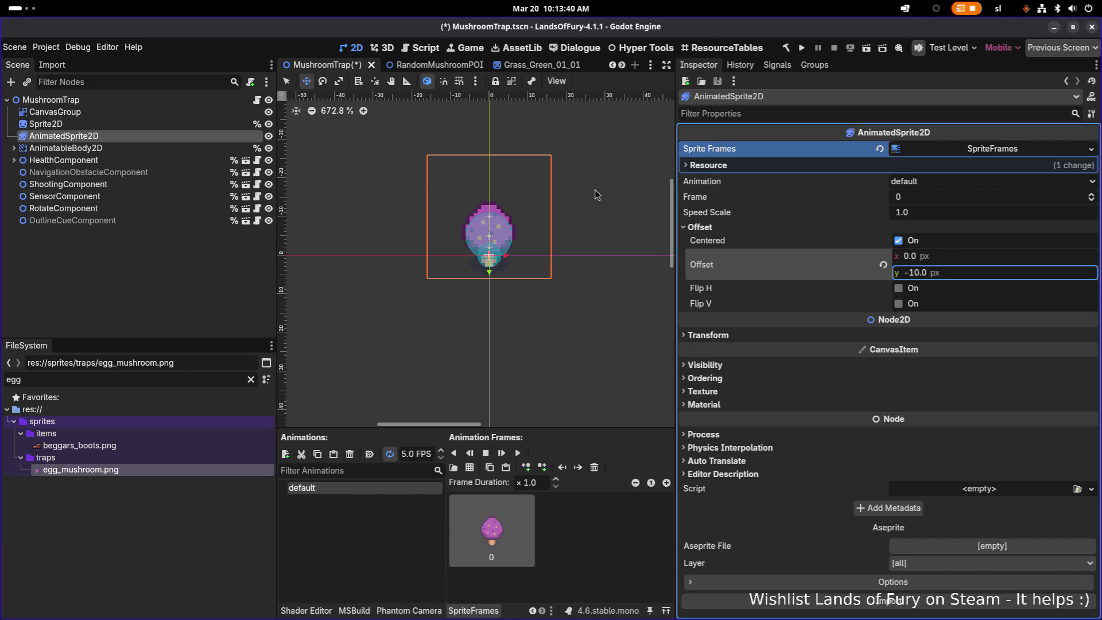
- Nest Sprite2D and AnimatedSprite2D under CanvasGroup
{"action": "left_click", "coordinate": [166, 113]}
{"action": "left_click", "coordinate": [156, 125]}
{"action": "left_click", "coordinate": [158, 135], "text": "ctrl"}
{"action": "left_click_drag", "start_coordinate": [160, 129], "coordinate": [165, 112]}
{"action": "left_click", "coordinate": [156, 125], "text": "ctrl"}
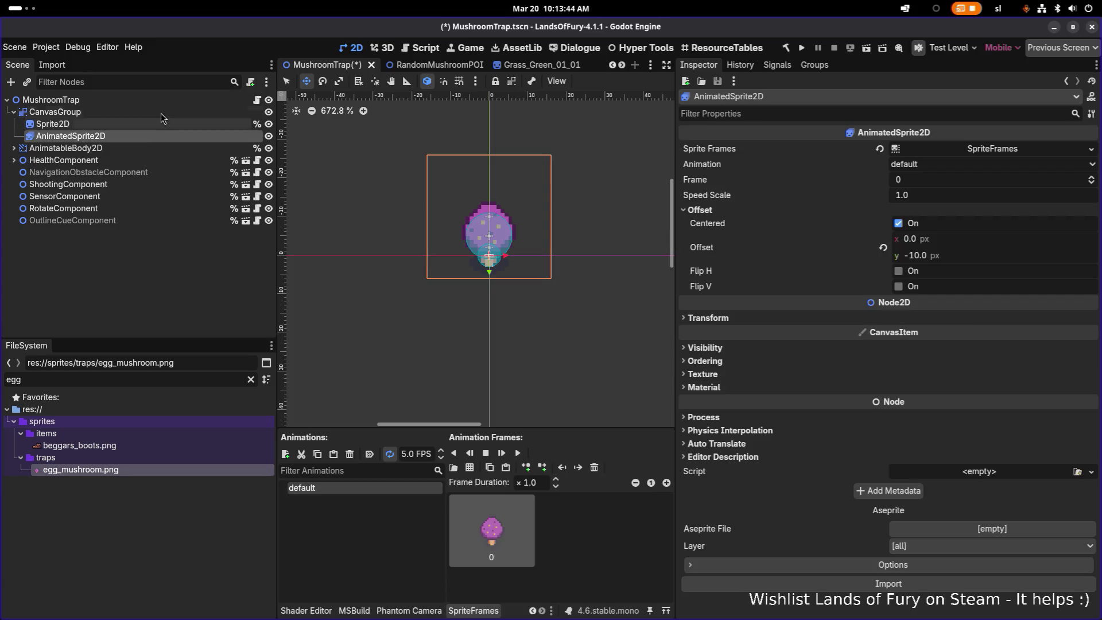
- Load red_outline.tres as the Sprite2D's material
{"action": "left_click", "coordinate": [161, 112]}
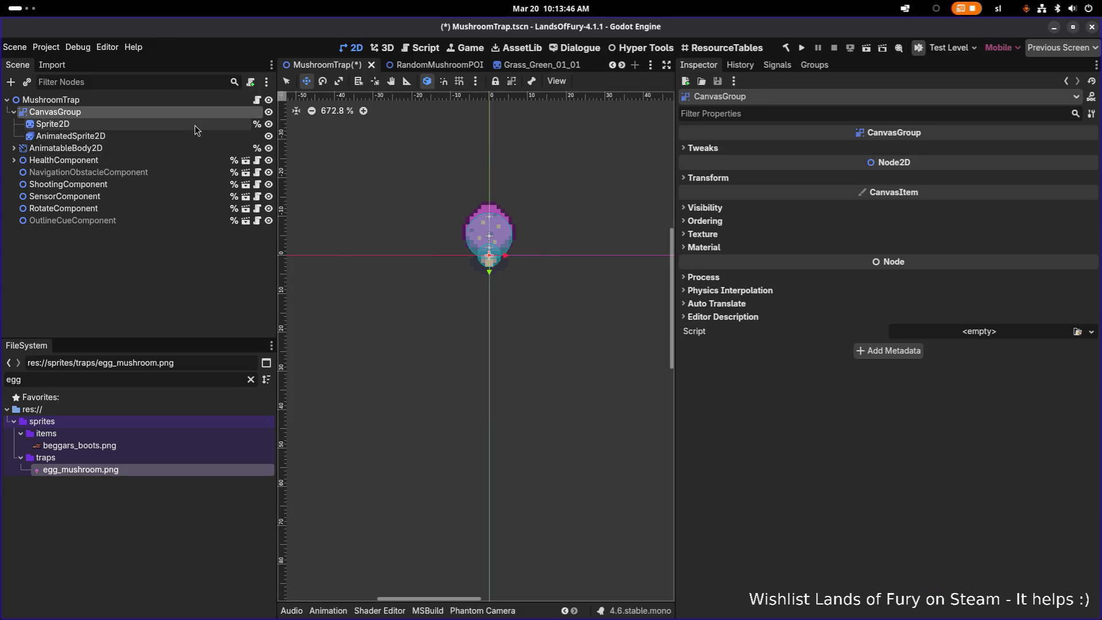
{"action": "left_click", "coordinate": [195, 130]}
{"action": "scroll", "coordinate": [1009, 295], "scroll_direction": "down", "scroll_amount": 1}
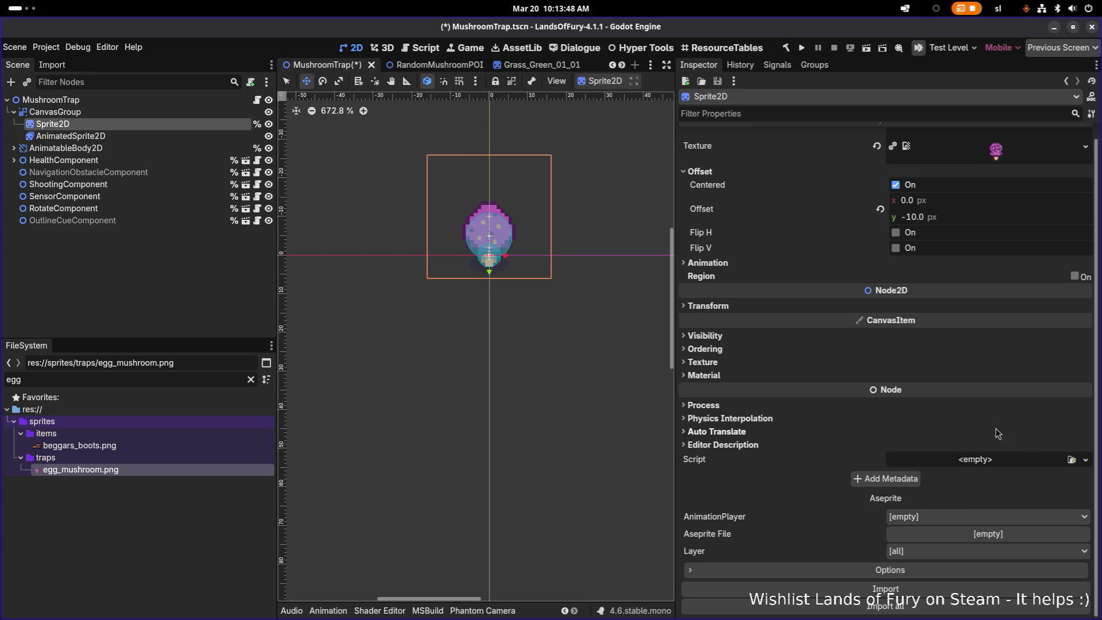
{"action": "left_click", "coordinate": [778, 376]}
{"action": "left_click", "coordinate": [1071, 389]}
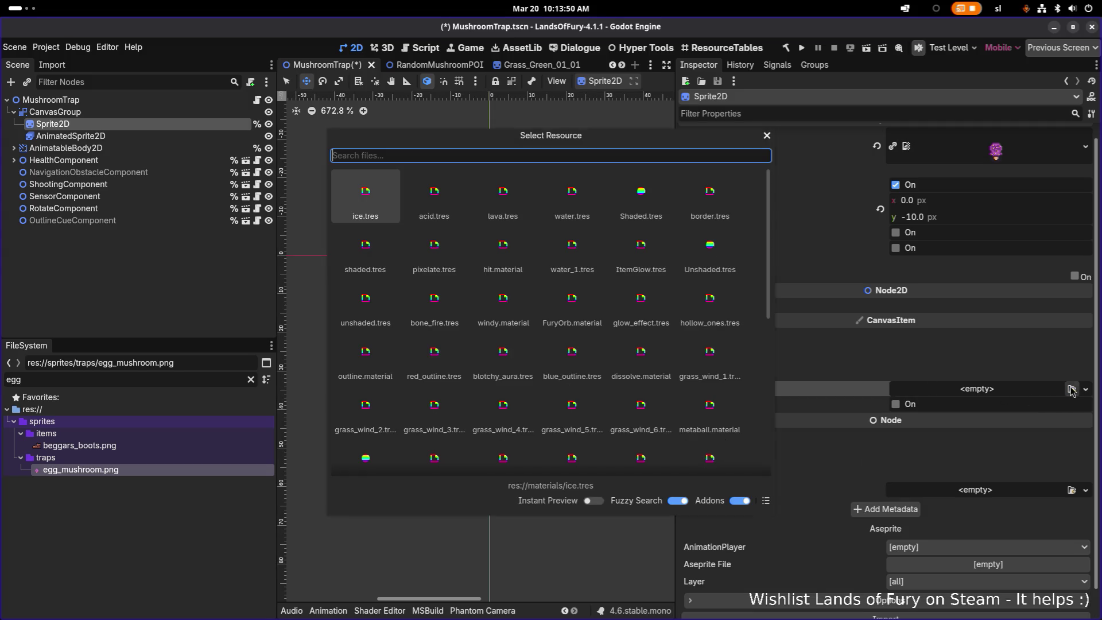
{"action": "type", "text": "outline"}
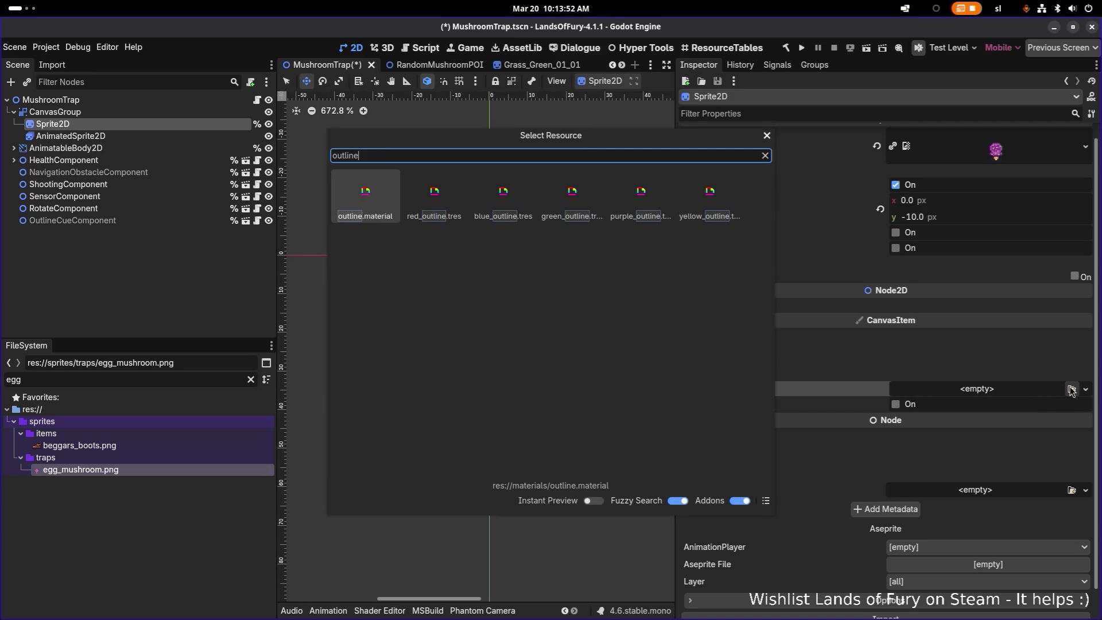
{"action": "key", "text": "Right"}
{"action": "key", "text": "Return"}
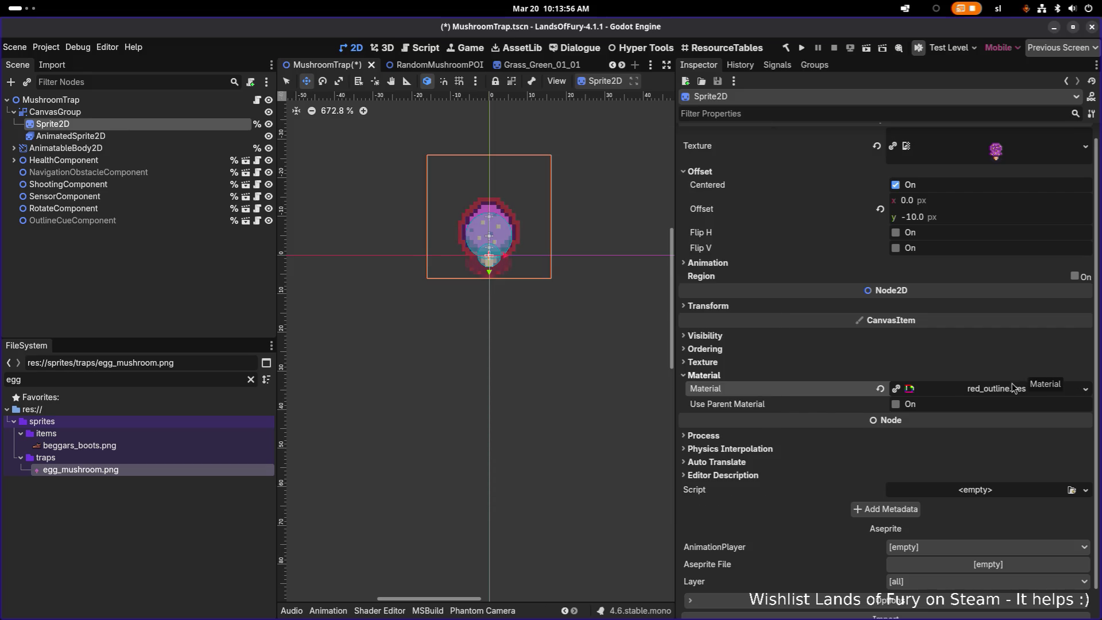
- Clear the outline material from Sprite2D, then show CanvasGroup's material settings
{"action": "scroll", "coordinate": [517, 219], "scroll_direction": "up", "scroll_amount": 5}
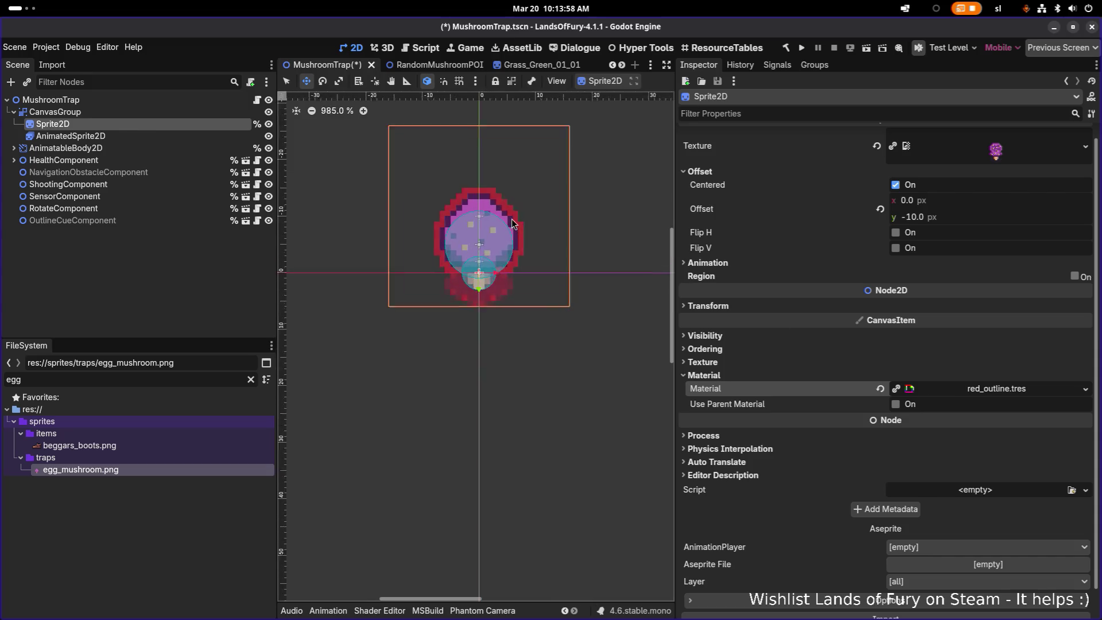
{"action": "scroll", "coordinate": [516, 219], "scroll_direction": "down", "scroll_amount": 3}
{"action": "scroll", "coordinate": [879, 373], "scroll_direction": "down", "scroll_amount": 1}
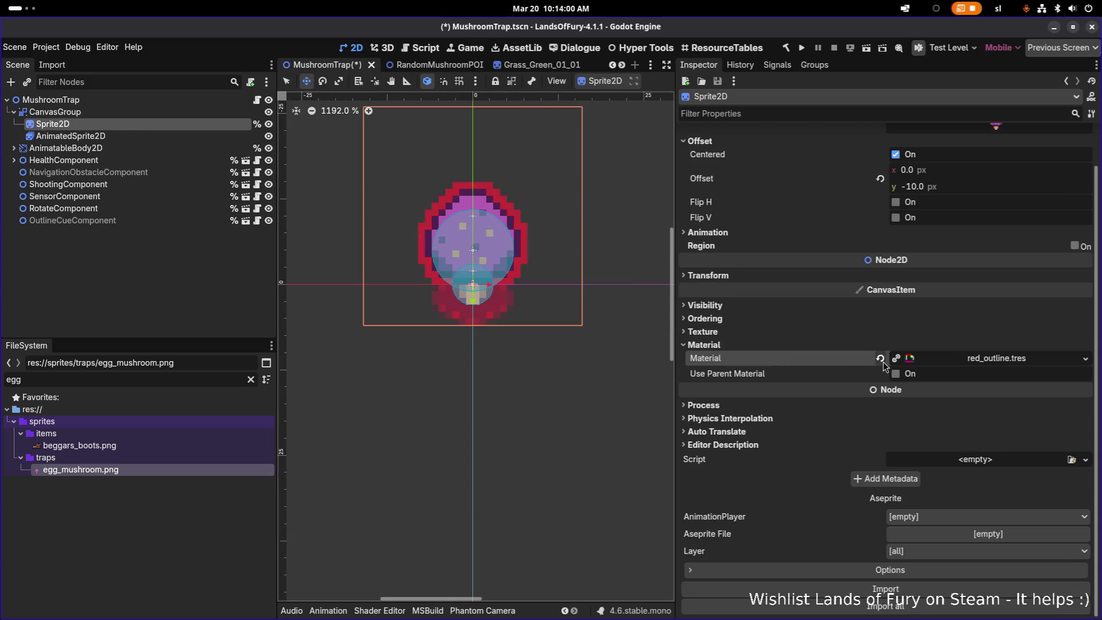
{"action": "left_click", "coordinate": [880, 358]}
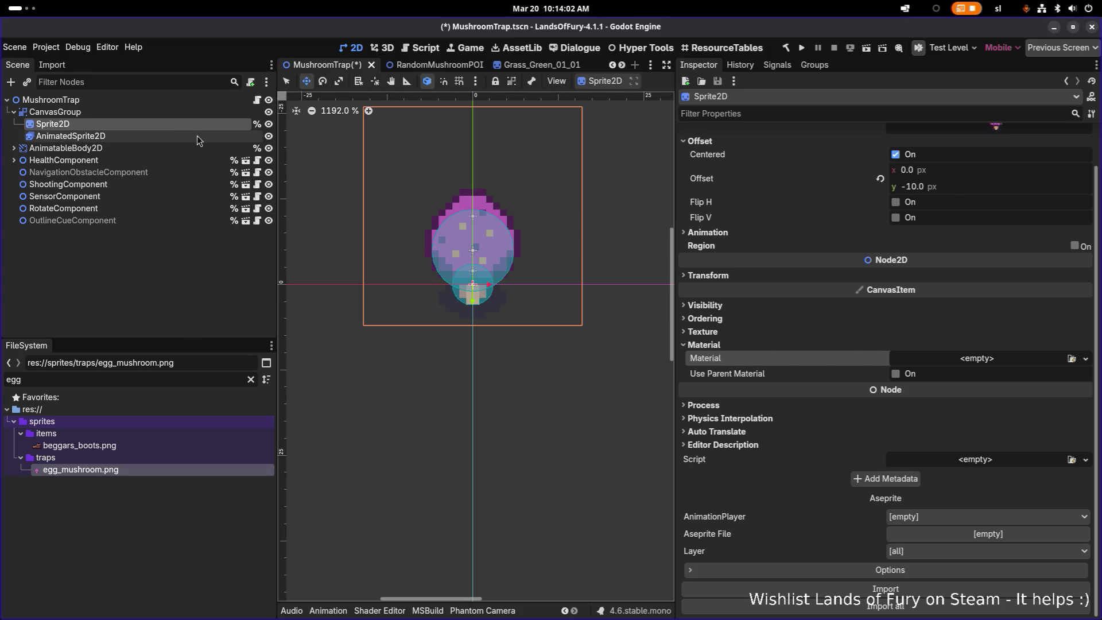
{"action": "left_click", "coordinate": [198, 135]}
{"action": "left_click", "coordinate": [164, 113]}
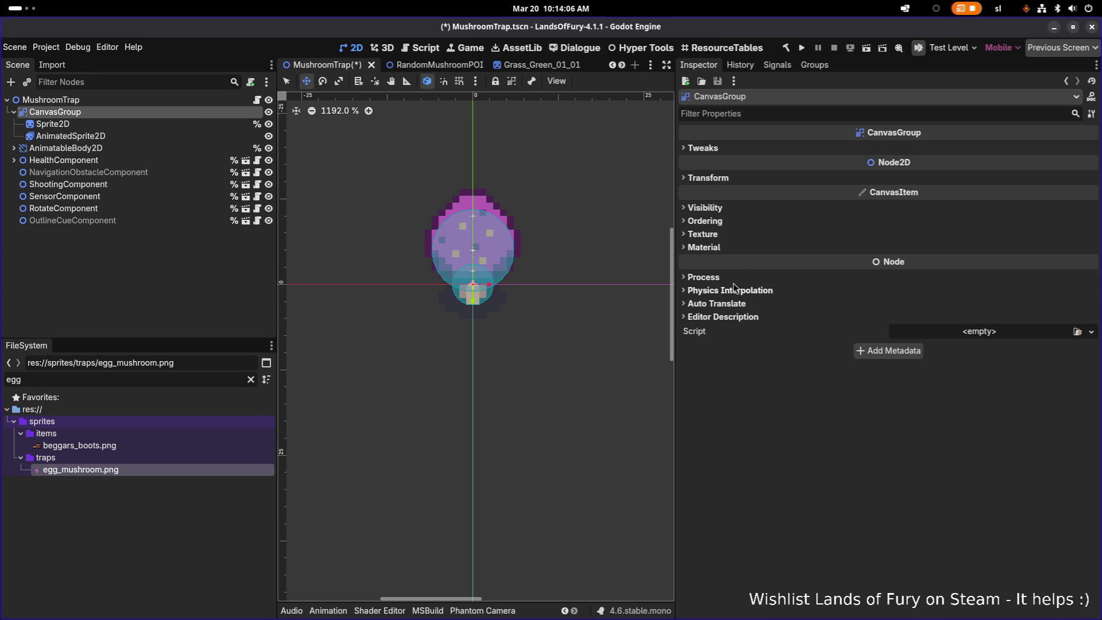
{"action": "left_click", "coordinate": [732, 249]}
- Load red_outline.tres as the CanvasGroup's material and check the child sprites
{"action": "left_click", "coordinate": [1077, 262]}
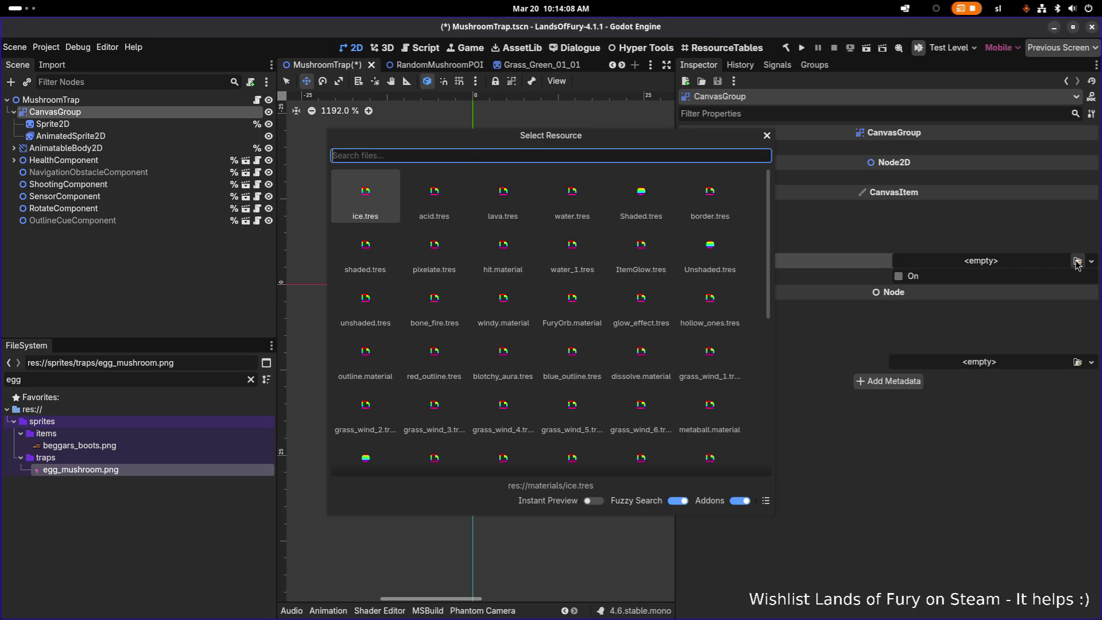
{"action": "type", "text": "outline"}
{"action": "key", "text": "Right"}
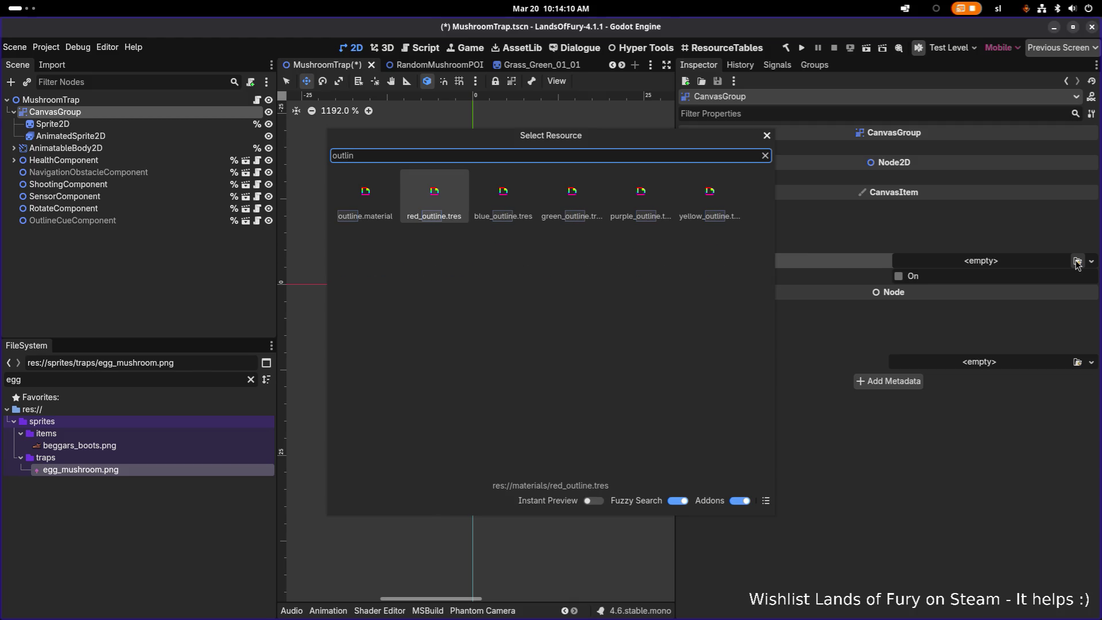
{"action": "key", "text": "Return"}
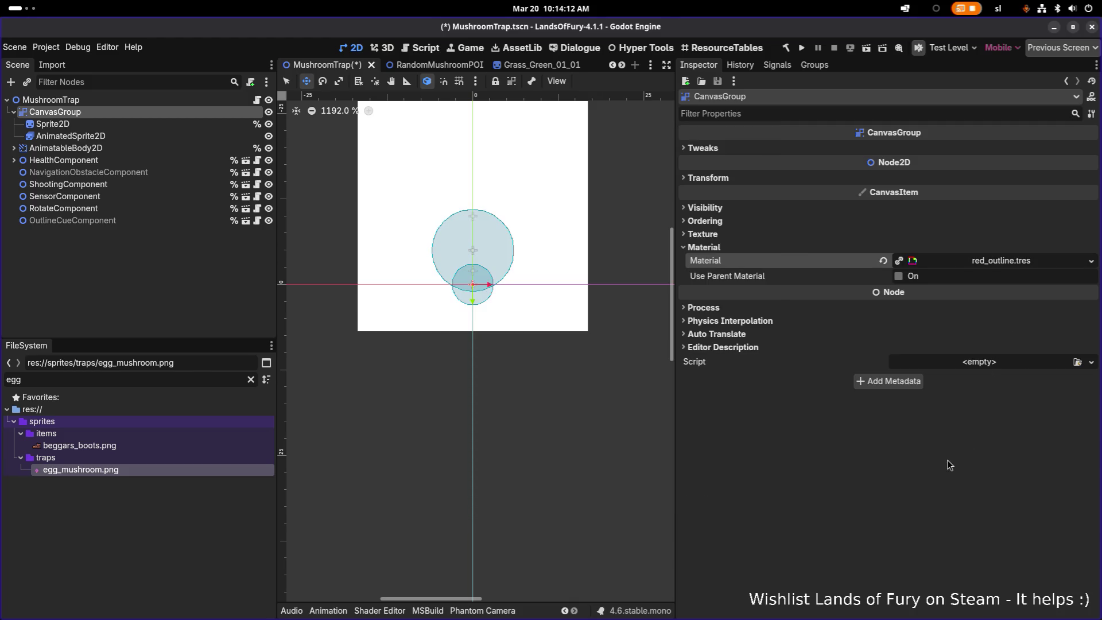
{"action": "scroll", "coordinate": [535, 288], "scroll_direction": "down", "scroll_amount": 4}
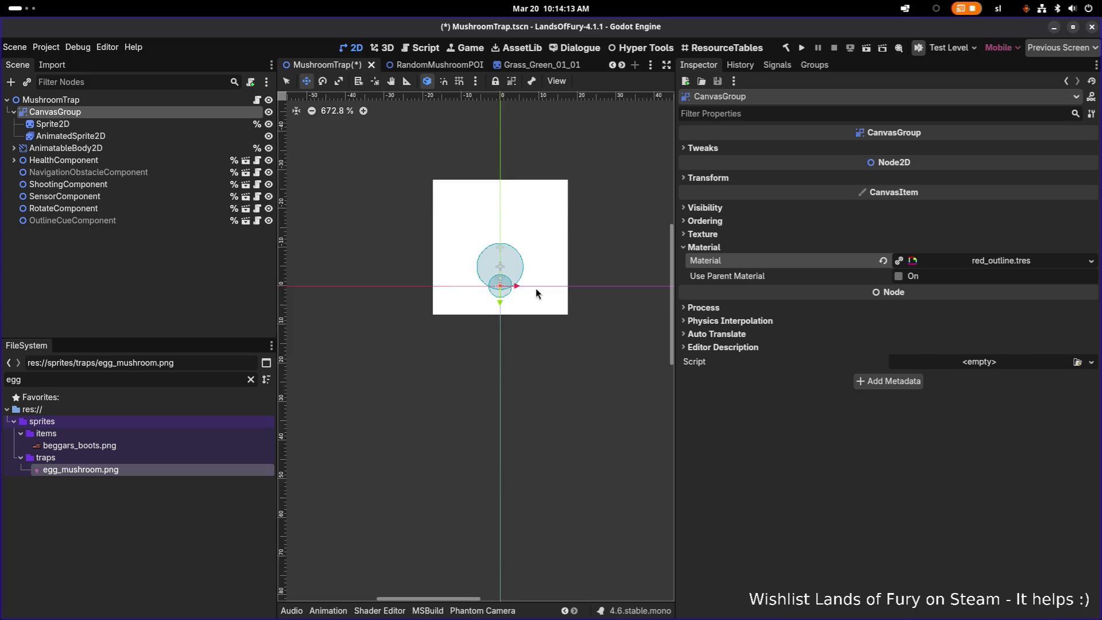
{"action": "left_click", "coordinate": [143, 127]}
{"action": "left_click", "coordinate": [146, 136]}
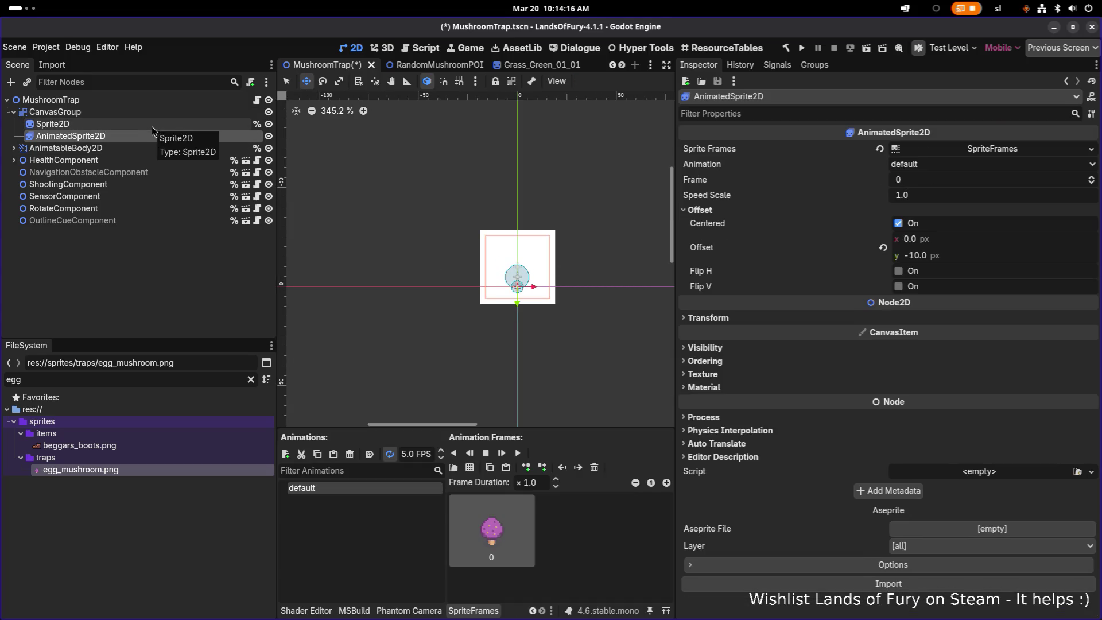
{"action": "left_click", "coordinate": [152, 126]}
{"action": "left_click", "coordinate": [159, 113]}
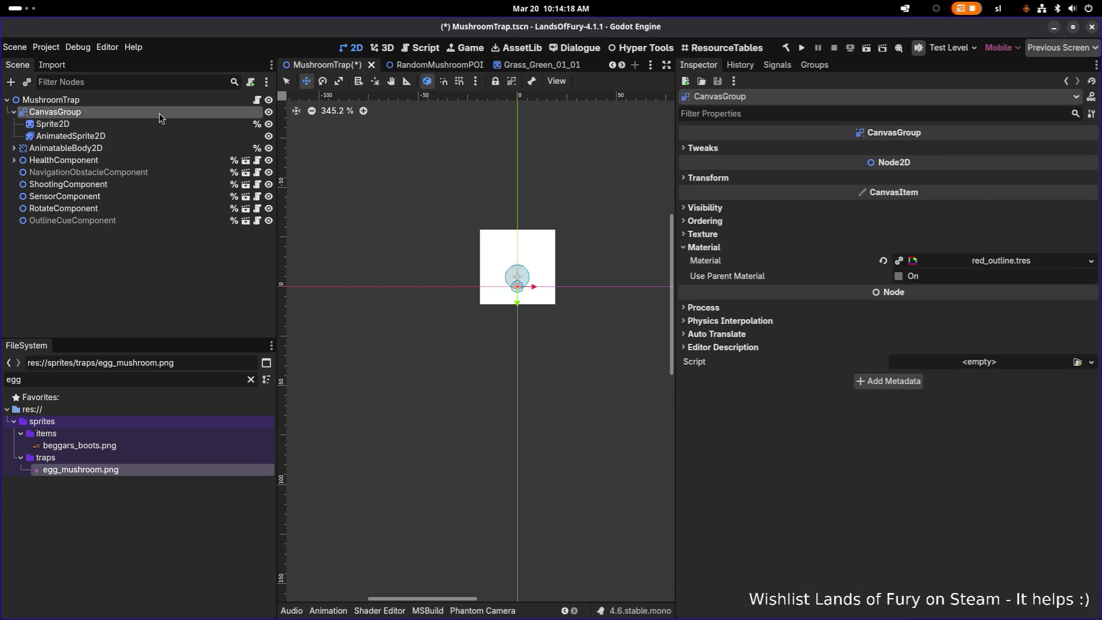
- Try a 165 px Clear Margin, then reset both CanvasGroup margins to 10 px
{"action": "left_click", "coordinate": [716, 151]}
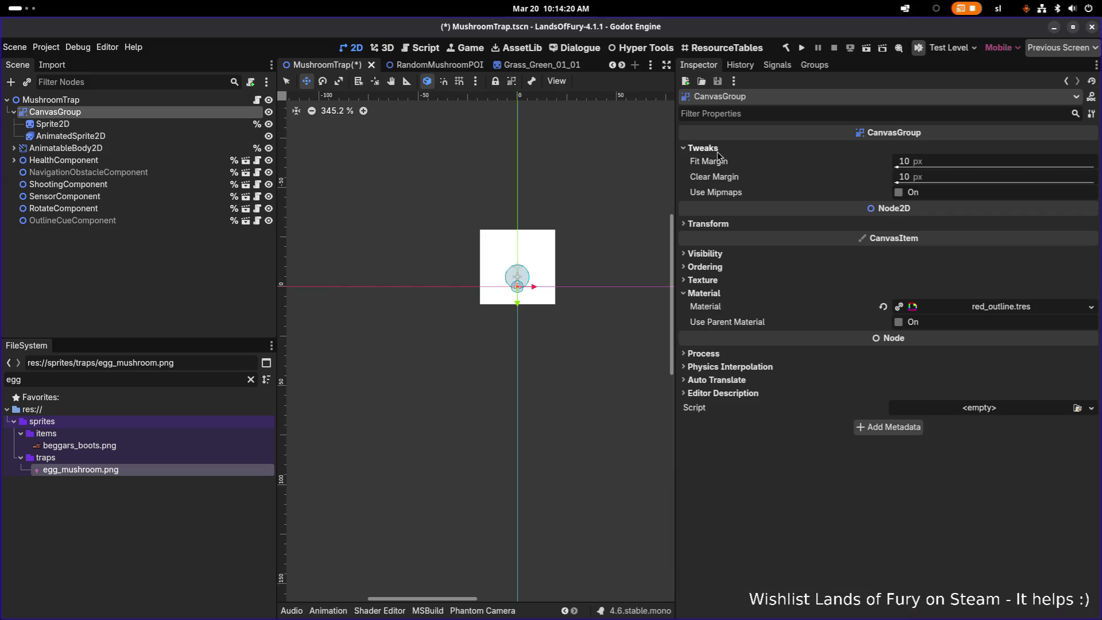
{"action": "mouse_move", "coordinate": [902, 179]}
{"action": "left_mouse_down"}
{"action": "mouse_move", "coordinate": [1001, 180]}
{"action": "mouse_move", "coordinate": [975, 167]}
{"action": "left_mouse_up"}
{"action": "left_click", "coordinate": [883, 162]}
{"action": "left_click", "coordinate": [883, 177]}
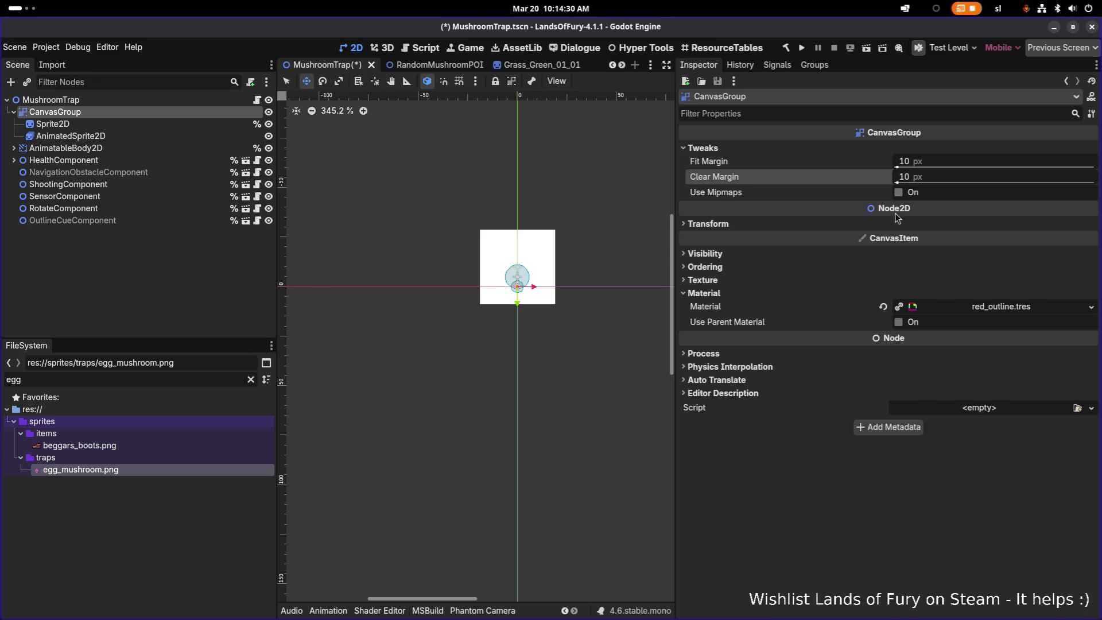
{"action": "left_click", "coordinate": [175, 123]}
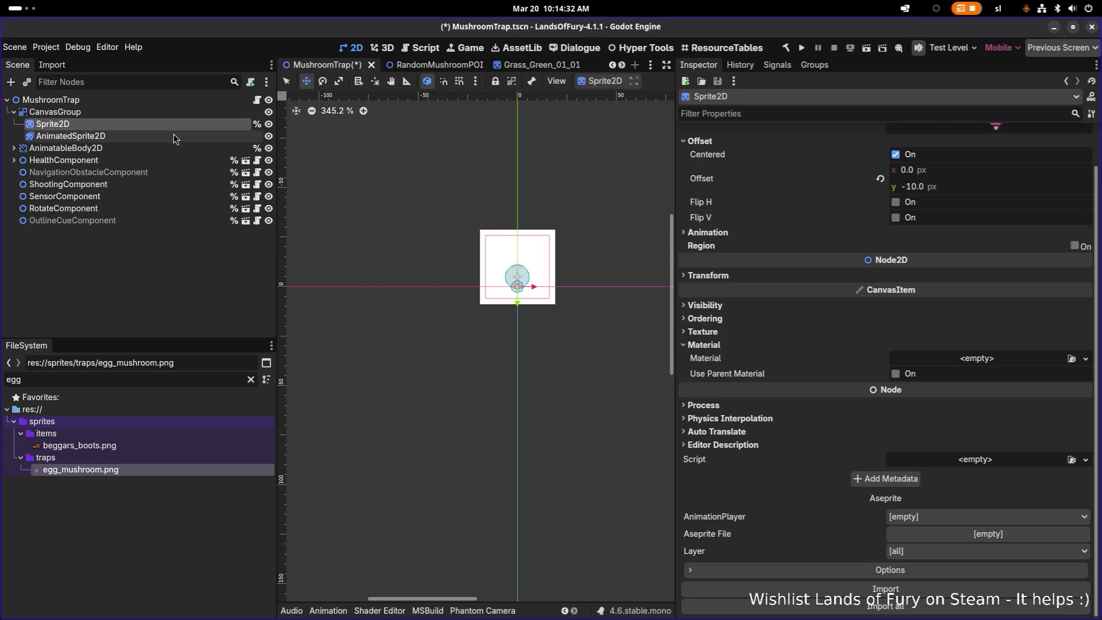
{"action": "left_click", "coordinate": [174, 133]}
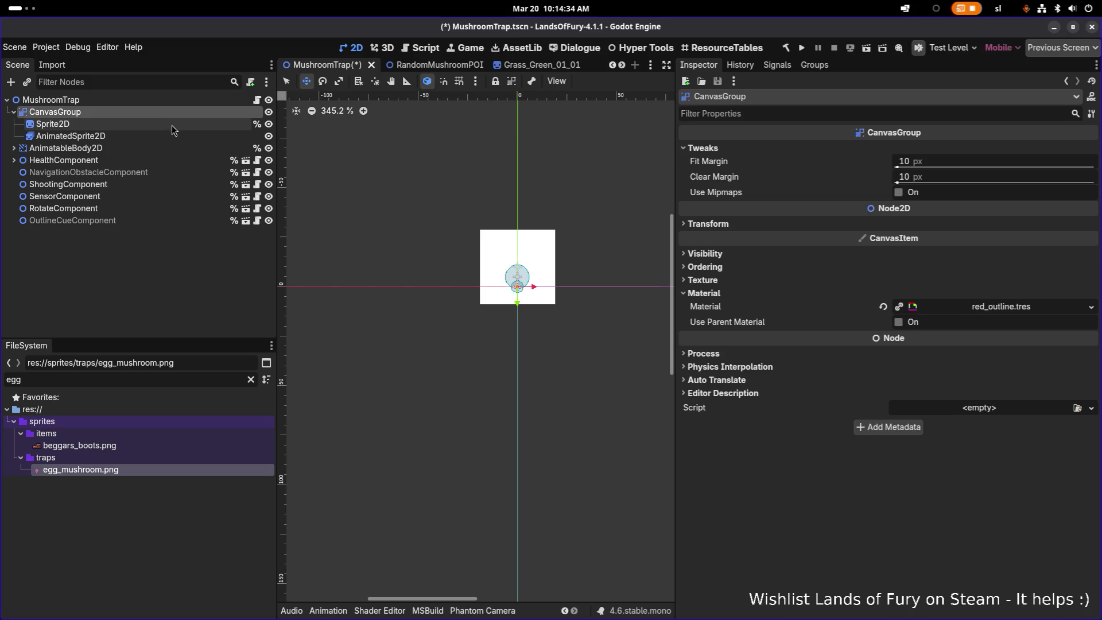
{"action": "left_click", "coordinate": [171, 125]}
{"action": "left_click", "coordinate": [167, 136]}
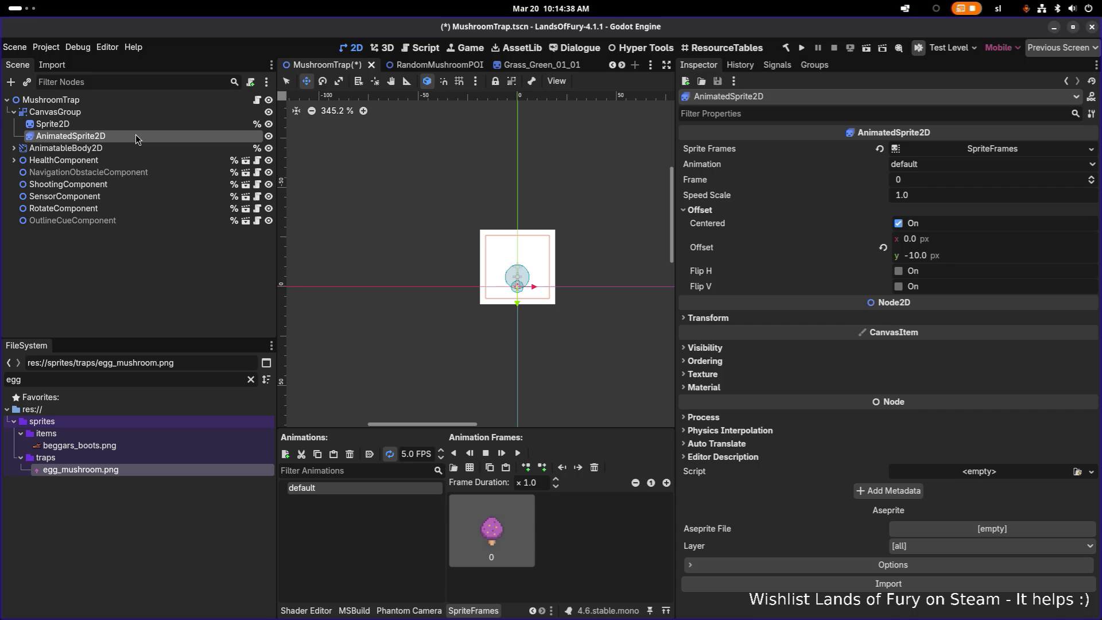
- Move AnimatedSprite2D directly under MushroomTrap and hide the CanvasGroup
{"action": "left_click_drag", "start_coordinate": [135, 138], "coordinate": [139, 106]}
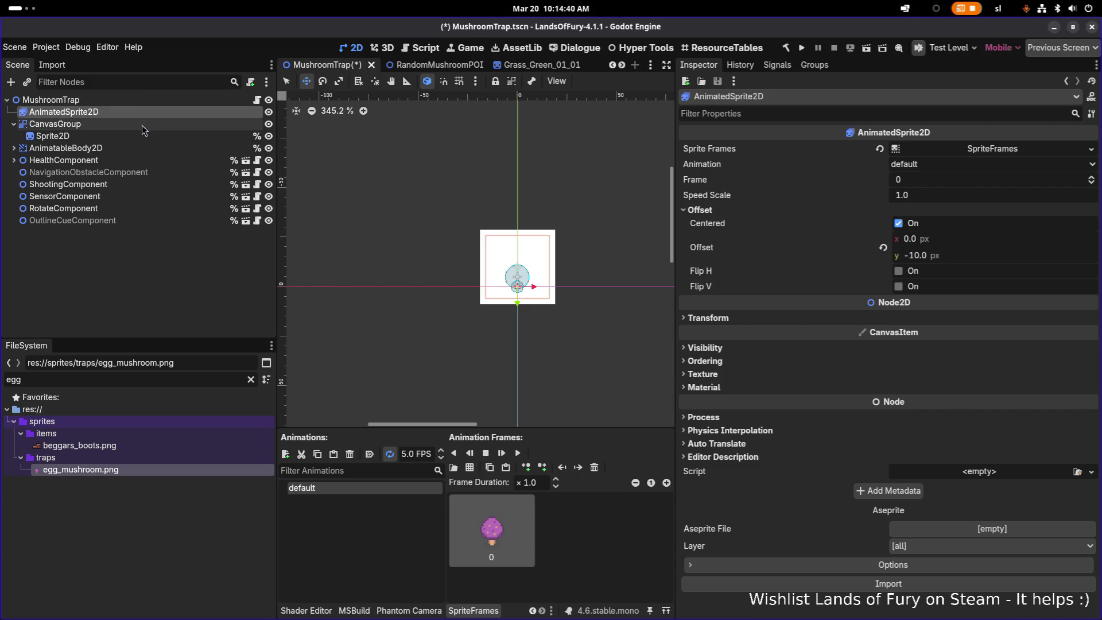
{"action": "left_click", "coordinate": [143, 125]}
{"action": "left_click", "coordinate": [160, 136]}
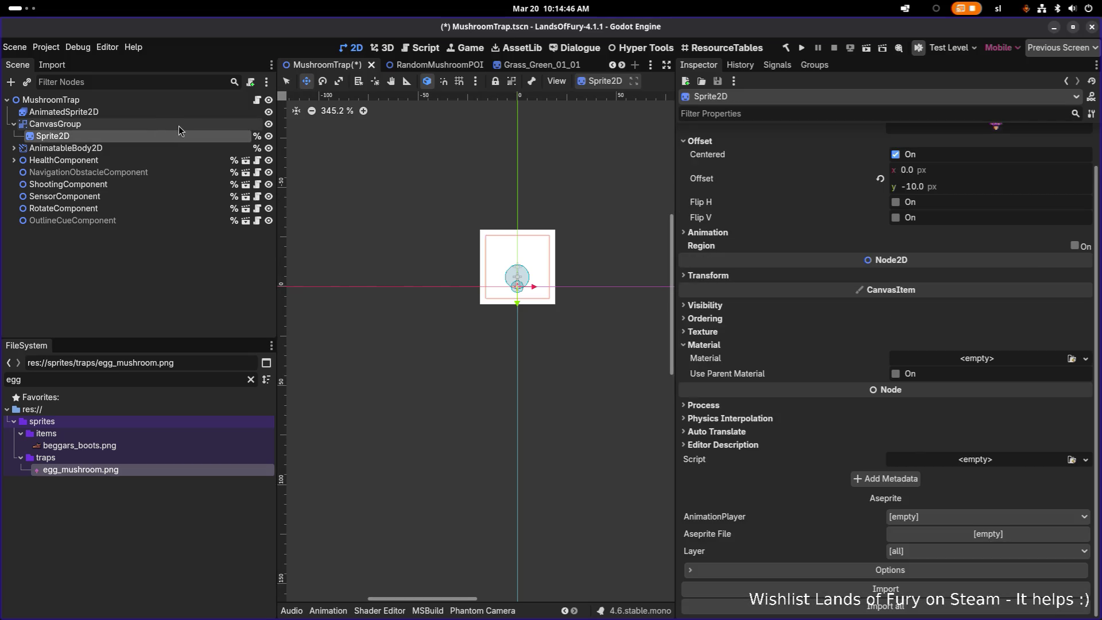
{"action": "left_click", "coordinate": [268, 124]}
- Apply red_outline.tres to AnimatedSprite2D, preview it, then clear its material again
{"action": "left_click", "coordinate": [181, 111]}
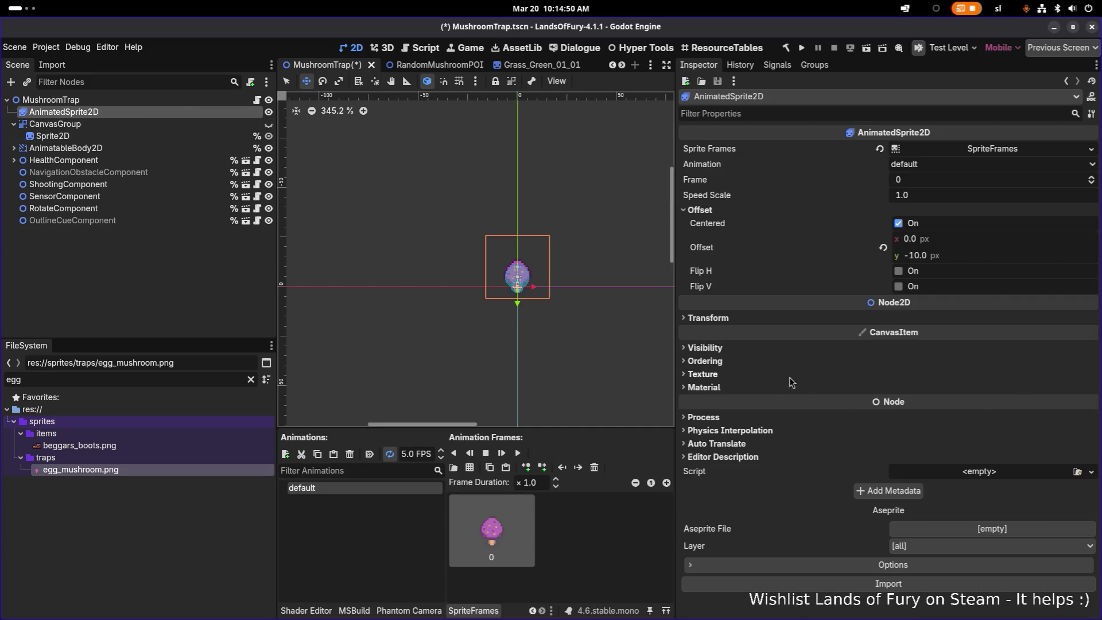
{"action": "left_click", "coordinate": [792, 387]}
{"action": "left_click", "coordinate": [1071, 401]}
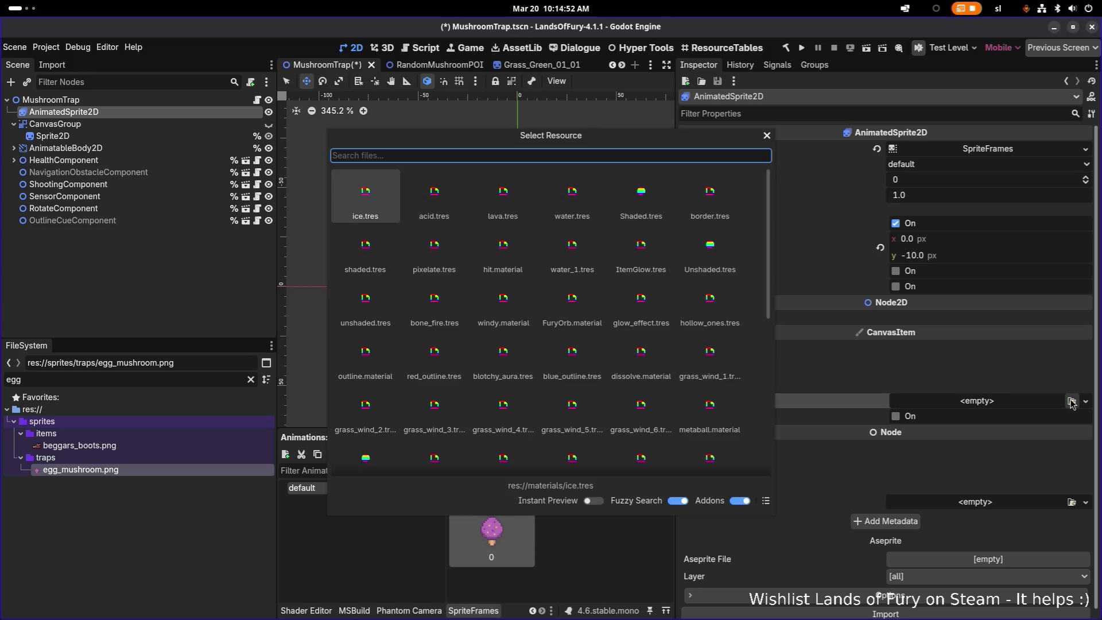
{"action": "type", "text": "outlin"}
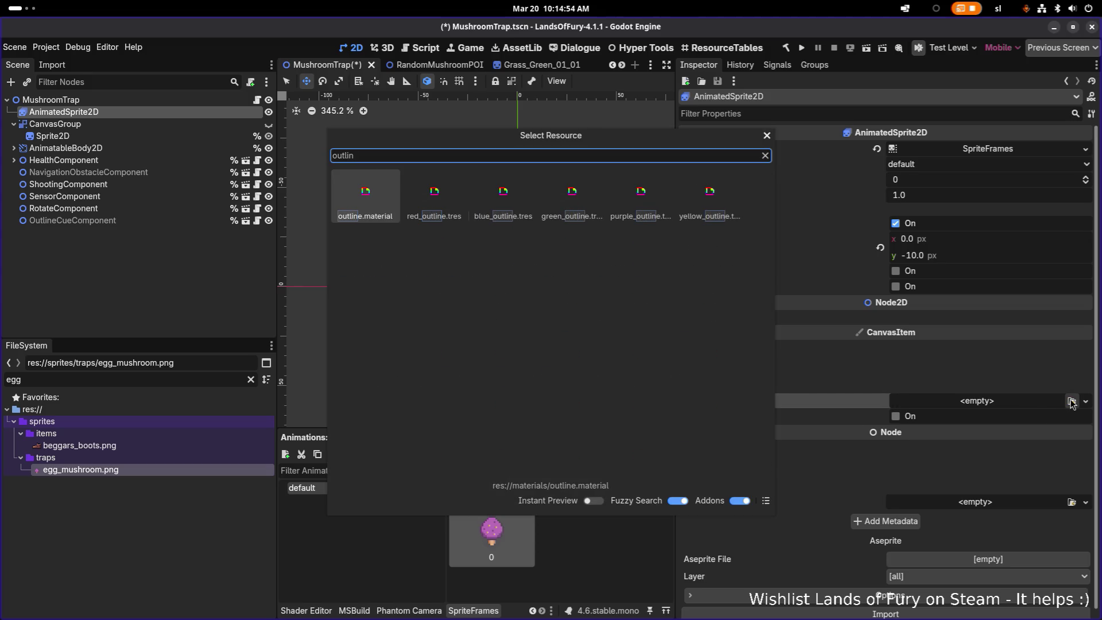
{"action": "key", "text": "Right"}
{"action": "key", "text": "Return"}
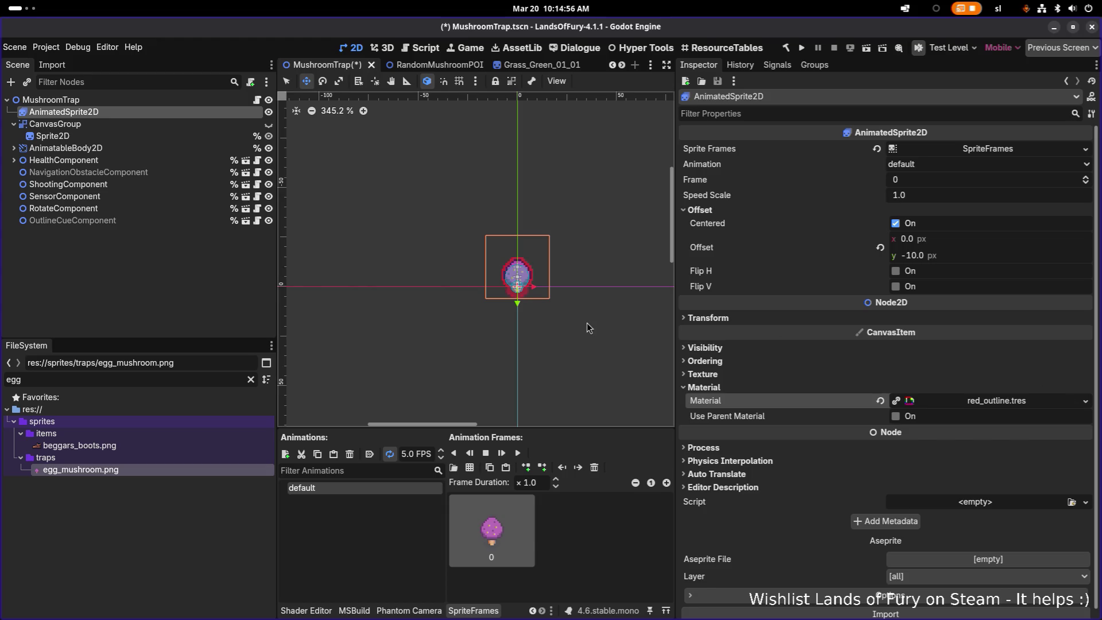
{"action": "scroll", "coordinate": [566, 304], "scroll_direction": "up", "scroll_amount": 4}
{"action": "left_click_drag", "start_coordinate": [459, 293], "coordinate": [521, 342]}
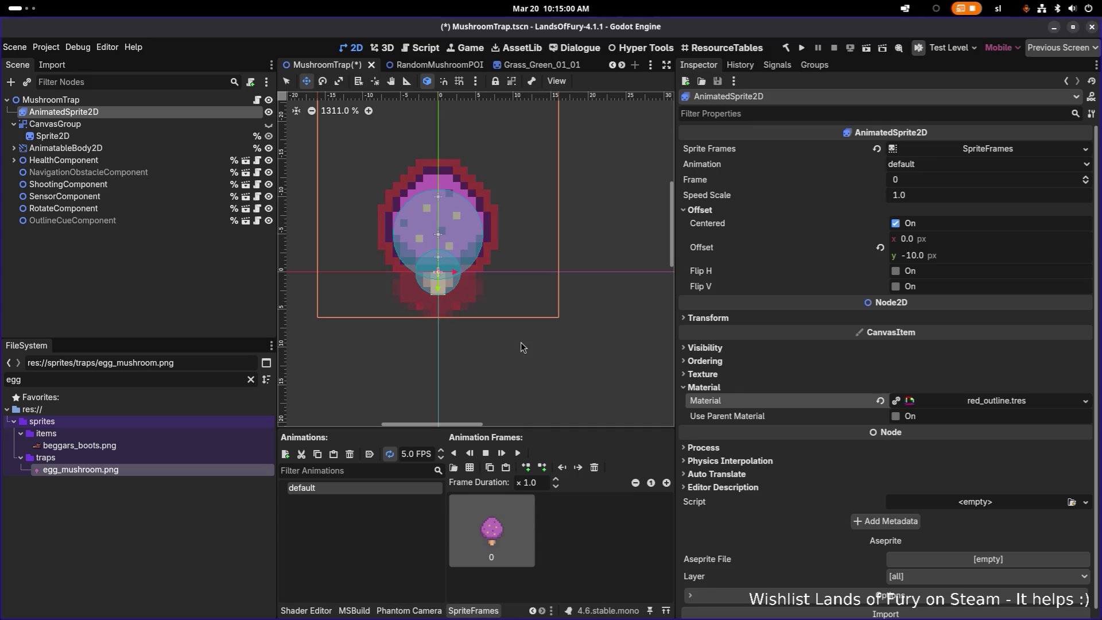
{"action": "scroll", "coordinate": [436, 292], "scroll_direction": "up", "scroll_amount": 1}
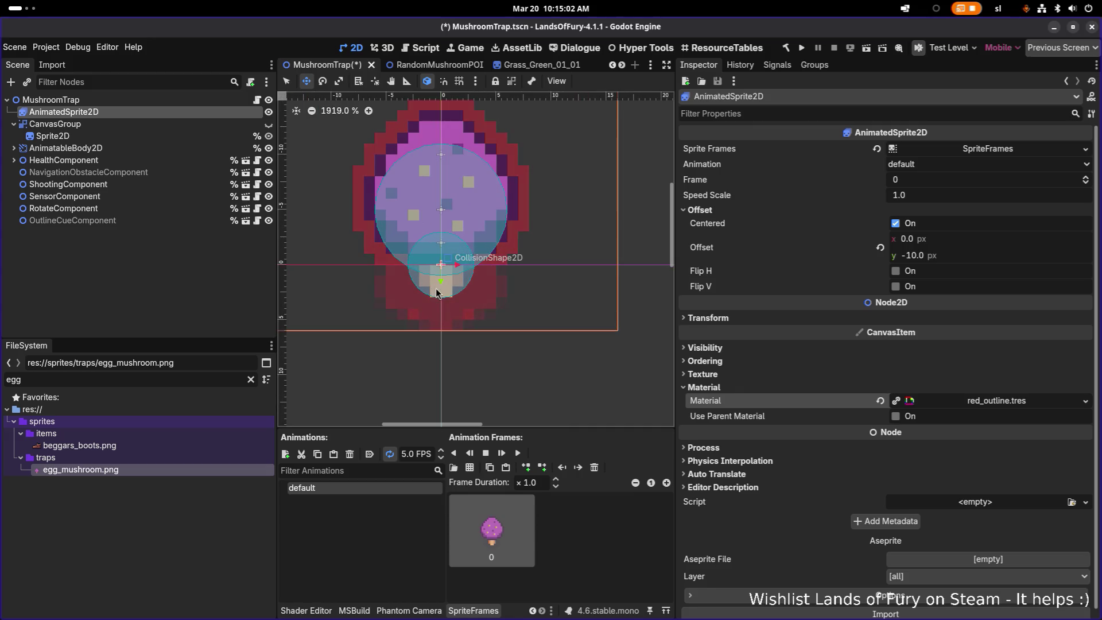
{"action": "scroll", "coordinate": [436, 292], "scroll_direction": "down", "scroll_amount": 3}
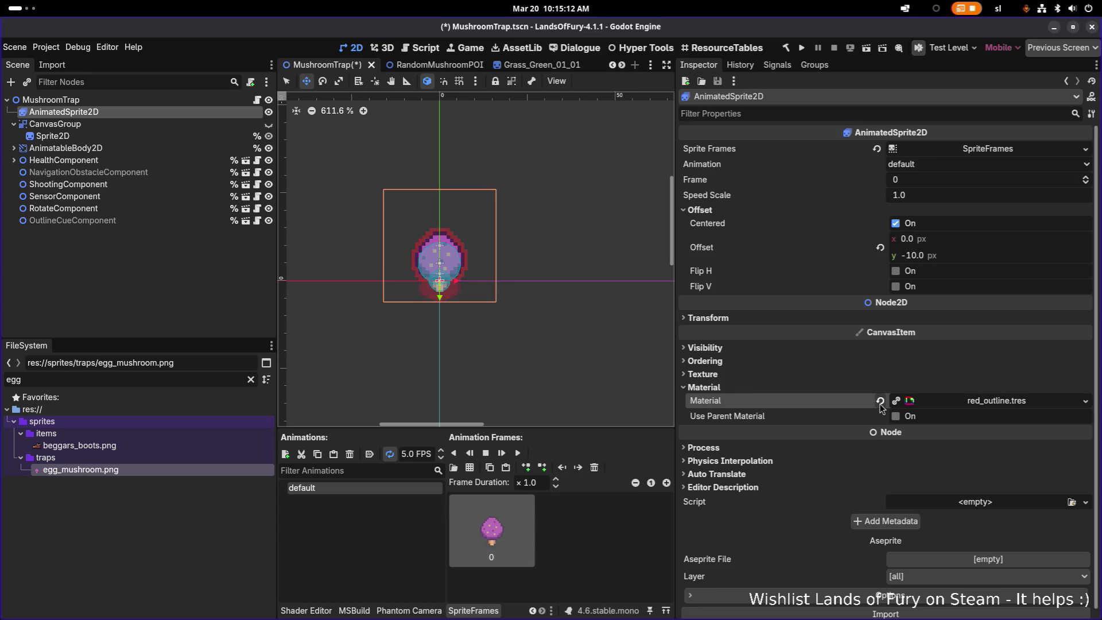
{"action": "left_click", "coordinate": [880, 400]}
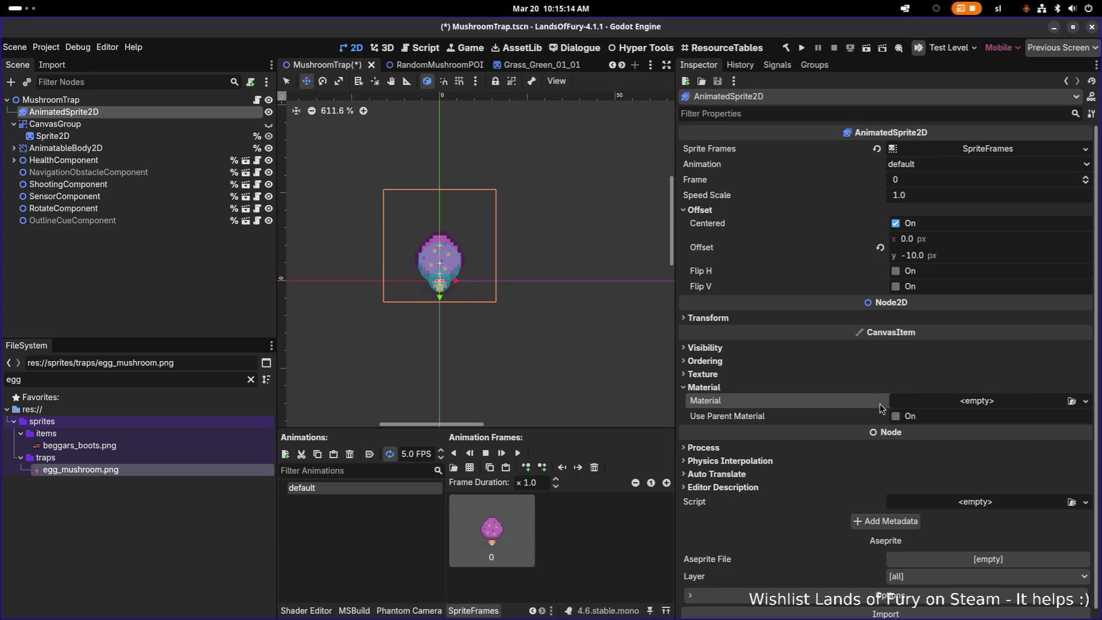
- Undo the last three scene changes, restoring the sprites under MushroomTrap
{"action": "left_click", "coordinate": [183, 281]}
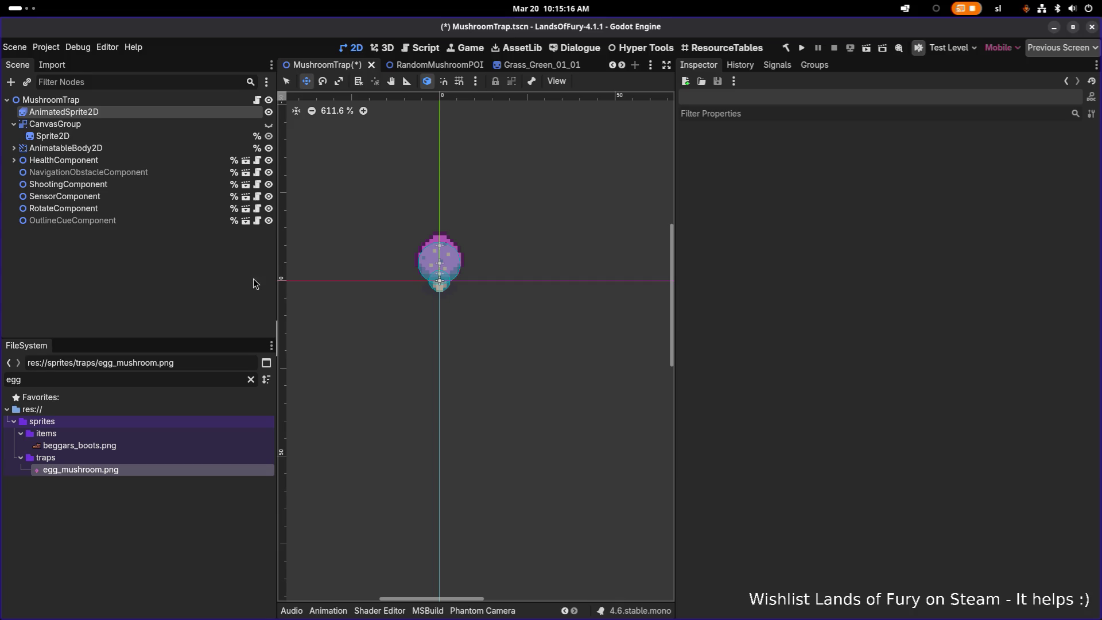
{"action": "key", "text": "ctrl+z"}
{"action": "key", "text": "ctrl+z"}
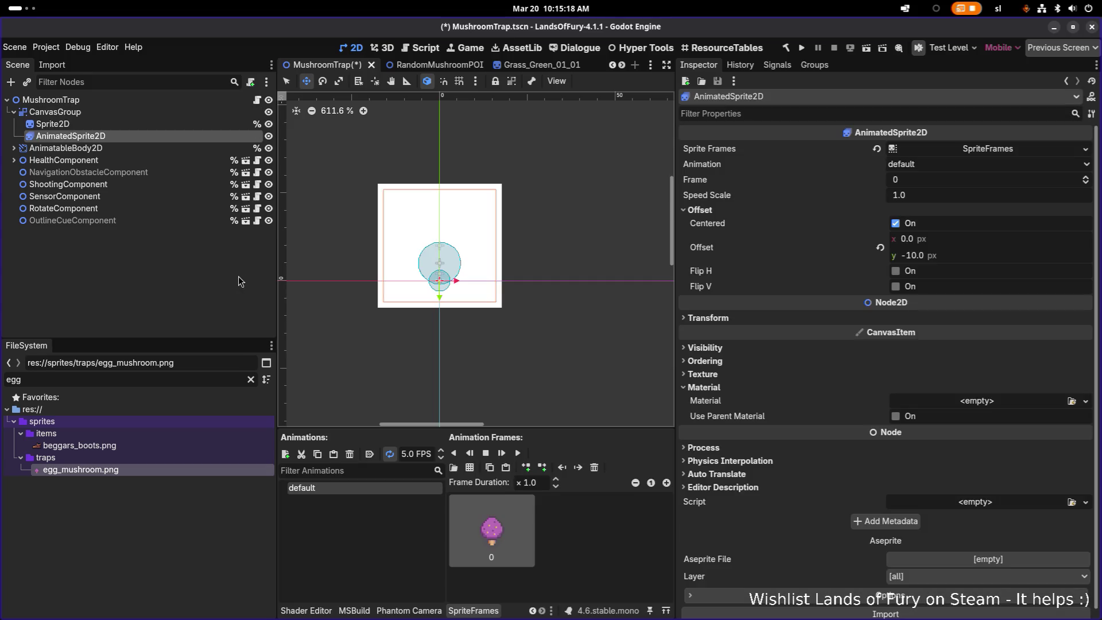
{"action": "key", "text": "ctrl+z"}
{"action": "key", "text": "ctrl+z"}
{"action": "key", "text": "ctrl+z"}
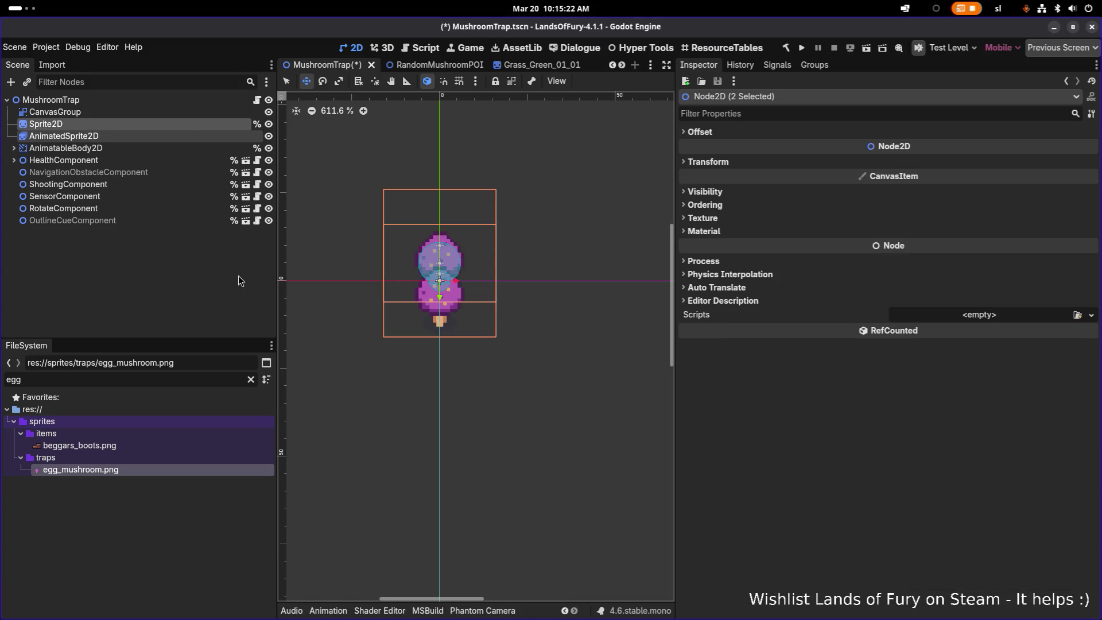
{"action": "key", "text": "ctrl+z"}
{"action": "key", "text": "ctrl+z"}
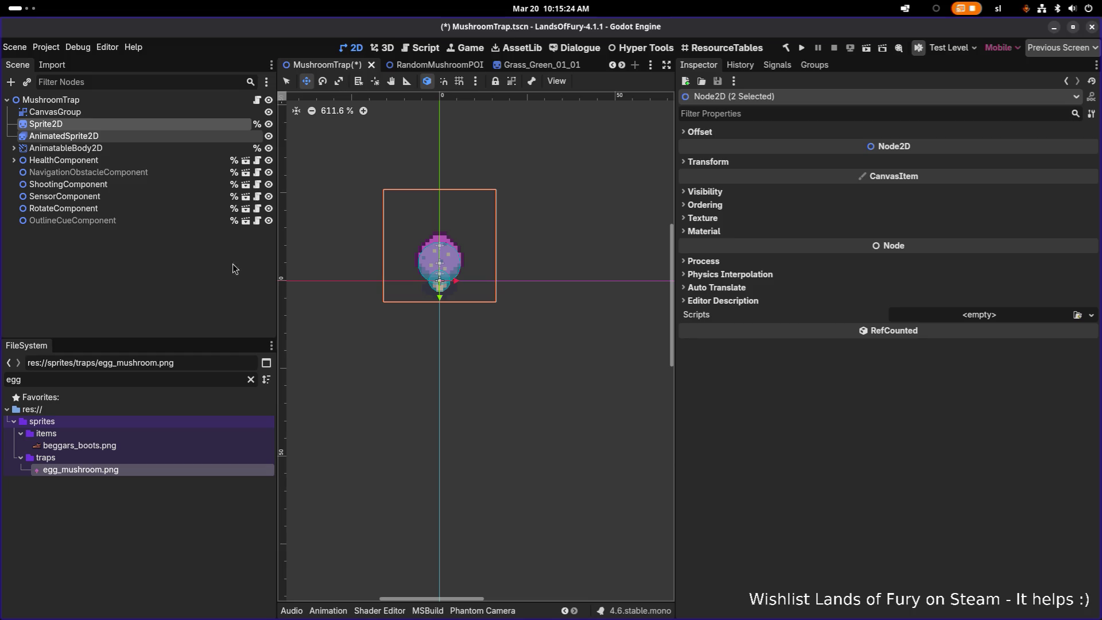
- Check the nodes, save MushroomTrap.tscn, and switch to Visual Studio Code
{"action": "left_click", "coordinate": [177, 125]}
{"action": "left_click", "coordinate": [174, 148]}
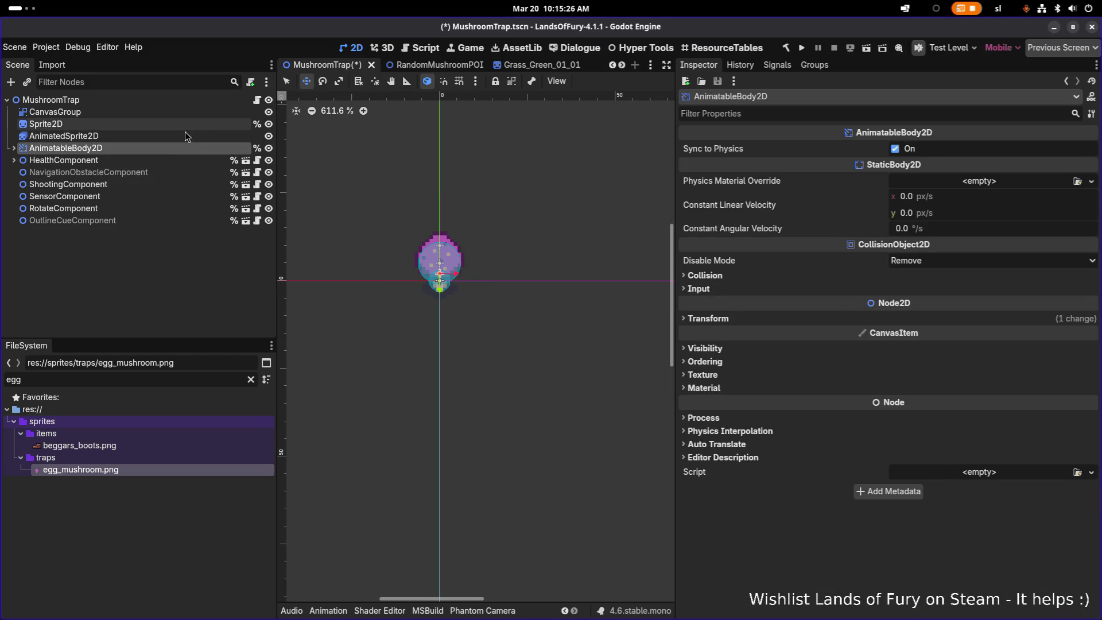
{"action": "left_click", "coordinate": [184, 136]}
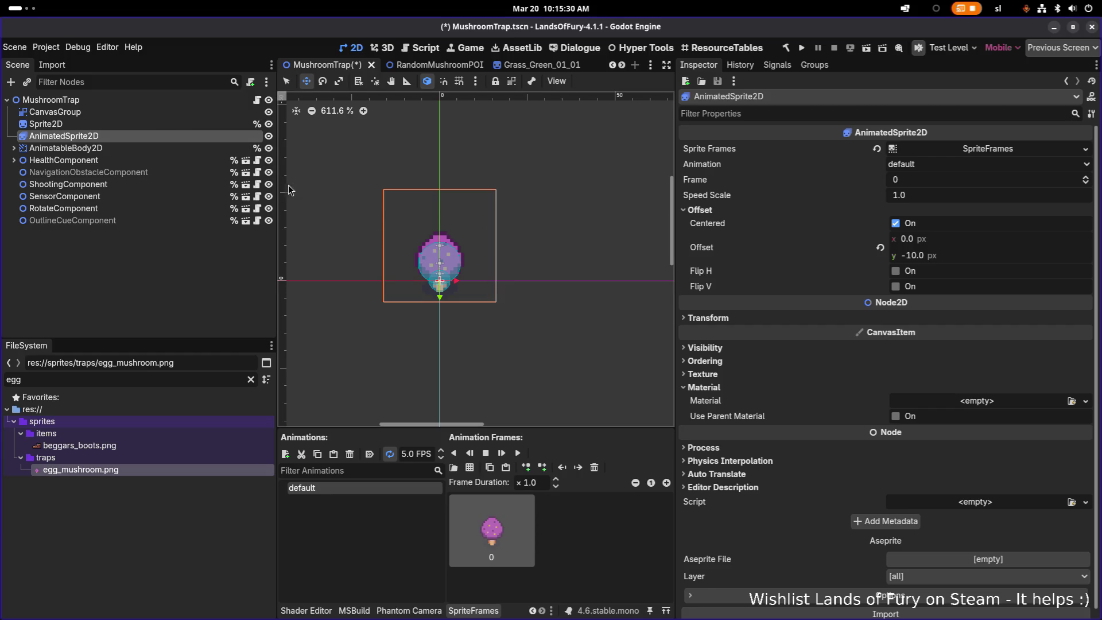
{"action": "left_click", "coordinate": [159, 264]}
{"action": "key", "text": "ctrl+s"}
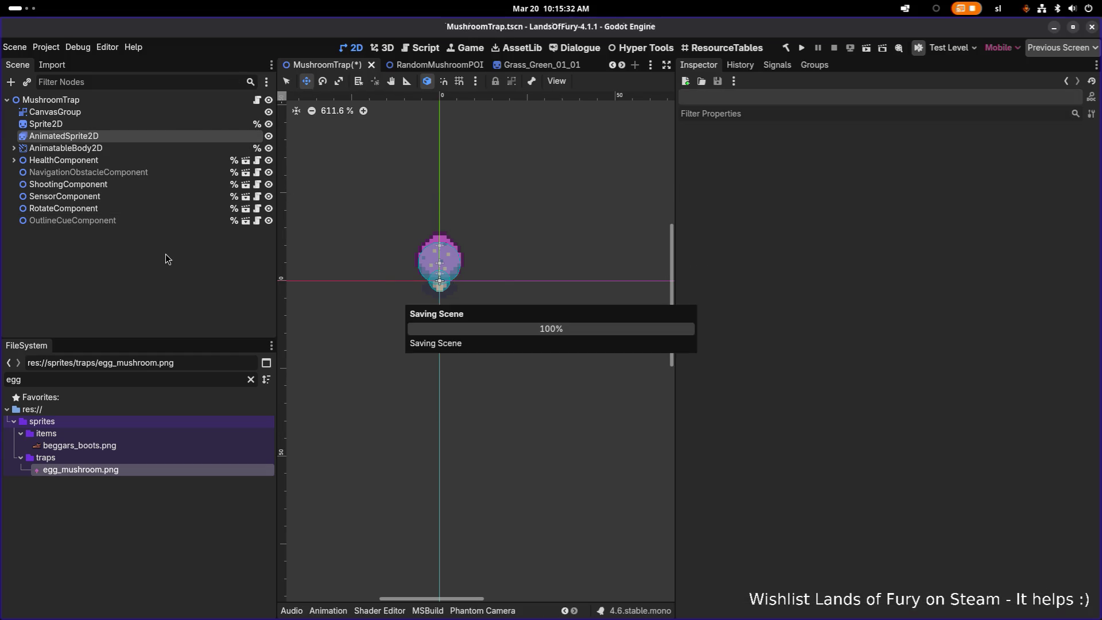
{"action": "key", "text": "alt+Tab"}
{"action": "key", "text": "alt+Tab"}
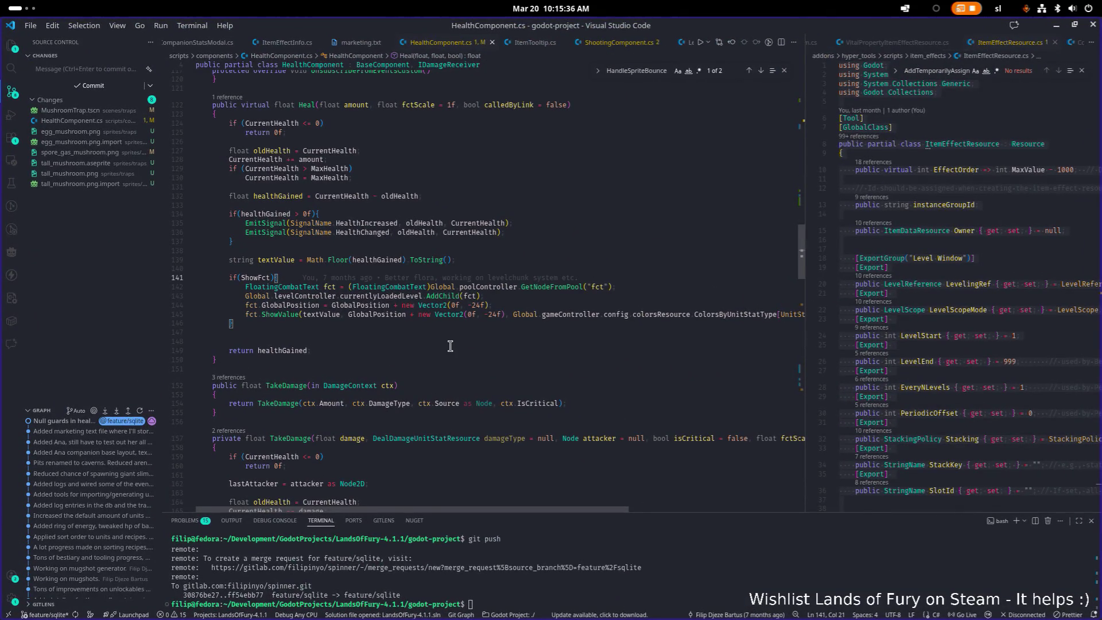
{"action": "scroll", "coordinate": [448, 345], "scroll_direction": "up", "scroll_amount": 20}
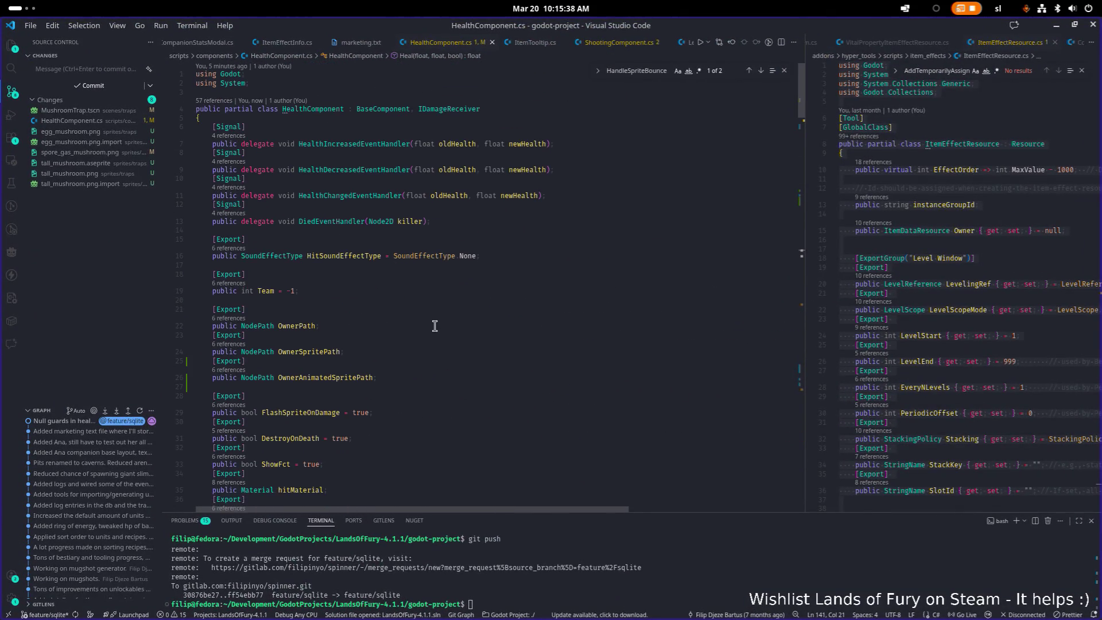
{"action": "scroll", "coordinate": [441, 310], "scroll_direction": "down", "scroll_amount": 3}
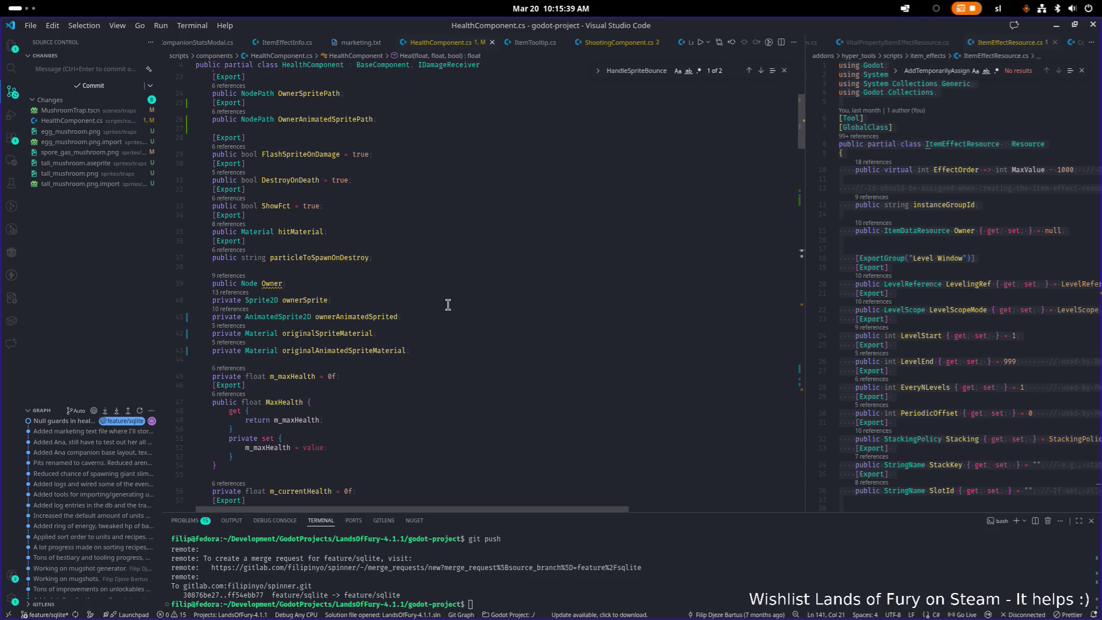
{"action": "left_click", "coordinate": [382, 317]}
{"action": "double_click", "coordinate": [381, 317]}
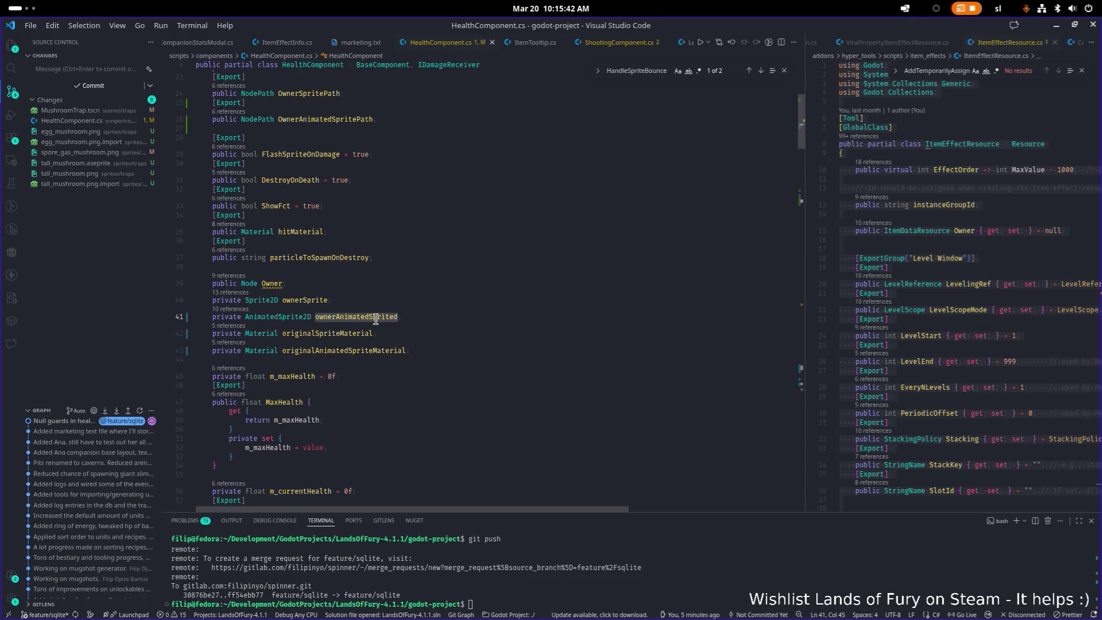
{"action": "key", "text": "ctrl+f"}
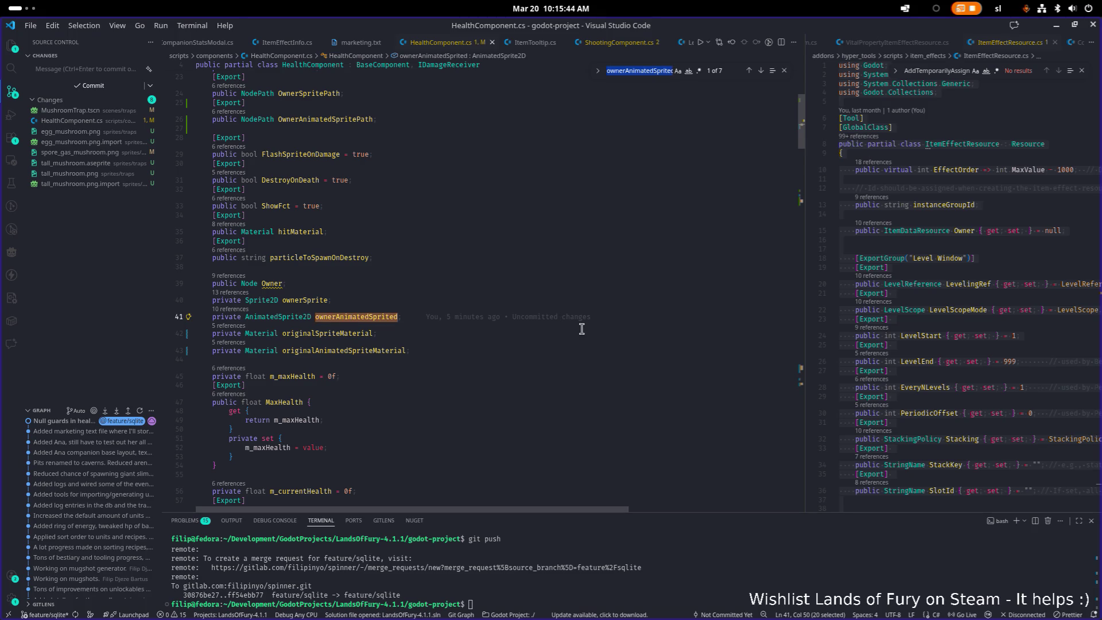
{"action": "key", "text": "Return"}
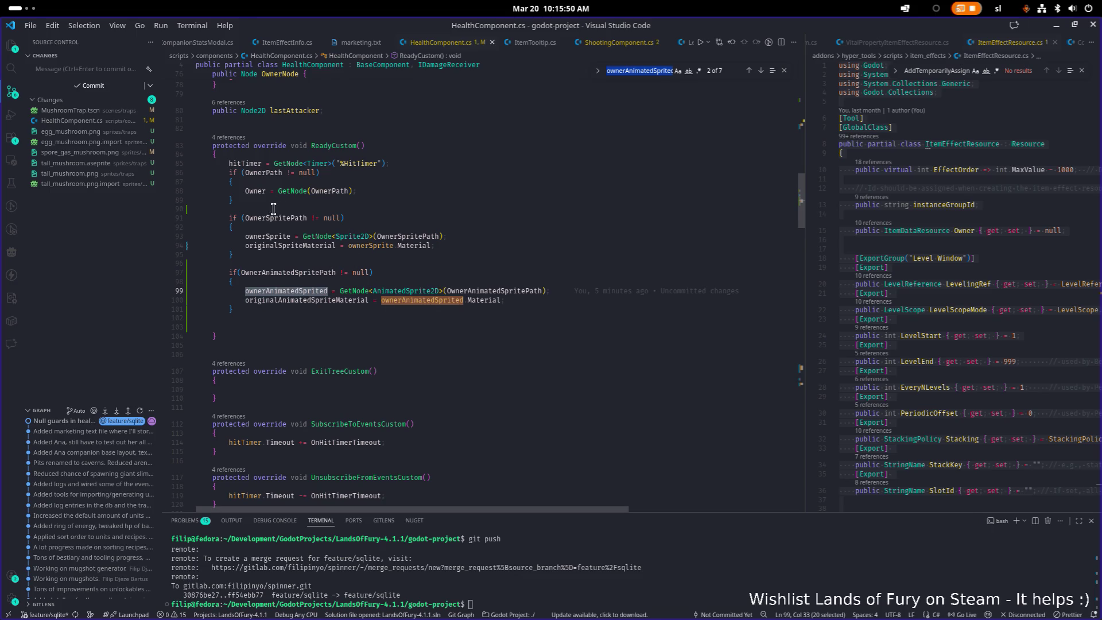
{"action": "scroll", "coordinate": [290, 217], "scroll_direction": "down", "scroll_amount": 20}
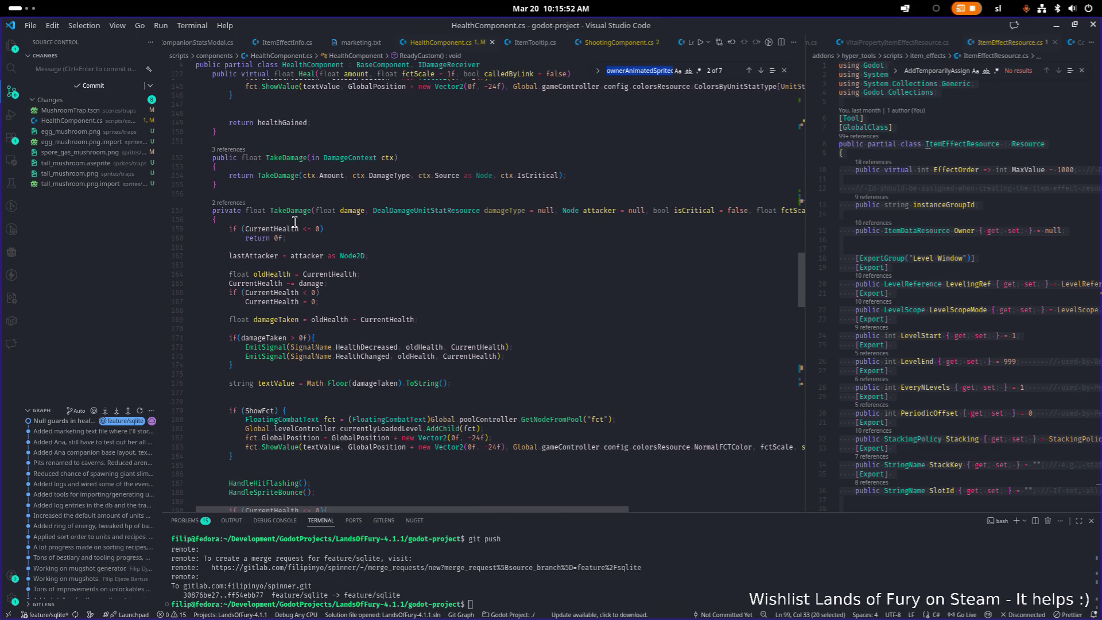
{"action": "scroll", "coordinate": [341, 229], "scroll_direction": "down", "scroll_amount": 20}
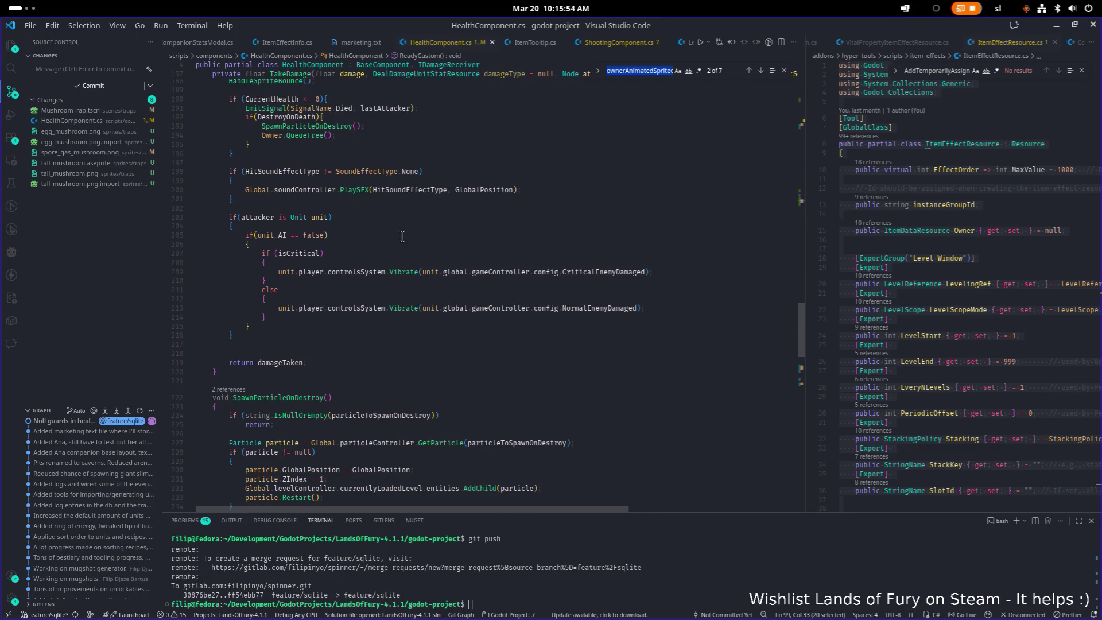
{"action": "key", "text": "ctrl+f"}
{"action": "type", "text": "bounbce"}
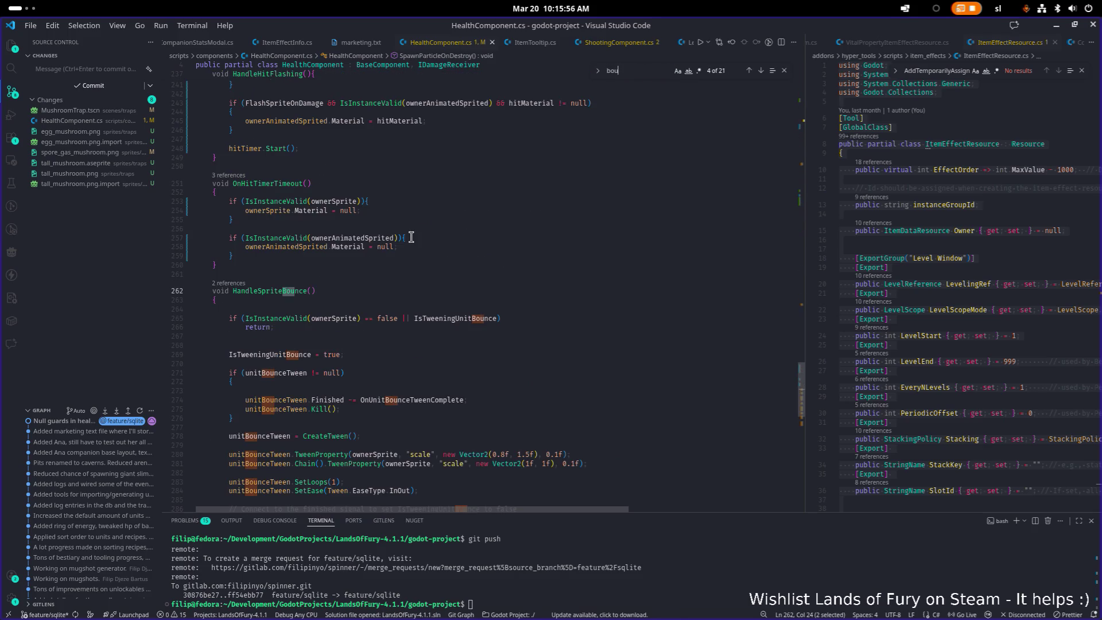
{"action": "scroll", "coordinate": [404, 240], "scroll_direction": "down", "scroll_amount": 4}
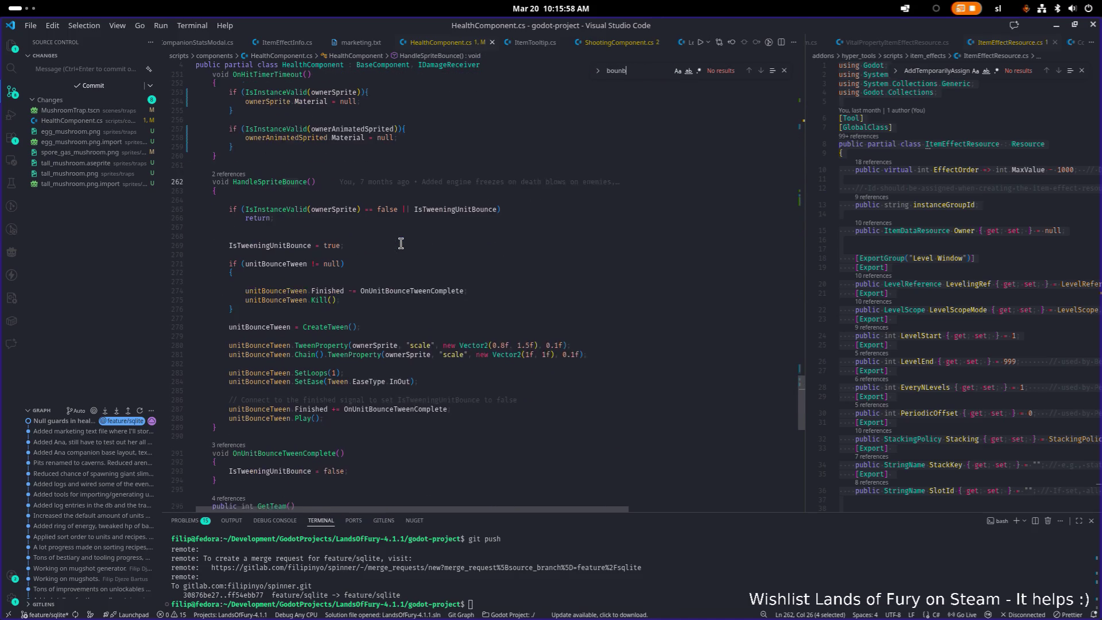
{"action": "left_click", "coordinate": [398, 257]}
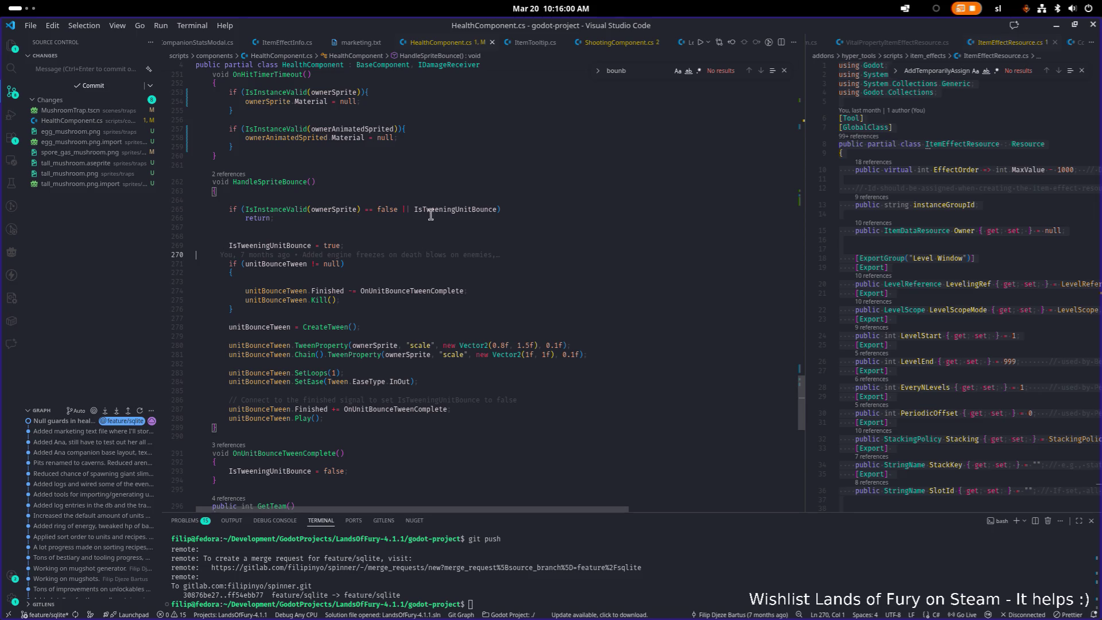
{"action": "left_click", "coordinate": [281, 428]}
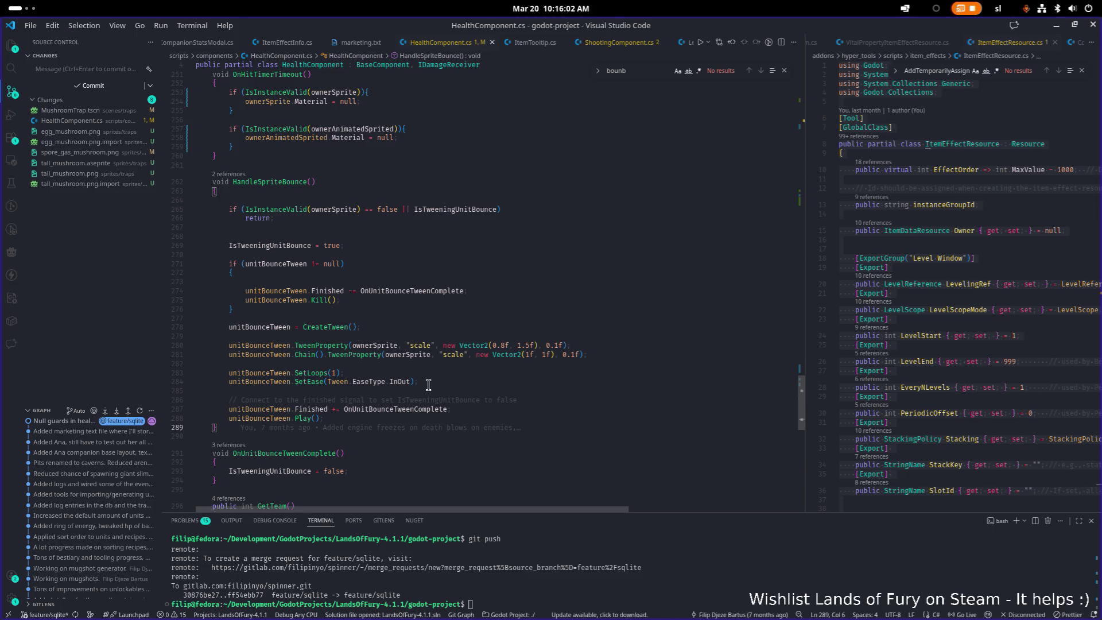
{"action": "double_click", "coordinate": [302, 246]}
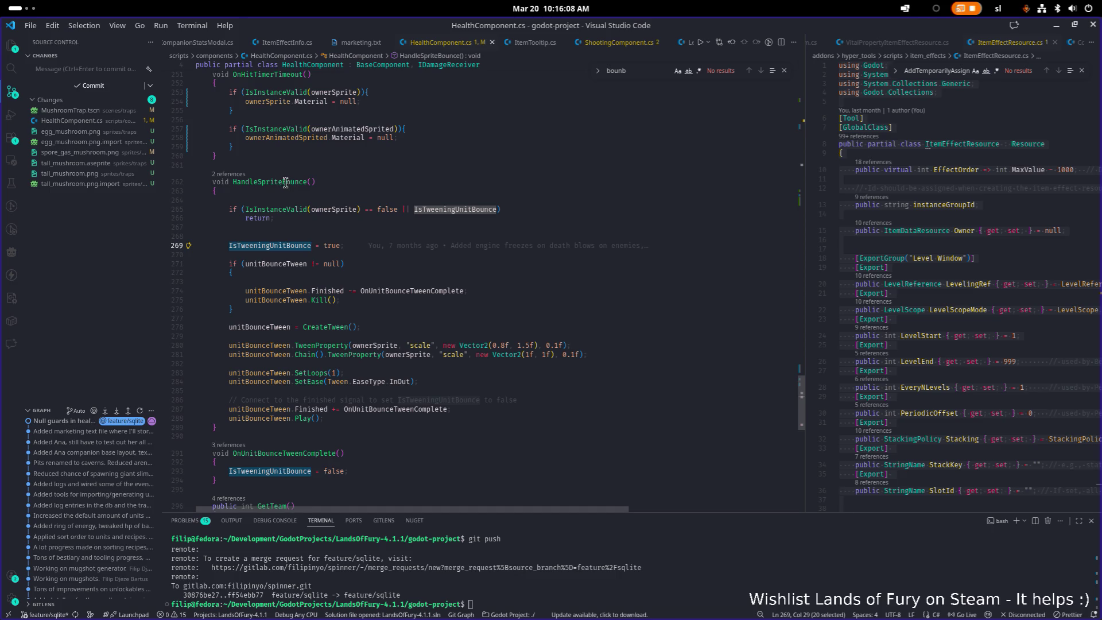
{"action": "left_click", "coordinate": [269, 427]}
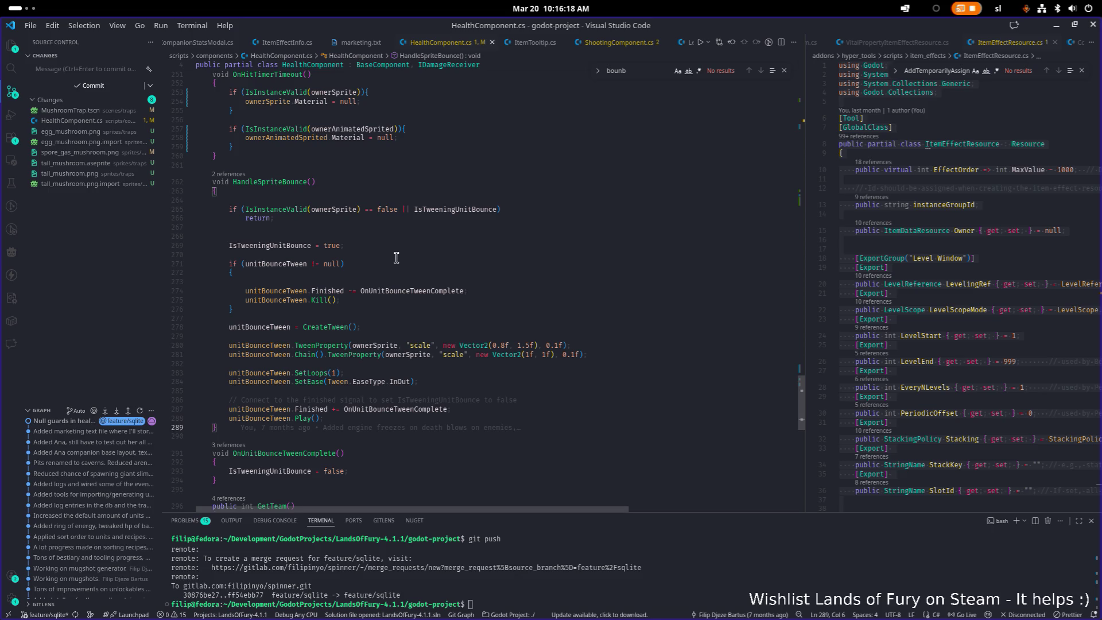
{"action": "double_click", "coordinate": [447, 211]}
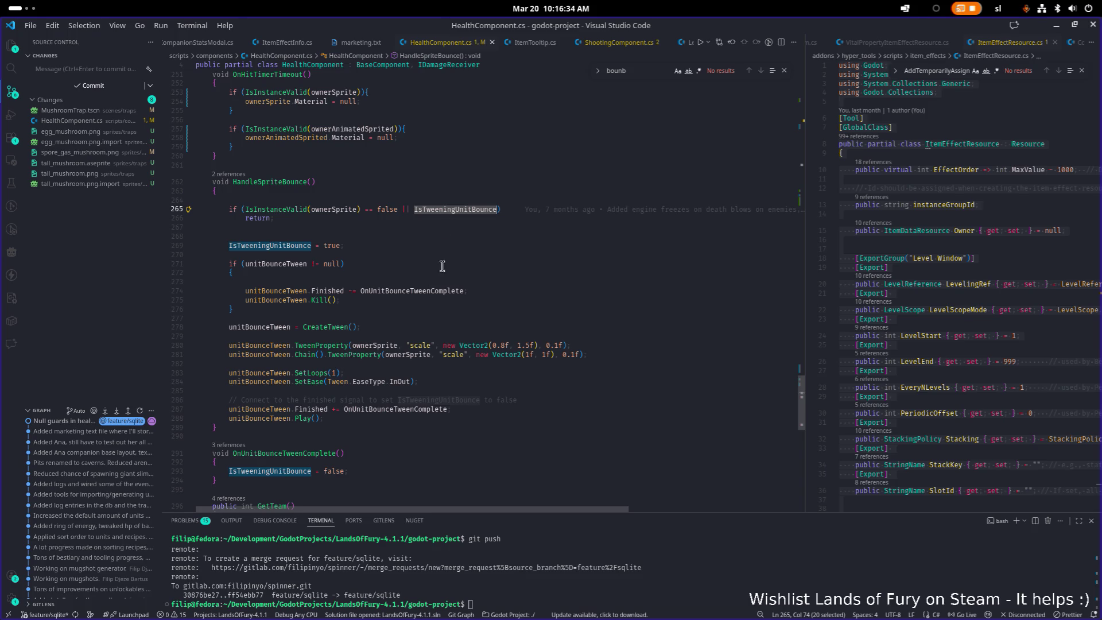
{"action": "left_click", "coordinate": [335, 425]}
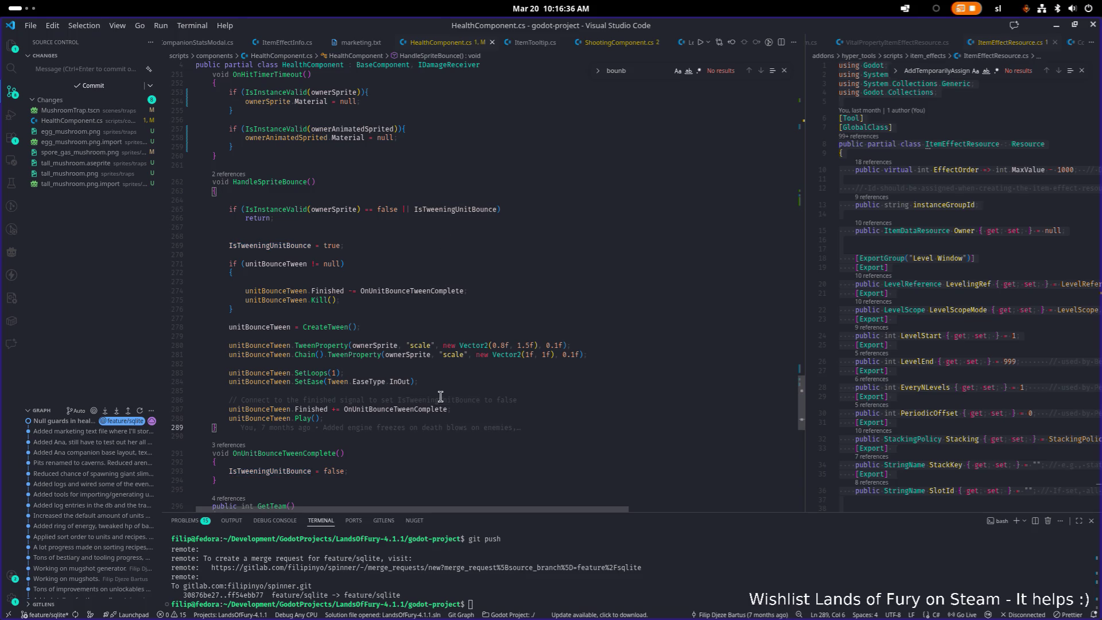
{"action": "key", "text": "Up"}
{"action": "key", "text": "Up"}
{"action": "key", "text": "Up"}
{"action": "key", "text": "Down"}
{"action": "key", "text": "Home"}
{"action": "key", "text": "ctrl+shift+Right"}
{"action": "key", "text": "ctrl+f"}
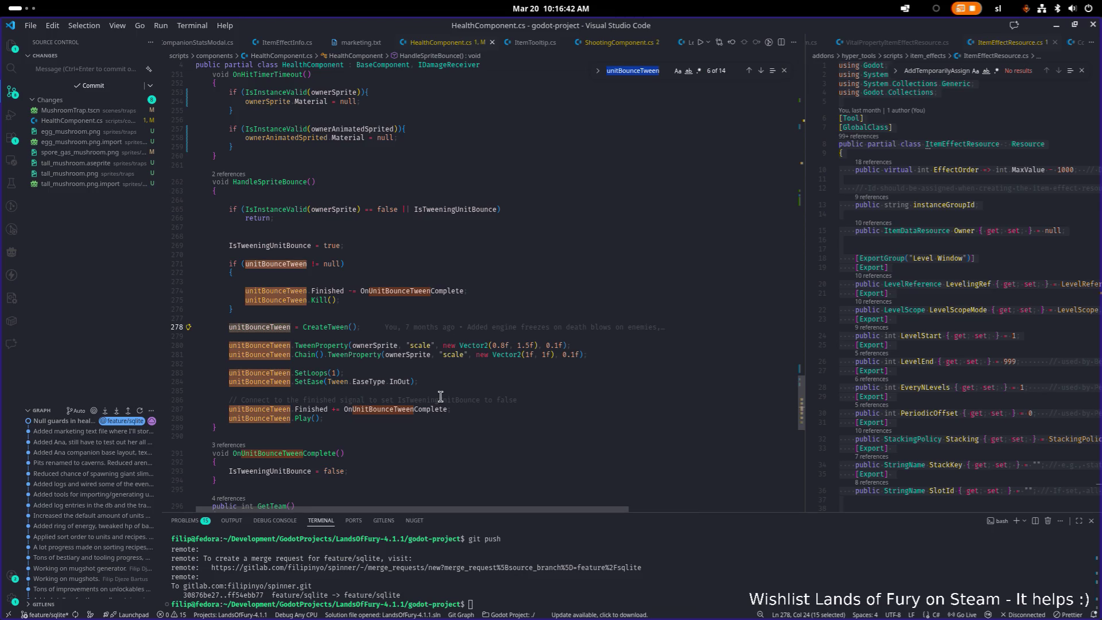
{"action": "key", "text": "Escape"}
{"action": "key", "text": "Left"}
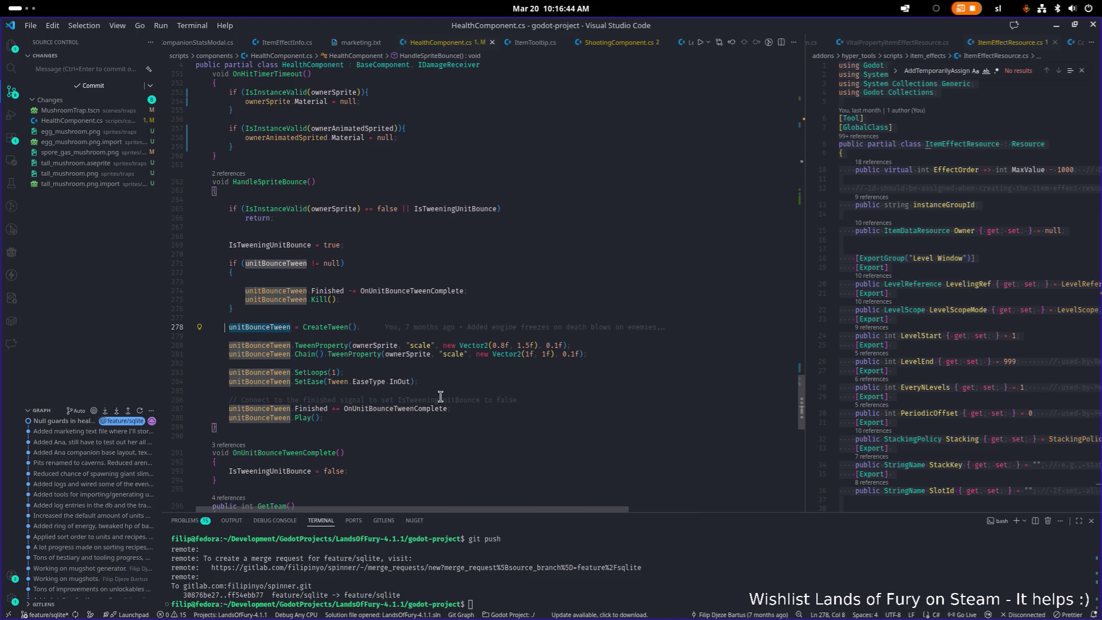
{"action": "key", "text": "Right"}
{"action": "key", "text": "F12"}
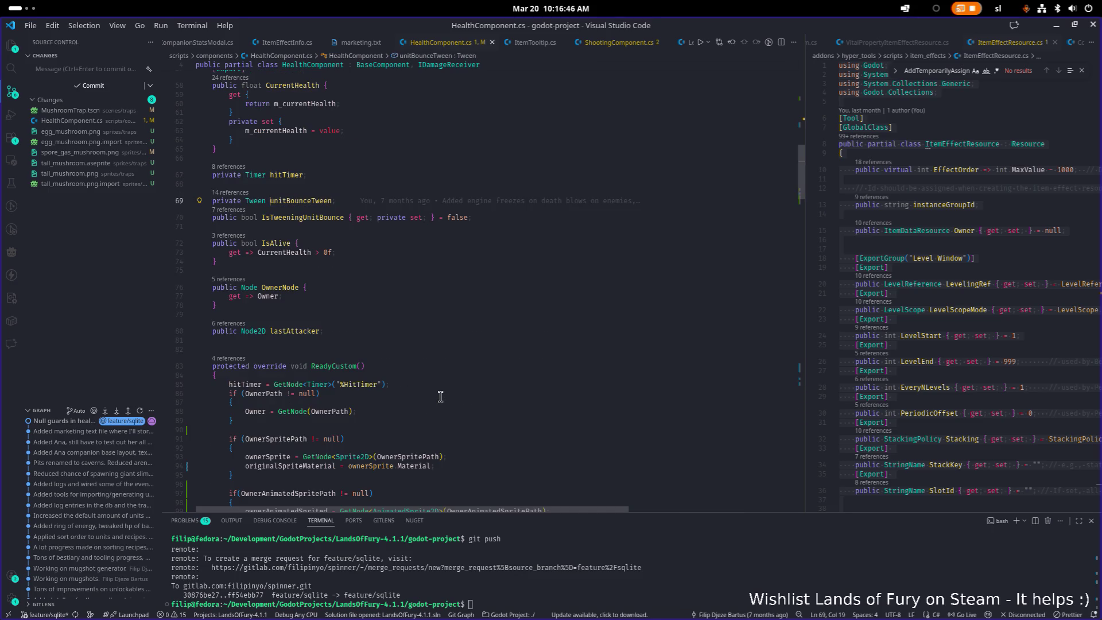
- Duplicate the two bounce tween field declarations on the lines below
{"action": "key", "text": "Right"}
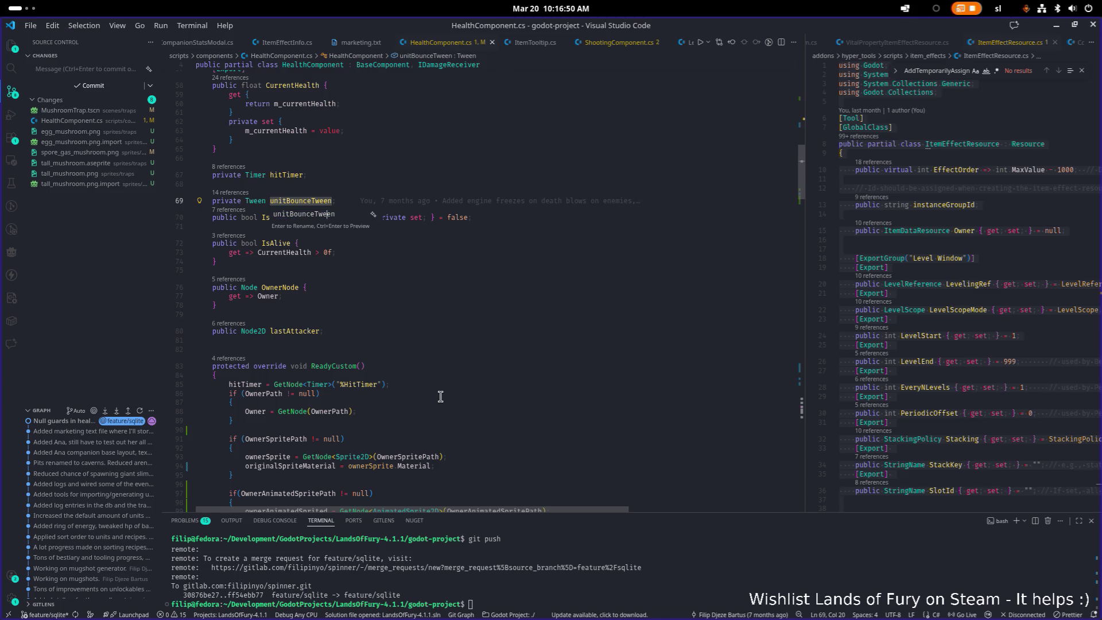
{"action": "key", "text": "Down"}
{"action": "key", "text": "Down"}
{"action": "key", "text": "shift+Up"}
{"action": "key", "text": "shift+Left"}
{"action": "key", "text": "Down"}
{"action": "key", "text": "End"}
{"action": "key", "text": "Return"}
{"action": "key", "text": "Return"}
{"action": "type", "text": "private Tween unitBounceTween;     public bool IsTweeningUnitBounce { get; private set; } = false;"}
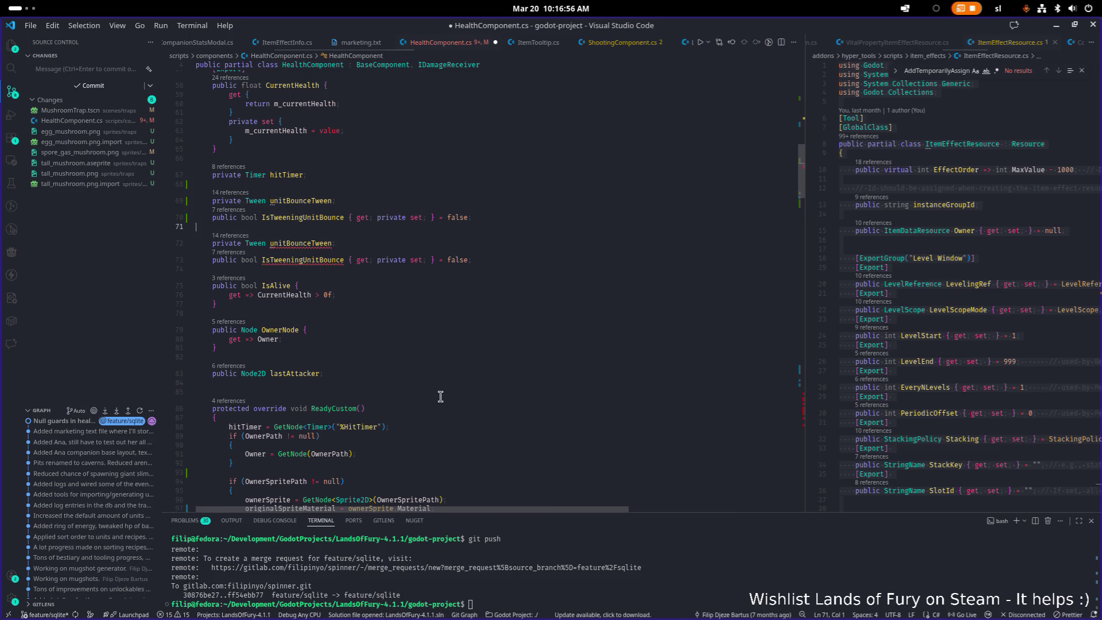
{"action": "key", "text": "Up"}
{"action": "key", "text": "Left"}
{"action": "key", "text": "Left"}
{"action": "key", "text": "Left"}
{"action": "key", "text": "Left"}
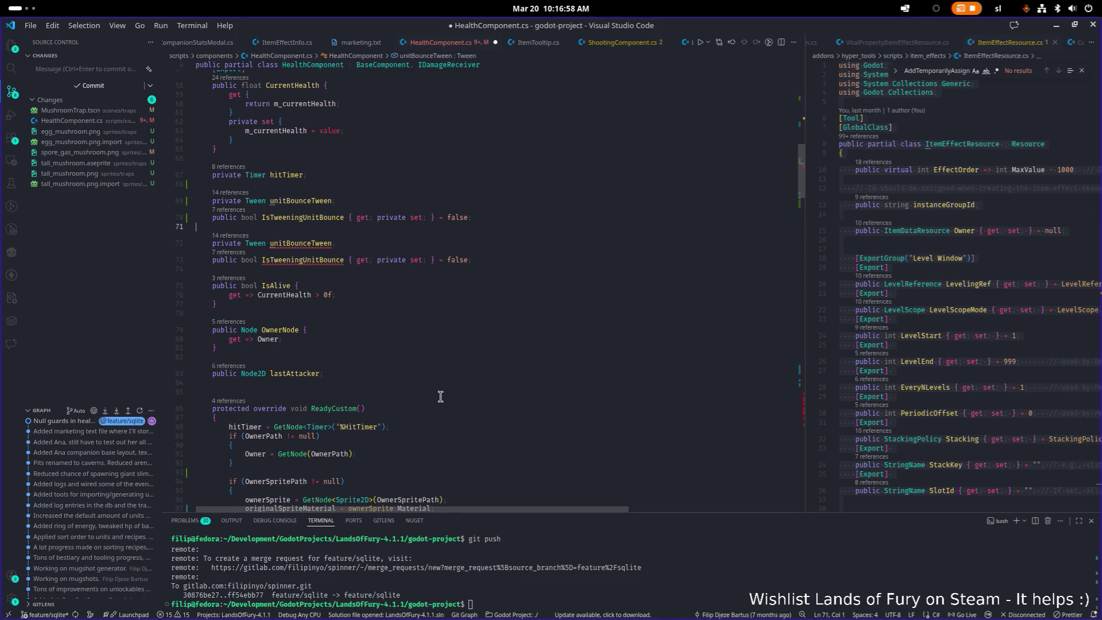
- Rename the copies to animatedSpriteBounceTween and IsTweeningAnimatedSpritedBounce
{"action": "key", "text": "BackSpace"}
{"action": "key", "text": "BackSpace"}
{"action": "key", "text": "BackSpace"}
{"action": "type", "text": "animater"}
{"action": "key", "text": "BackSpace"}
{"action": "type", "text": "dSprite"}
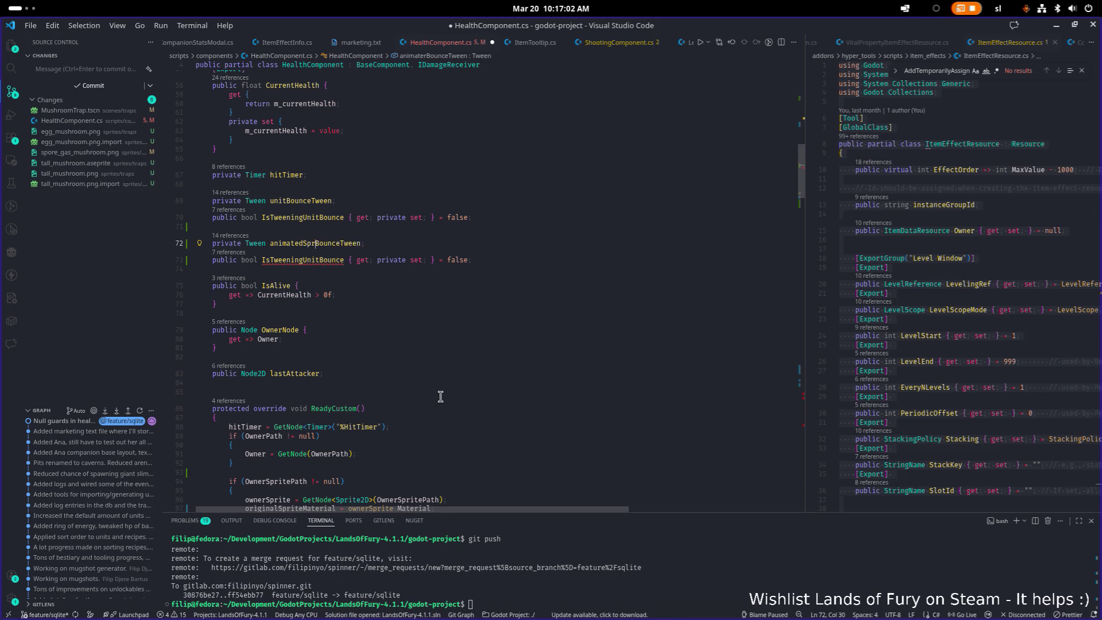
{"action": "key", "text": "Down"}
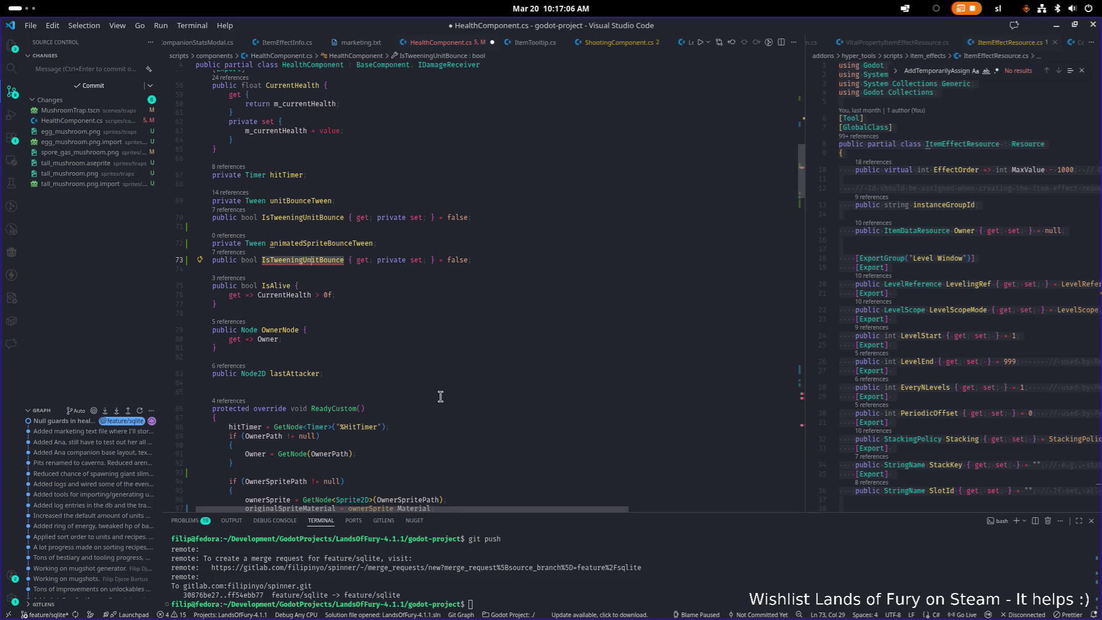
{"action": "key", "text": "shift+Right"}
{"action": "key", "text": "shift+Right"}
{"action": "key", "text": "shift+Right"}
{"action": "type", "text": "AnimatedS"}
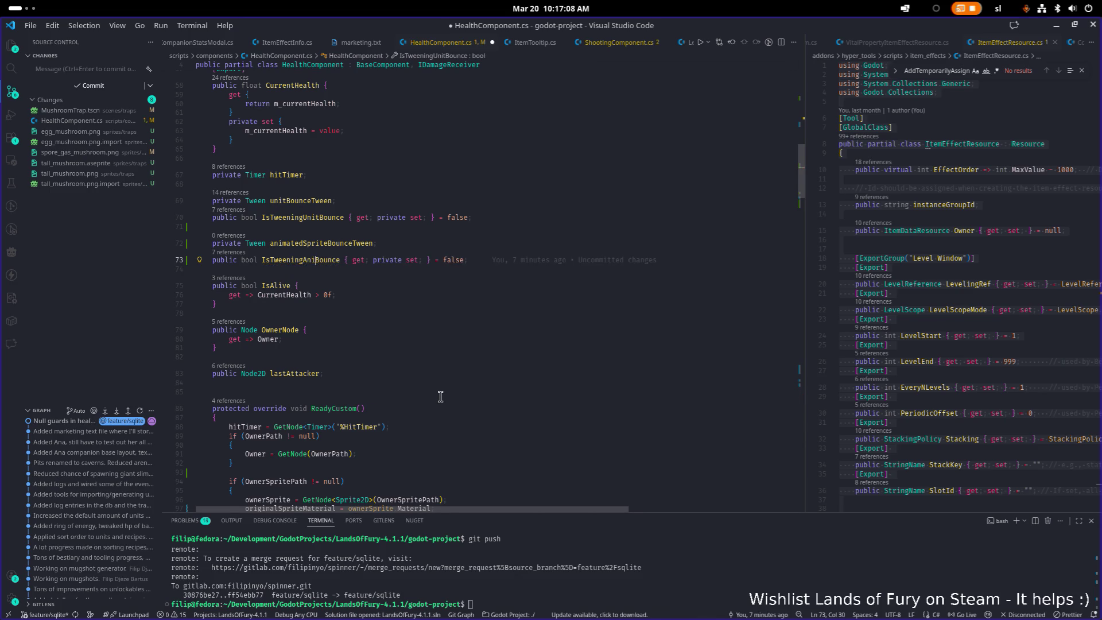
{"action": "type", "text": "prited"}
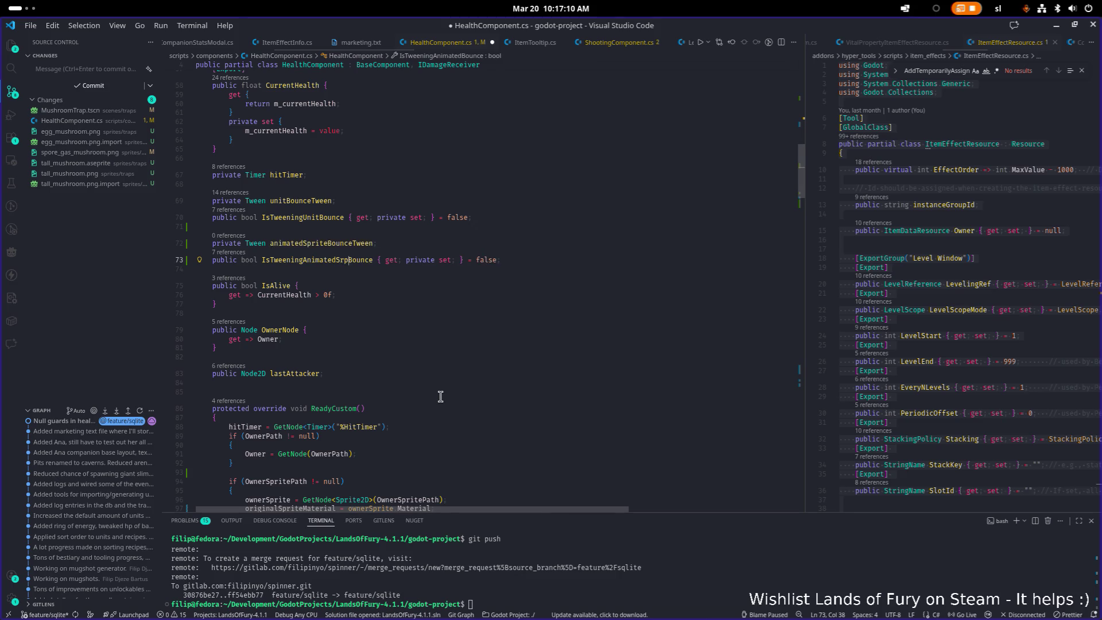
- Rename unitBounceTween and IsTweeningUnitBounce everywhere to spriteBounceTween and IsTweeningSpriteBounce
{"action": "key", "text": "Up"}
{"action": "key", "text": "Up"}
{"action": "key", "text": "Up"}
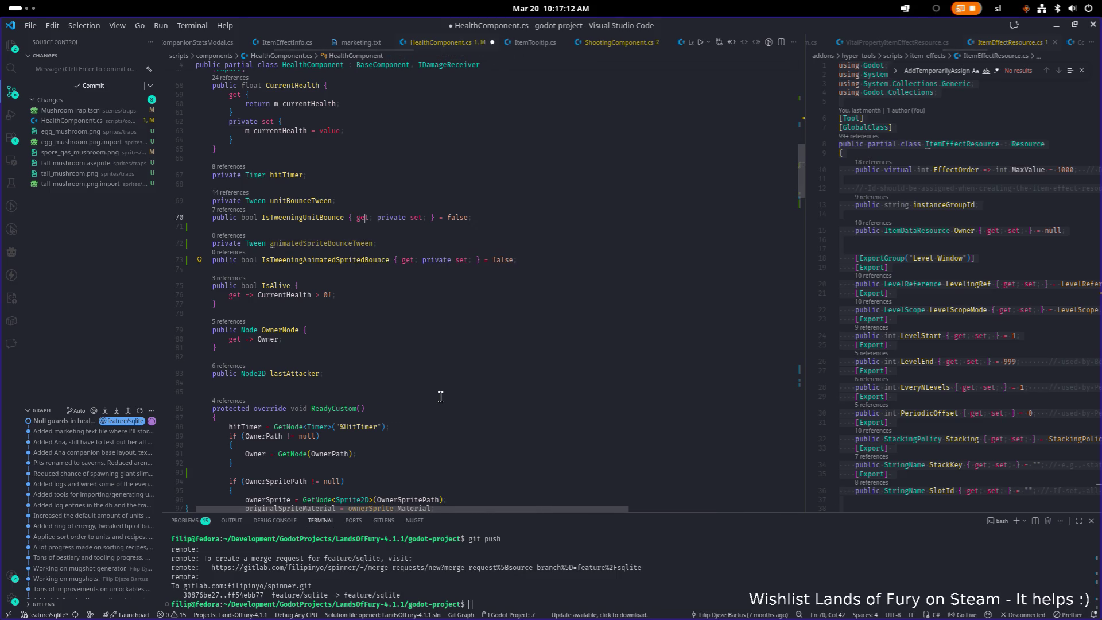
{"action": "key", "text": "F2"}
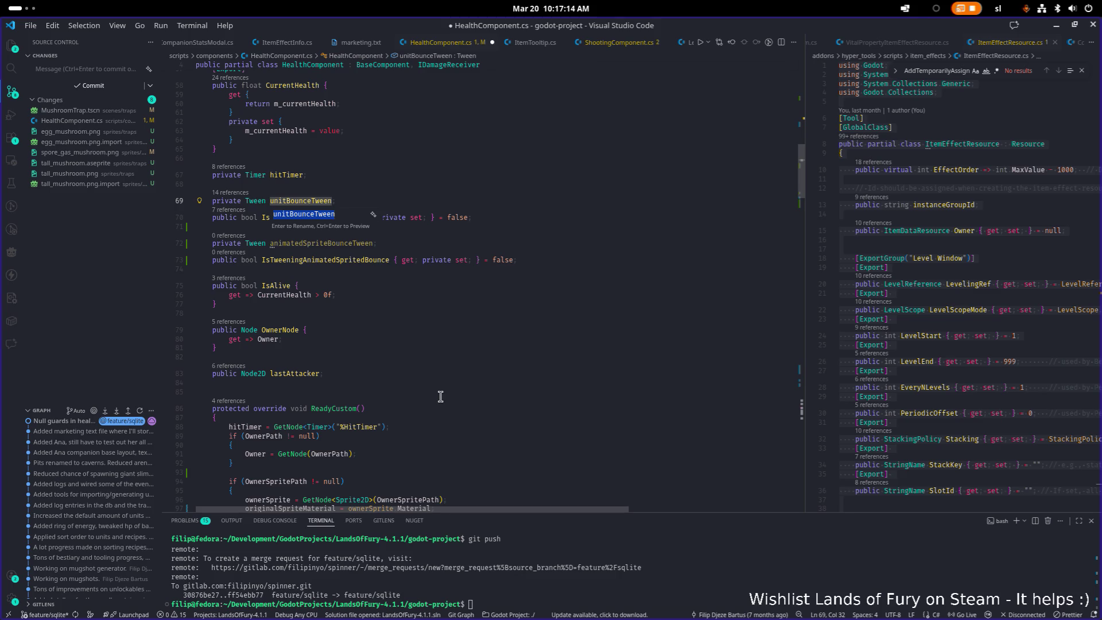
{"action": "key", "text": "BackSpace"}
{"action": "key", "text": "BackSpace"}
{"action": "key", "text": "BackSpace"}
{"action": "type", "text": "sprite"}
{"action": "key", "text": "Return"}
{"action": "key", "text": "Down"}
{"action": "key", "text": "F2"}
{"action": "key", "text": "Home"}
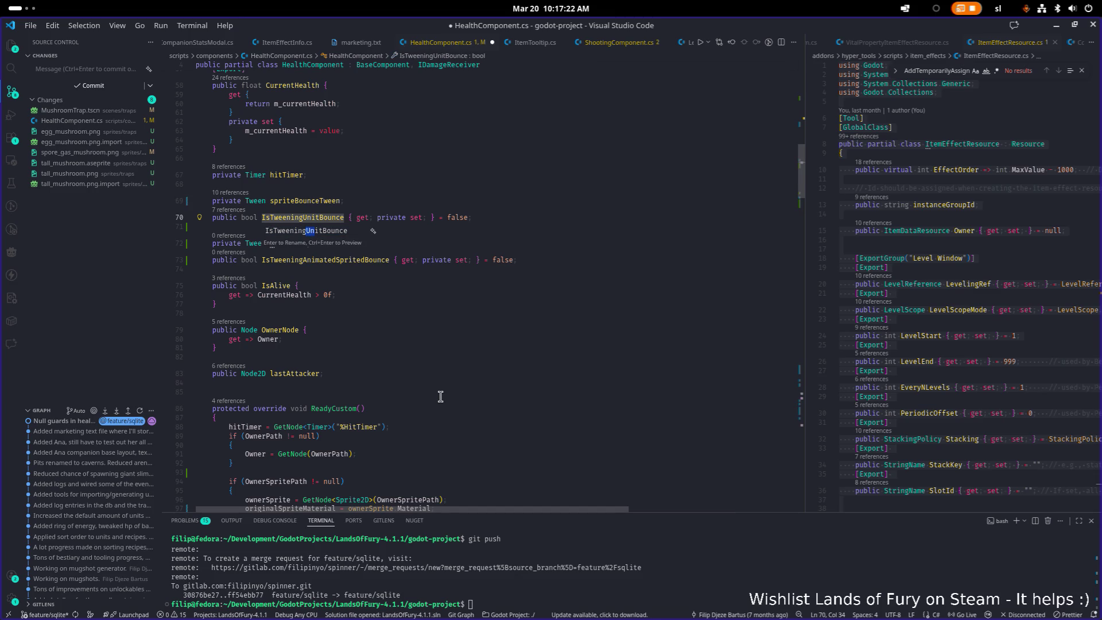
{"action": "type", "text": "P"}
{"action": "type", "text": "rite"}
{"action": "key", "text": "Return"}
- Save HealthComponent.cs and search the file for spriteBounceTween
{"action": "key", "text": "ctrl+s"}
{"action": "key", "text": "Down"}
{"action": "key", "text": "Down"}
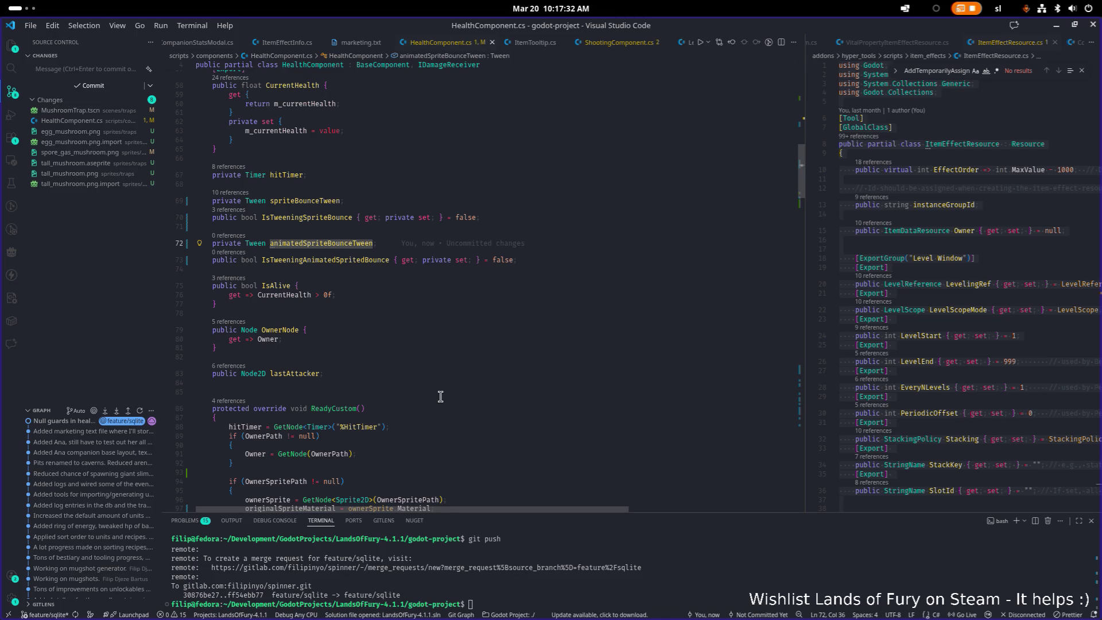
{"action": "key", "text": "Up"}
{"action": "key", "text": "Up"}
{"action": "key", "text": "Up"}
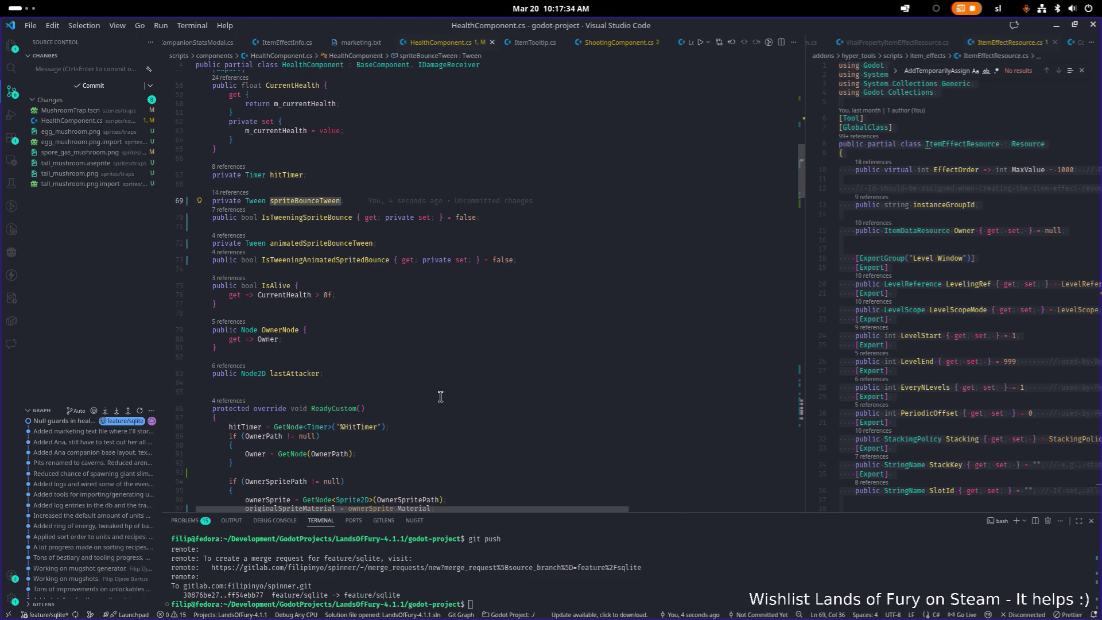
{"action": "key", "text": "ctrl+f"}
{"action": "key", "text": "Return"}
{"action": "key", "text": "Return"}
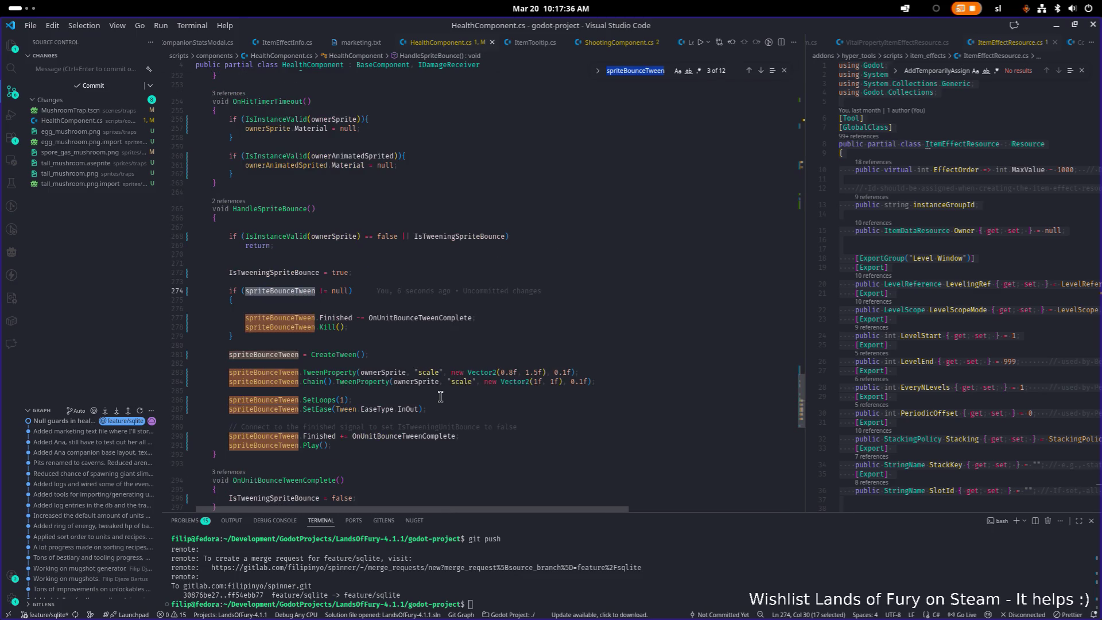
{"action": "left_click", "coordinate": [463, 281]}
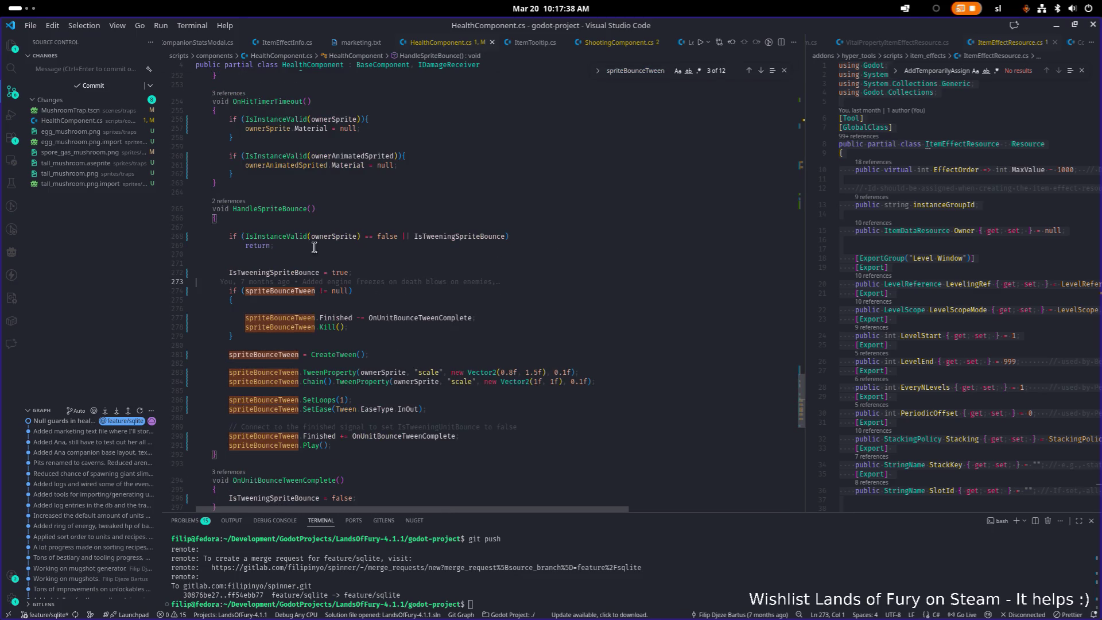
{"action": "double_click", "coordinate": [339, 236]}
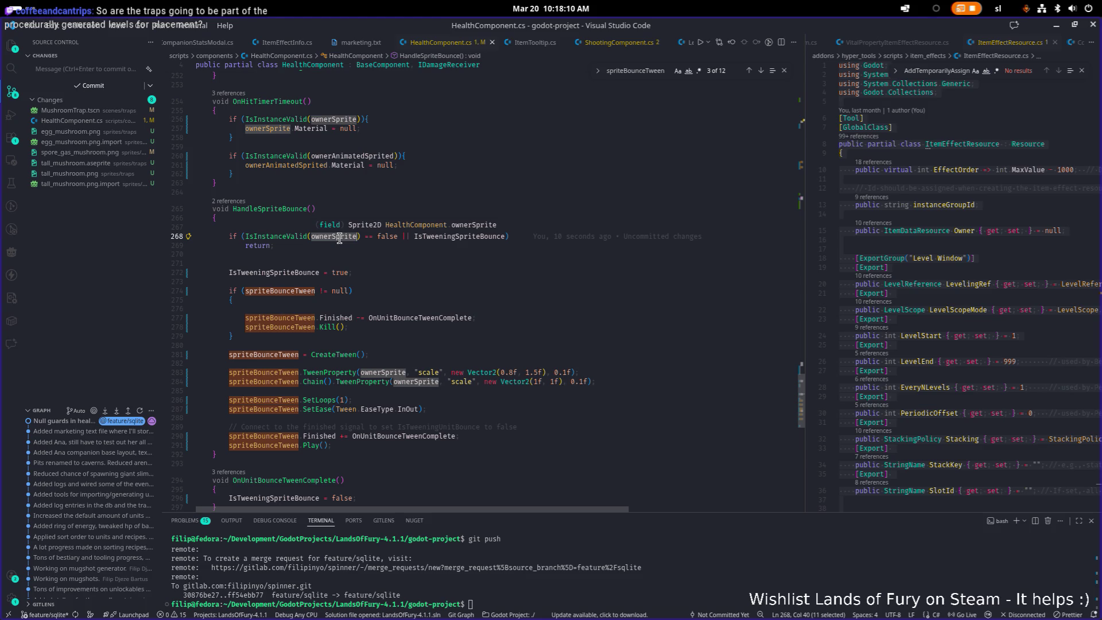
{"action": "left_click", "coordinate": [554, 408]}
{"action": "left_click", "coordinate": [541, 442]}
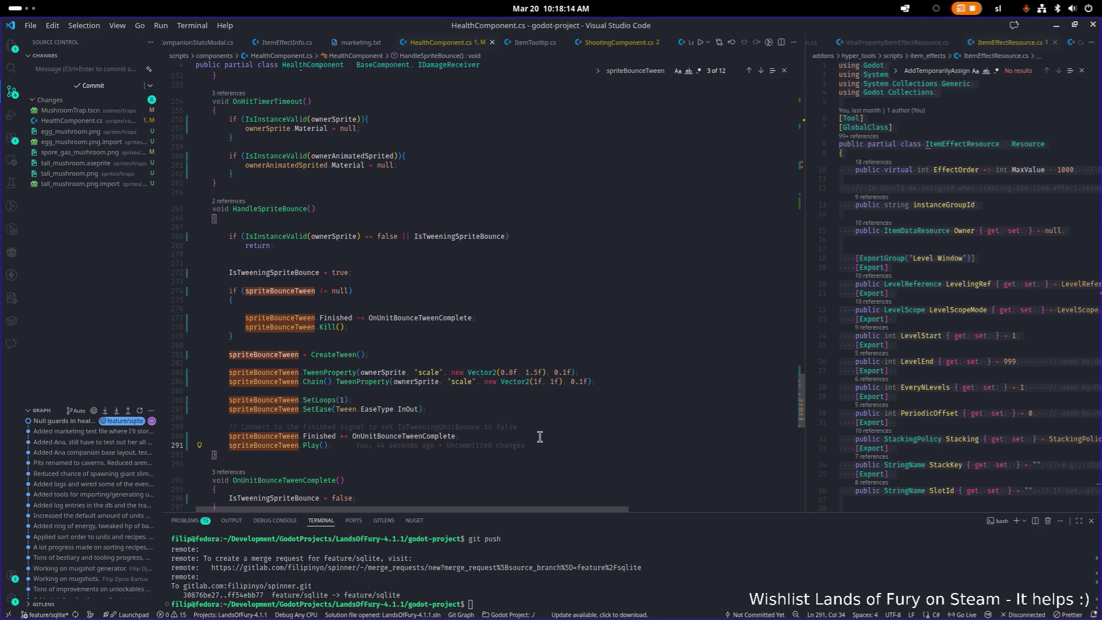
{"action": "scroll", "coordinate": [497, 349], "scroll_direction": "down", "scroll_amount": 1}
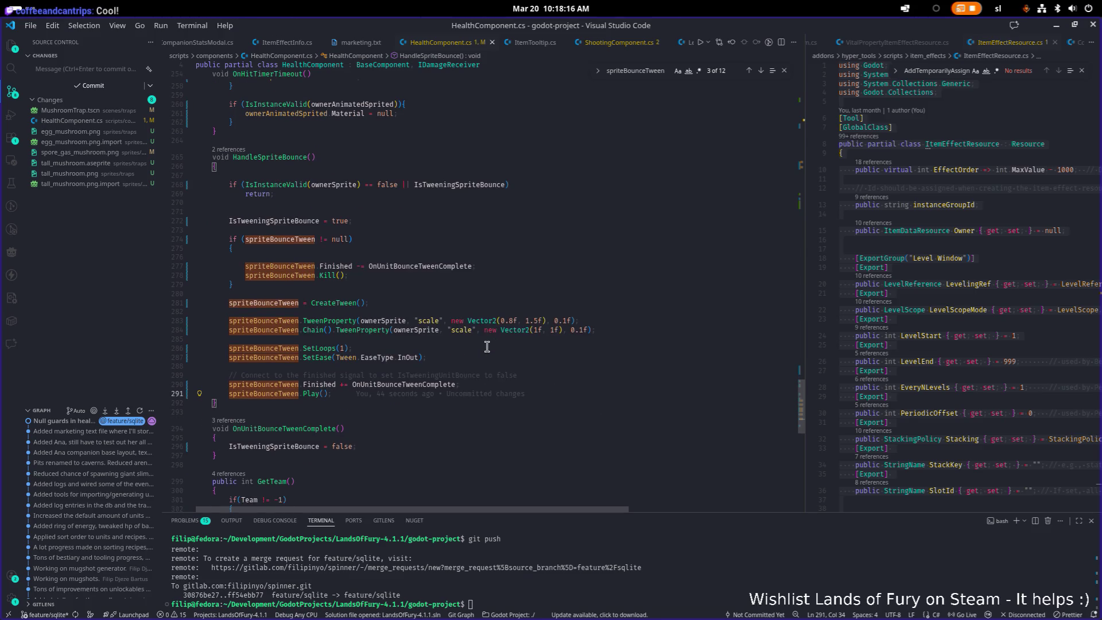
{"action": "left_click", "coordinate": [477, 308]}
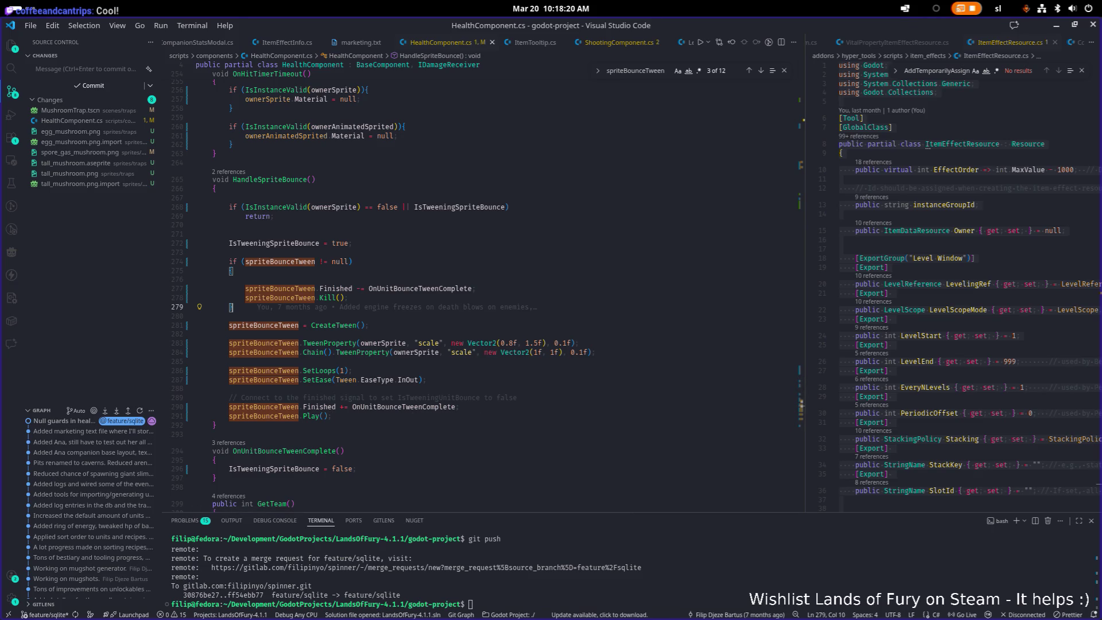
{"action": "scroll", "coordinate": [356, 361], "scroll_direction": "down", "scroll_amount": 1}
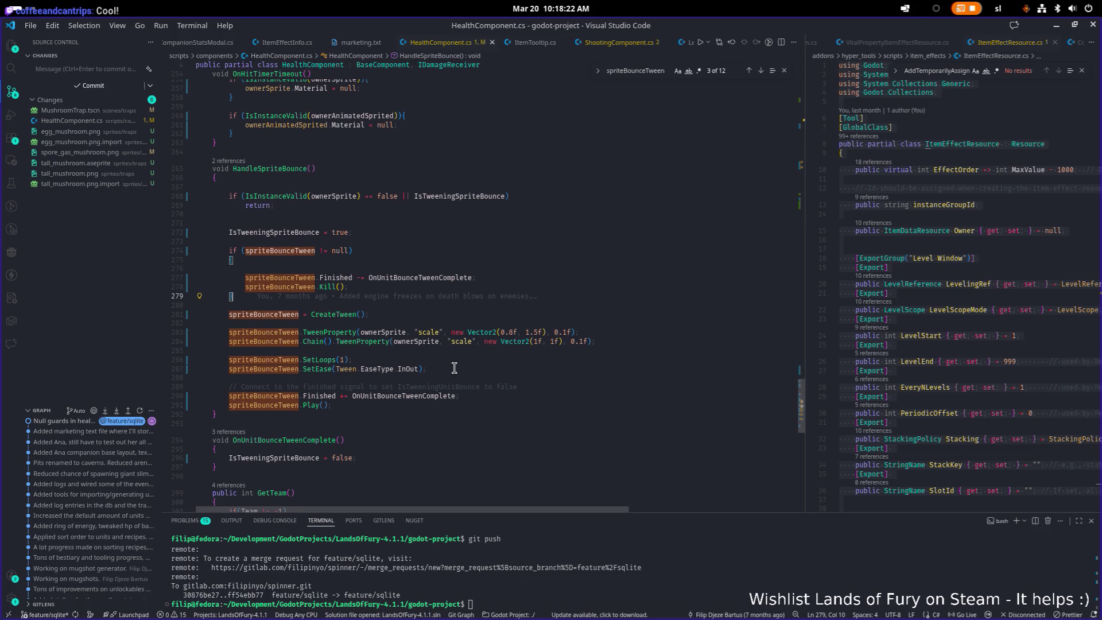
{"action": "left_click", "coordinate": [410, 377]}
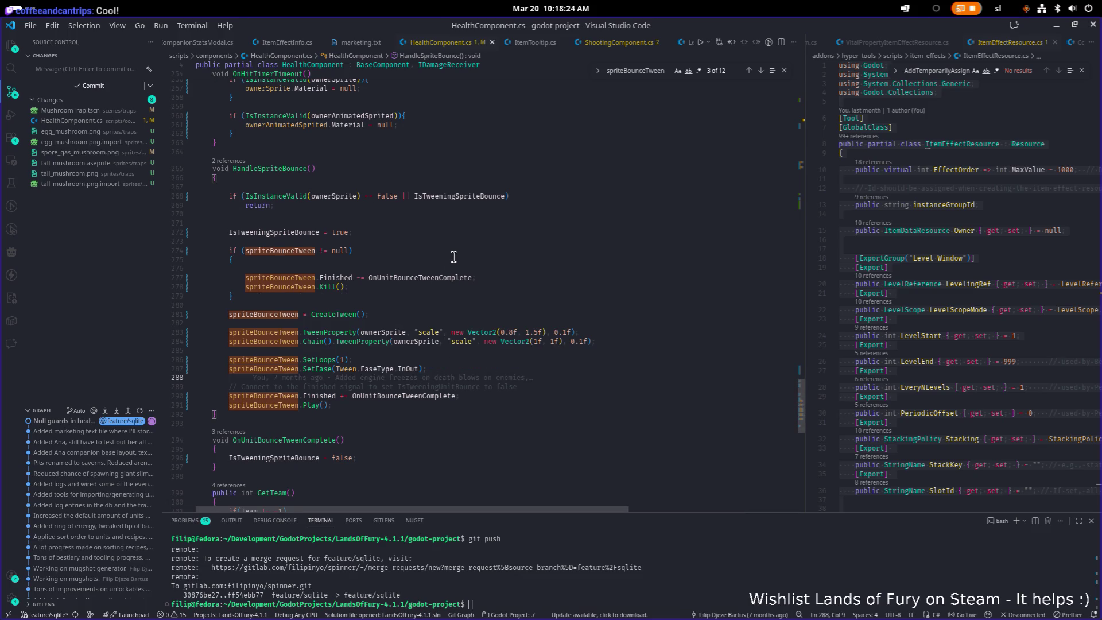
{"action": "double_click", "coordinate": [290, 168]}
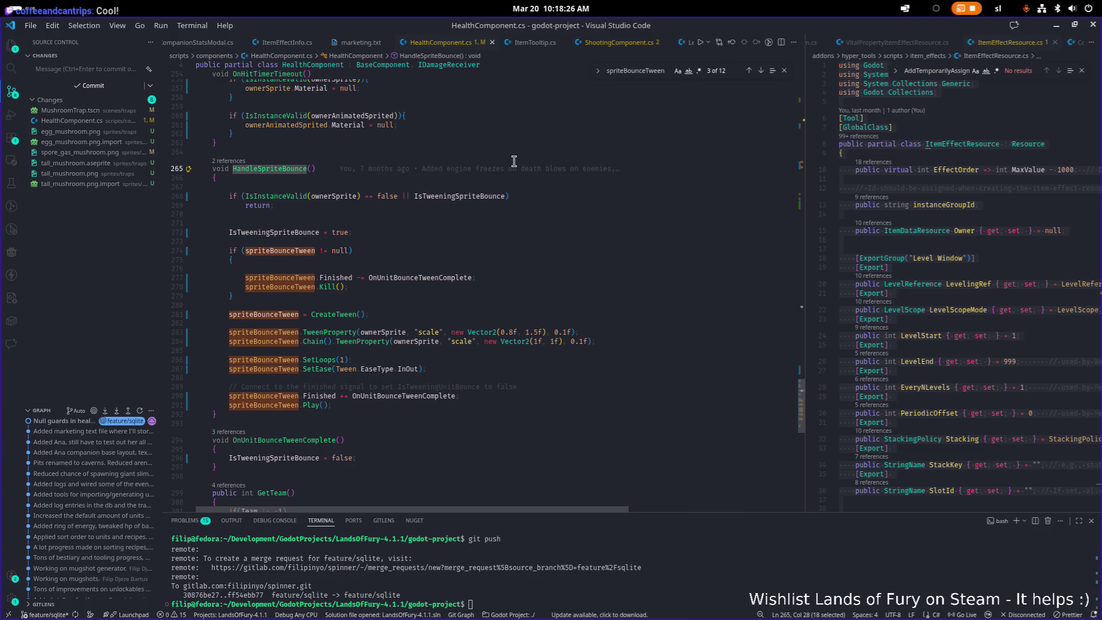
{"action": "key", "text": "ctrl+f"}
{"action": "key", "text": "Return"}
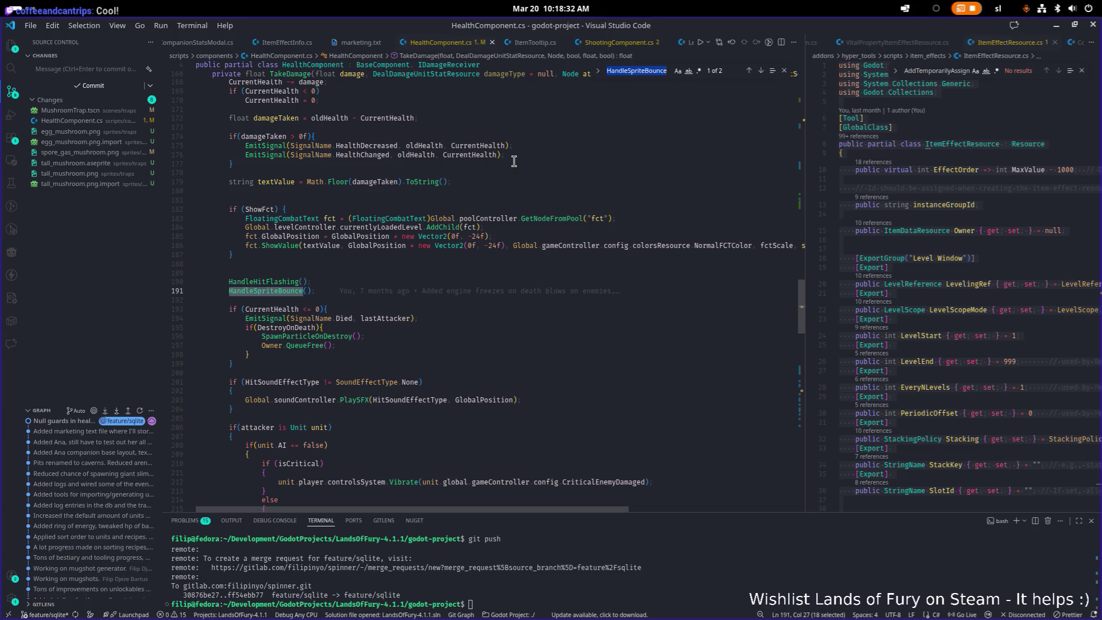
{"action": "key", "text": "Return"}
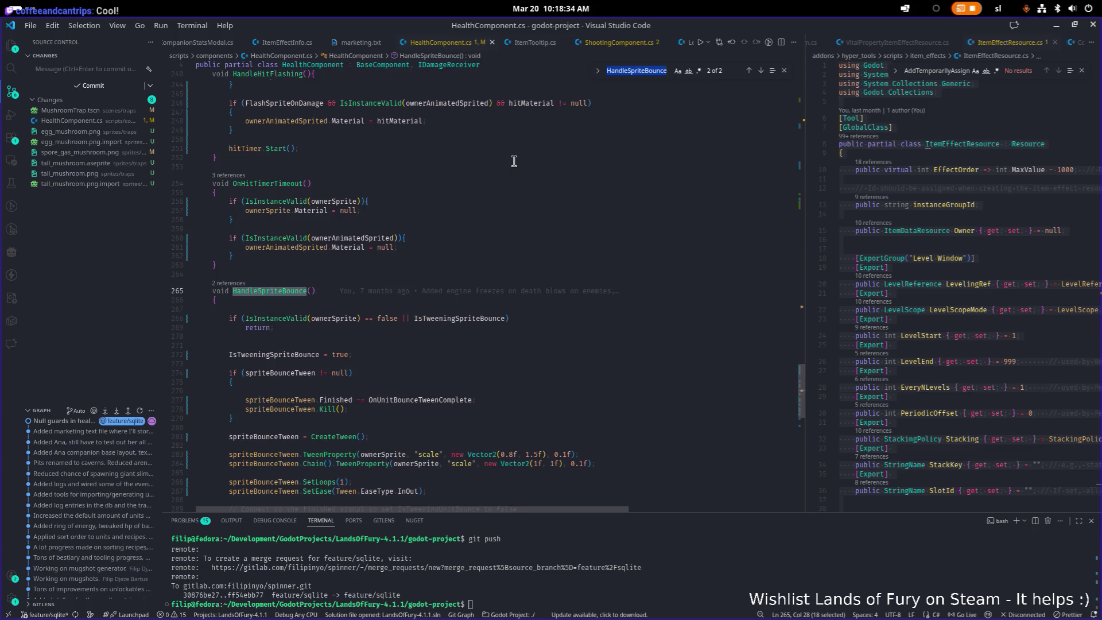
{"action": "scroll", "coordinate": [373, 262], "scroll_direction": "down", "scroll_amount": 3}
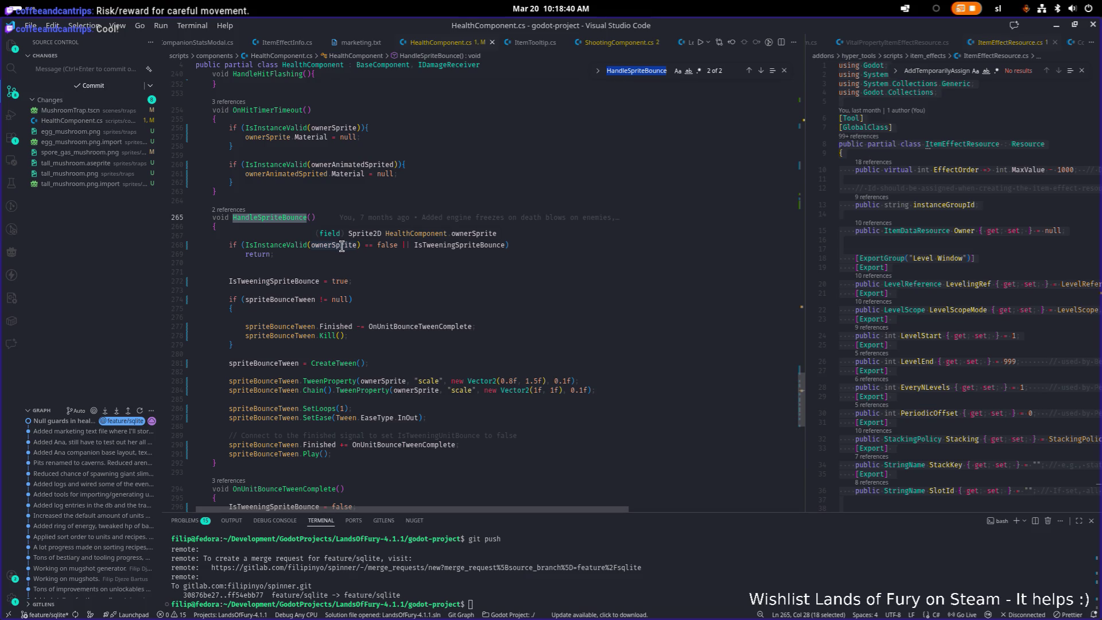
{"action": "double_click", "coordinate": [342, 245]}
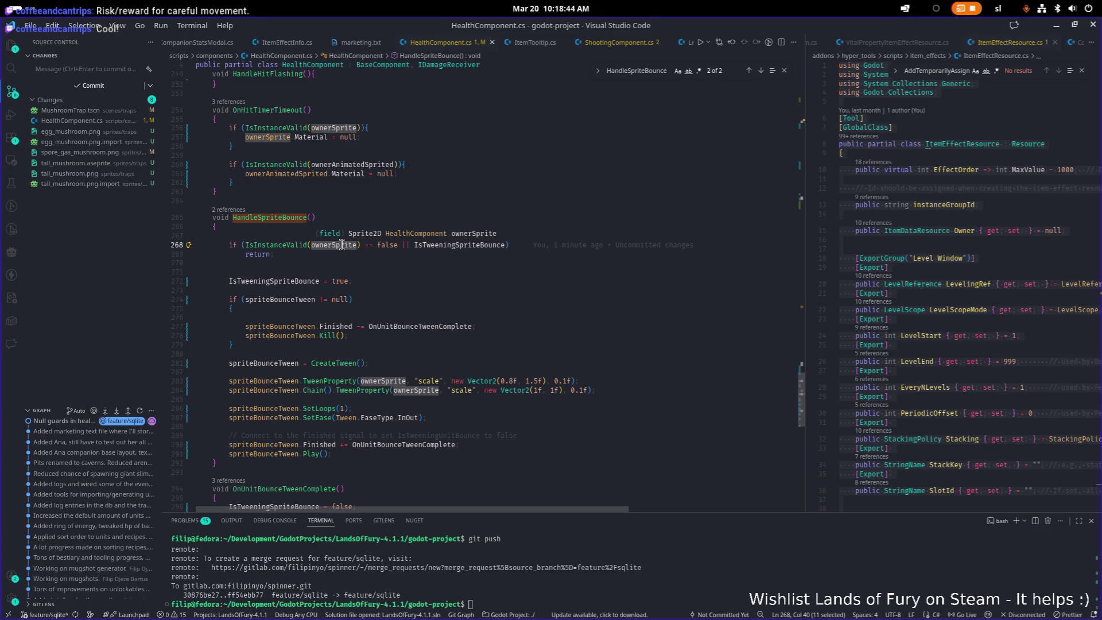
{"action": "left_click", "coordinate": [918, 293]}
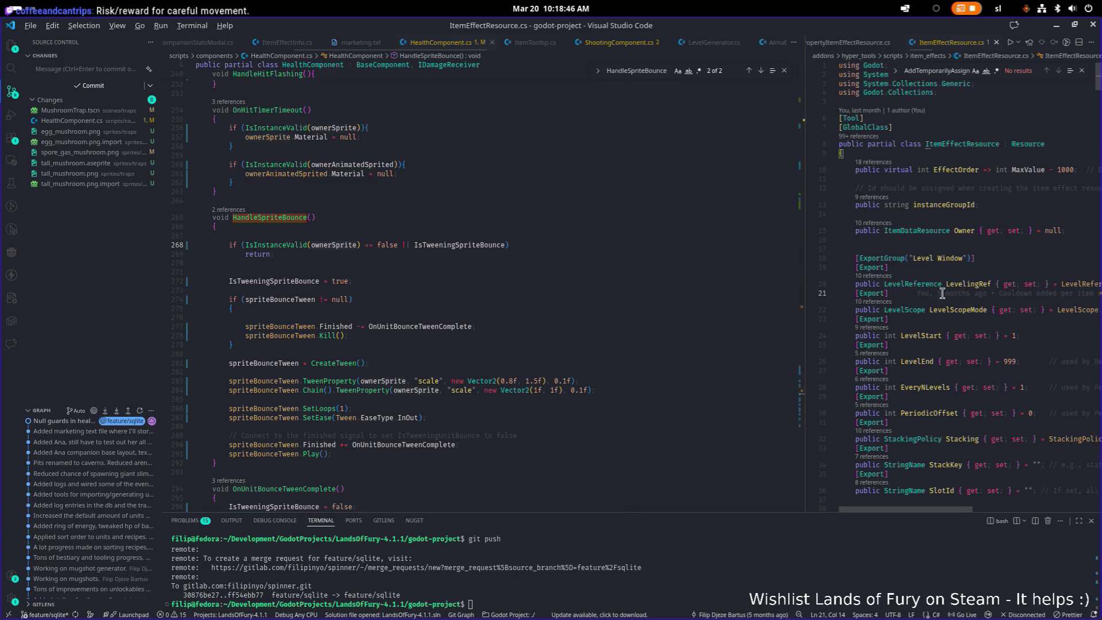
- In Godot, search the help for 'animatedsp' and open the AnimatedSprite2D class documentation
{"action": "key", "text": "alt+Tab"}
{"action": "left_click", "coordinate": [271, 310]}
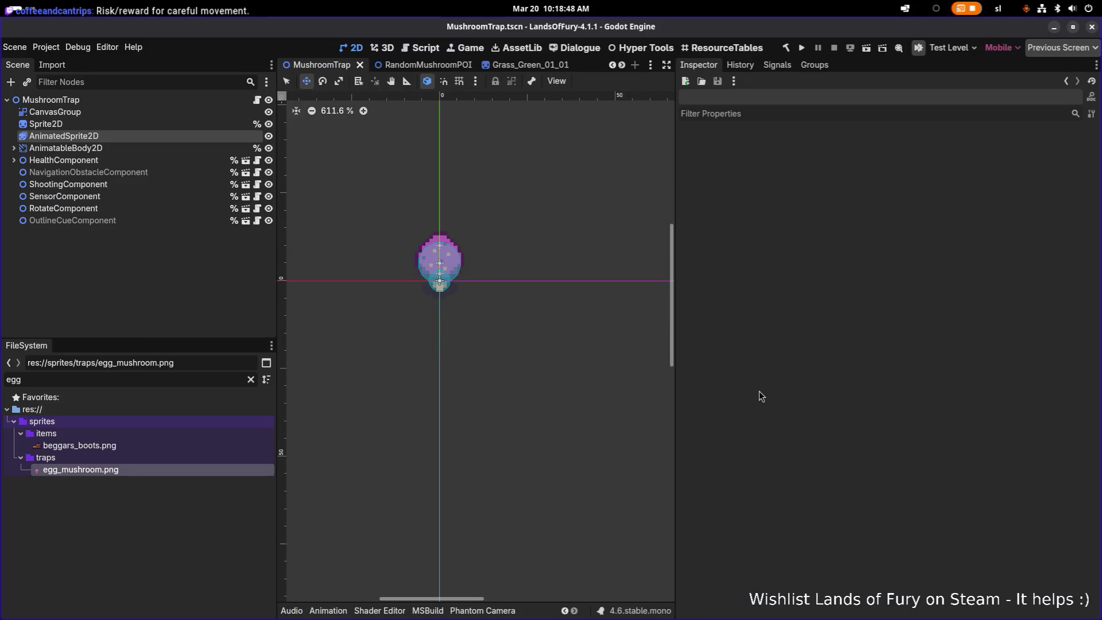
{"action": "key", "text": "F1"}
{"action": "type", "text": "animate"}
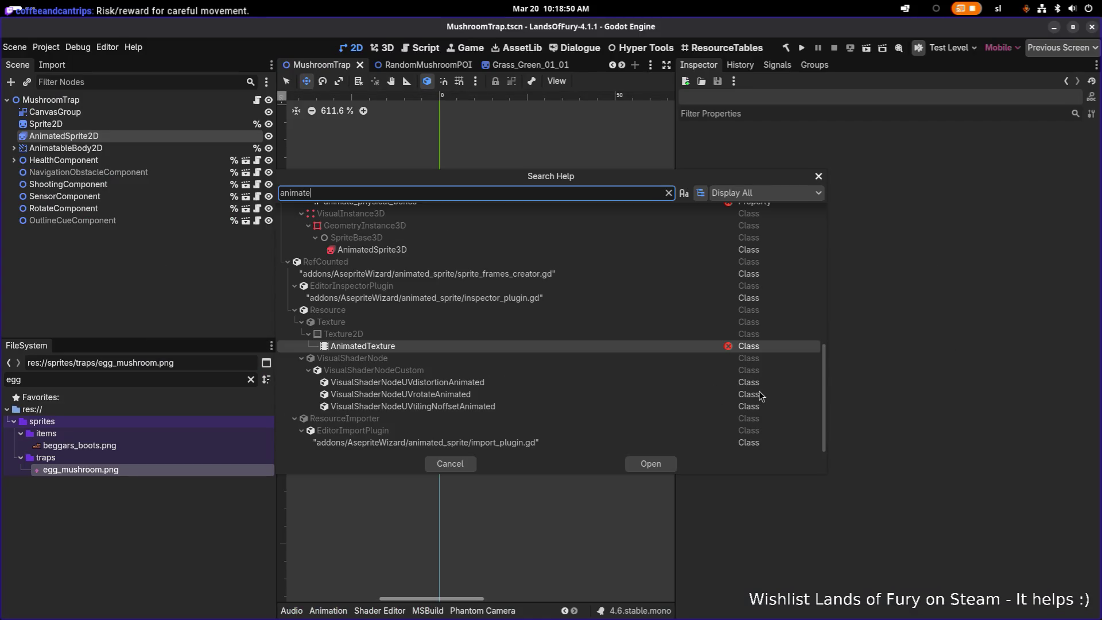
{"action": "type", "text": "dsp"}
{"action": "key", "text": "Return"}
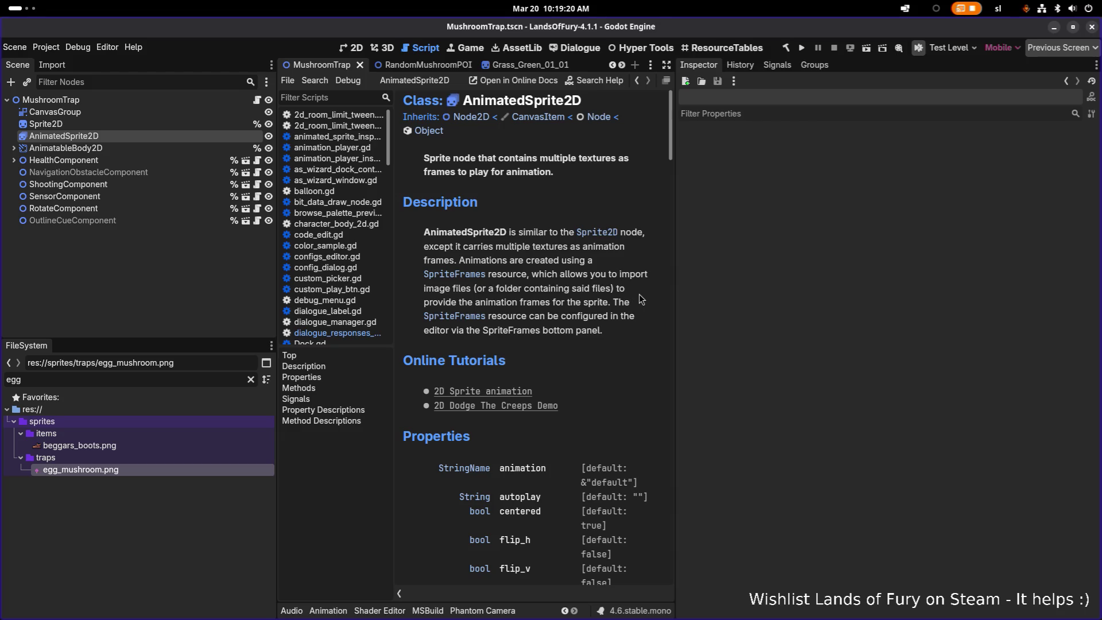
- After reading the AnimatedSprite2D docs, switch back to Visual Studio Code
{"action": "key", "text": "alt+Tab"}
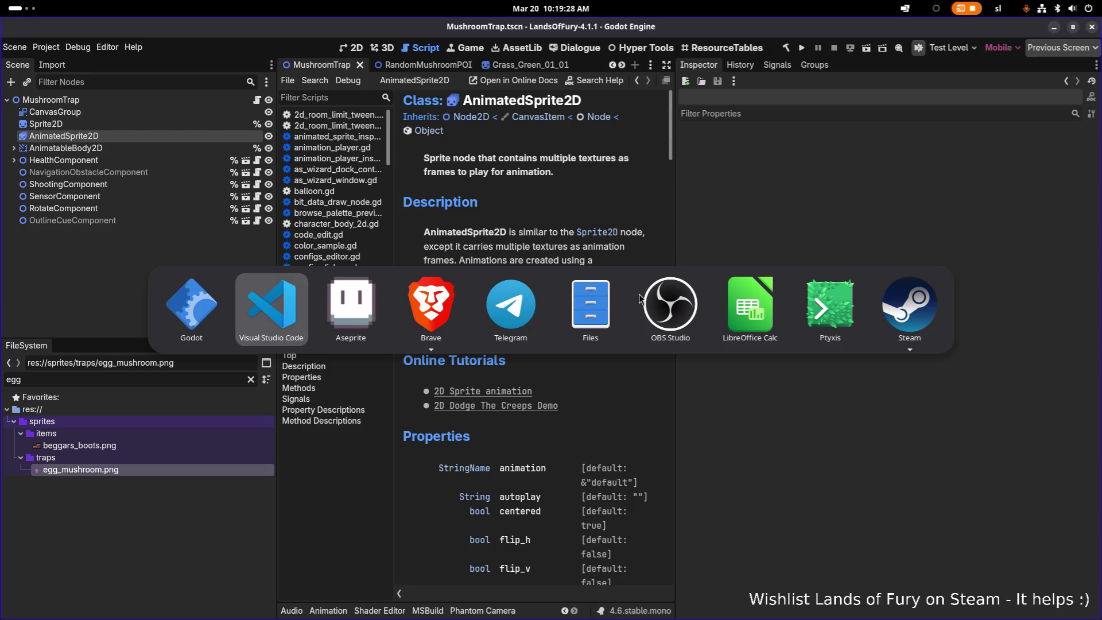
{"action": "key", "text": "alt+shift+Tab"}
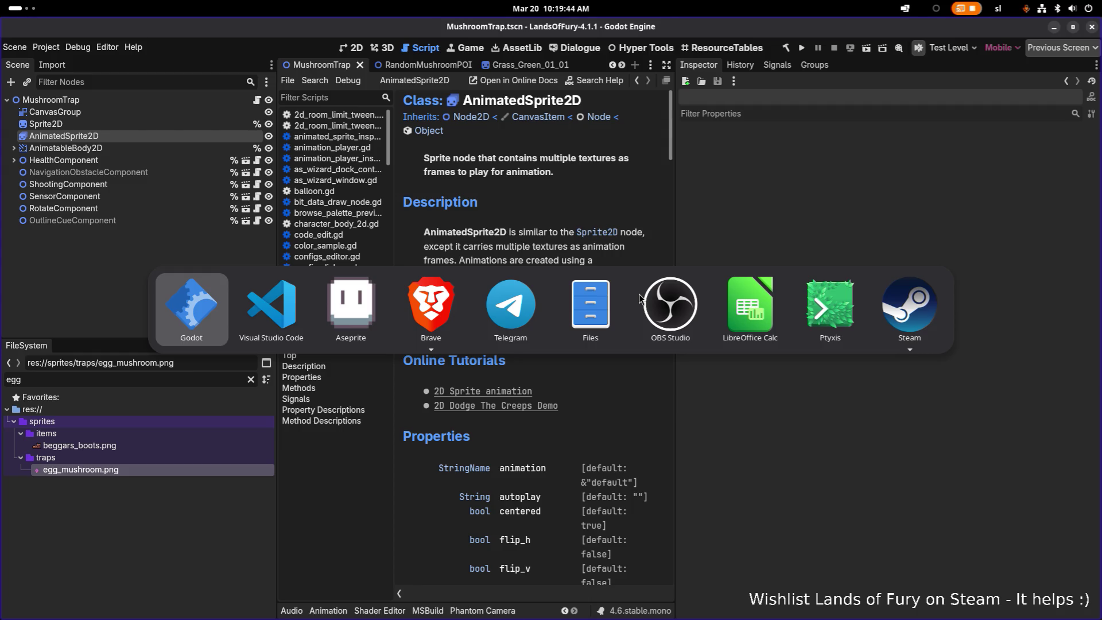
{"action": "key", "text": "Return"}
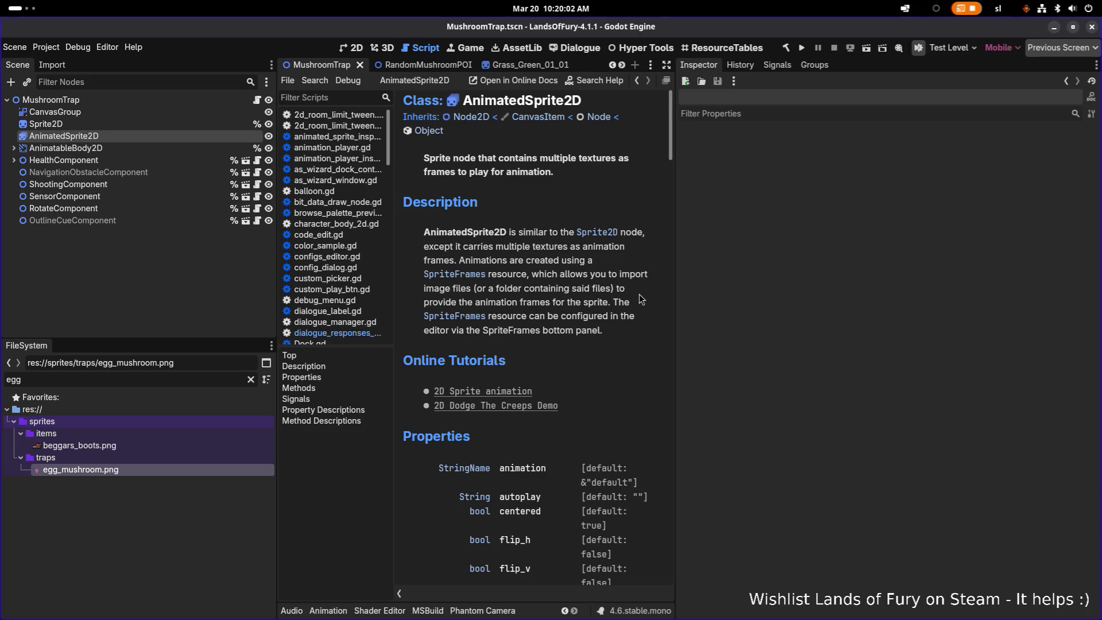
{"action": "key", "text": "alt+Tab"}
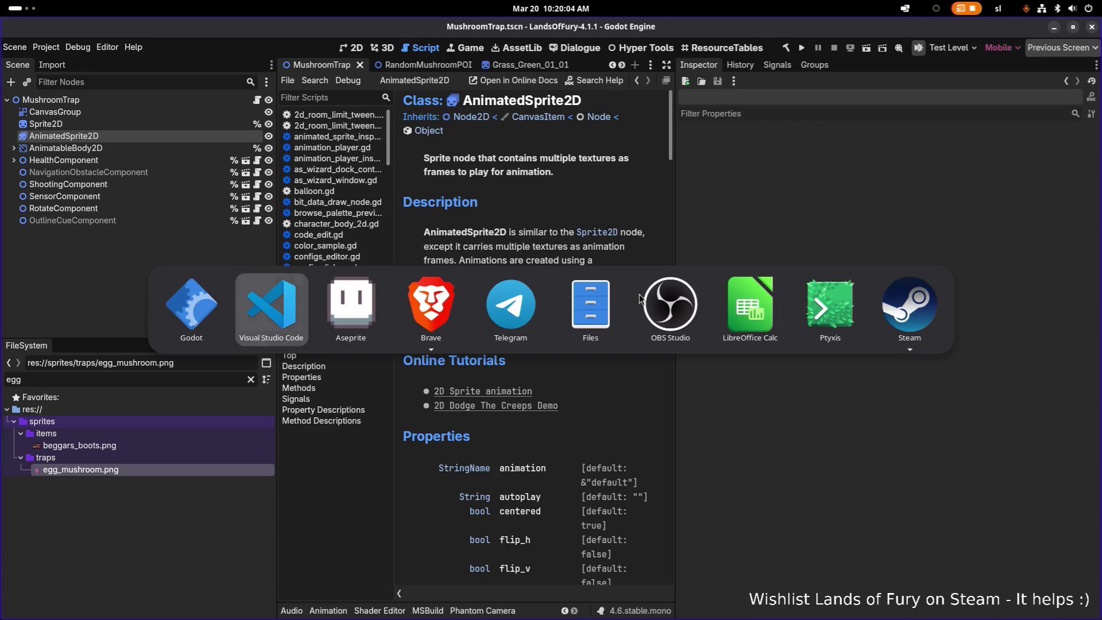
{"action": "key", "text": "Tab"}
{"action": "key", "text": "shift+Tab"}
{"action": "key", "text": "shift+Tab"}
{"action": "key", "text": "alt+Tab"}
{"action": "key", "text": "Tab"}
{"action": "key", "text": "shift+Tab"}
{"action": "key", "text": "Tab"}
{"action": "key", "text": "shift+Tab"}
{"action": "key", "text": "Tab"}
{"action": "key", "text": "shift+Tab"}
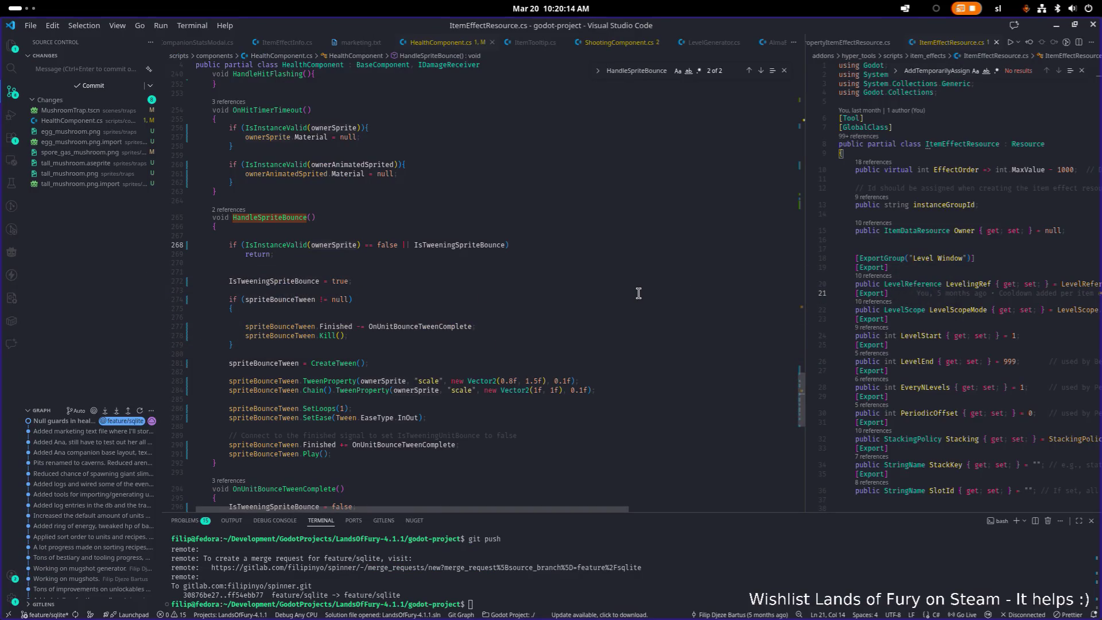
- Give HandleSpriteBounce a Node2D ownerSprite parameter and rename it to ownerNode throughout the method
{"action": "left_click", "coordinate": [314, 217]}
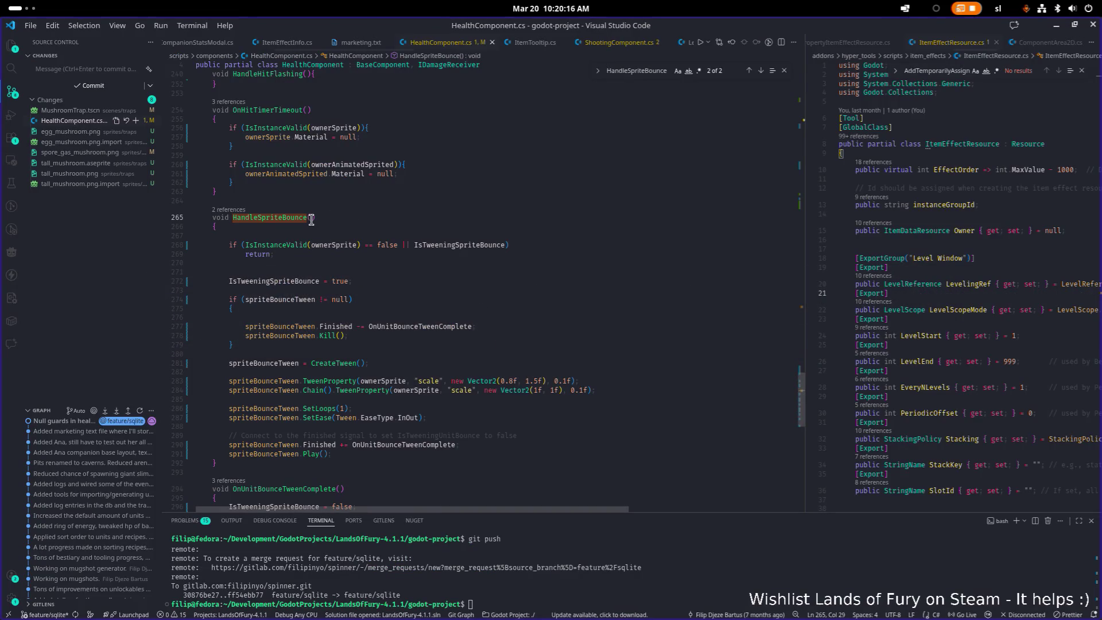
{"action": "key", "text": "Left"}
{"action": "type", "text": "Node2"}
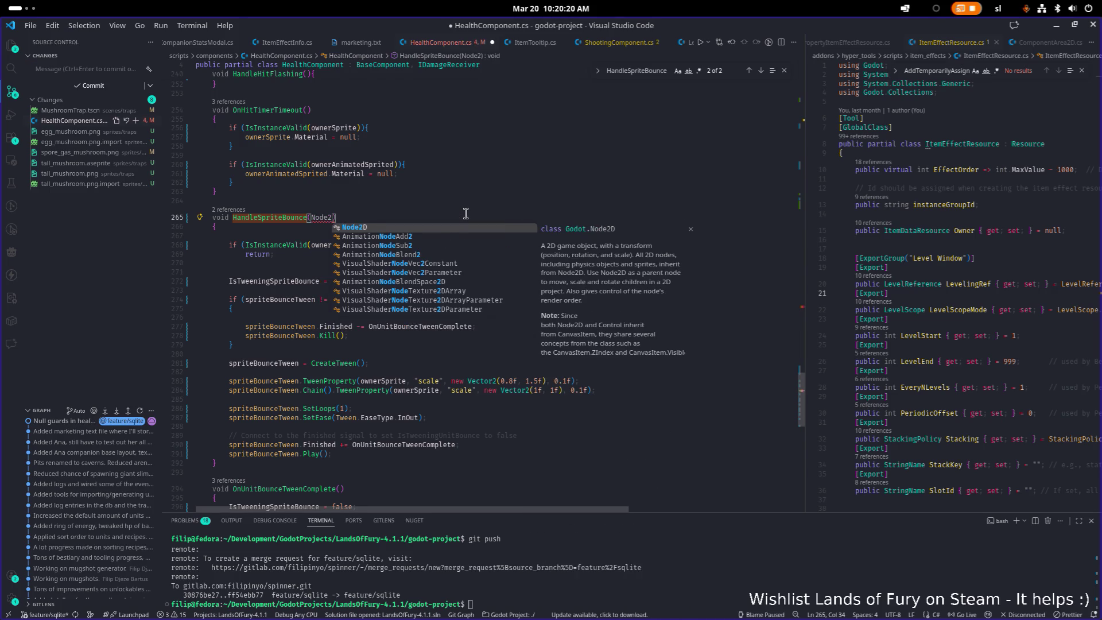
{"action": "type", "text": "D owner"}
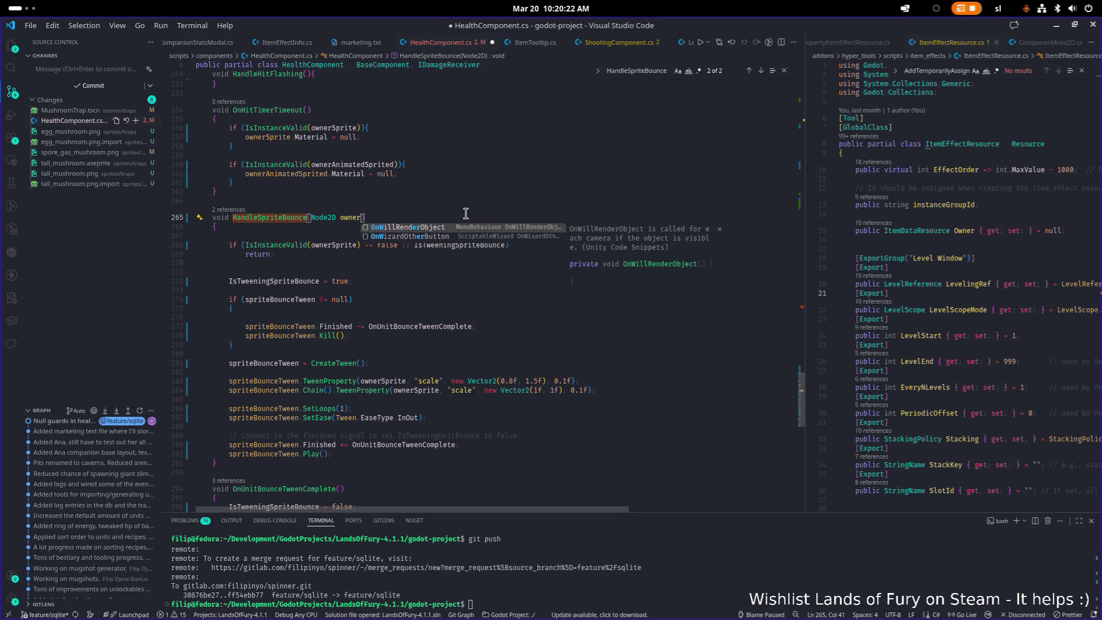
{"action": "type", "text": "Sprite"}
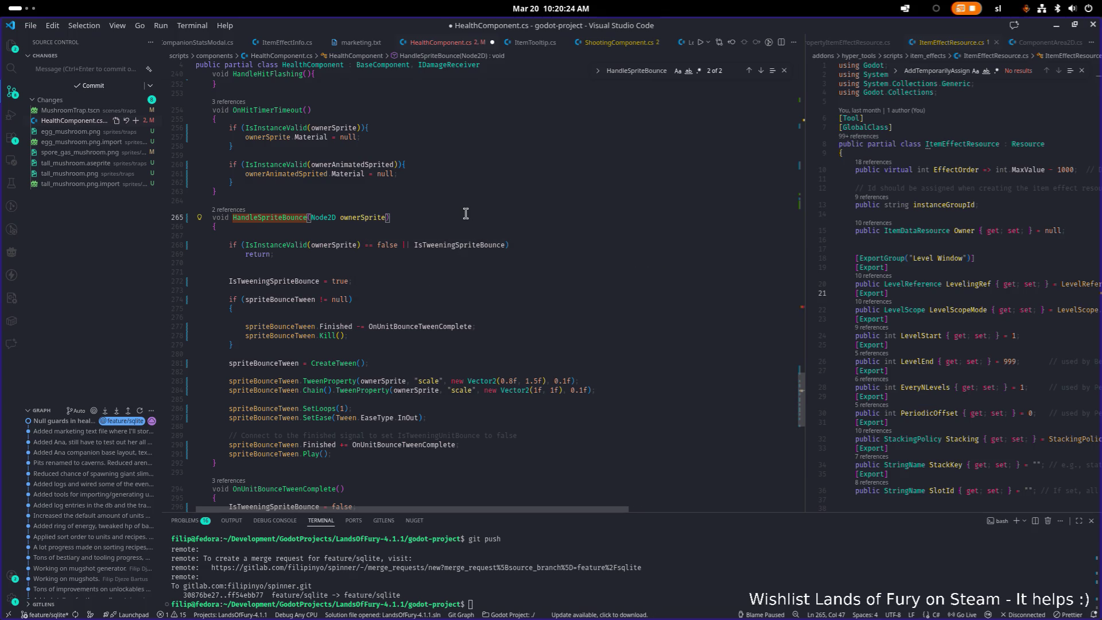
{"action": "key", "text": "Escape"}
{"action": "key", "text": "ctrl+shift+Left"}
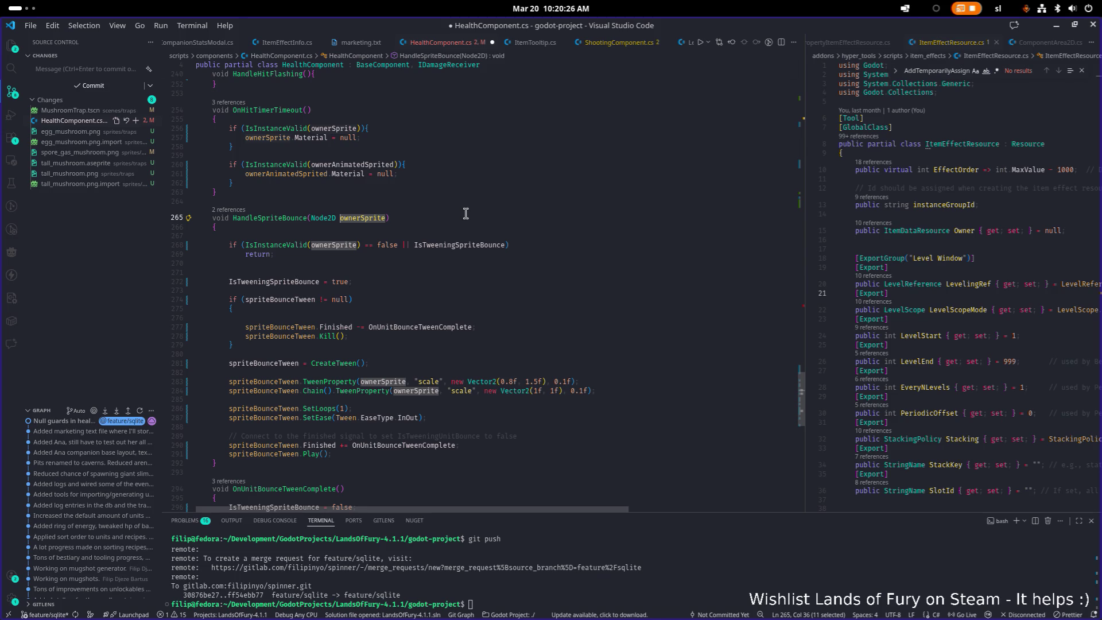
{"action": "key", "text": "Right"}
{"action": "key", "text": "Left"}
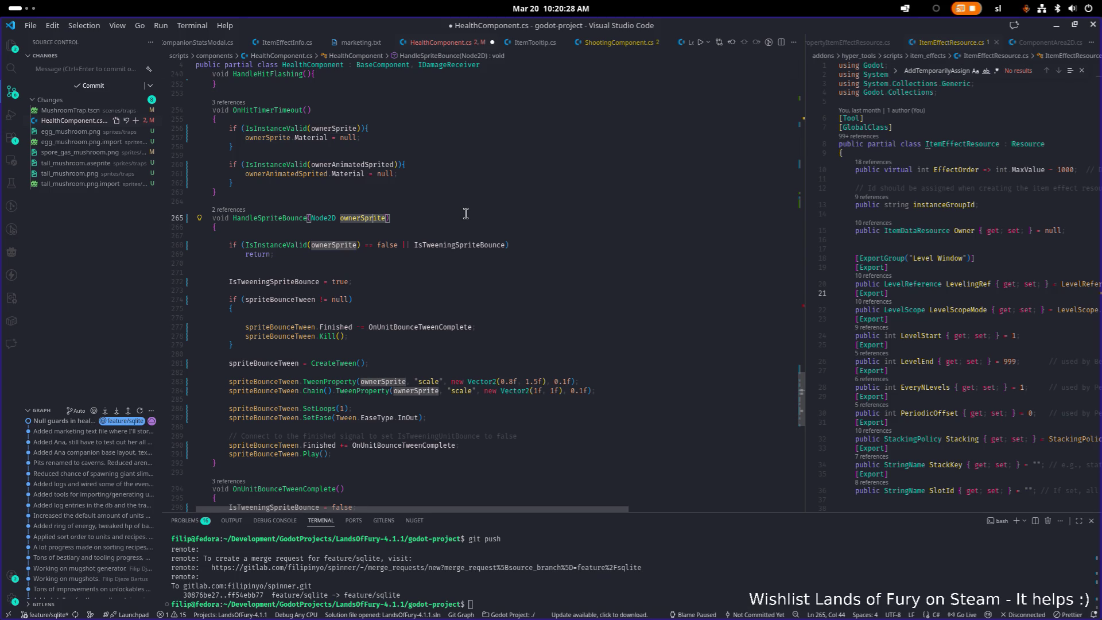
{"action": "key", "text": "F2"}
{"action": "key", "text": "shift+End"}
{"action": "type", "text": "Node"}
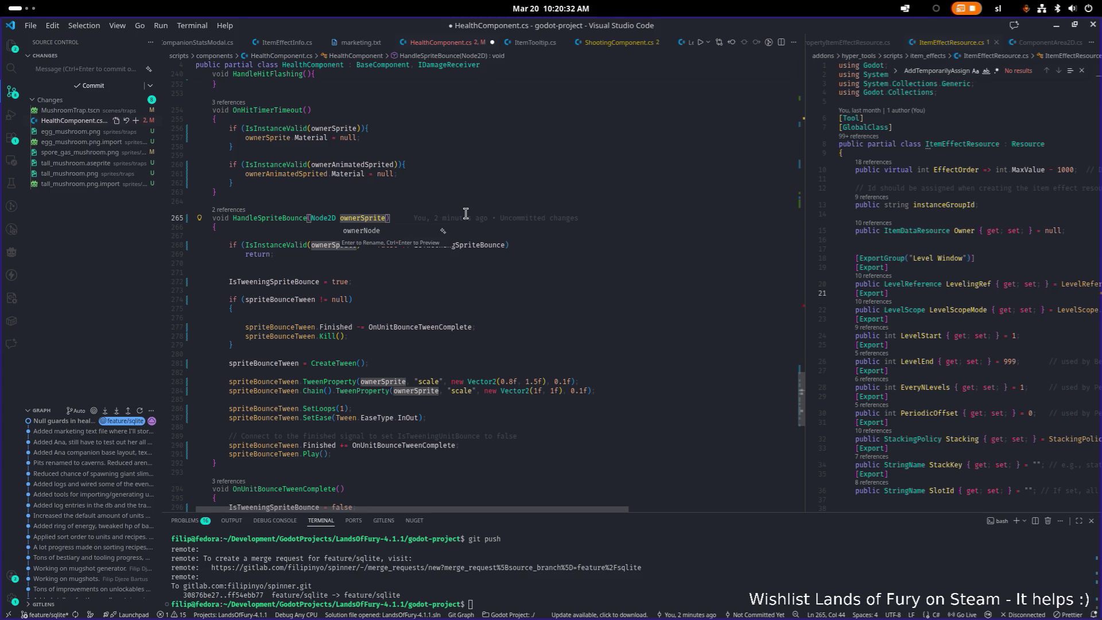
{"action": "key", "text": "Return"}
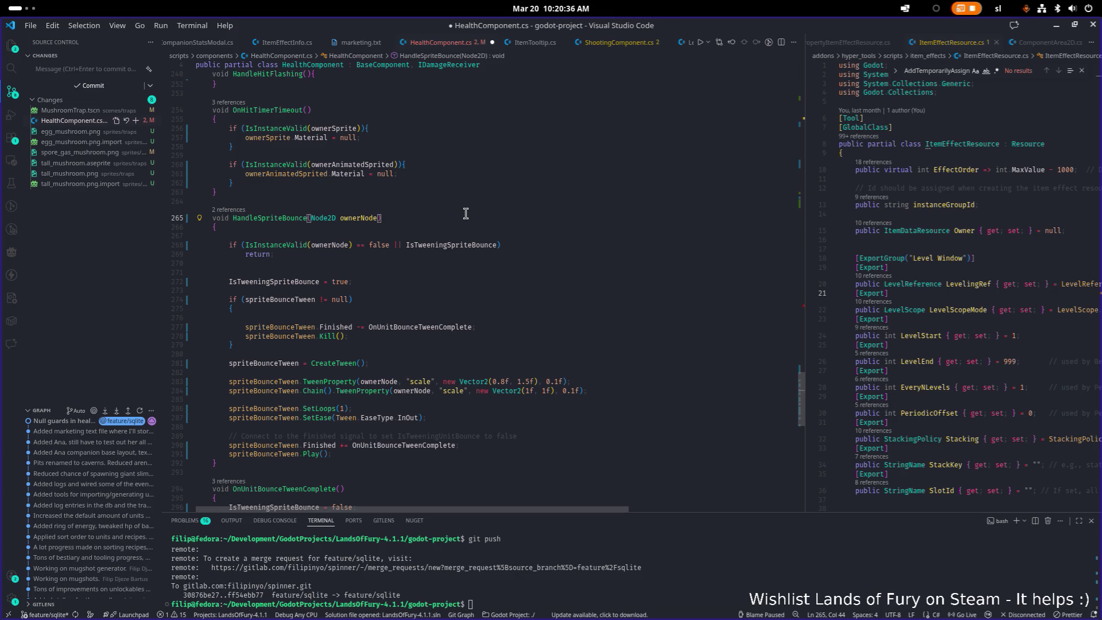
{"action": "key", "text": "Right"}
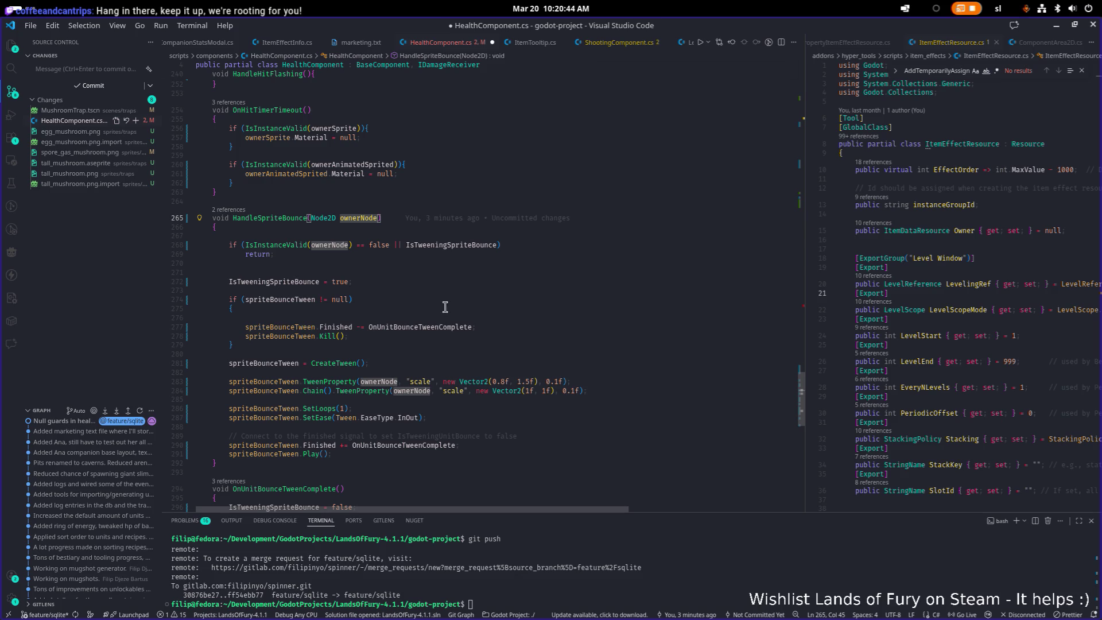
- Highlight the uses of OnUnitBounceTweenComplete and scroll through them
{"action": "double_click", "coordinate": [425, 326]}
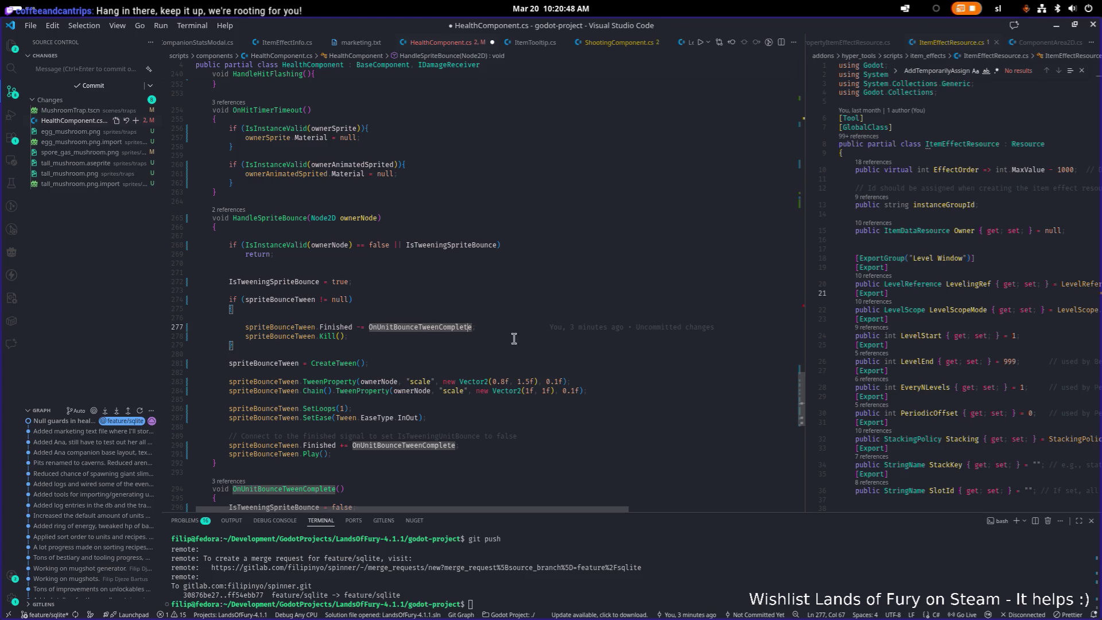
{"action": "scroll", "coordinate": [499, 339], "scroll_direction": "down", "scroll_amount": 1}
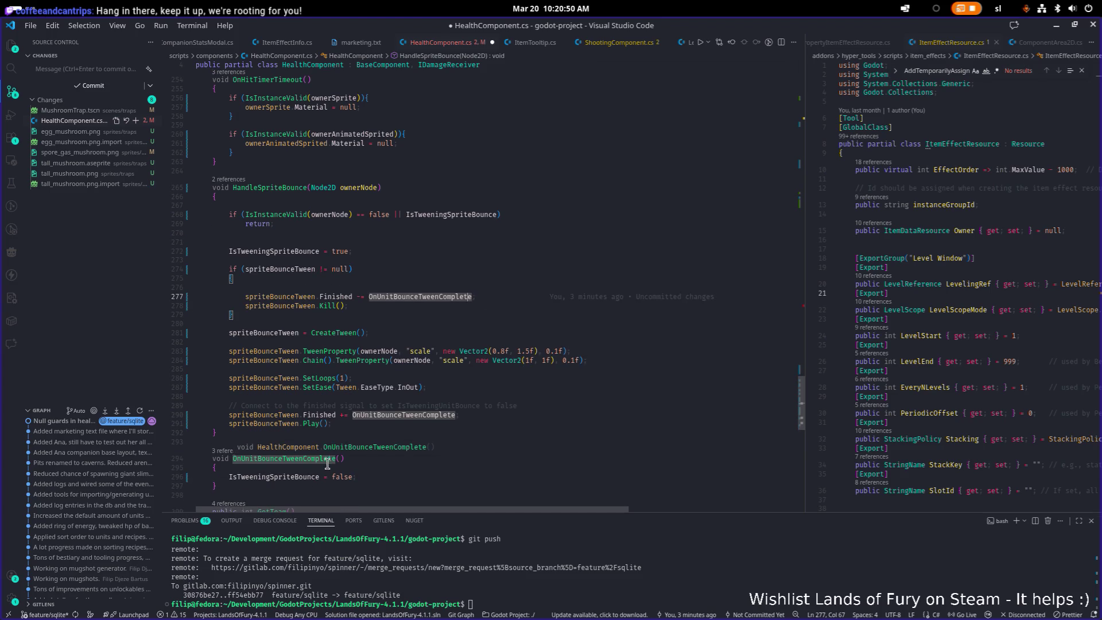
{"action": "scroll", "coordinate": [435, 290], "scroll_direction": "down", "scroll_amount": 1}
{"action": "left_click", "coordinate": [307, 289]}
{"action": "left_click", "coordinate": [428, 290]}
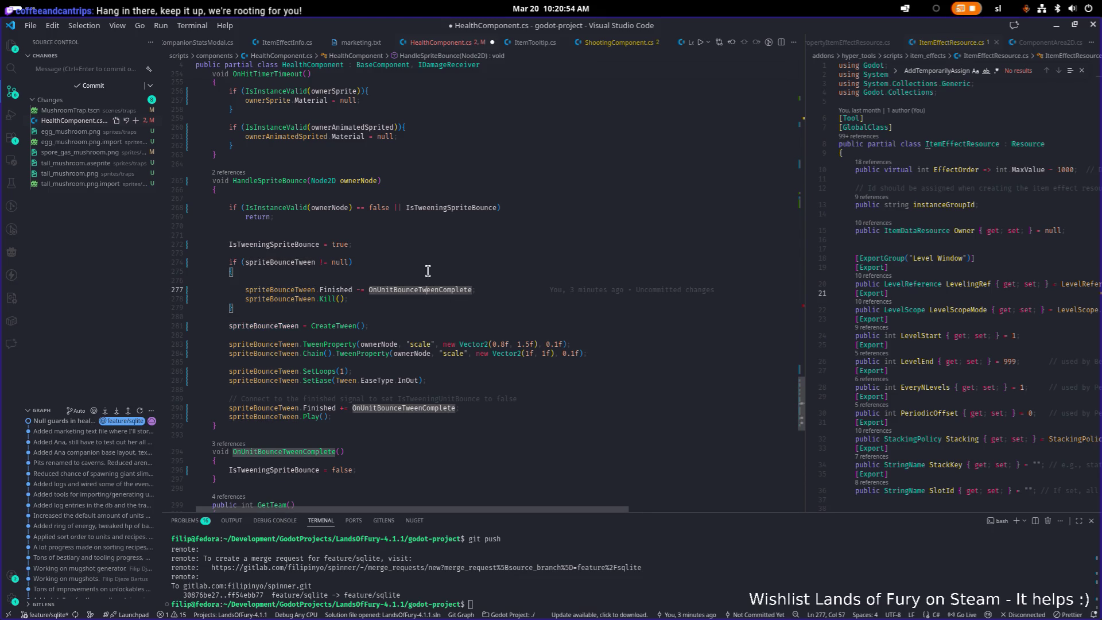
- Rename OnUnitBounceTweenComplete to OnBounceTweenComplete across all references
{"action": "left_click", "coordinate": [310, 451]}
{"action": "key", "text": "F2"}
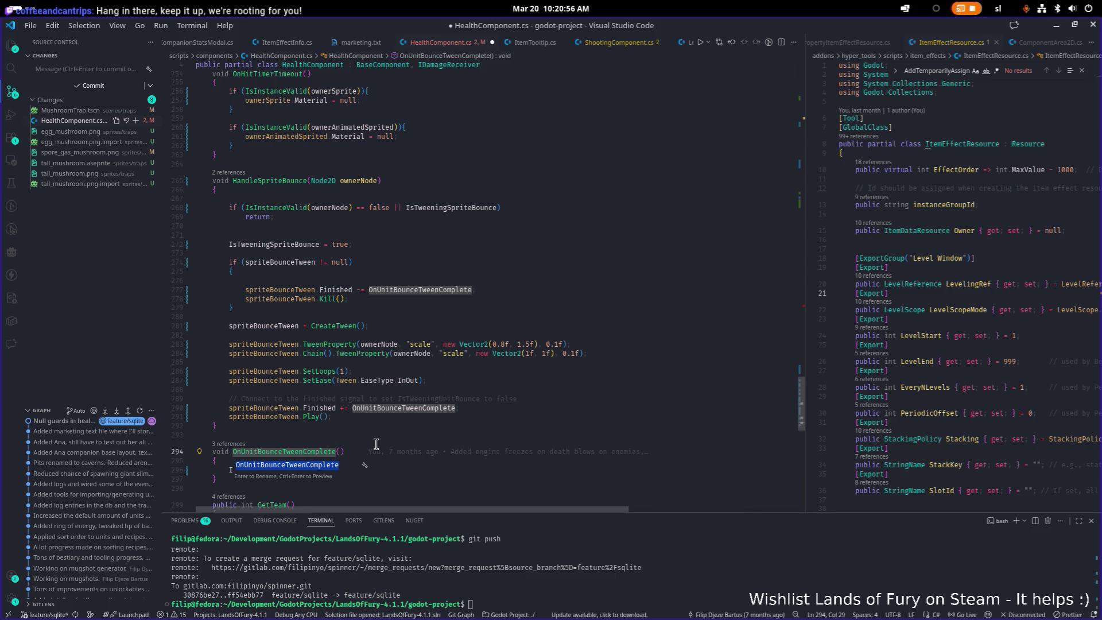
{"action": "key", "text": "Left"}
{"action": "key", "text": "Right"}
{"action": "key", "text": "Delete"}
{"action": "key", "text": "Delete"}
{"action": "key", "text": "Delete"}
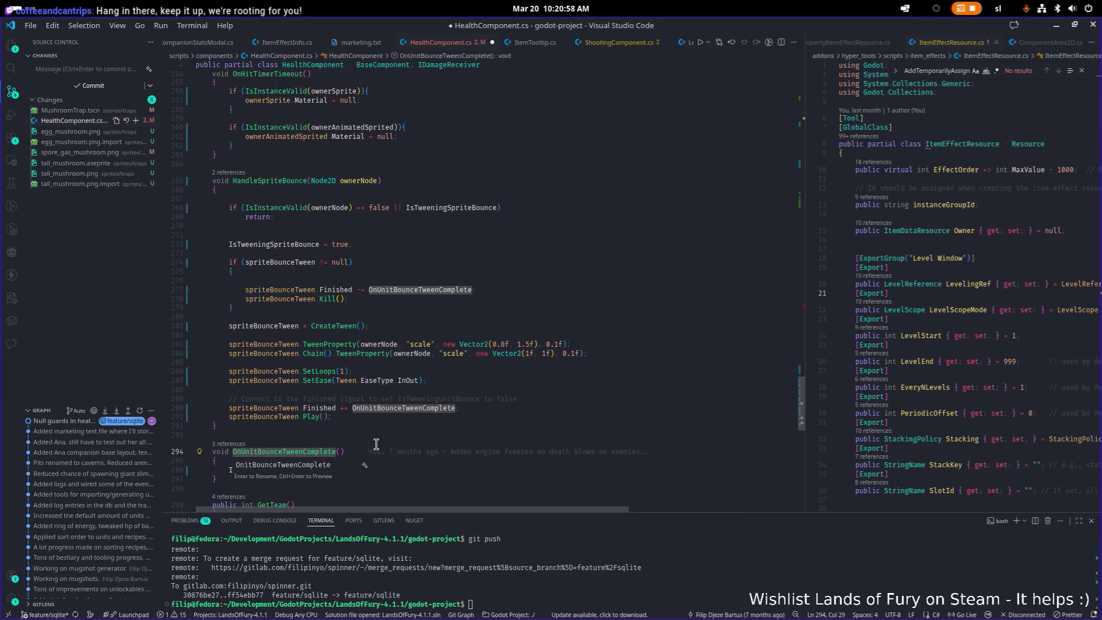
{"action": "key", "text": "Return"}
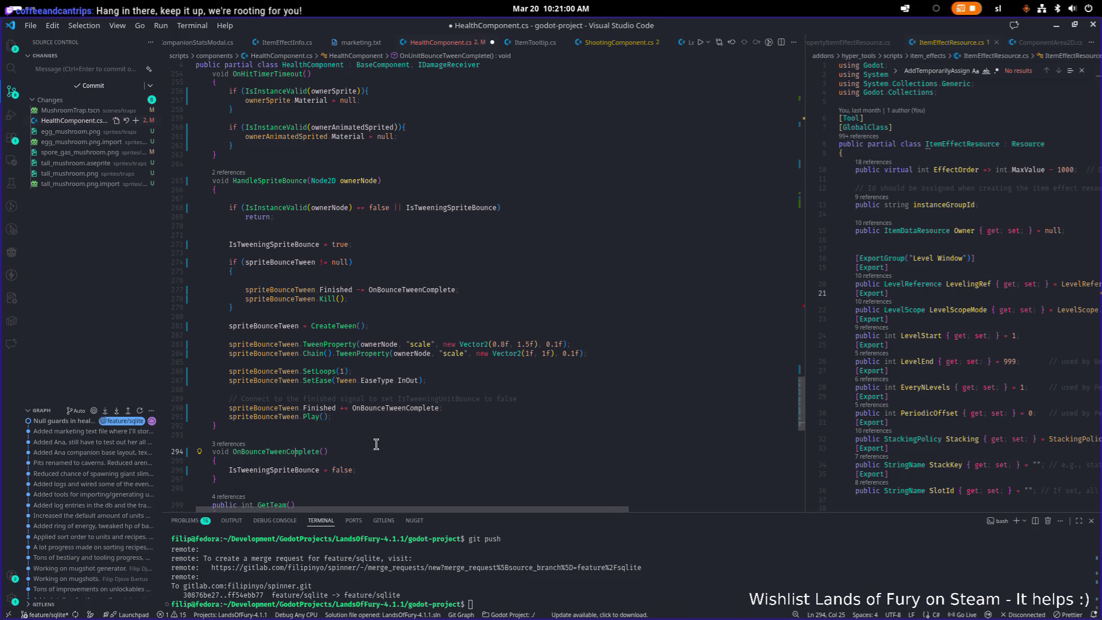
- Review the uses of IsTweeningSpriteBounce and spriteBounceTween, then save HealthComponent.cs
{"action": "left_click", "coordinate": [469, 361]}
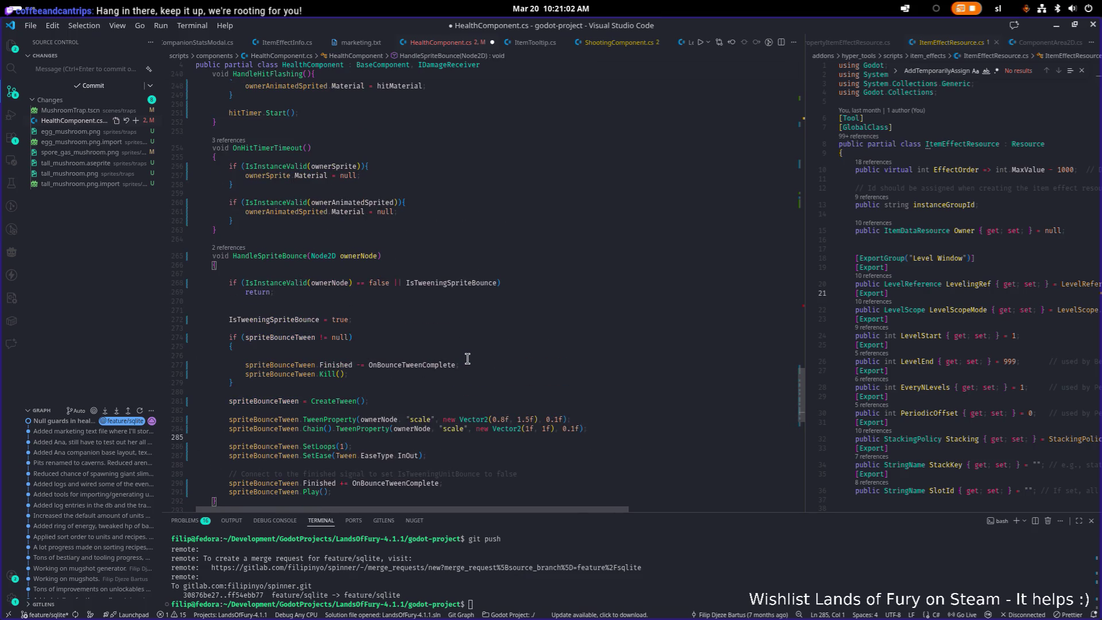
{"action": "scroll", "coordinate": [431, 360], "scroll_direction": "up", "scroll_amount": 1}
{"action": "left_click", "coordinate": [449, 310]}
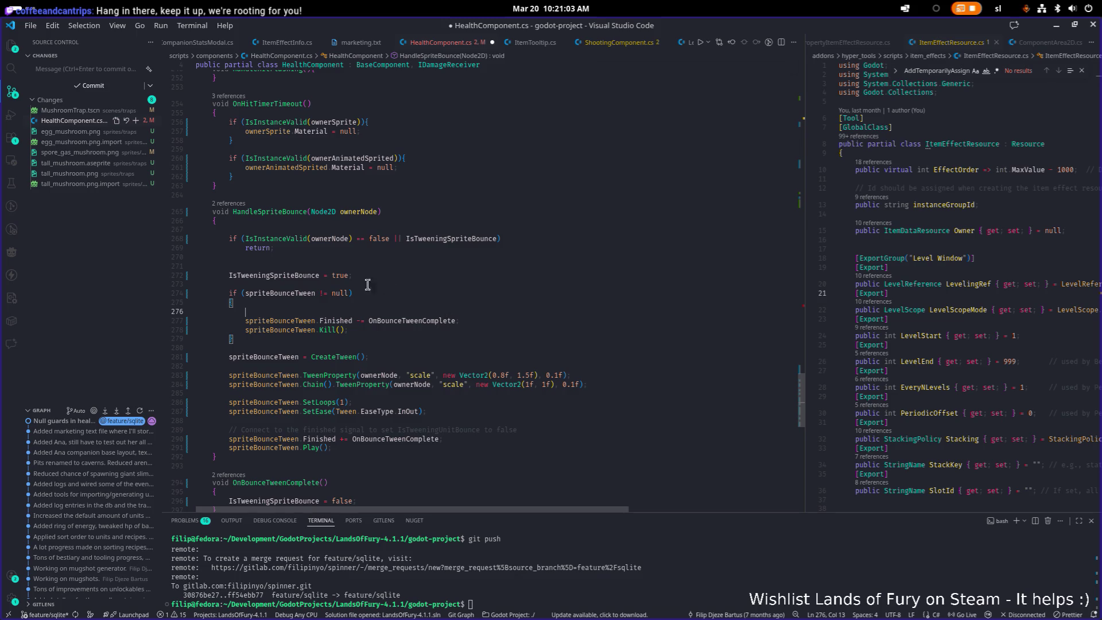
{"action": "left_click", "coordinate": [413, 284]}
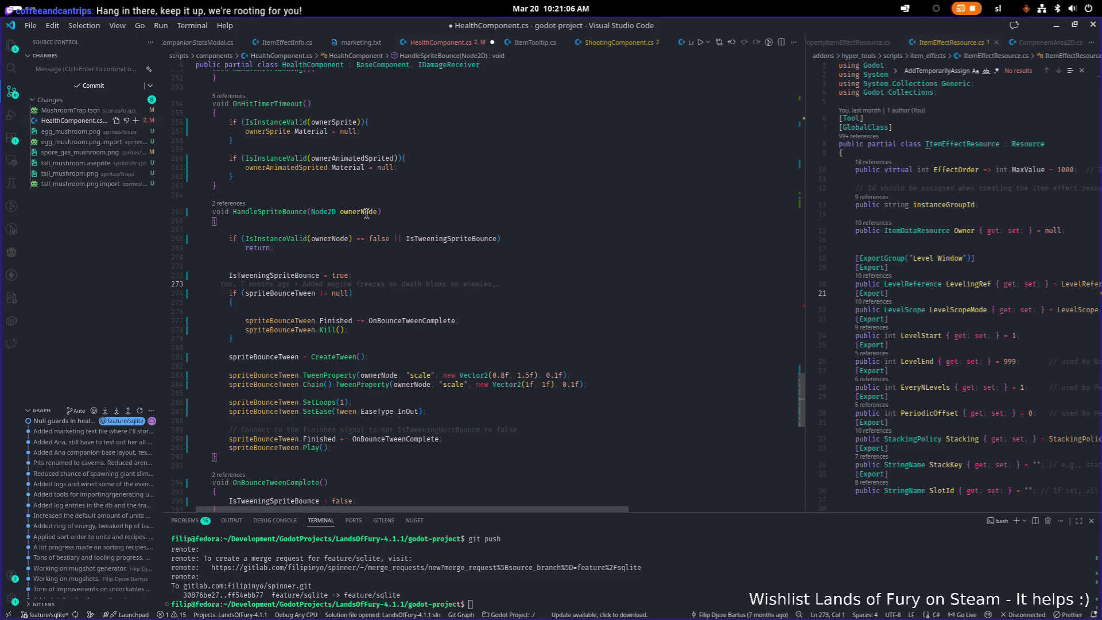
{"action": "double_click", "coordinate": [295, 276]}
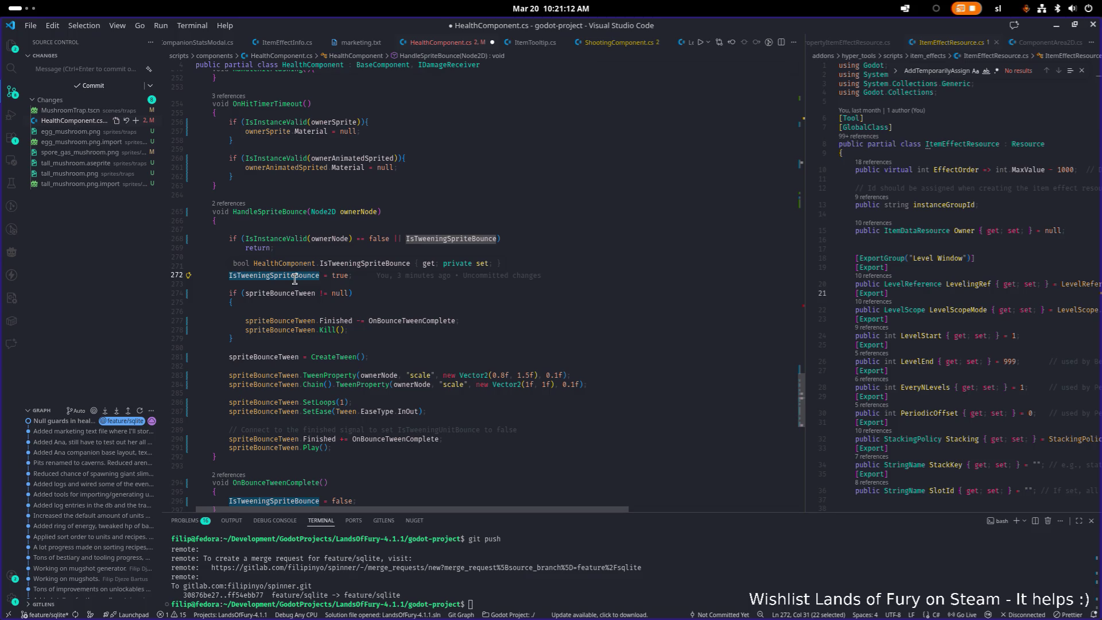
{"action": "left_click", "coordinate": [391, 221]}
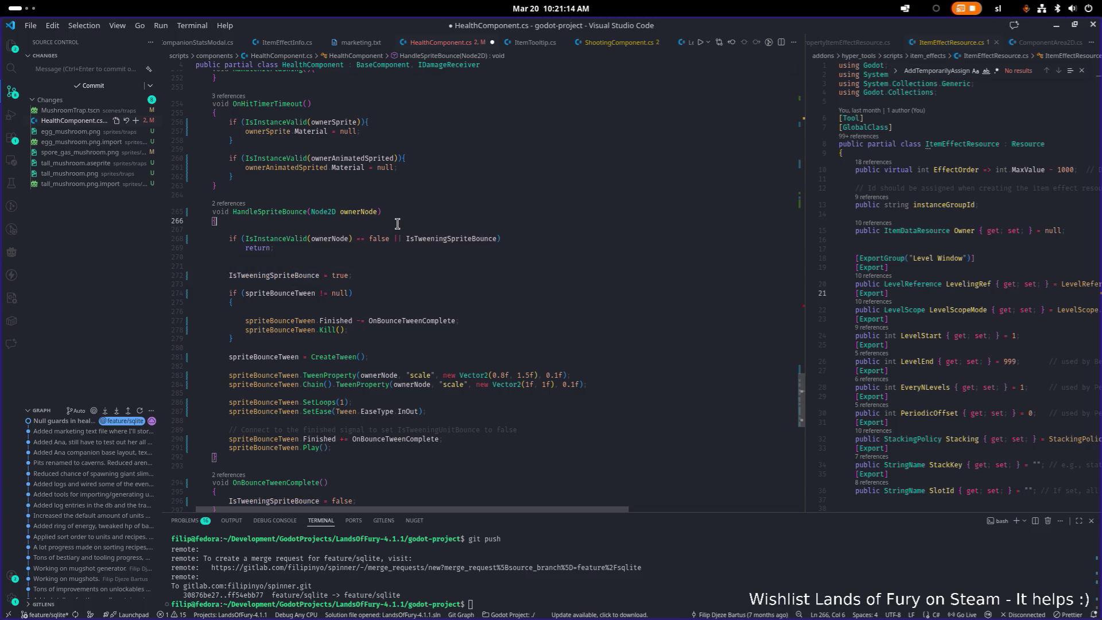
{"action": "left_click", "coordinate": [465, 241]}
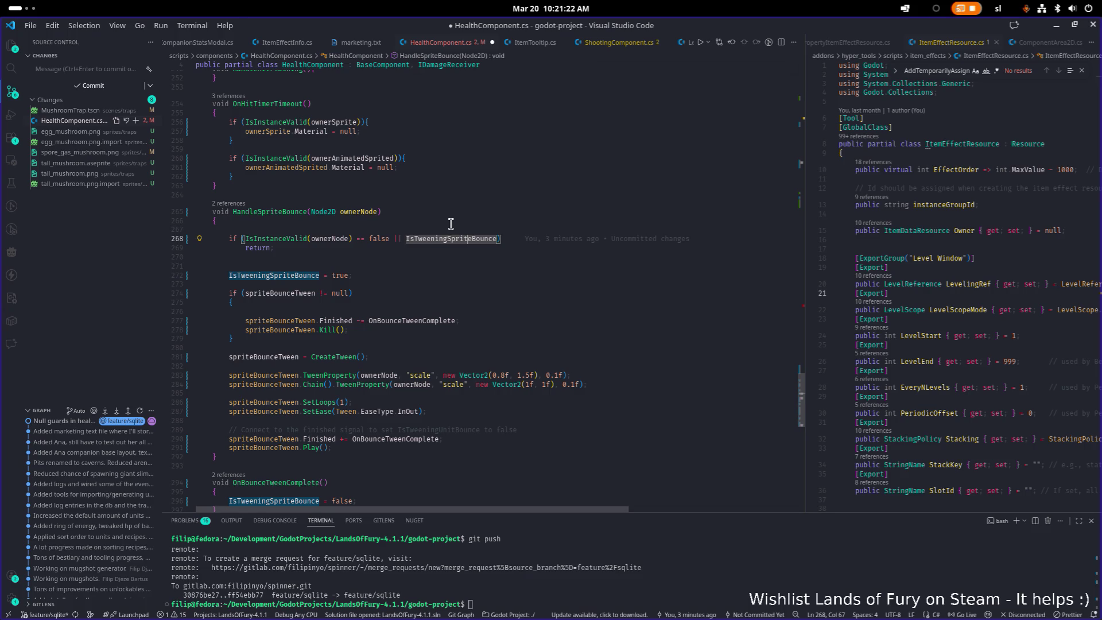
{"action": "mouse_move", "coordinate": [446, 244]}
{"action": "double_click", "coordinate": [272, 378]}
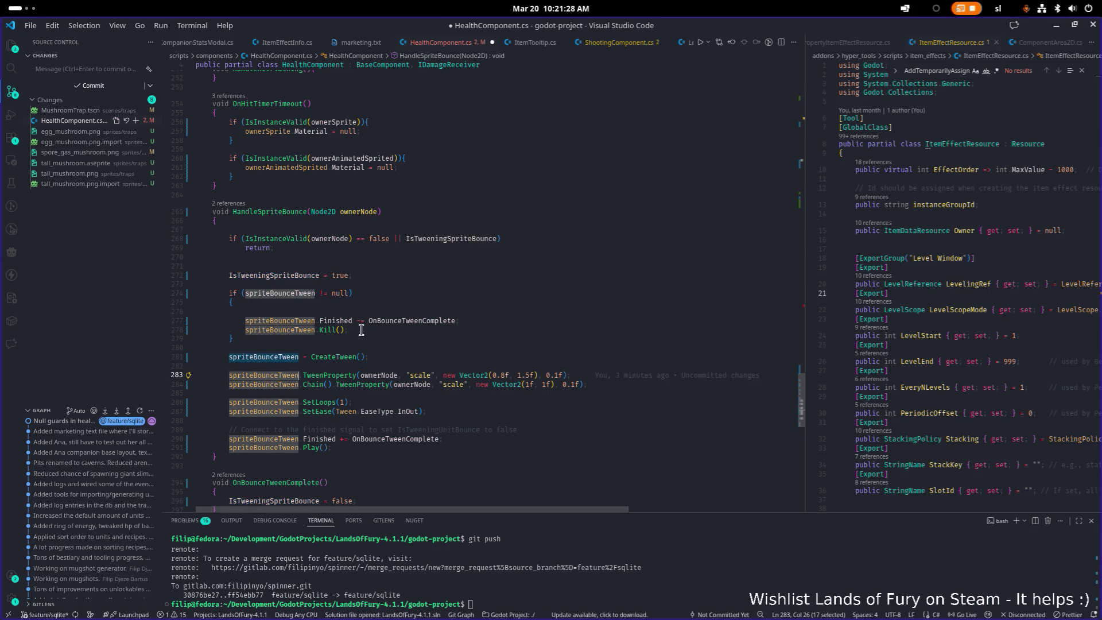
{"action": "left_click", "coordinate": [461, 287]}
{"action": "key", "text": "ctrl+s"}
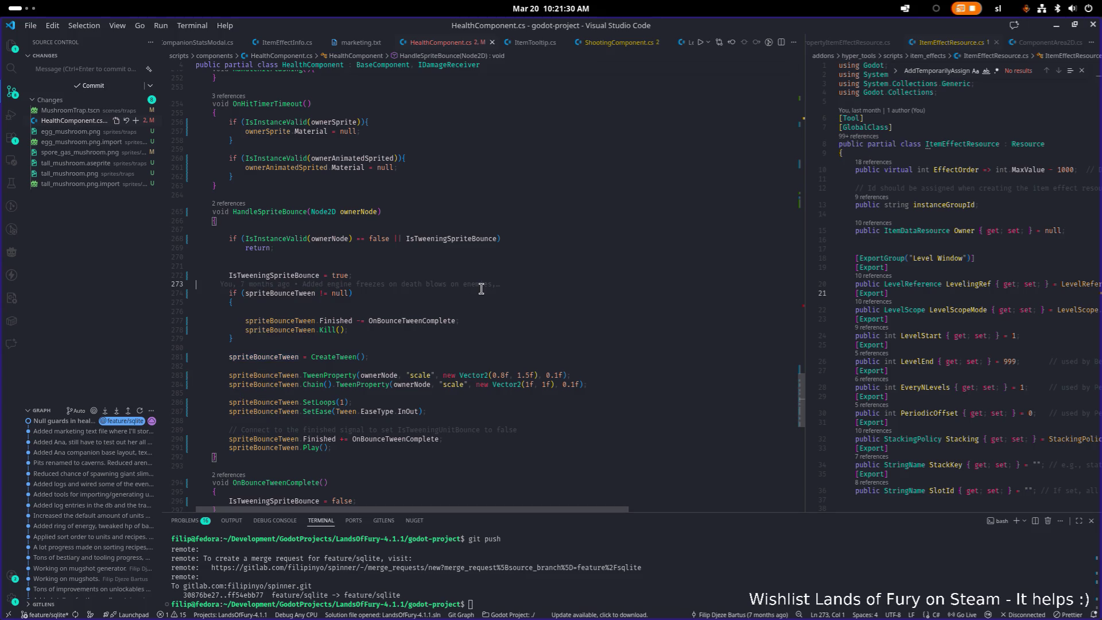
- Search the file for calls to HandleSpriteBounce
{"action": "mouse_move", "coordinate": [480, 288]}
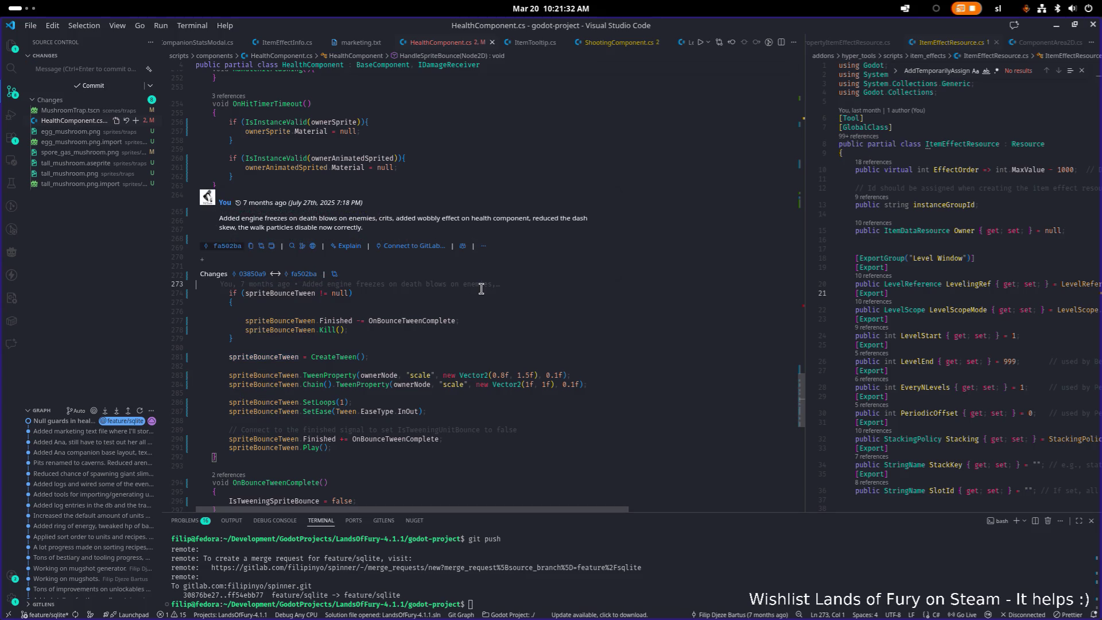
{"action": "left_click", "coordinate": [596, 310]}
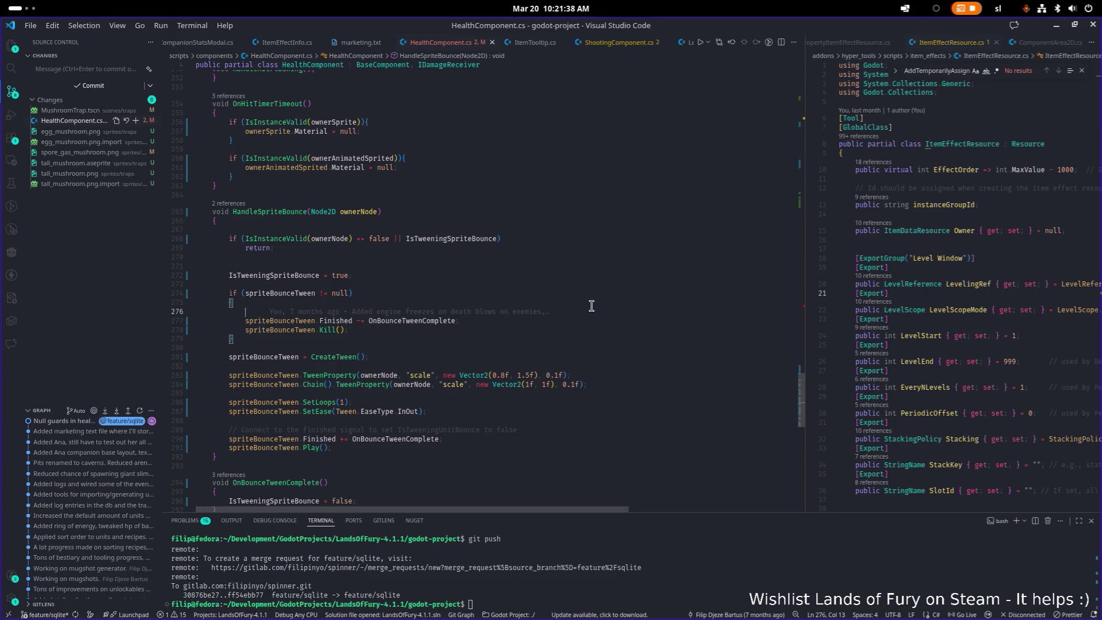
{"action": "double_click", "coordinate": [288, 212]}
{"action": "key", "text": "ctrl+f"}
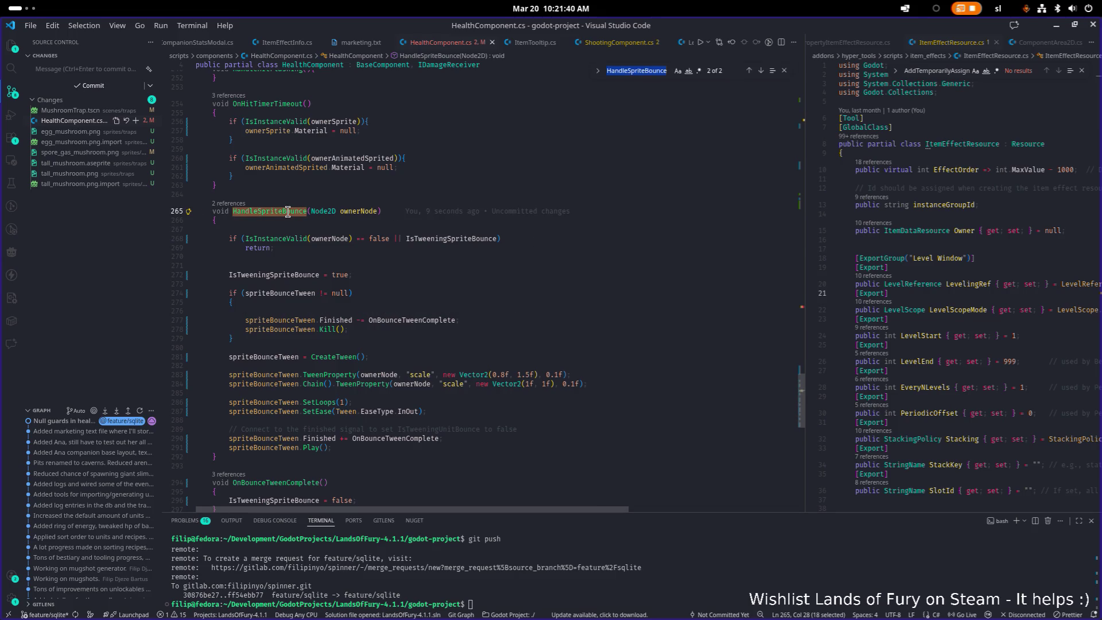
{"action": "key", "text": "Return"}
{"action": "left_click", "coordinate": [334, 282]}
{"action": "left_click", "coordinate": [280, 282]}
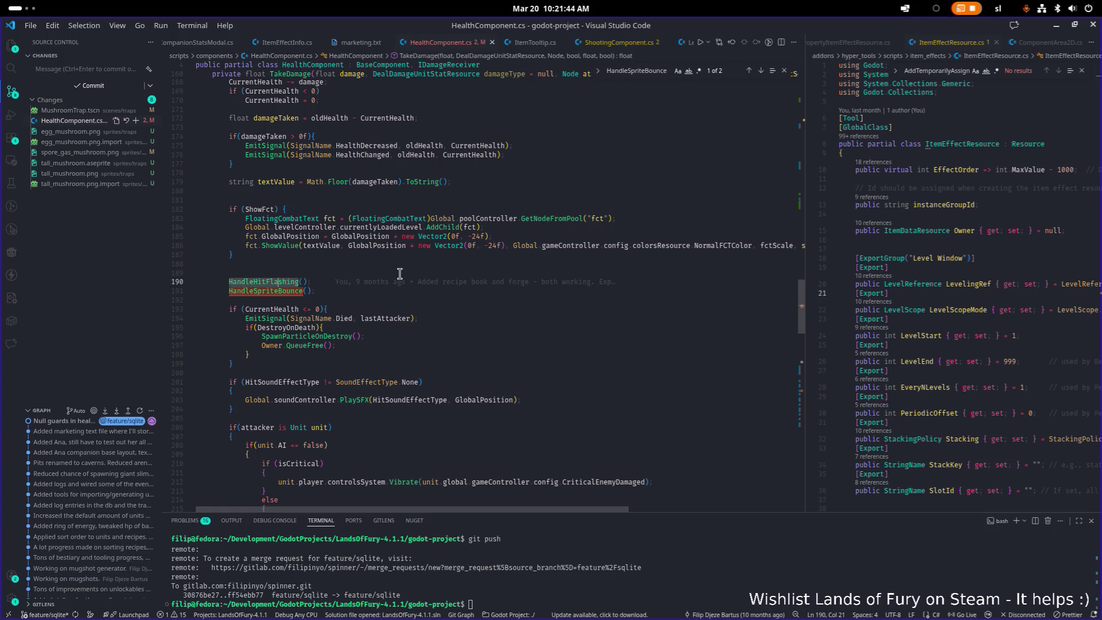
{"action": "key", "text": "F12"}
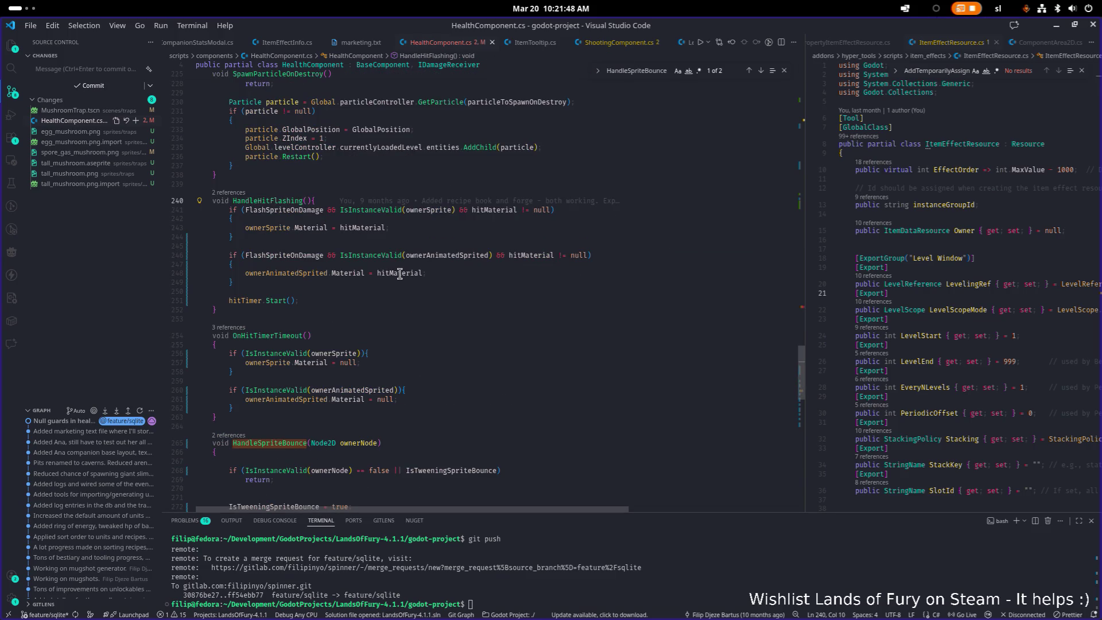
{"action": "key", "text": "ctrl+d"}
{"action": "key", "text": "ctrl+f"}
{"action": "key", "text": "Return"}
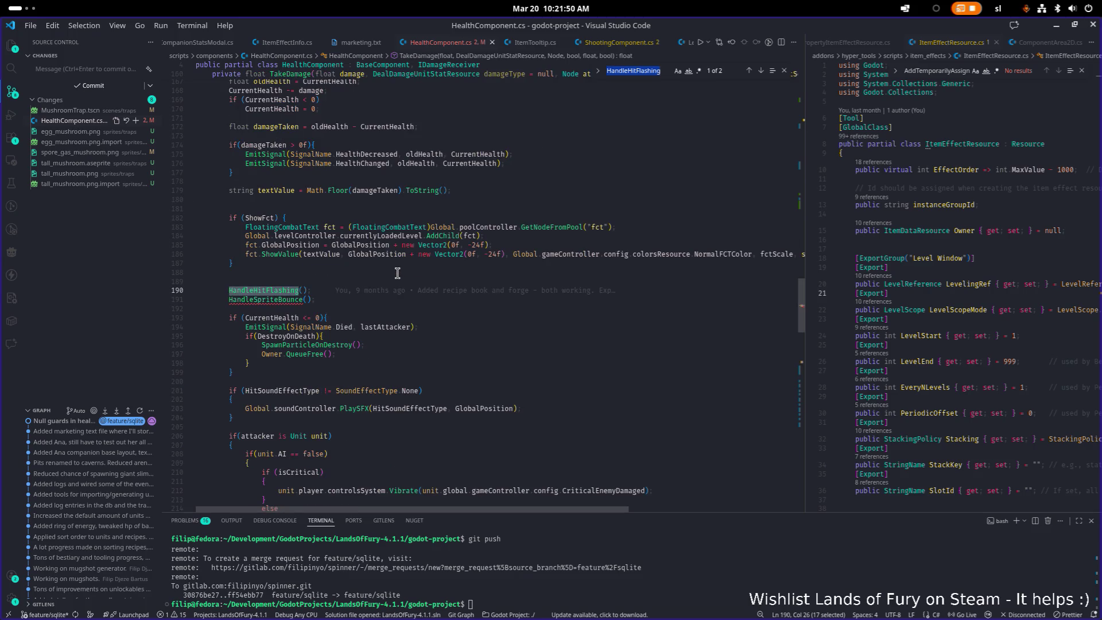
{"action": "left_click", "coordinate": [304, 299]}
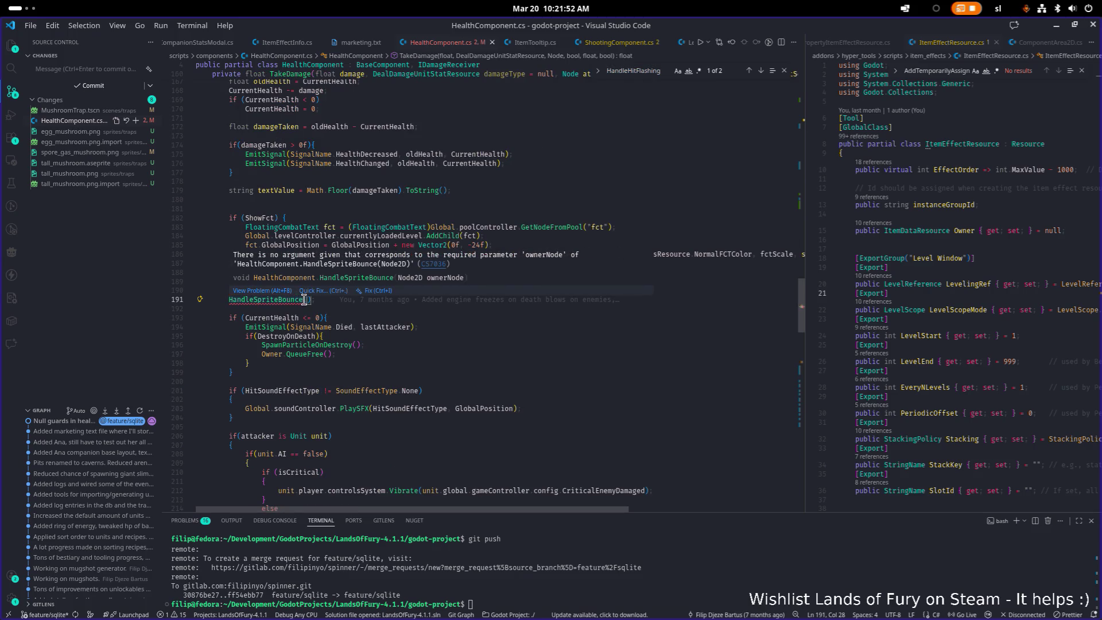
{"action": "mouse_move", "coordinate": [320, 302]}
{"action": "left_click", "coordinate": [296, 299], "text": "ctrl"}
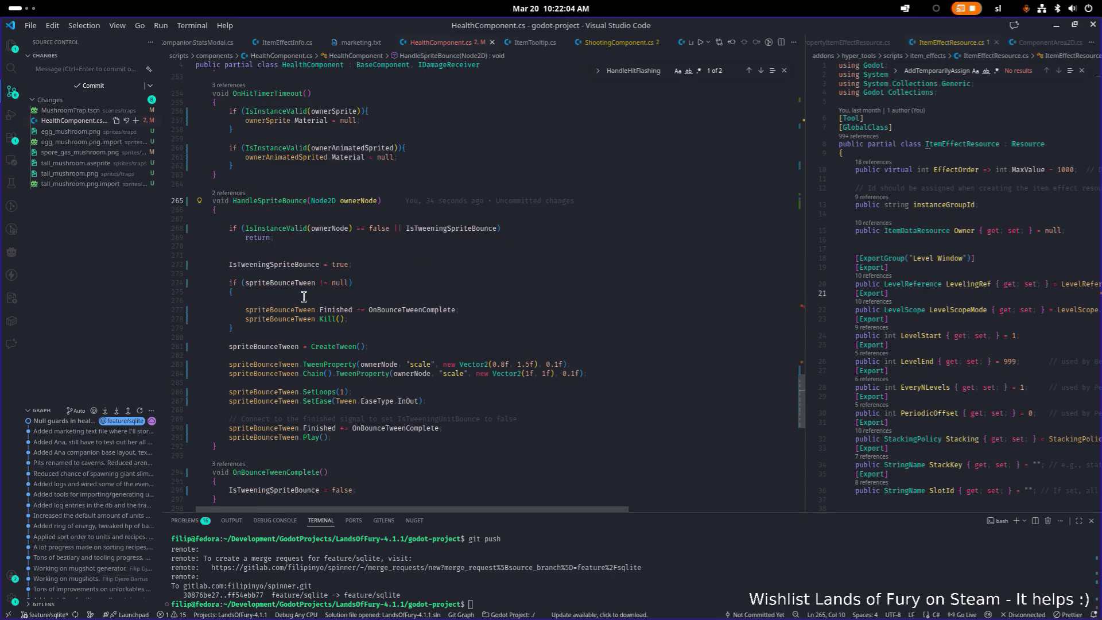
- Remove the Node2D ownerNode parameter and add blank lines at the top of HandleSpriteBounce
{"action": "double_click", "coordinate": [373, 201]}
{"action": "mouse_move", "coordinate": [421, 197]}
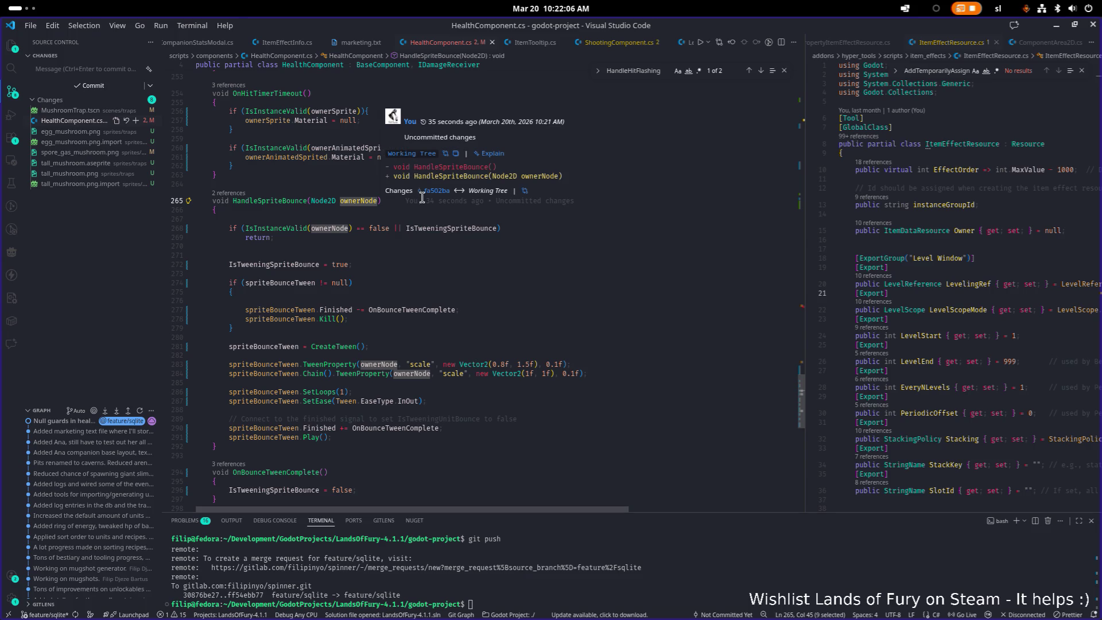
{"action": "key", "text": "Escape"}
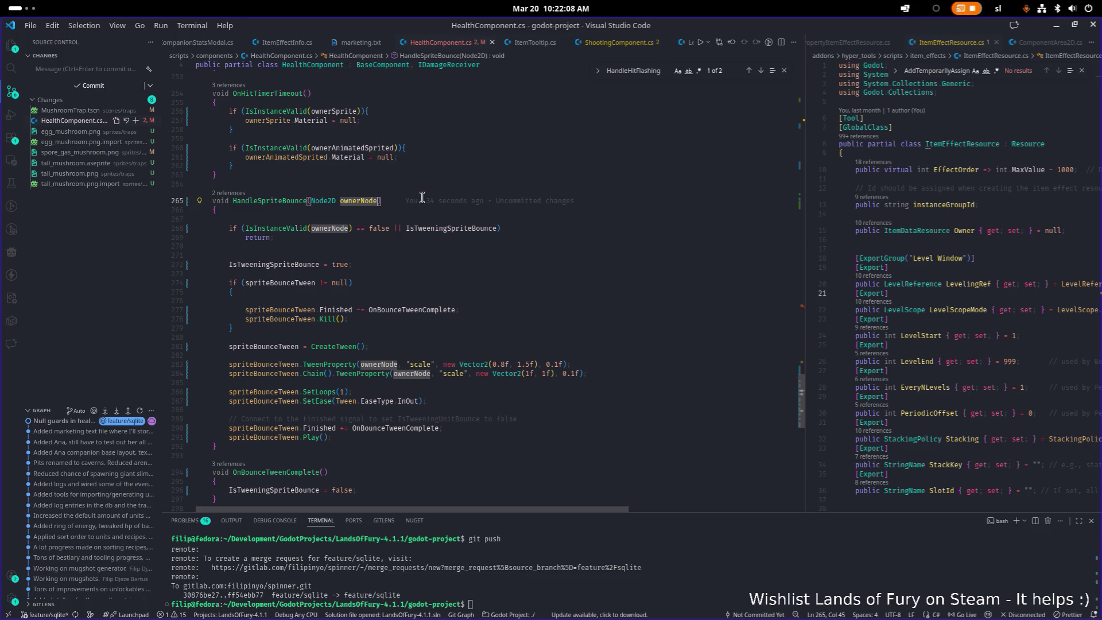
{"action": "key", "text": "ctrl+shift+Left"}
{"action": "key", "text": "ctrl+shift+Left"}
{"action": "key", "text": "BackSpace"}
{"action": "key", "text": "Down"}
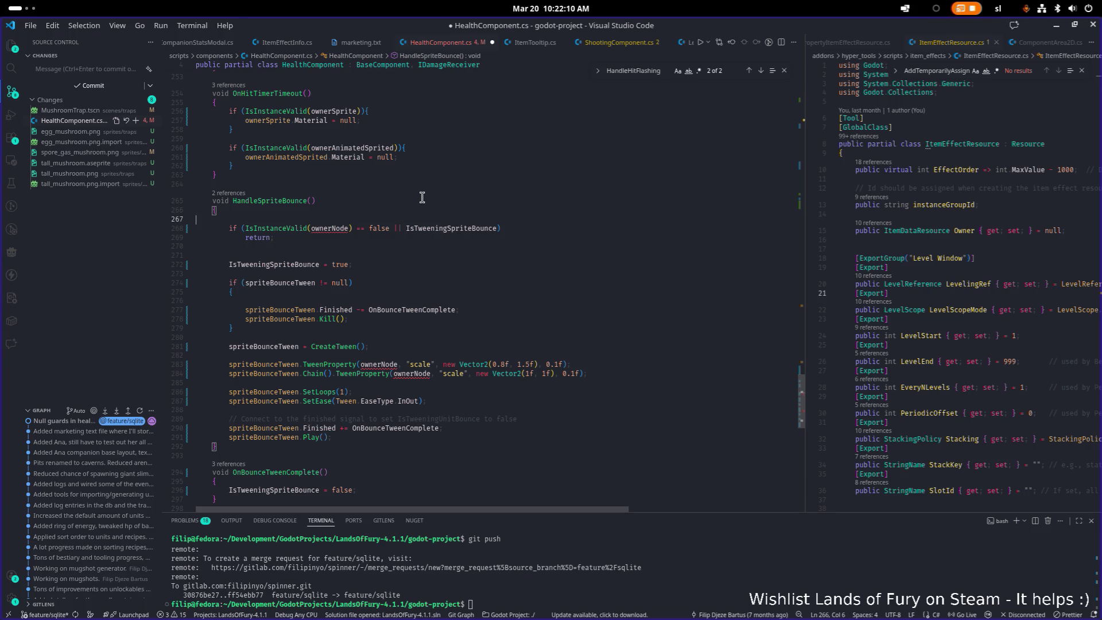
{"action": "key", "text": "Up"}
{"action": "key", "text": "Return"}
{"action": "key", "text": "Return"}
{"action": "key", "text": "Up"}
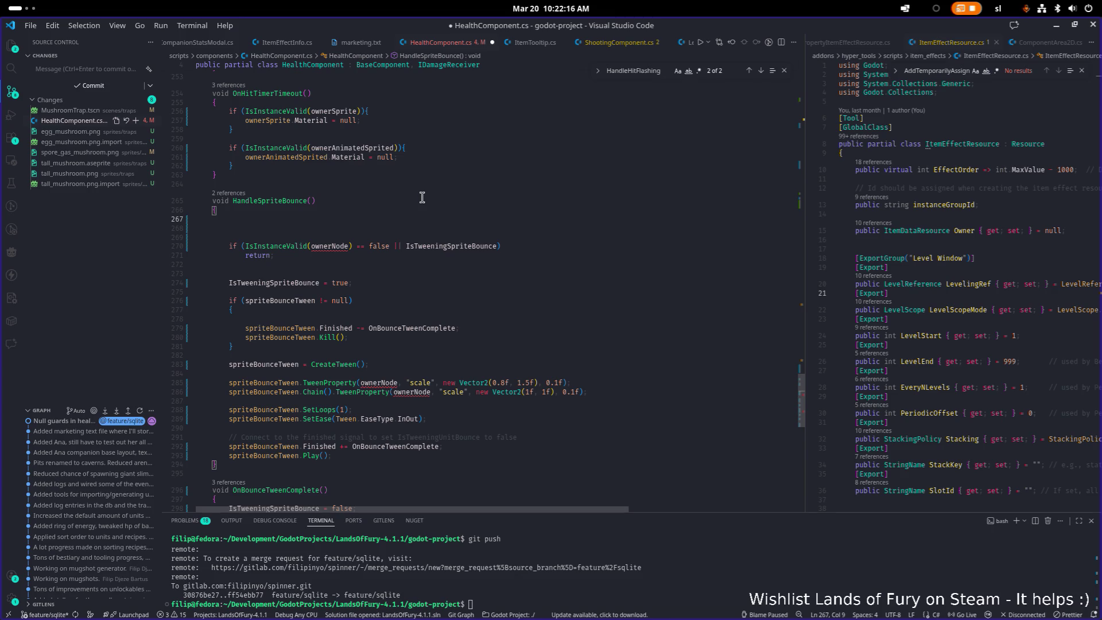
- Type if(IsInstanceValid(animated)) on the new line, fixing the misspelled argument
{"action": "type", "text": "if(IsIn"}
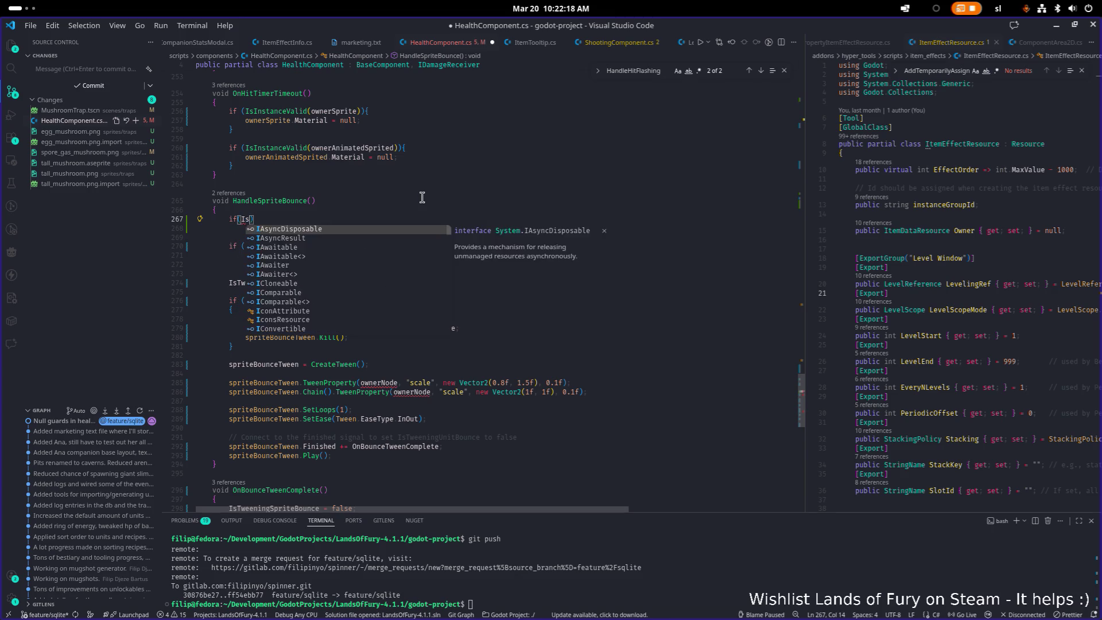
{"action": "type", "text": "stance"}
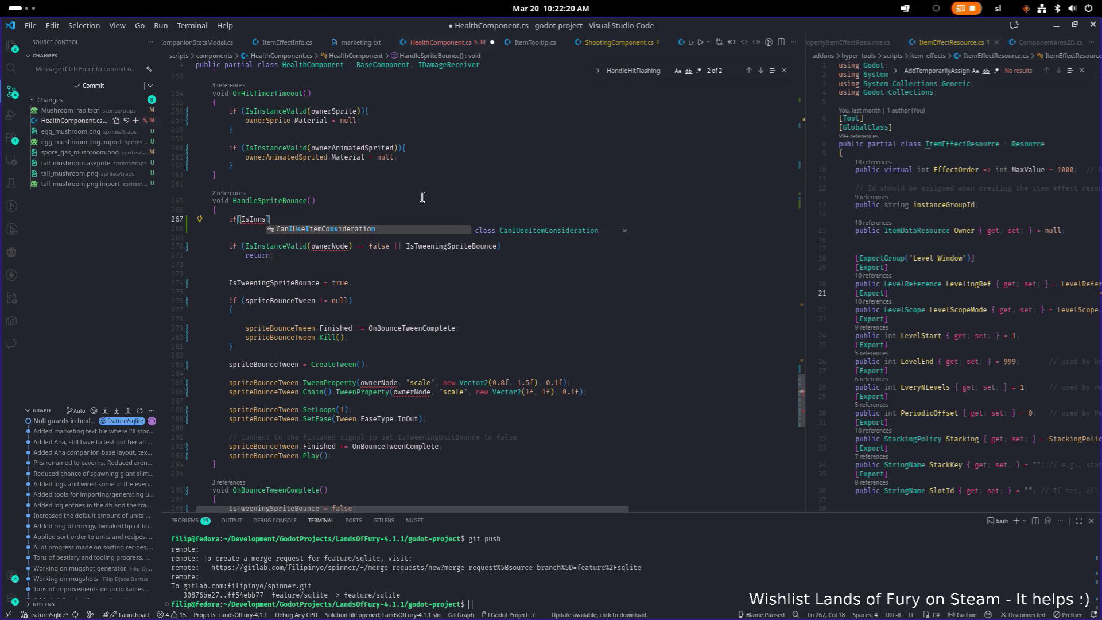
{"action": "key", "text": "Down"}
{"action": "key", "text": "Tab"}
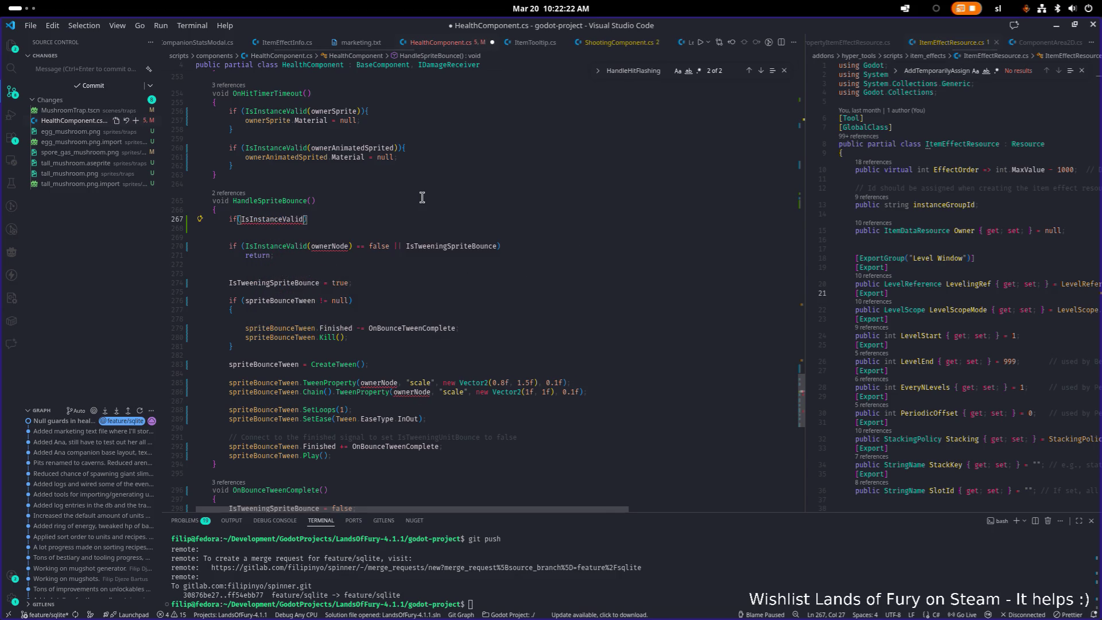
{"action": "type", "text": "(anim"}
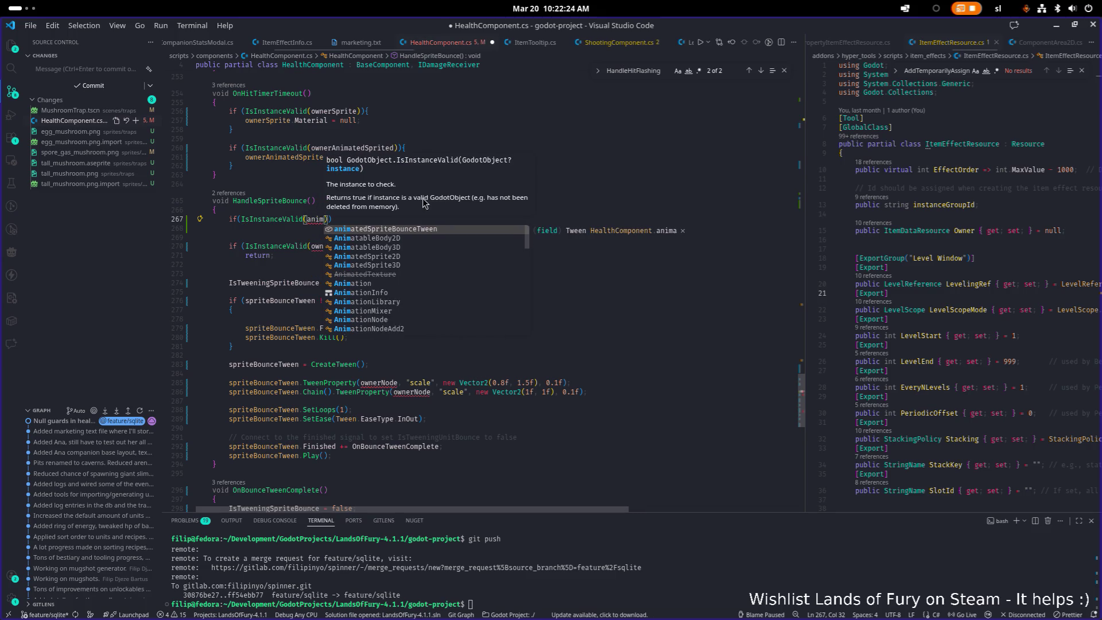
{"action": "type", "text": "tedsp"}
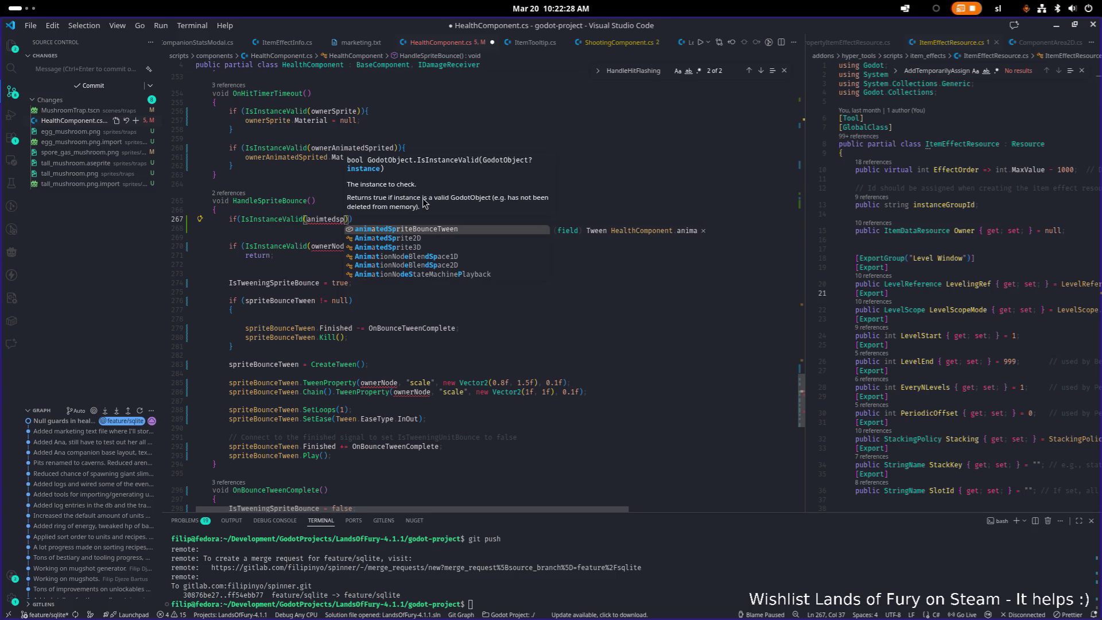
{"action": "key", "text": "ctrl+BackSpace"}
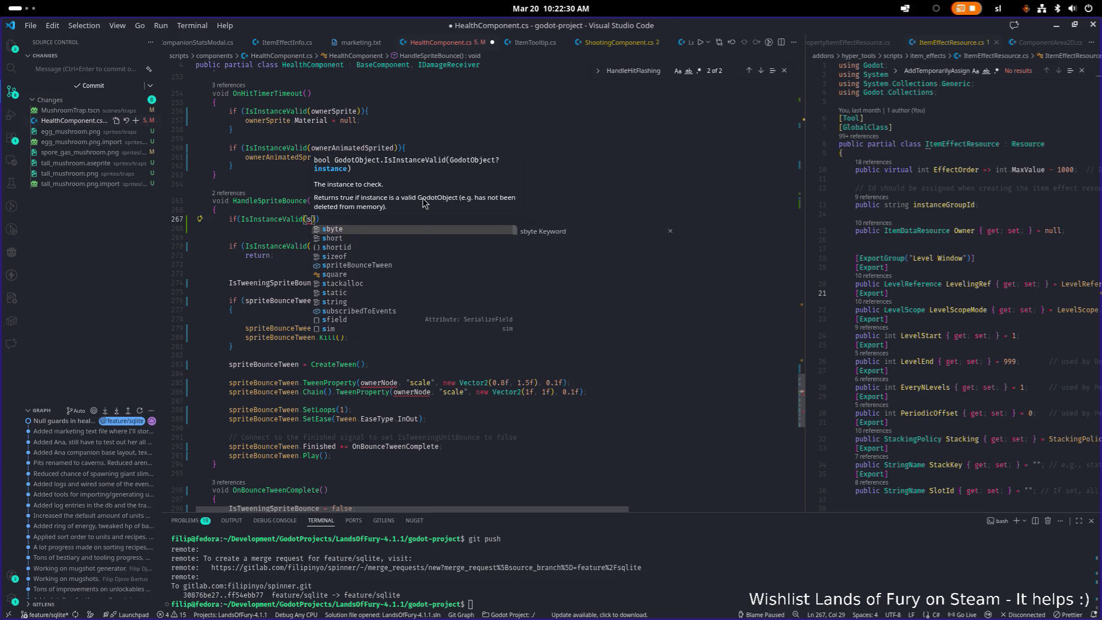
{"action": "type", "text": "animated"}
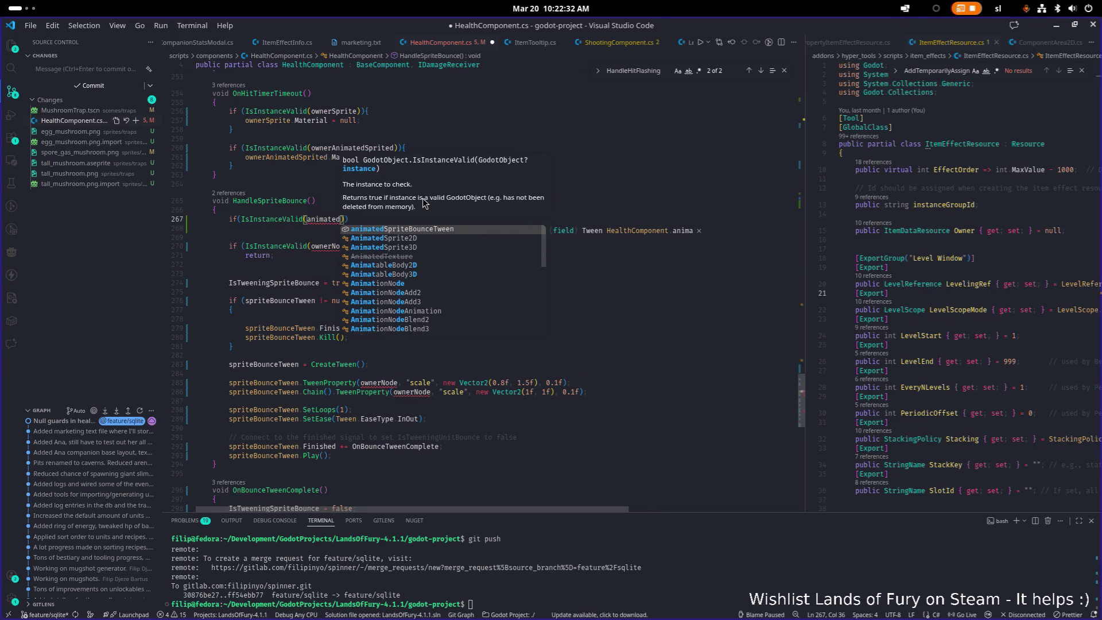
{"action": "key", "text": "Escape"}
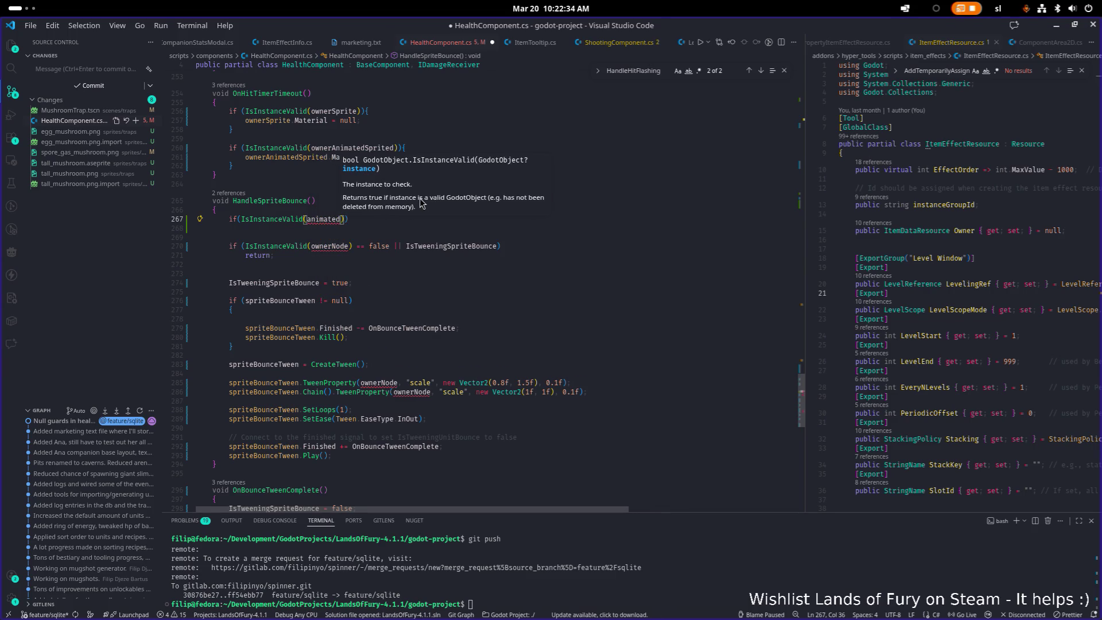
{"action": "scroll", "coordinate": [424, 207], "scroll_direction": "up", "scroll_amount": 20}
{"action": "scroll", "coordinate": [435, 211], "scroll_direction": "up", "scroll_amount": 7}
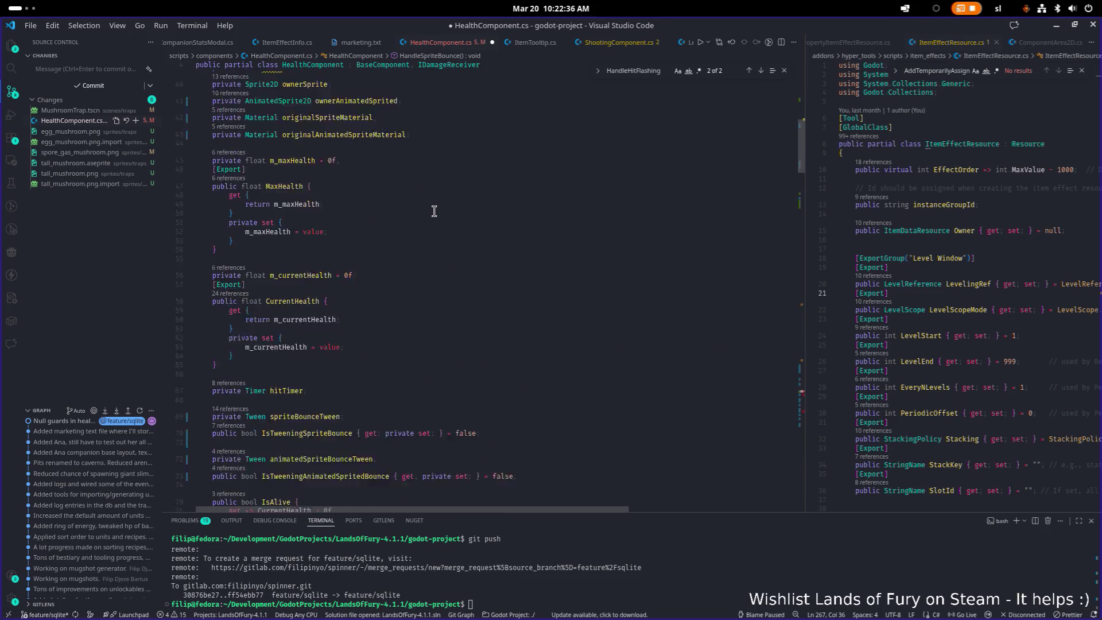
- Replace 'animated' with ownerAnimatedSprited in the IsInstanceValid check and open its brace block
{"action": "double_click", "coordinate": [326, 216]}
{"action": "double_click", "coordinate": [356, 261]}
{"action": "scroll", "coordinate": [335, 275], "scroll_direction": "up", "scroll_amount": 2}
{"action": "scroll", "coordinate": [335, 275], "scroll_direction": "up", "scroll_amount": 5}
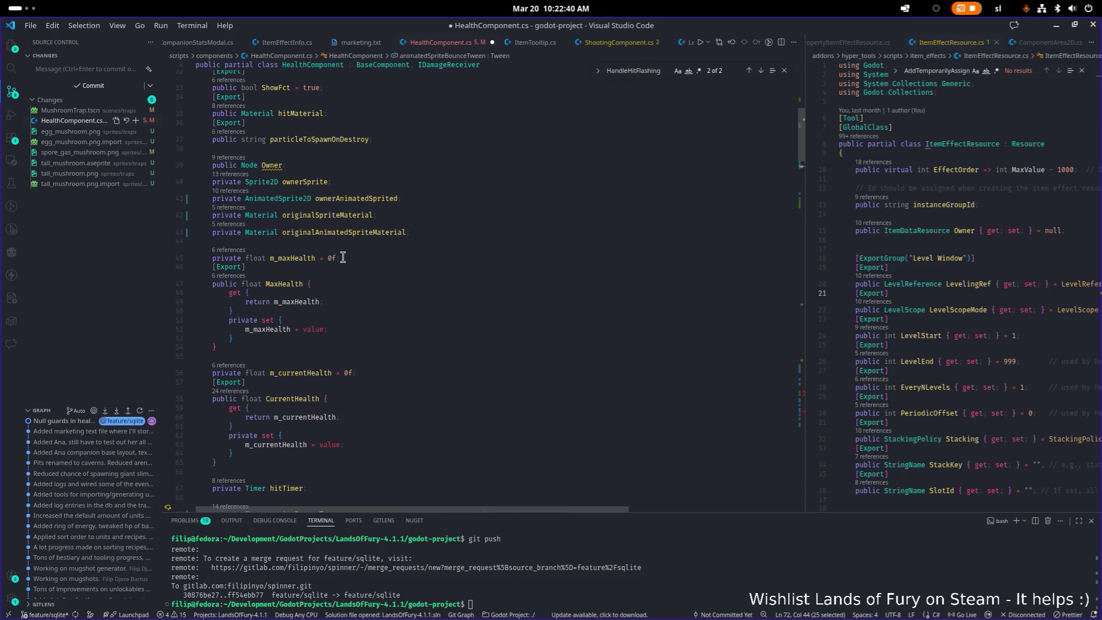
{"action": "double_click", "coordinate": [376, 201]}
{"action": "key", "text": "ctrl+c"}
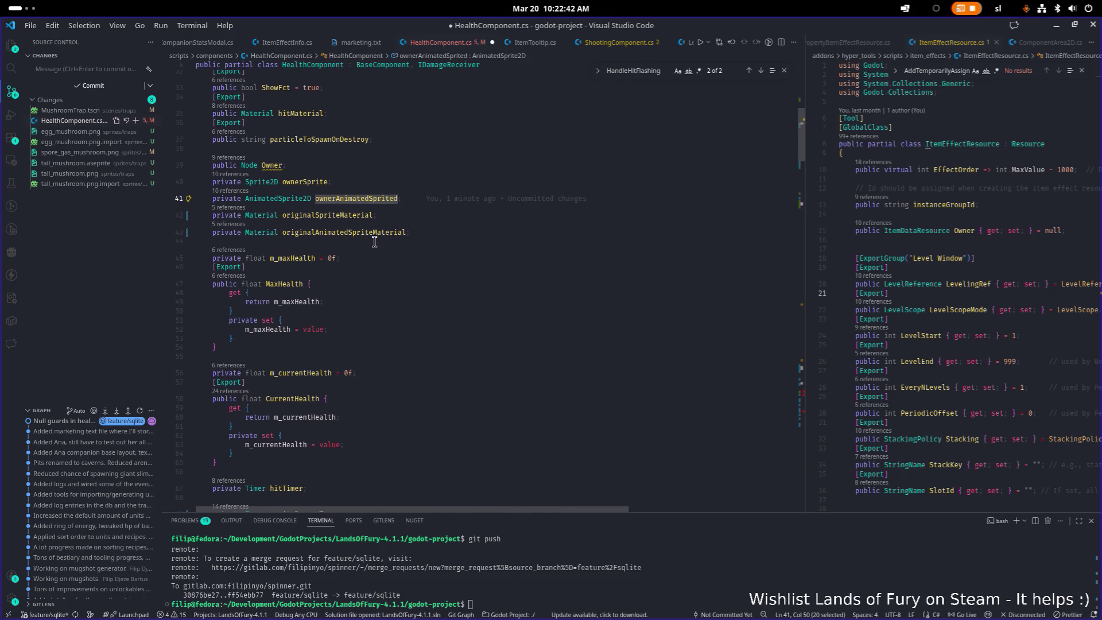
{"action": "scroll", "coordinate": [423, 260], "scroll_direction": "down", "scroll_amount": 20}
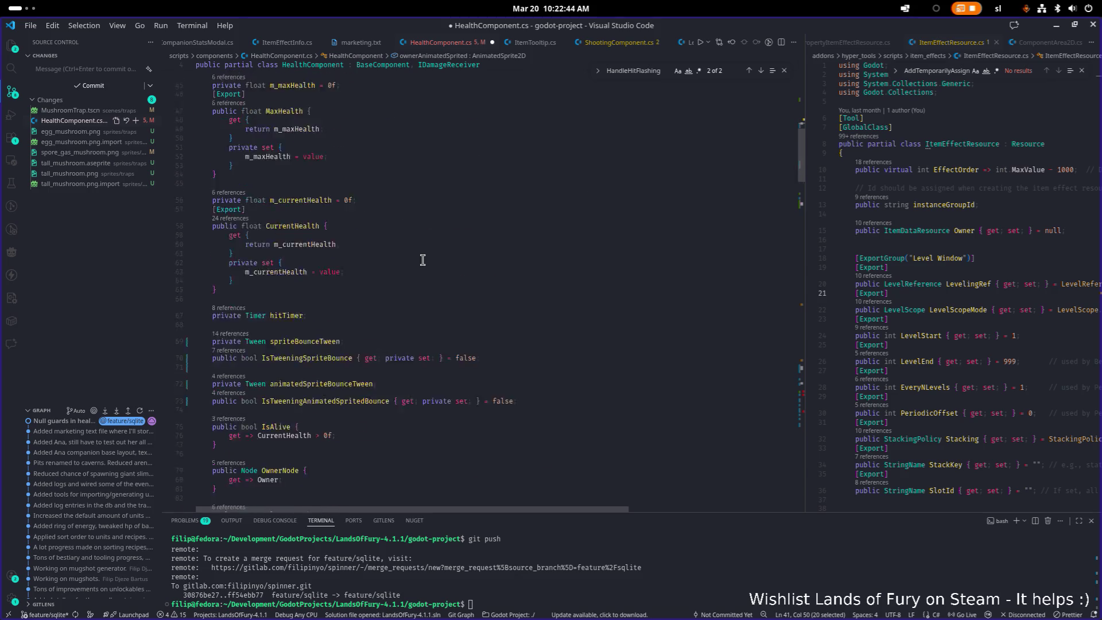
{"action": "scroll", "coordinate": [422, 259], "scroll_direction": "down", "scroll_amount": 5}
{"action": "left_click", "coordinate": [423, 261]}
{"action": "scroll", "coordinate": [412, 293], "scroll_direction": "down", "scroll_amount": 2}
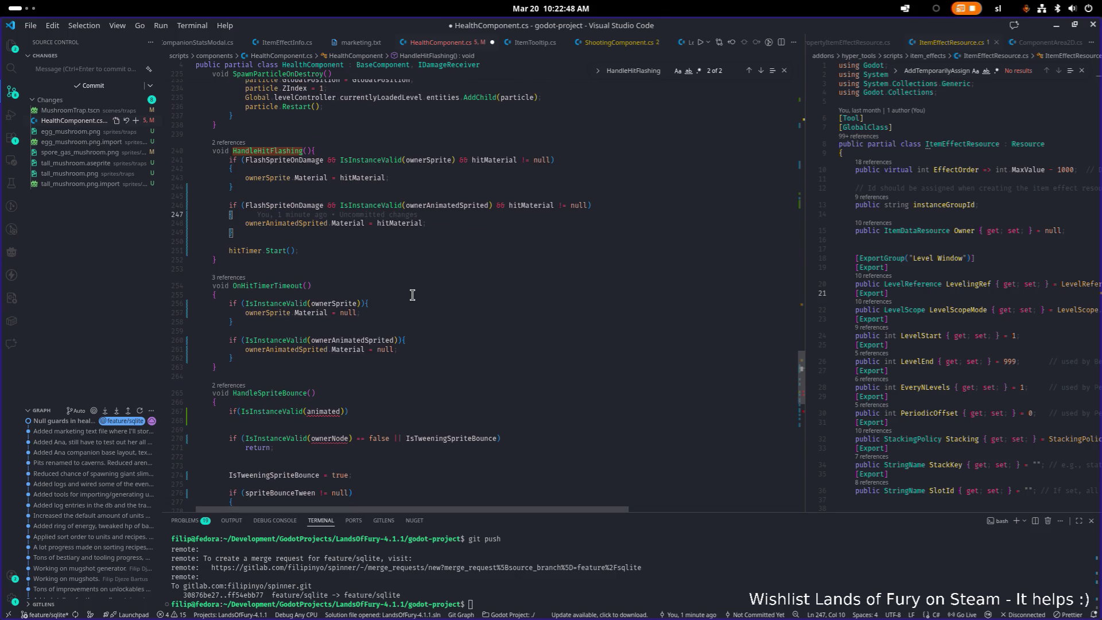
{"action": "scroll", "coordinate": [412, 295], "scroll_direction": "down", "scroll_amount": 3}
{"action": "double_click", "coordinate": [323, 338]}
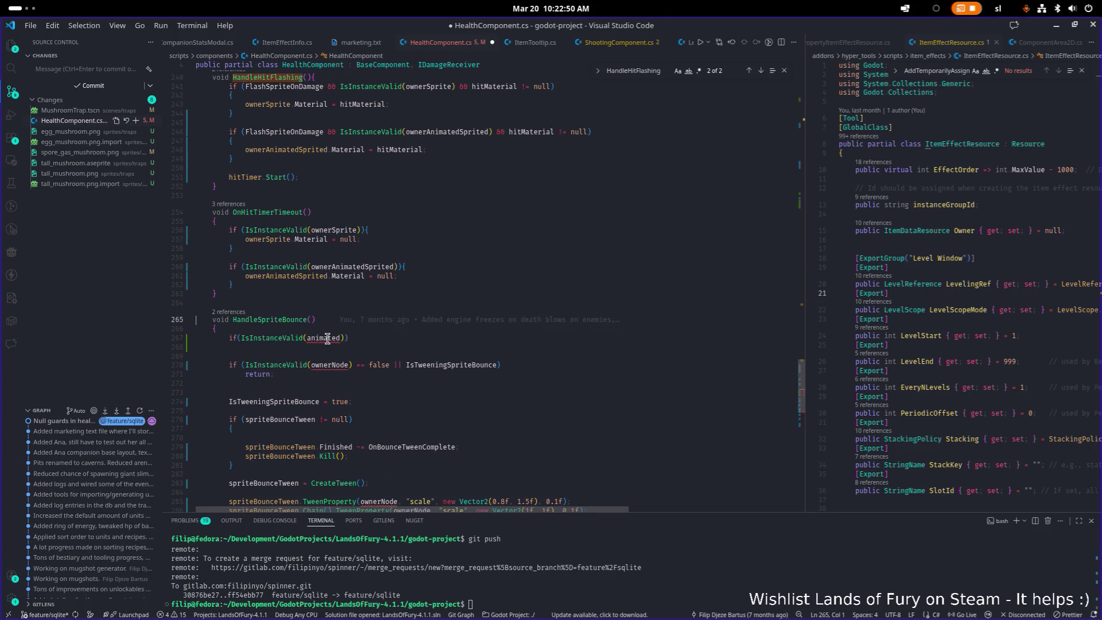
{"action": "key", "text": "ctrl+v"}
{"action": "key", "text": "Right"}
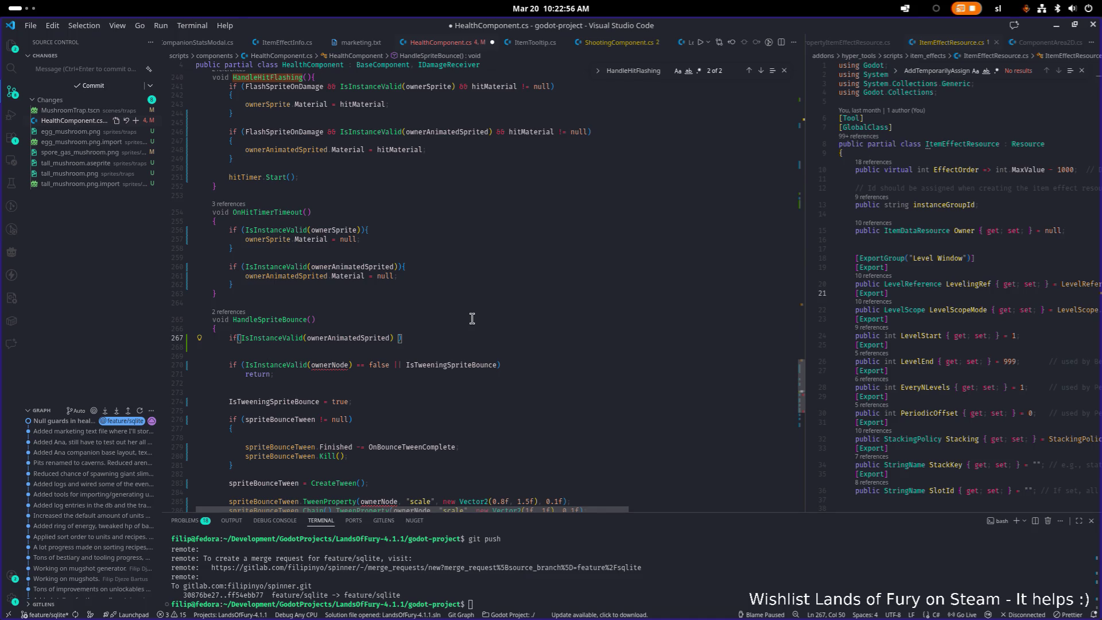
{"action": "type", "text": "=="}
{"action": "key", "text": "BackSpace"}
{"action": "key", "text": "BackSpace"}
{"action": "key", "text": "BackSpace"}
{"action": "type", "text": "){"}
{"action": "key", "text": "Return"}
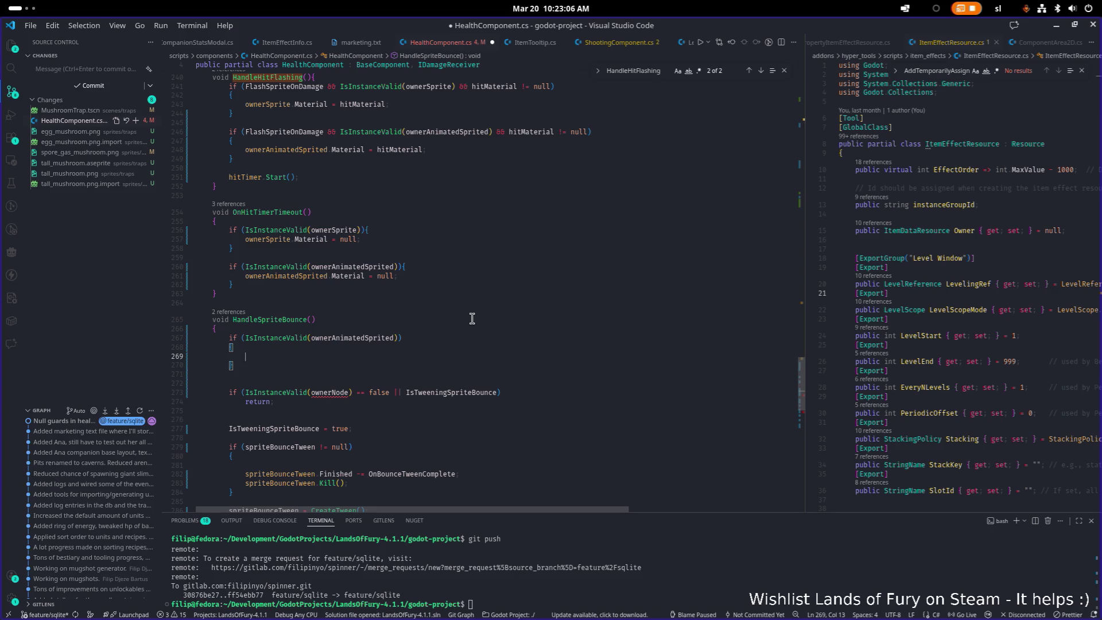
- Declare Node2D ownerNode = ownerAnimatedSprited; above the check, moving the argument there
{"action": "key", "text": "Up"}
{"action": "key", "text": "Up"}
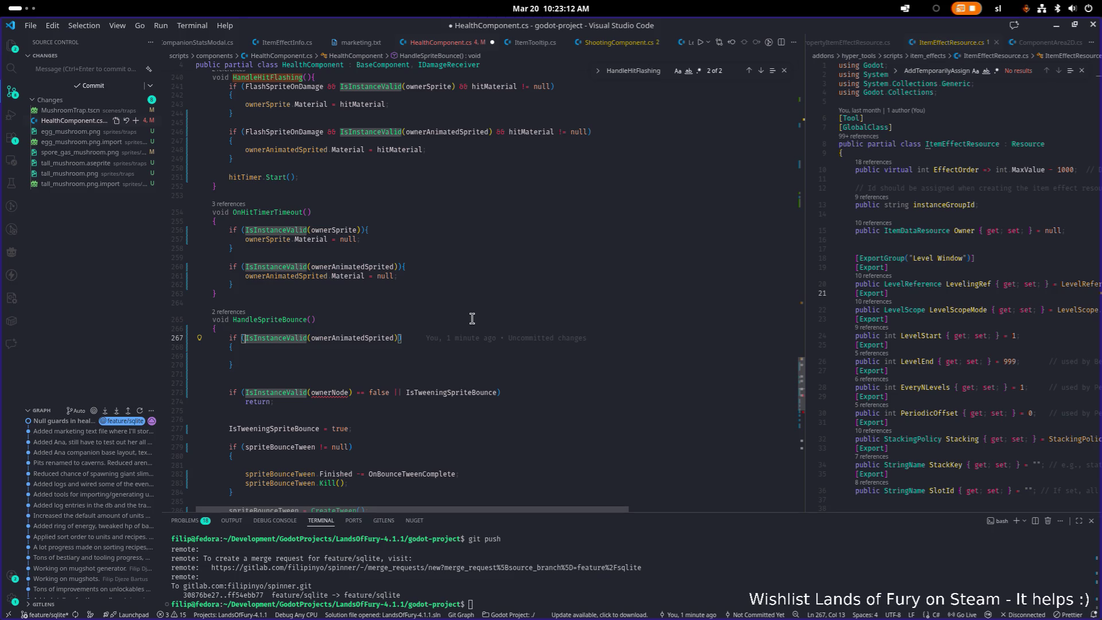
{"action": "key", "text": "End"}
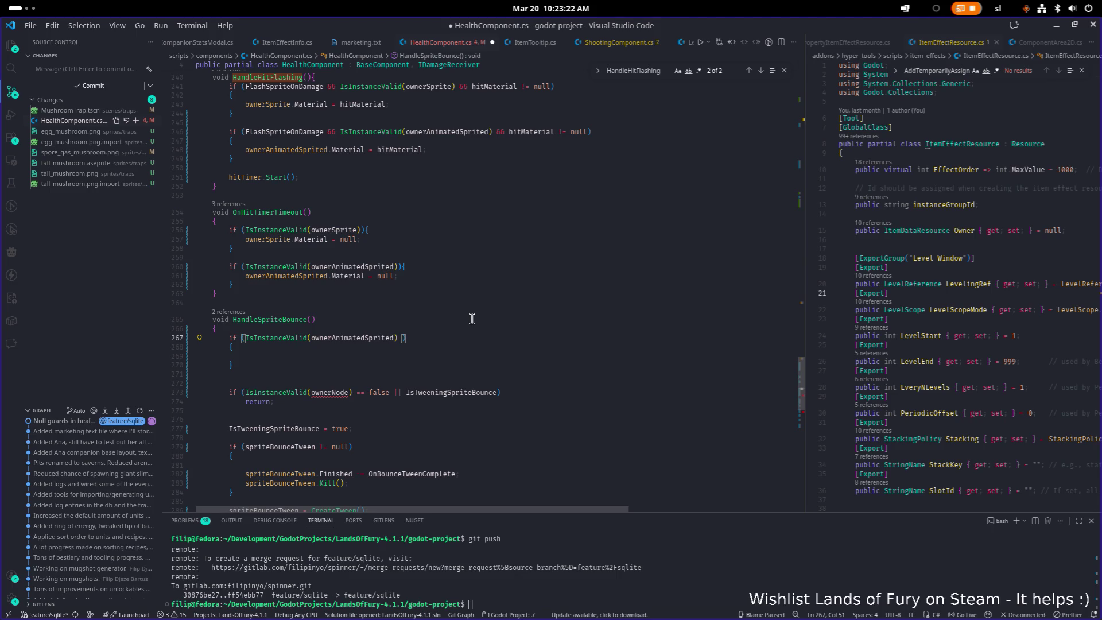
{"action": "key", "text": "BackSpace"}
{"action": "key", "text": "Down"}
{"action": "key", "text": "Down"}
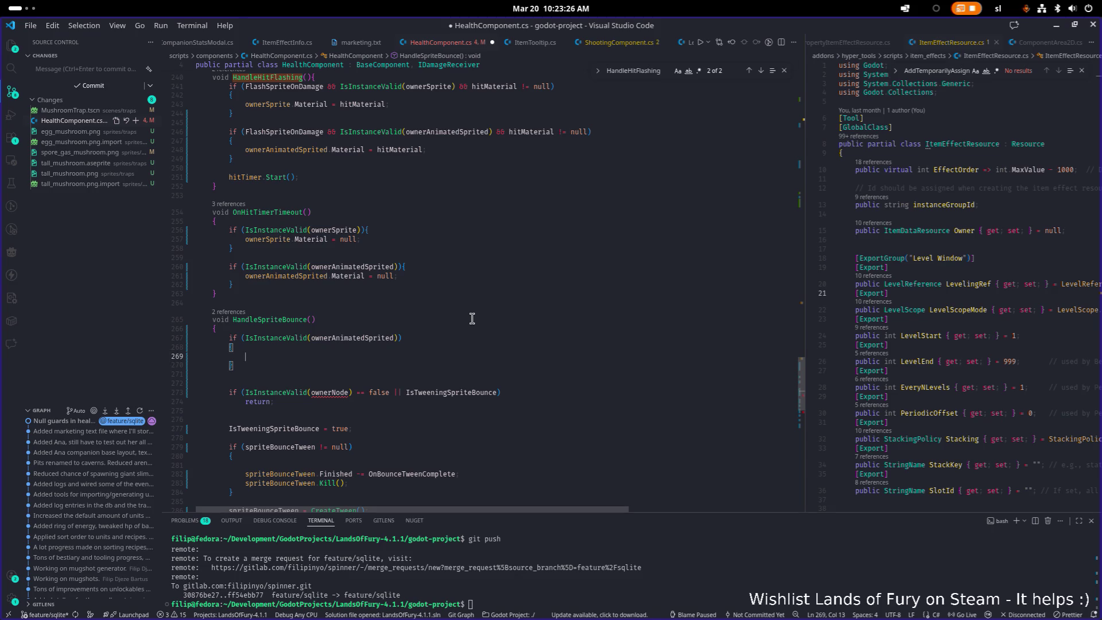
{"action": "type", "text": "owne"}
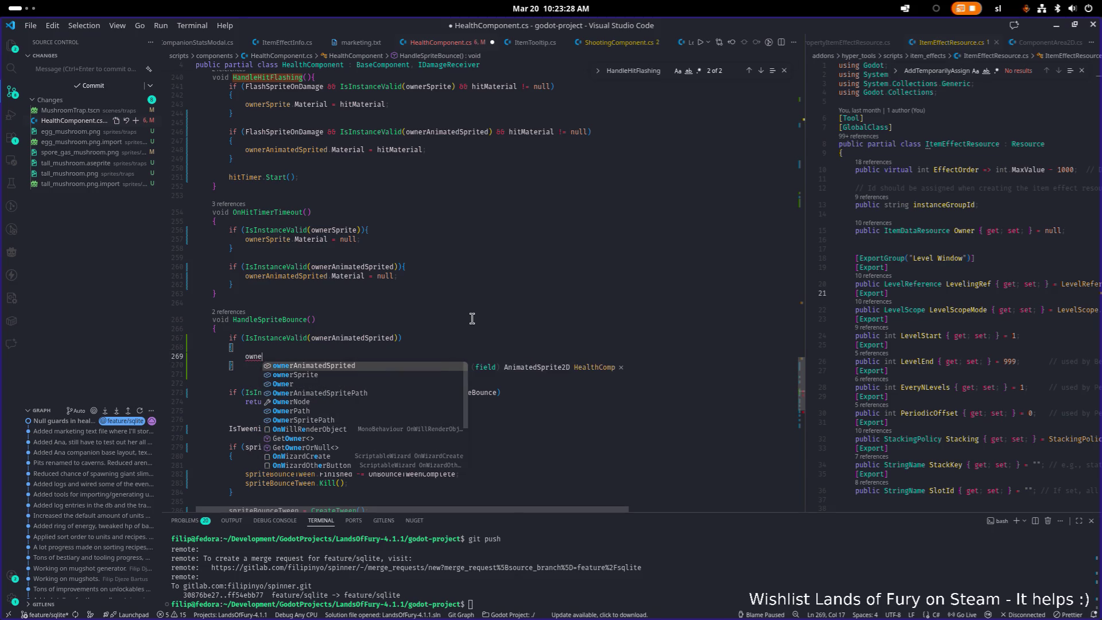
{"action": "key", "text": "Escape"}
{"action": "key", "text": "Up"}
{"action": "key", "text": "Up"}
{"action": "key", "text": "ctrl+shift+Return"}
{"action": "key", "text": "ctrl+shift+Return"}
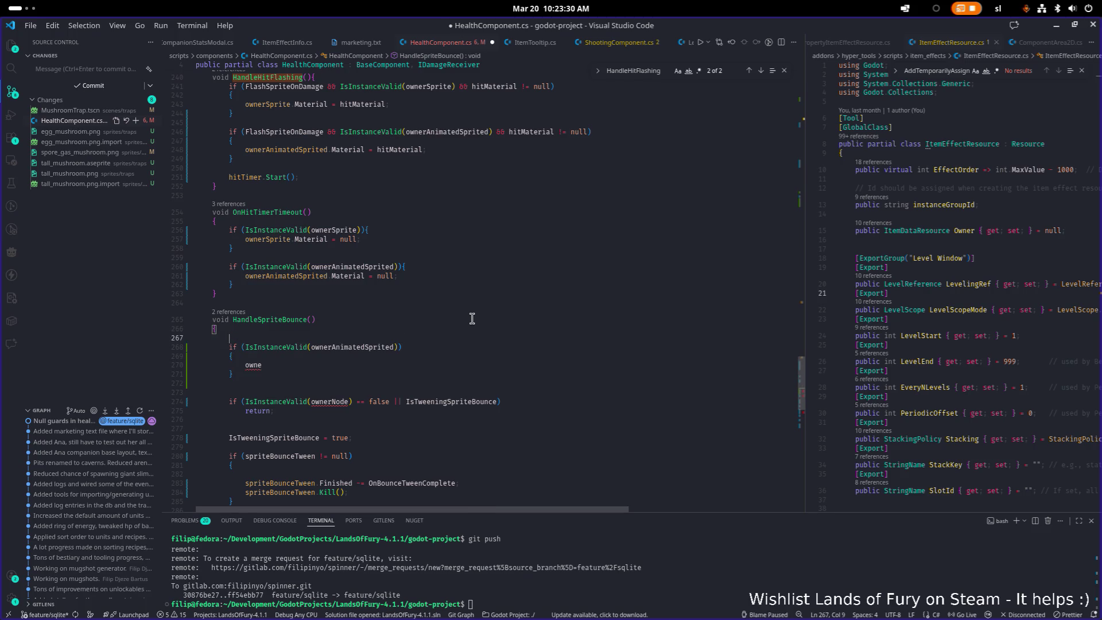
{"action": "type", "text": "Node"}
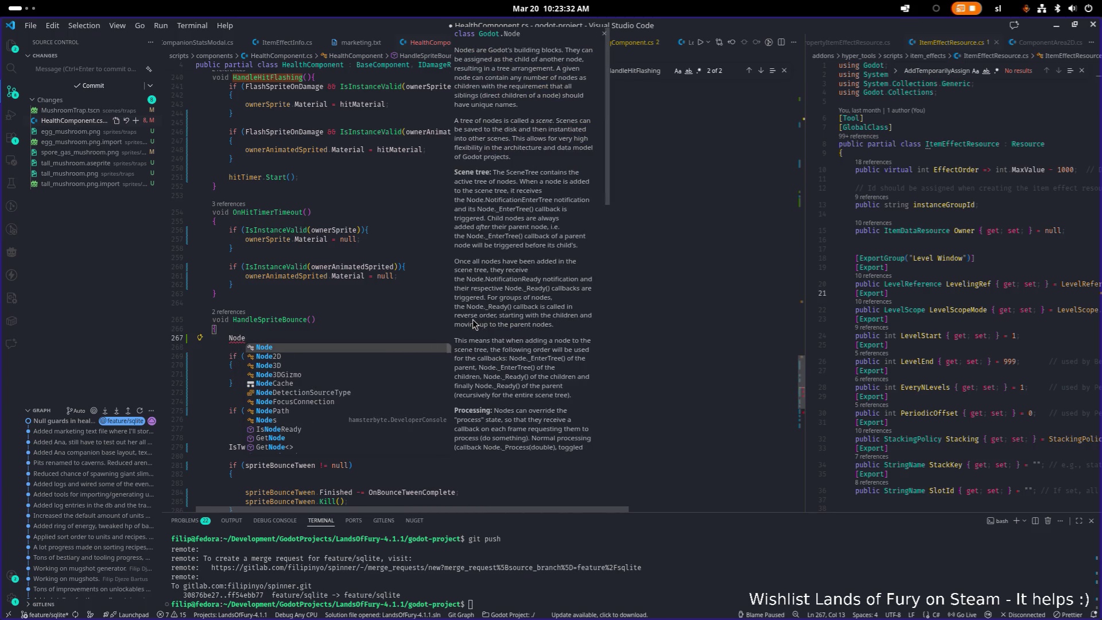
{"action": "type", "text": "2D owner"}
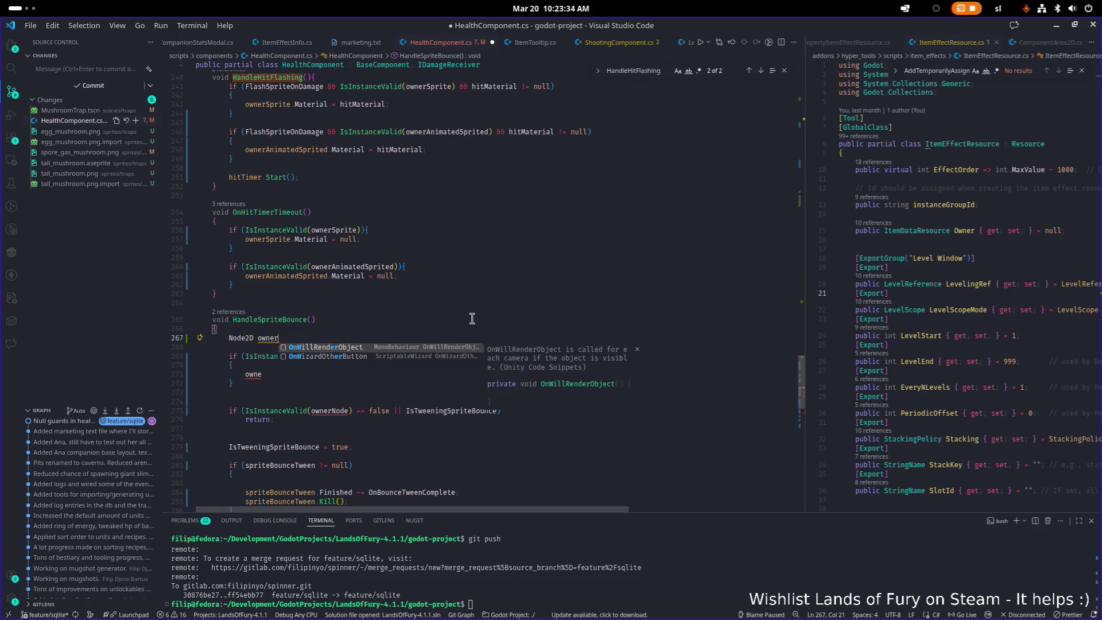
{"action": "type", "text": "Node"}
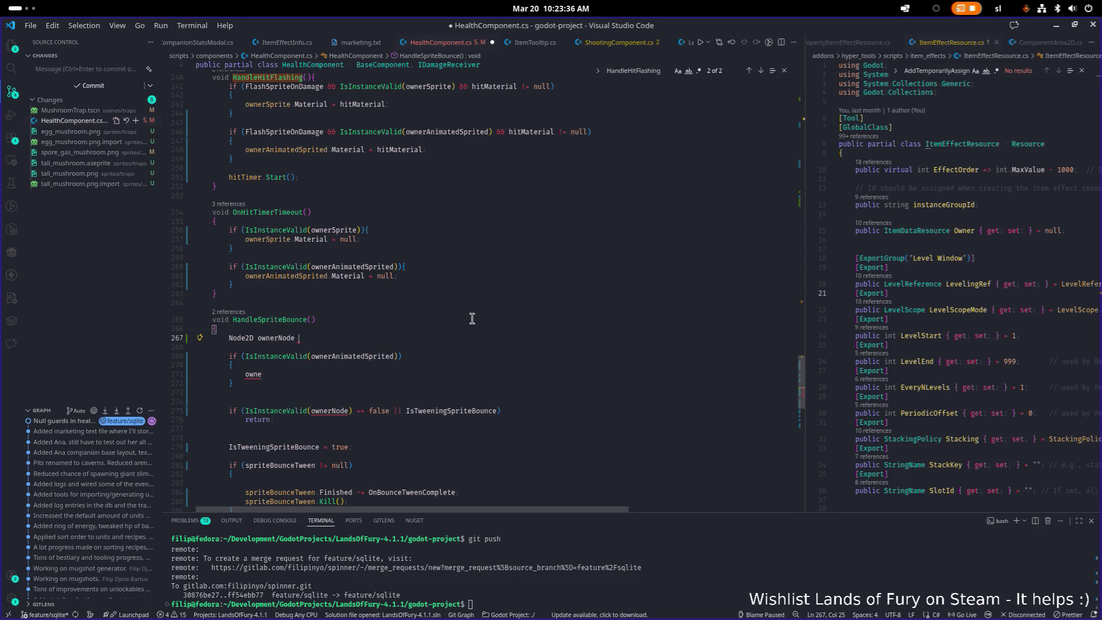
{"action": "type", "text": " ="}
{"action": "key", "text": "Down"}
{"action": "key", "text": "Down"}
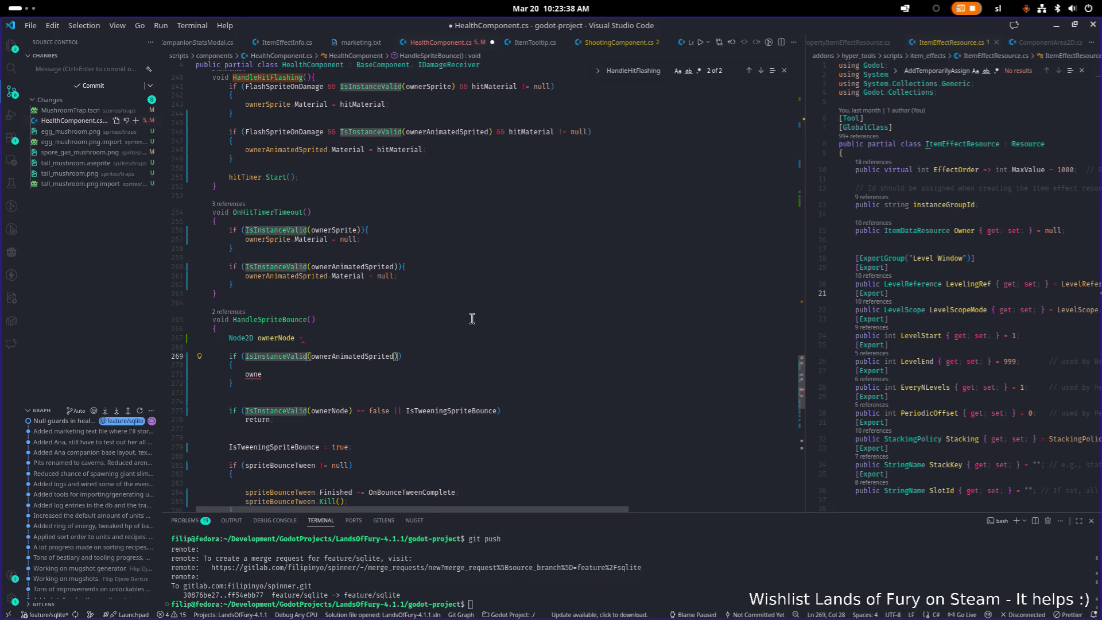
{"action": "key", "text": "ctrl+shift+Right"}
{"action": "key", "text": "ctrl+x"}
{"action": "key", "text": "Up"}
{"action": "key", "text": "Up"}
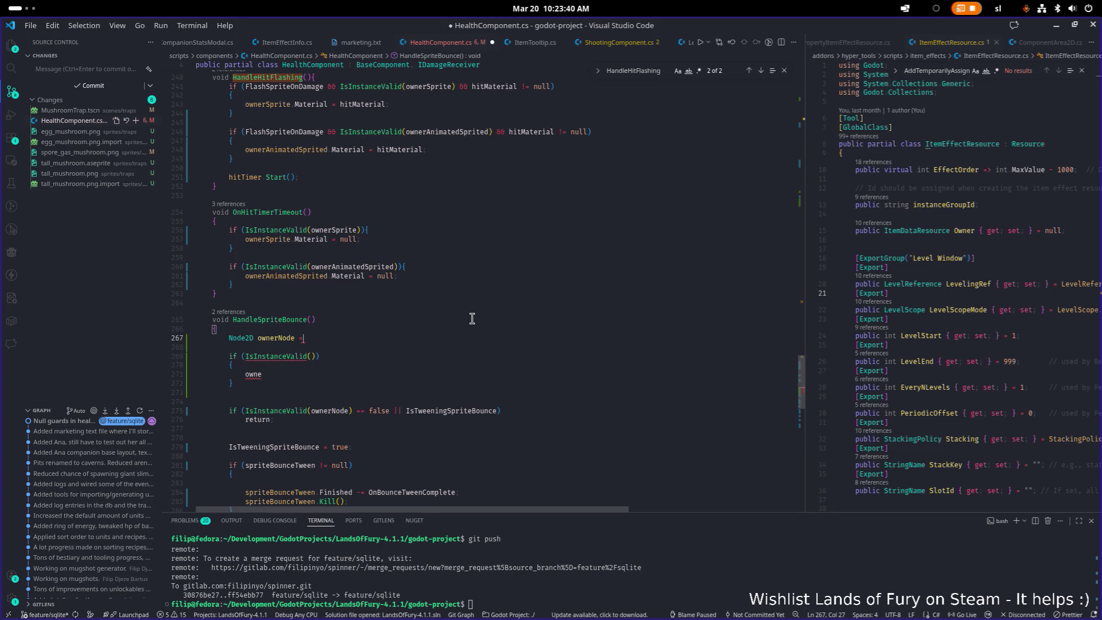
{"action": "key", "text": "ctrl+v"}
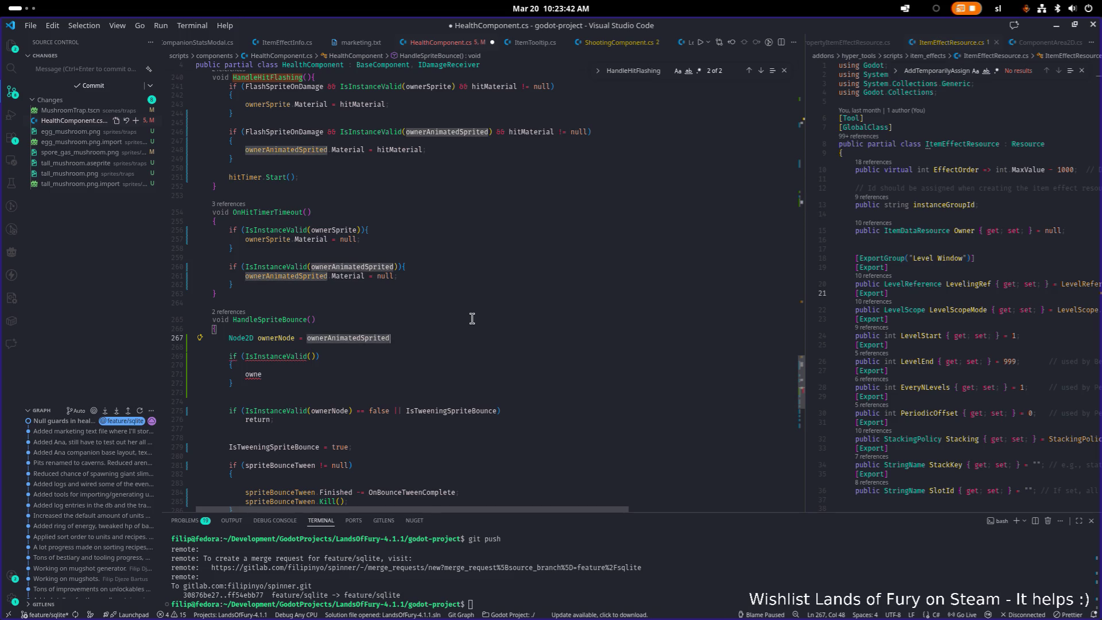
{"action": "type", "text": ";"}
- Make the check read IsInstanceValid(ownerNode) == false
{"action": "key", "text": "Down"}
{"action": "key", "text": "Down"}
{"action": "key", "text": "Left"}
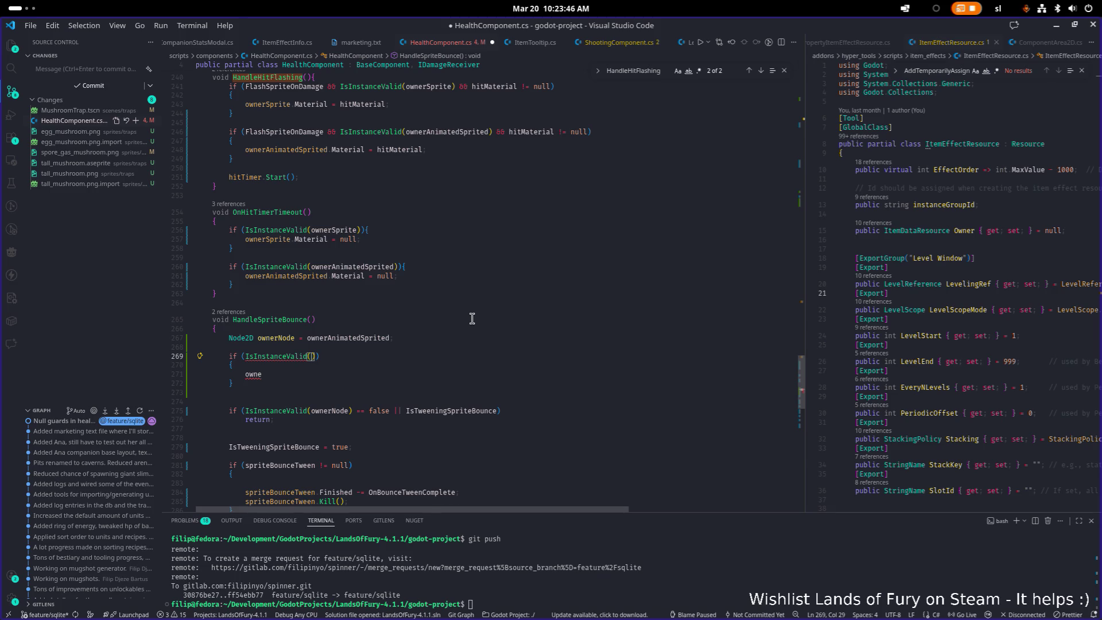
{"action": "key", "text": "Up"}
{"action": "key", "text": "Down"}
{"action": "type", "text": "ownerNode"}
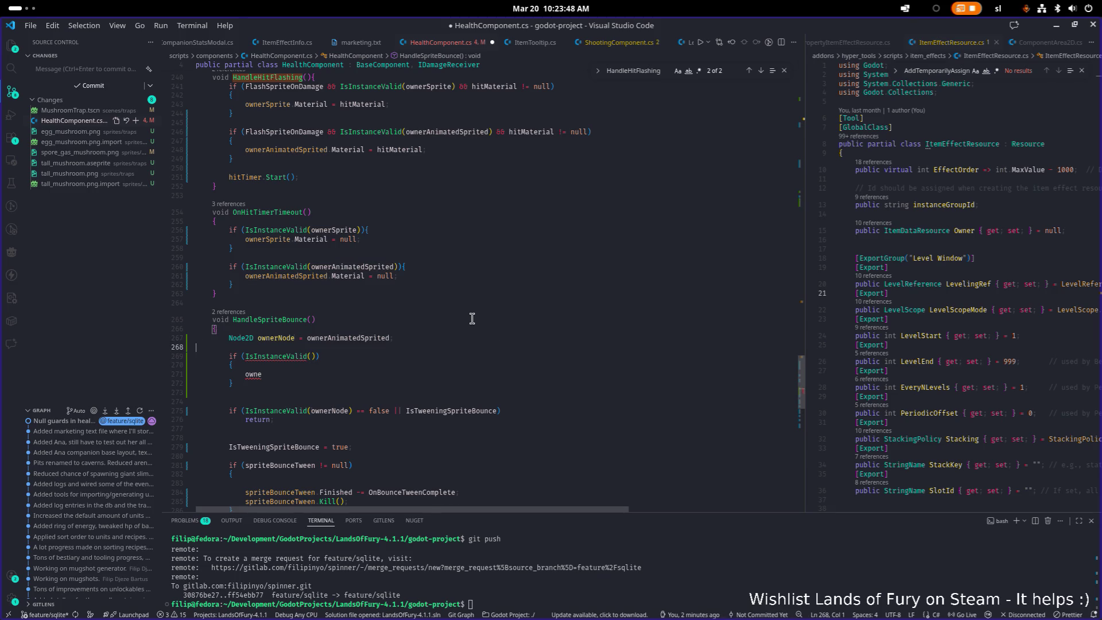
{"action": "type", "text": ") "}
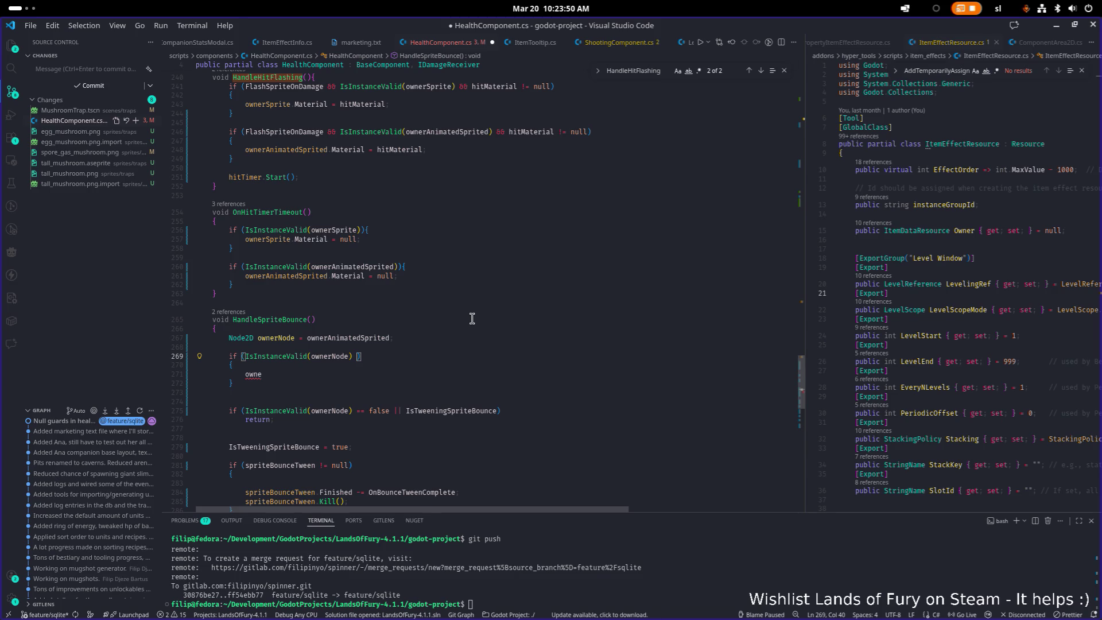
{"action": "type", "text": "== false"}
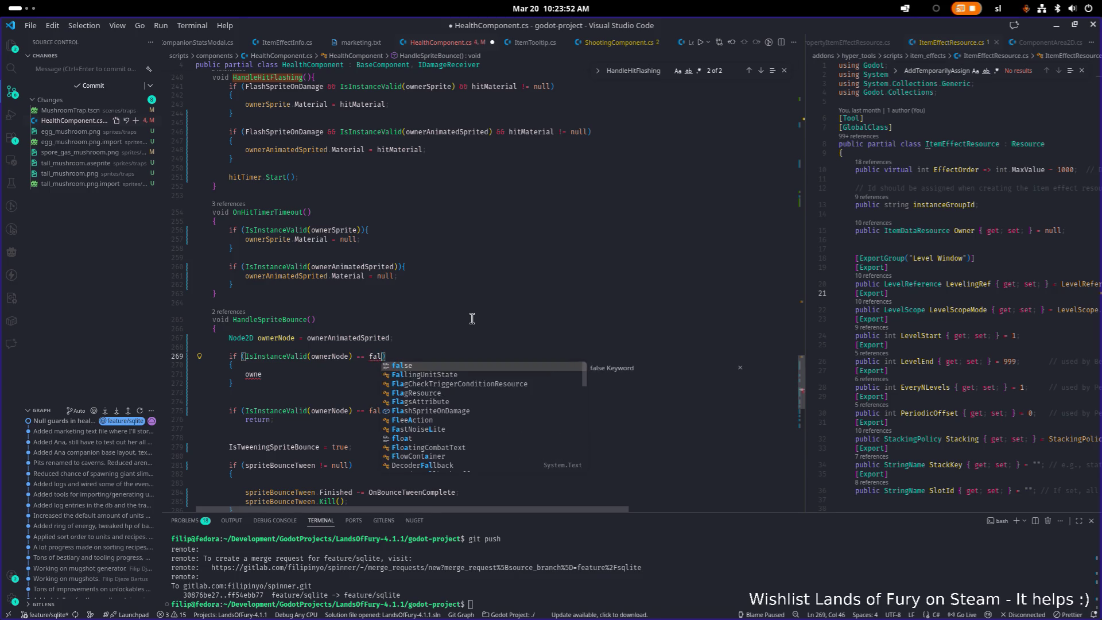
{"action": "key", "text": "Down"}
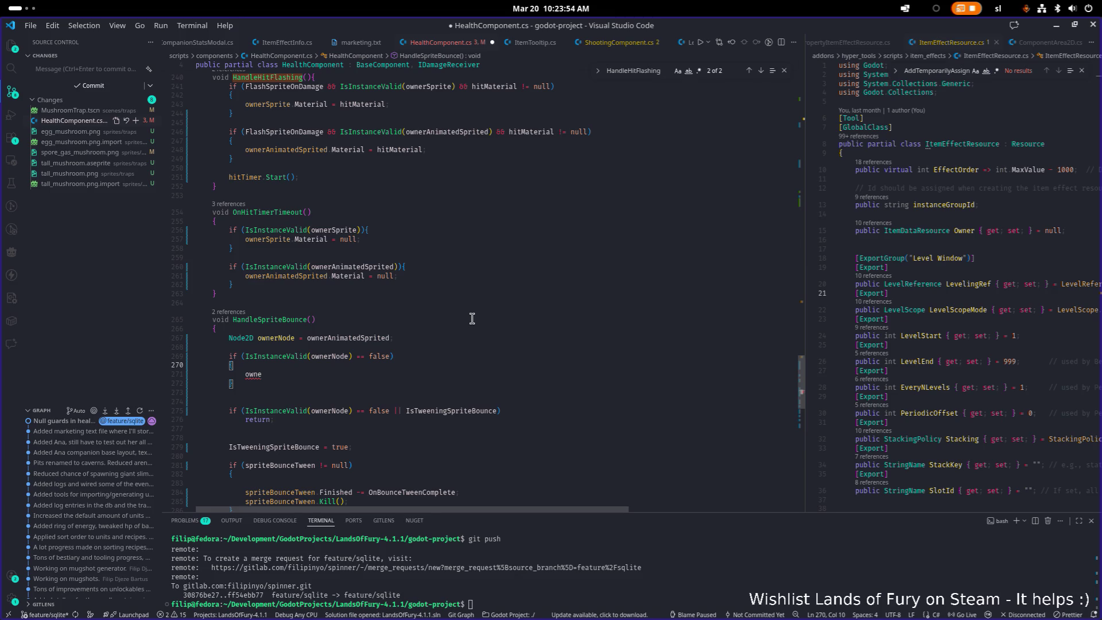
- Append the ?? ownerSprite fallback to the ownerNode declaration
{"action": "key", "text": "Up"}
{"action": "key", "text": "Up"}
{"action": "key", "text": "Up"}
{"action": "key", "text": "End"}
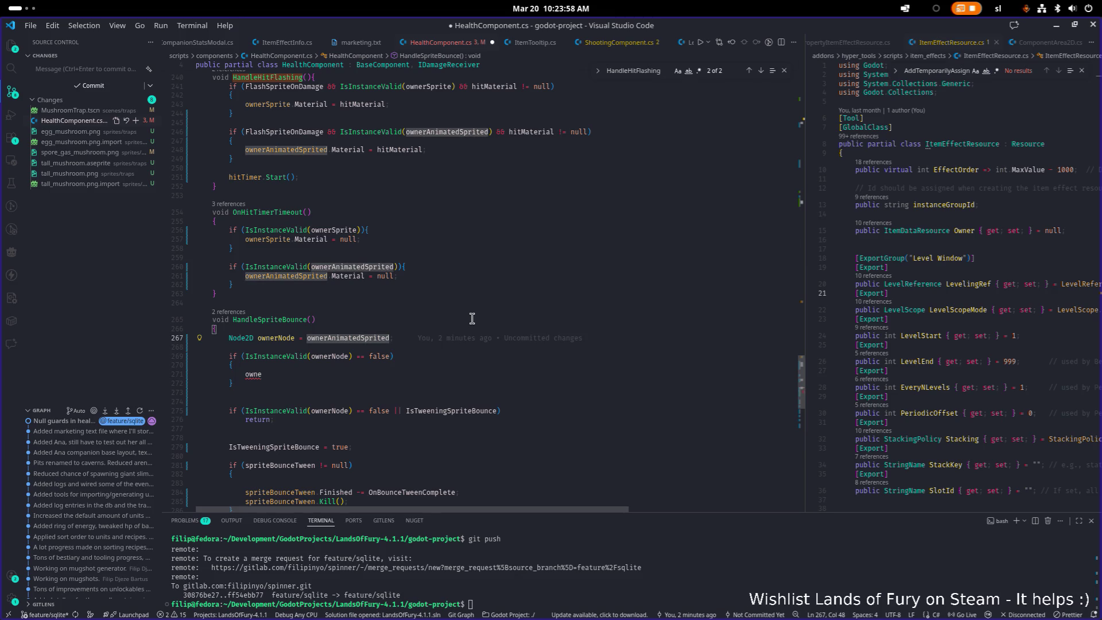
{"action": "type", "text": "?? "}
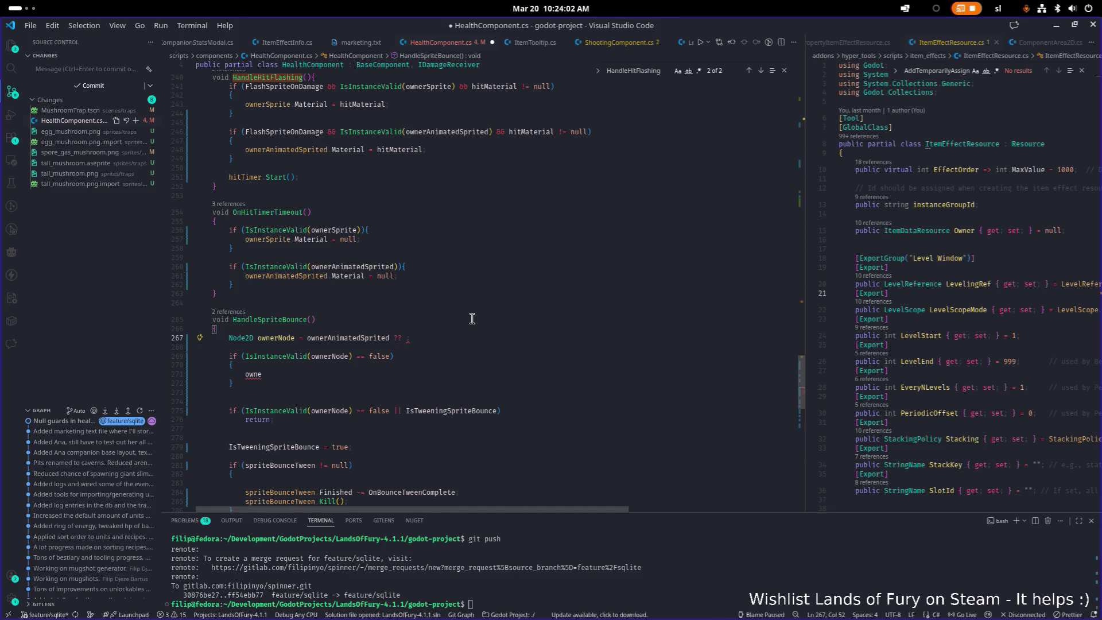
{"action": "type", "text": "ownerSprite"}
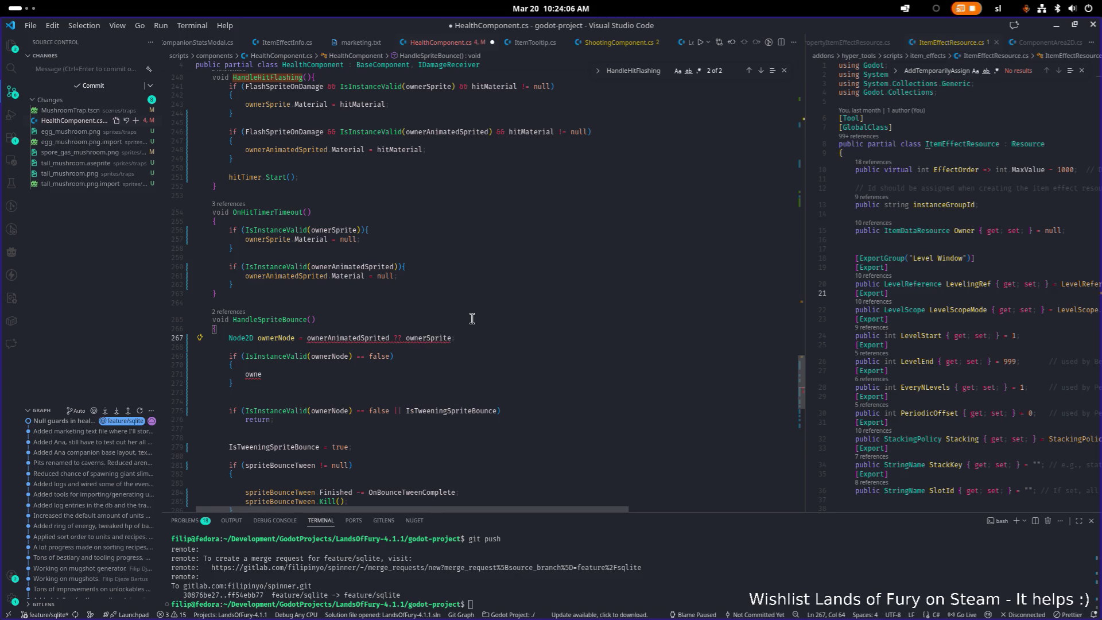
{"action": "key", "text": "Down"}
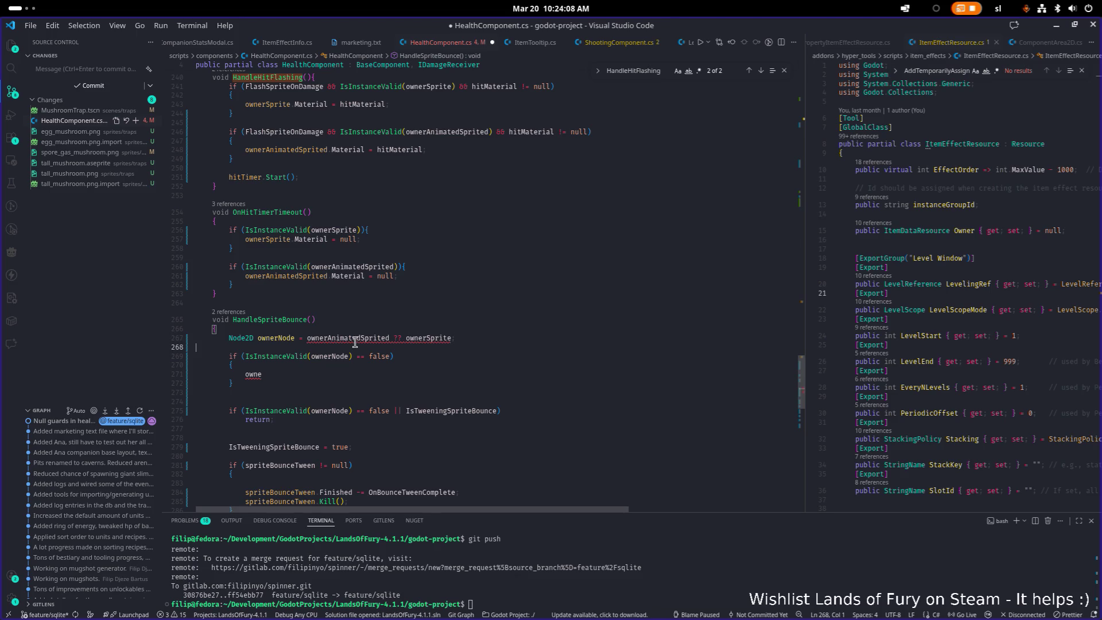
{"action": "mouse_move", "coordinate": [358, 340]}
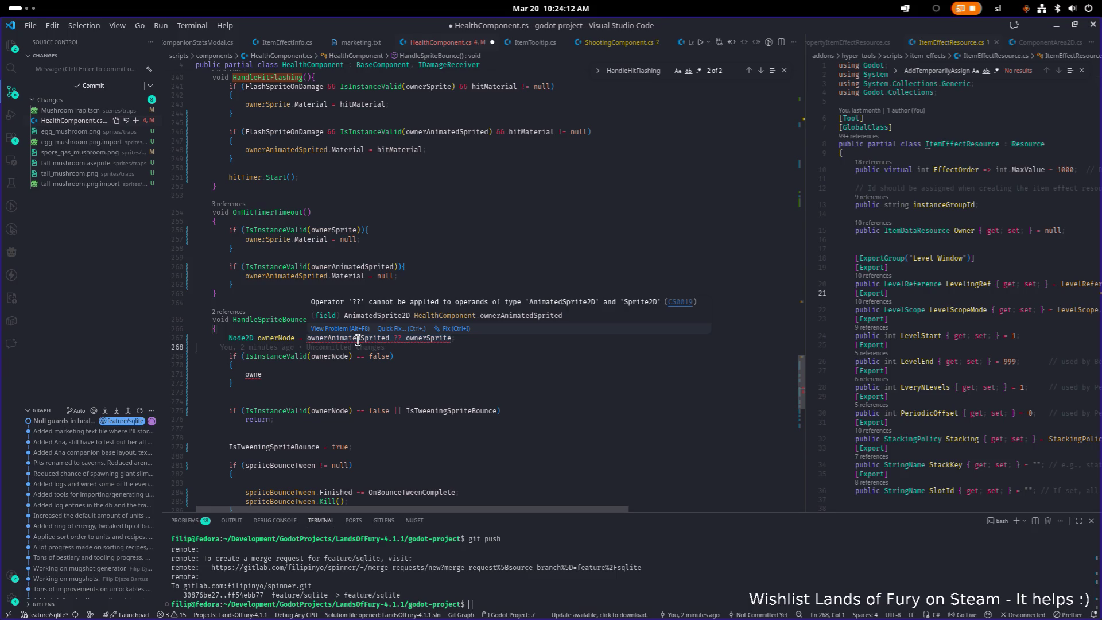
- Drop the ?? ownerSprite fallback and assign ownerNode = ownerSprite inside the invalid-node check
{"action": "double_click", "coordinate": [358, 338]}
{"action": "left_click_drag", "start_coordinate": [358, 338], "coordinate": [442, 338]}
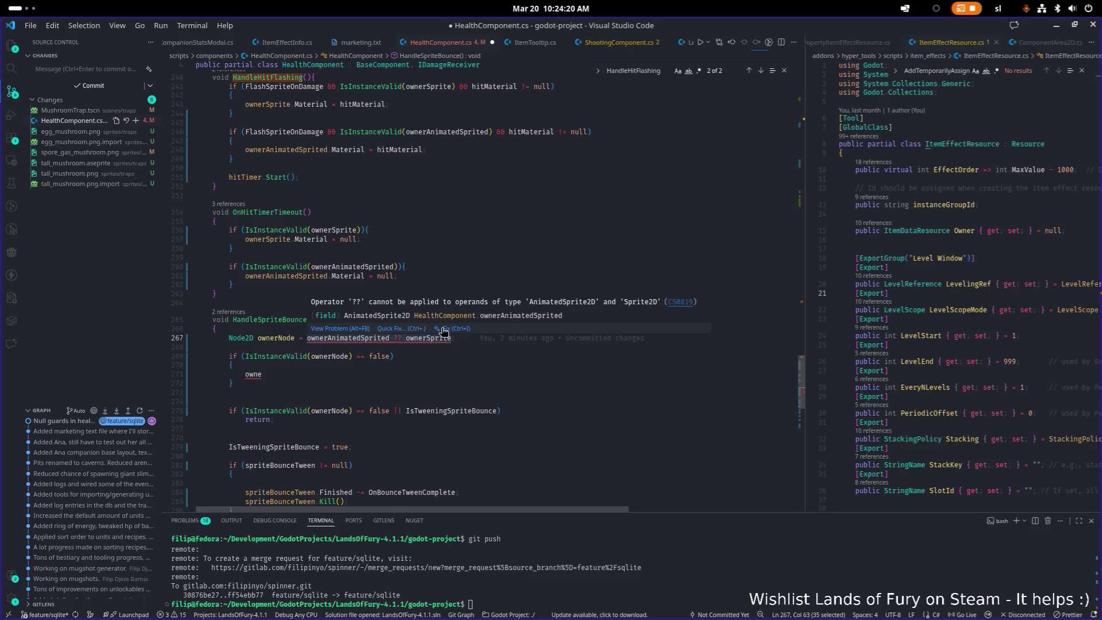
{"action": "key", "text": "ctrl+z"}
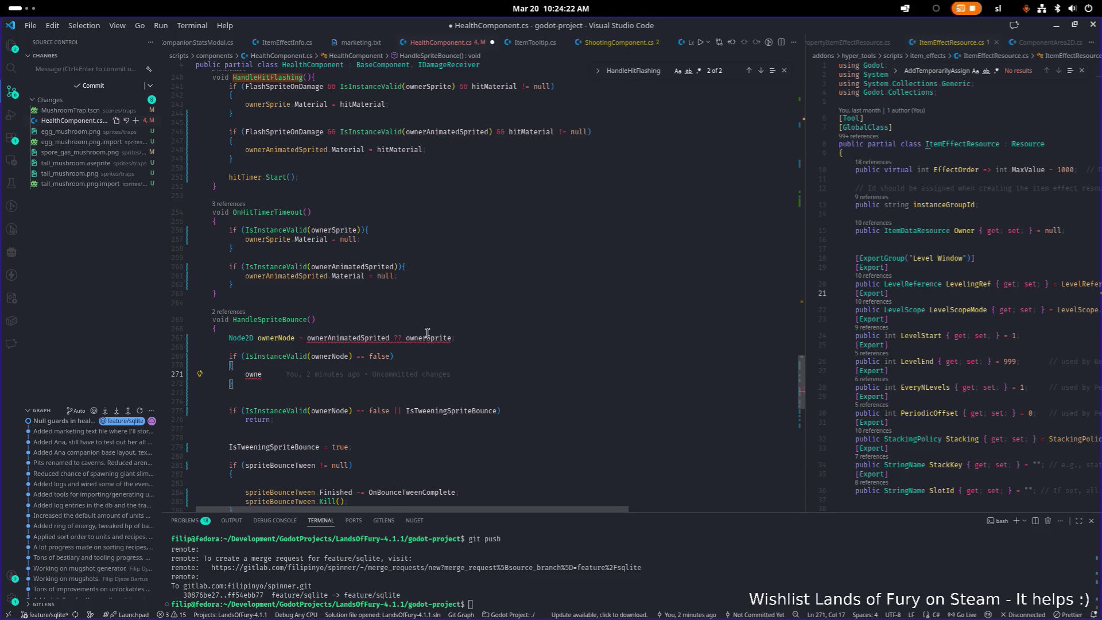
{"action": "key", "text": "ctrl+space"}
{"action": "type", "text": "rNode == "}
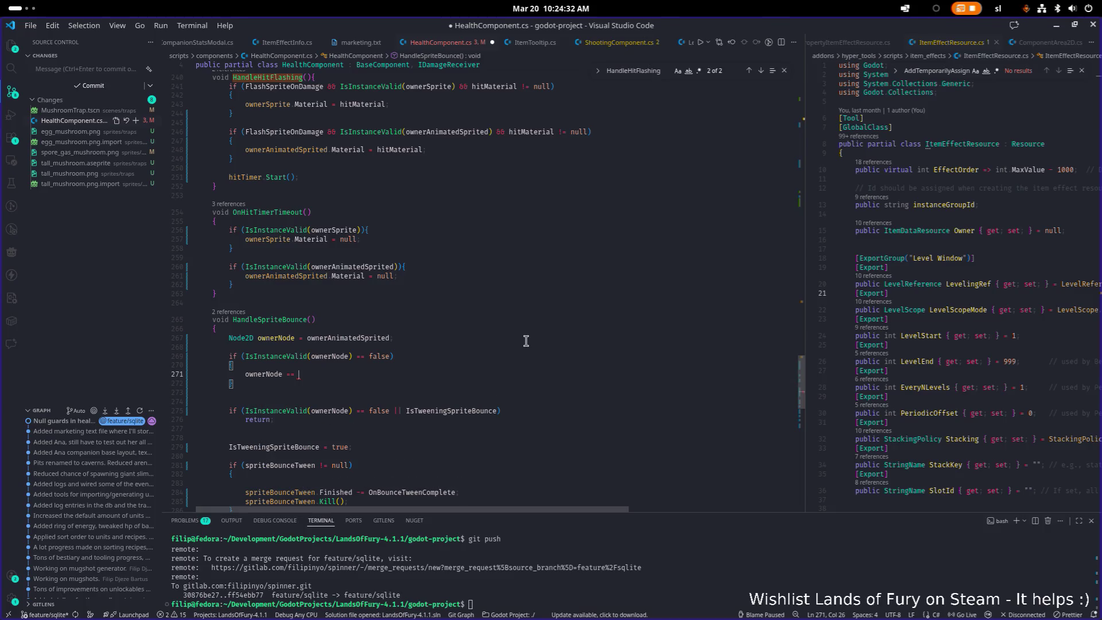
{"action": "type", "text": "own"}
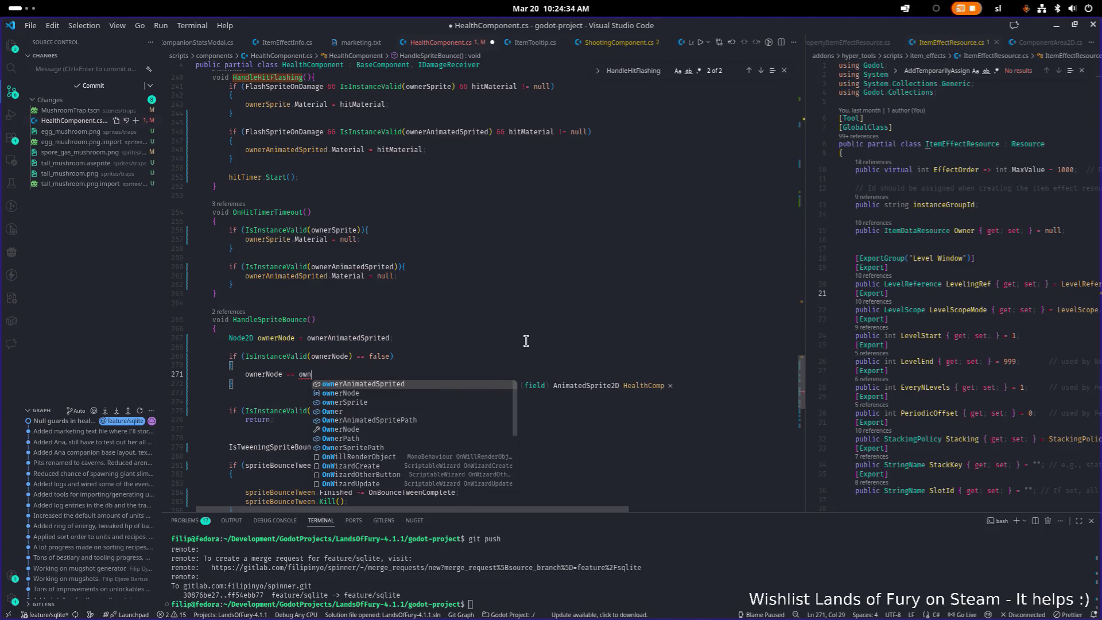
{"action": "key", "text": "Down"}
{"action": "key", "text": "Down"}
{"action": "key", "text": "Return"}
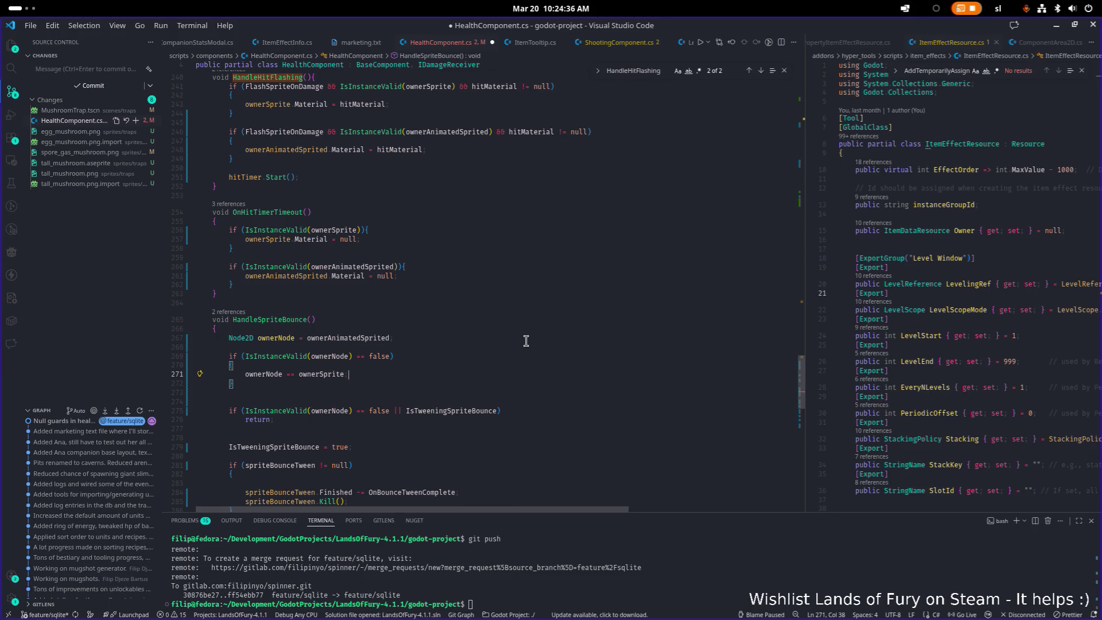
{"action": "key", "text": "ctrl+Left"}
{"action": "key", "text": "ctrl+Left"}
{"action": "key", "text": "Left"}
{"action": "key", "text": "BackSpace"}
{"action": "key", "text": "Down"}
{"action": "key", "text": "Down"}
{"action": "key", "text": "Down"}
- Delete the extra blank line above IsTweeningSpriteBounce and save HealthComponent.cs
{"action": "key", "text": "ctrl+s"}
{"action": "key", "text": "Down"}
{"action": "key", "text": "Down"}
{"action": "key", "text": "Down"}
{"action": "key", "text": "BackSpace"}
{"action": "key", "text": "ctrl+s"}
{"action": "scroll", "coordinate": [525, 341], "scroll_direction": "down", "scroll_amount": 3}
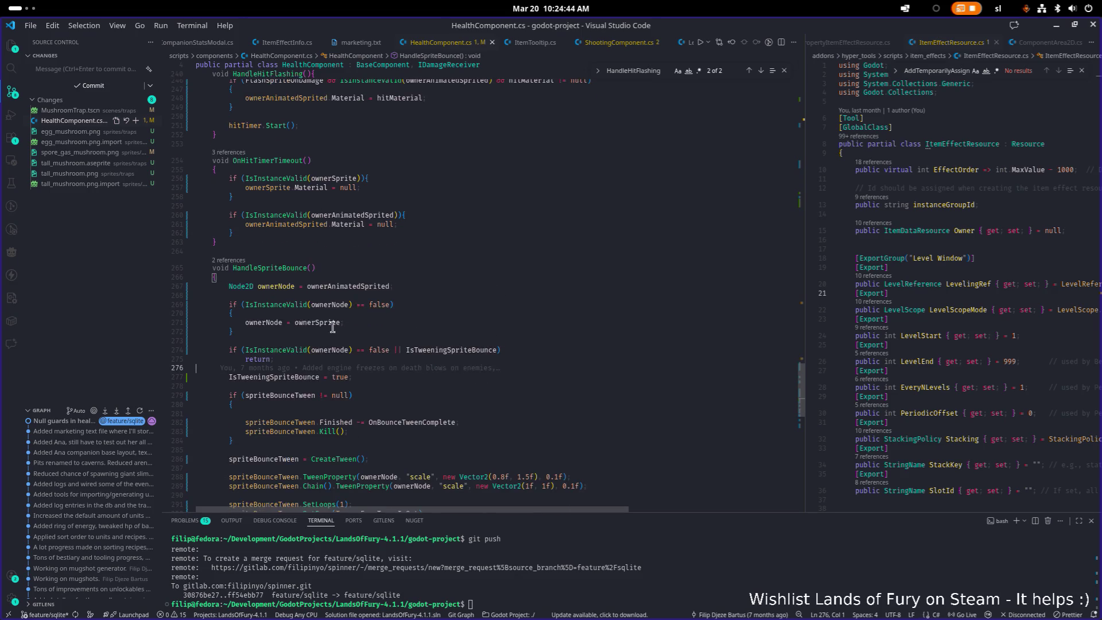
{"action": "left_click", "coordinate": [392, 285]}
- Search the script for HandleSpriteBounce and step through its matches, including the call on line 191
{"action": "double_click", "coordinate": [270, 230]}
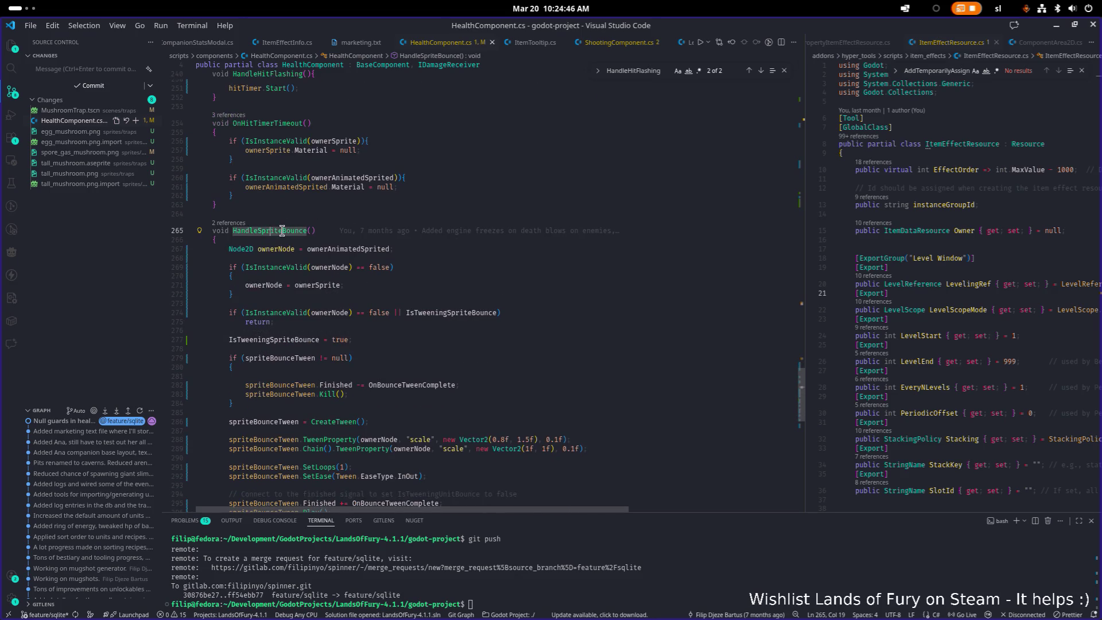
{"action": "key", "text": "ctrl+f"}
{"action": "key", "text": "Return"}
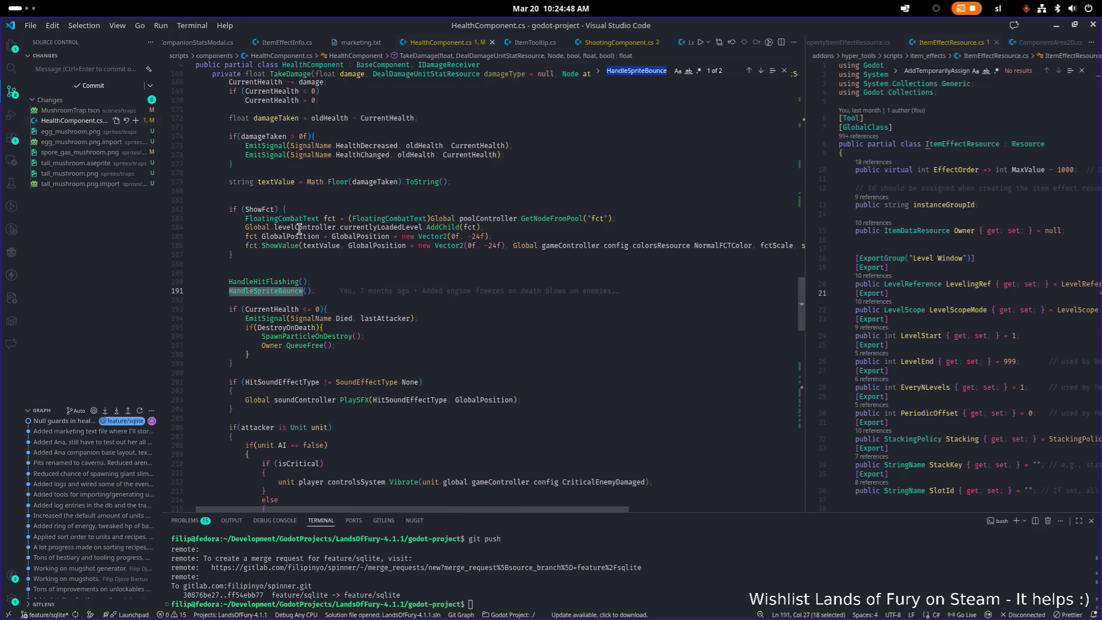
{"action": "left_click", "coordinate": [287, 290]}
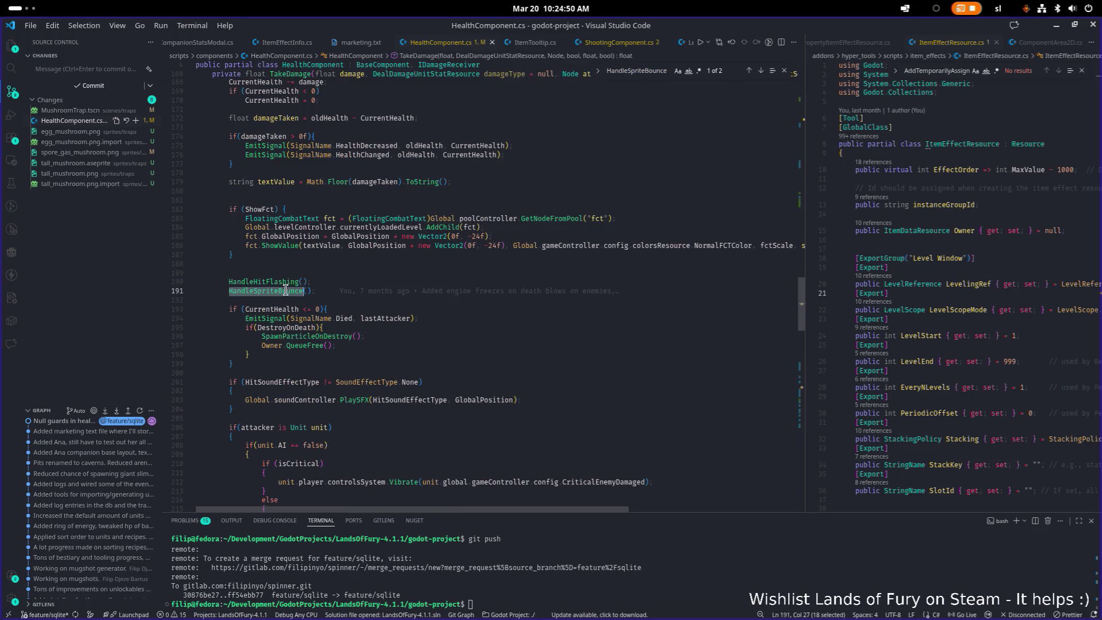
{"action": "double_click", "coordinate": [282, 292]}
{"action": "key", "text": "ctrl+f"}
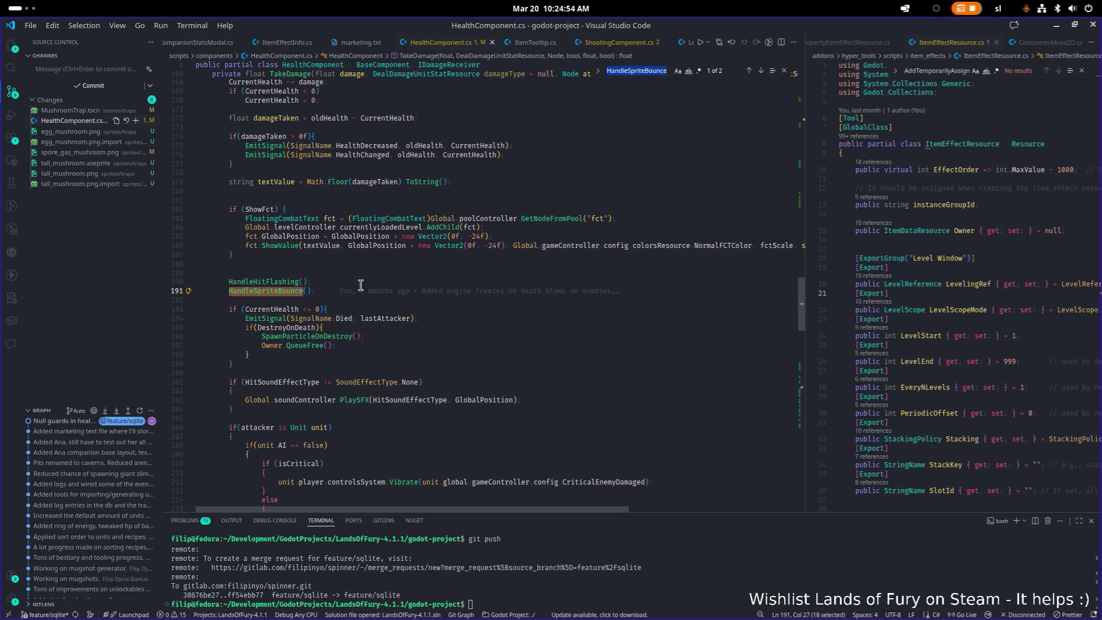
{"action": "key", "text": "Return"}
{"action": "key", "text": "Return"}
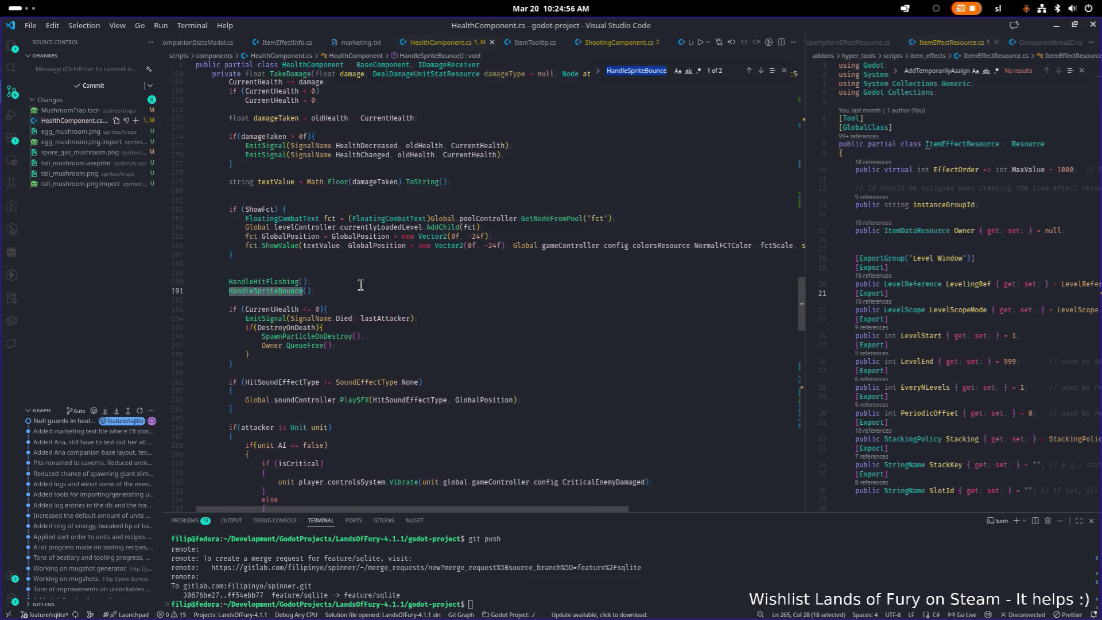
- Find the HandleHitFlashing call and its definition at line 240, then minimize VS Code
{"action": "double_click", "coordinate": [283, 281]}
{"action": "key", "text": "ctrl+f"}
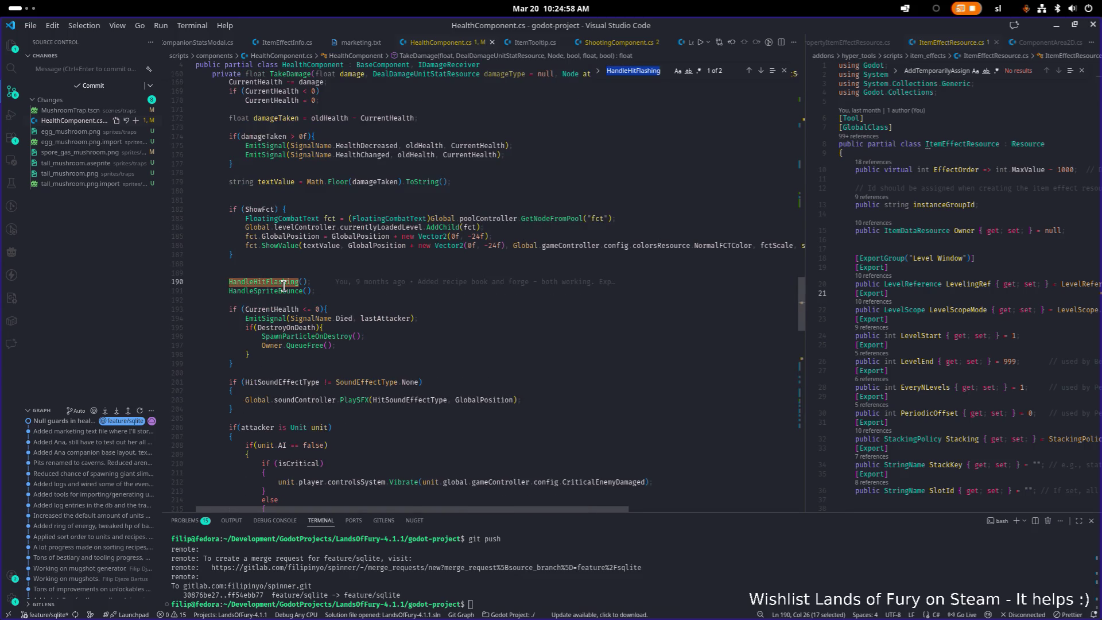
{"action": "key", "text": "Return"}
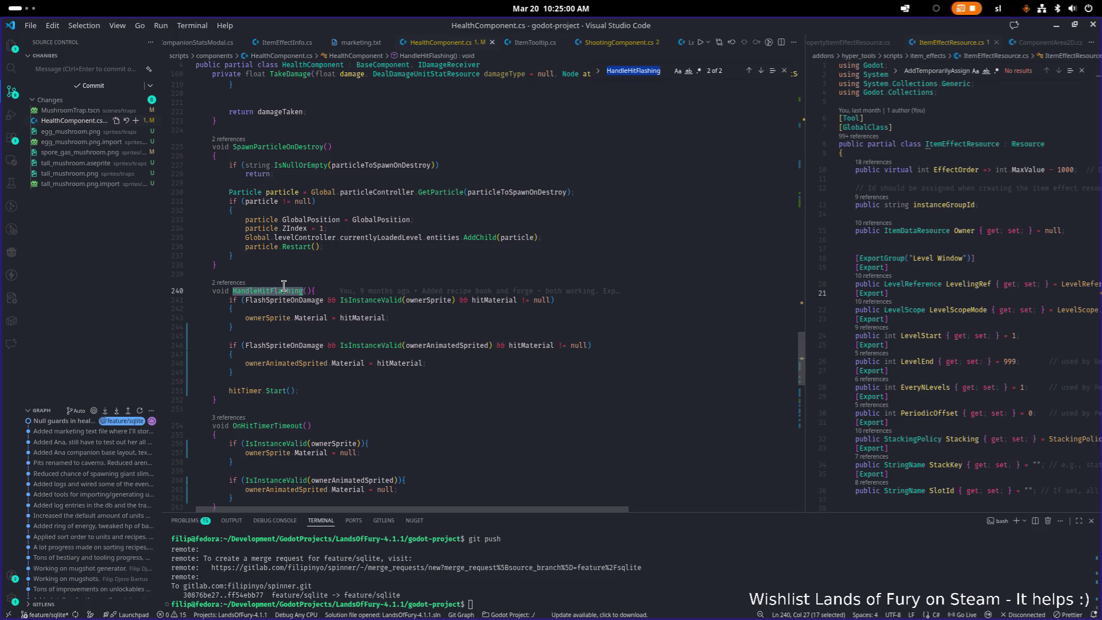
{"action": "scroll", "coordinate": [283, 285], "scroll_direction": "down", "scroll_amount": 1}
{"action": "key", "text": "Up"}
{"action": "key", "text": "Up"}
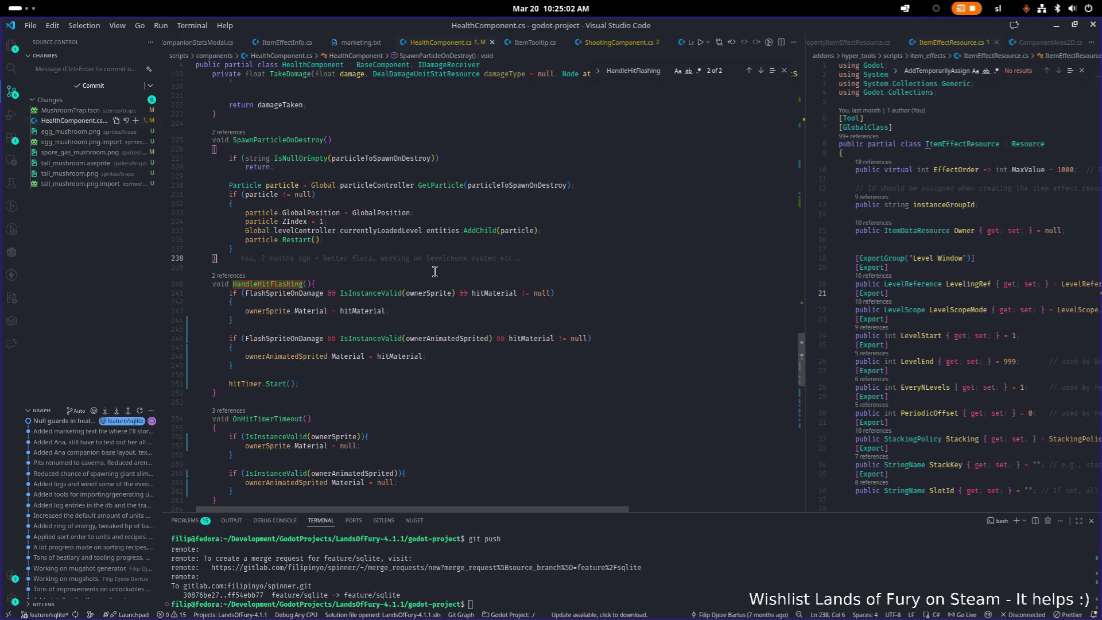
{"action": "left_click", "coordinate": [1057, 26]}
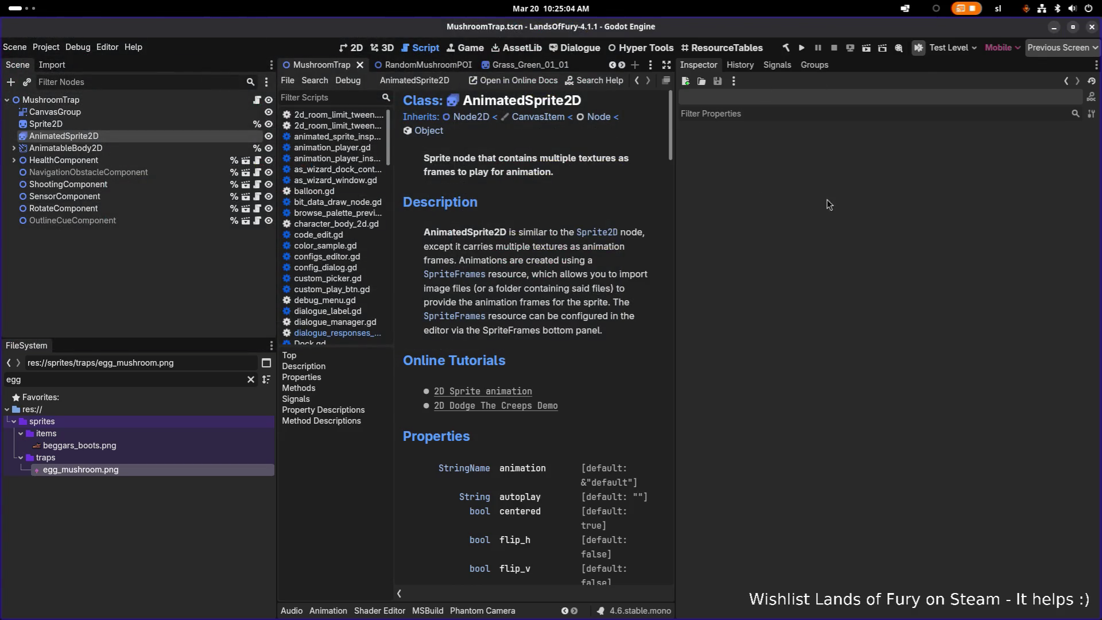
- Select AnimatedSprite2D, rebuild the .NET project, and show MushroomTrap in the 2D view
{"action": "left_click", "coordinate": [177, 123]}
{"action": "left_click", "coordinate": [174, 137]}
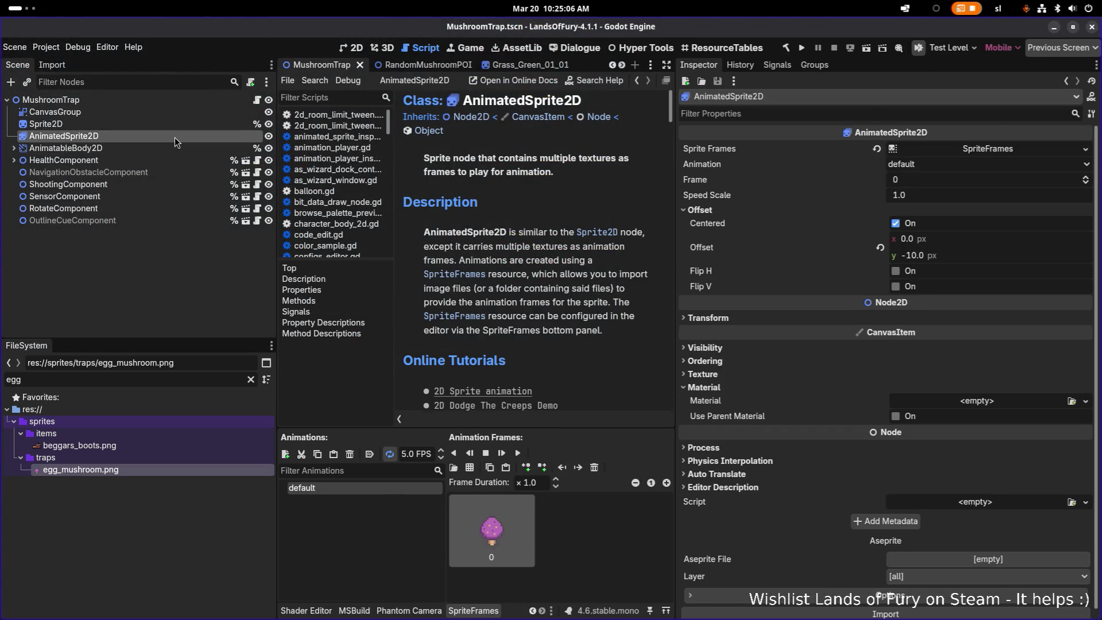
{"action": "left_click", "coordinate": [786, 48]}
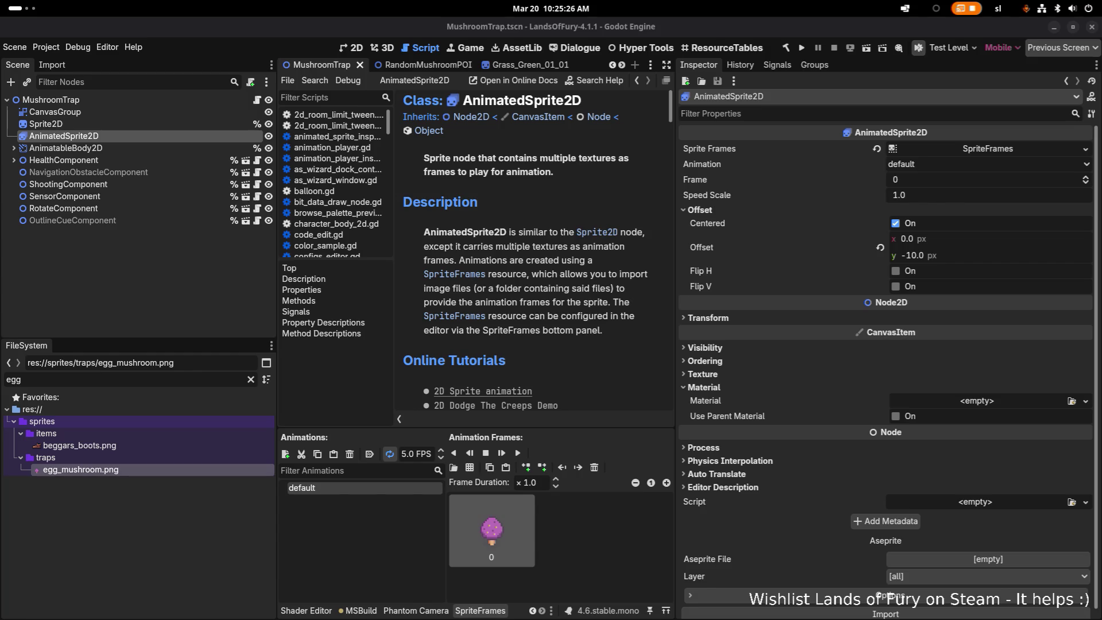
{"action": "left_click", "coordinate": [349, 51]}
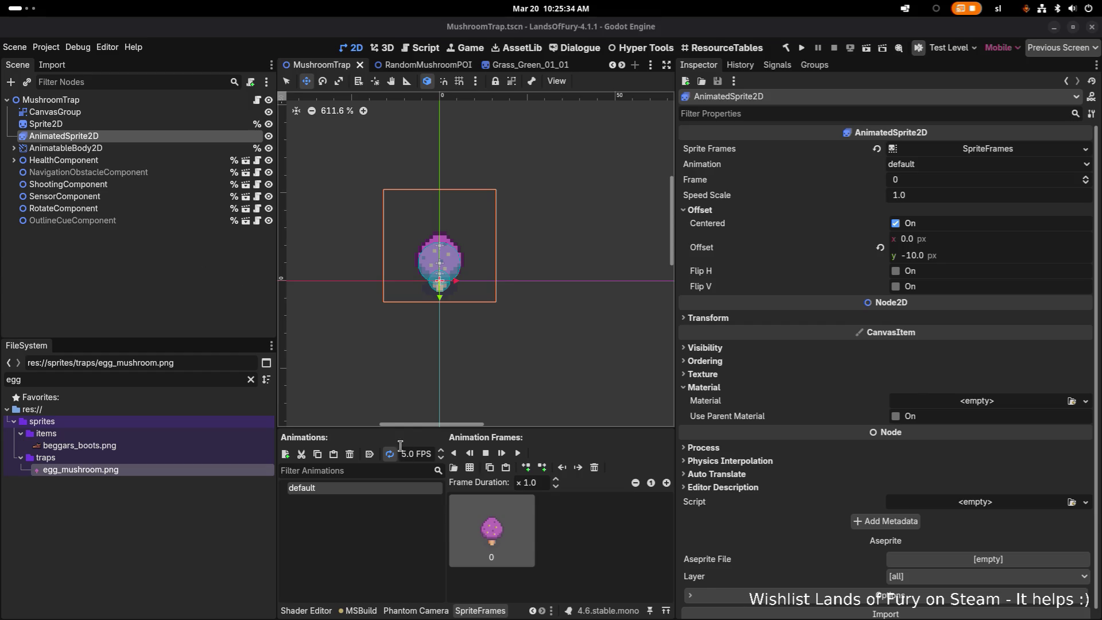
- Drag AnimatedSprite2D onto HealthComponent's Owner Animated Sprite Path and save MushroomTrap.tscn
{"action": "left_click", "coordinate": [173, 255]}
{"action": "left_click", "coordinate": [169, 122]}
{"action": "left_click", "coordinate": [163, 137]}
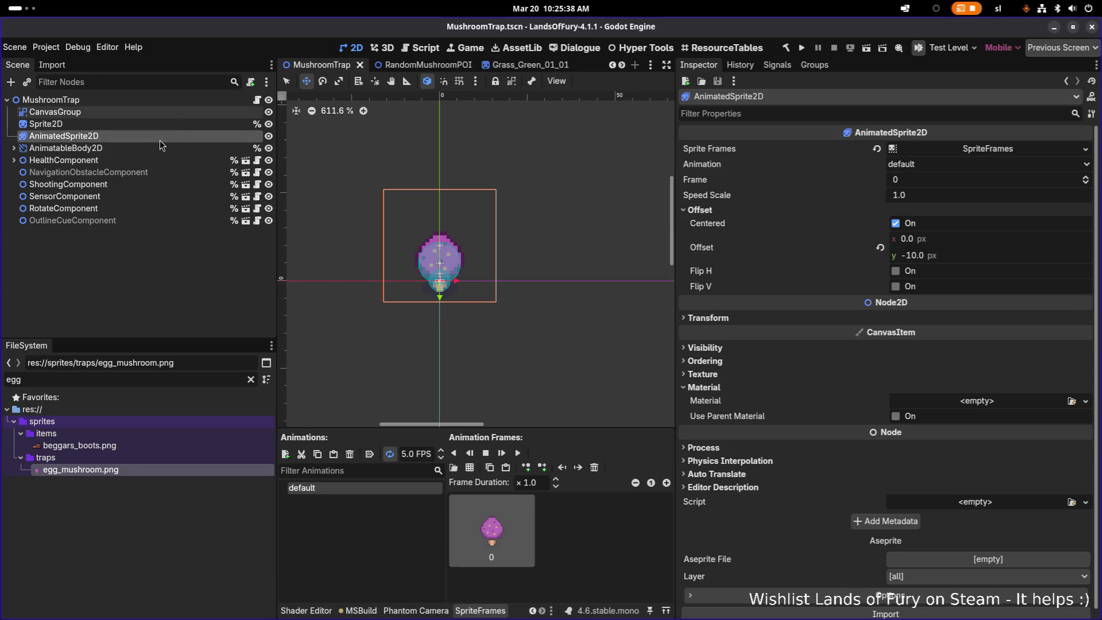
{"action": "left_click", "coordinate": [145, 157]}
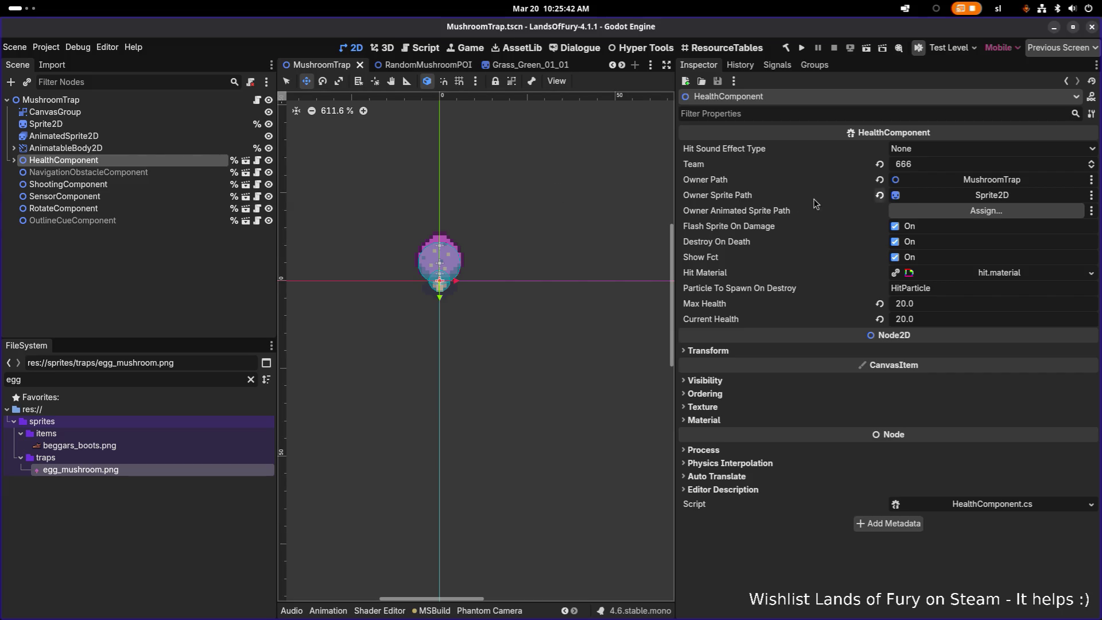
{"action": "left_click_drag", "start_coordinate": [115, 136], "coordinate": [962, 216]}
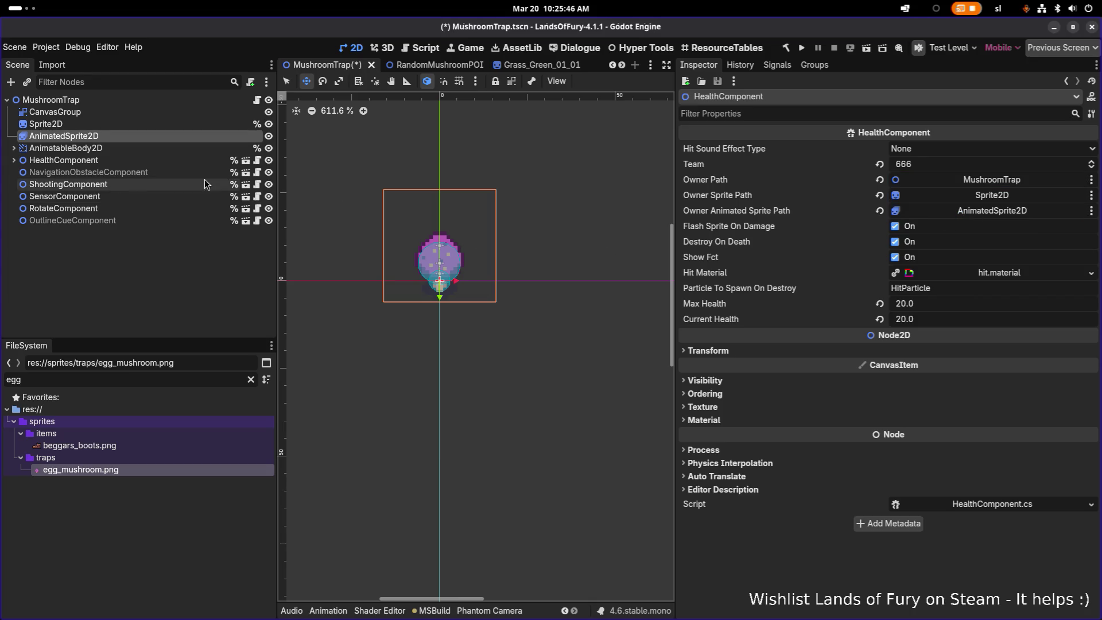
{"action": "key", "text": "ctrl+s"}
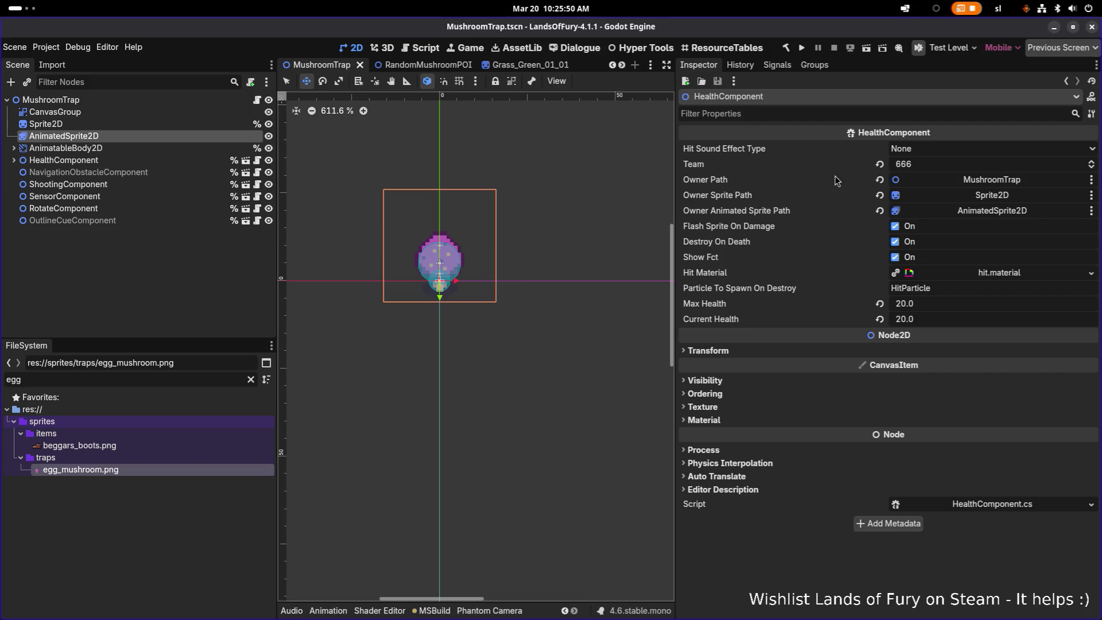
{"action": "left_click", "coordinate": [880, 195]}
{"action": "key", "text": "ctrl+s"}
{"action": "left_click", "coordinate": [167, 171]}
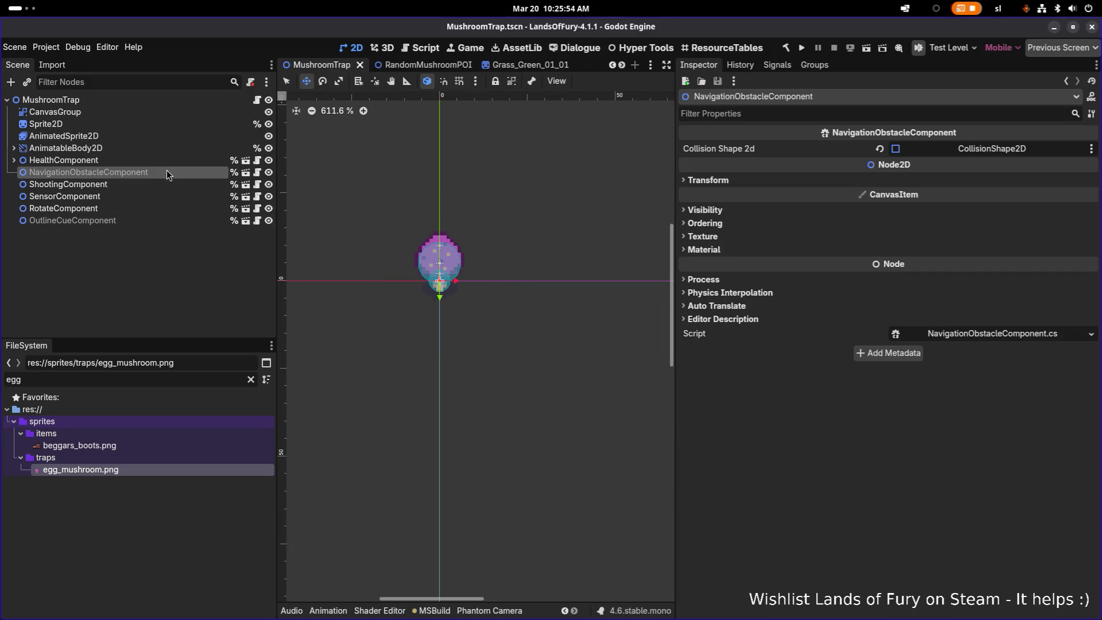
- Open Quick Open Scene filtered by 'testel' so TestLevel.tscn is the top match
{"action": "left_click", "coordinate": [208, 270]}
{"action": "key", "text": "ctrl+shift+o"}
{"action": "type", "text": "testele"}
{"action": "key", "text": "BackSpace"}
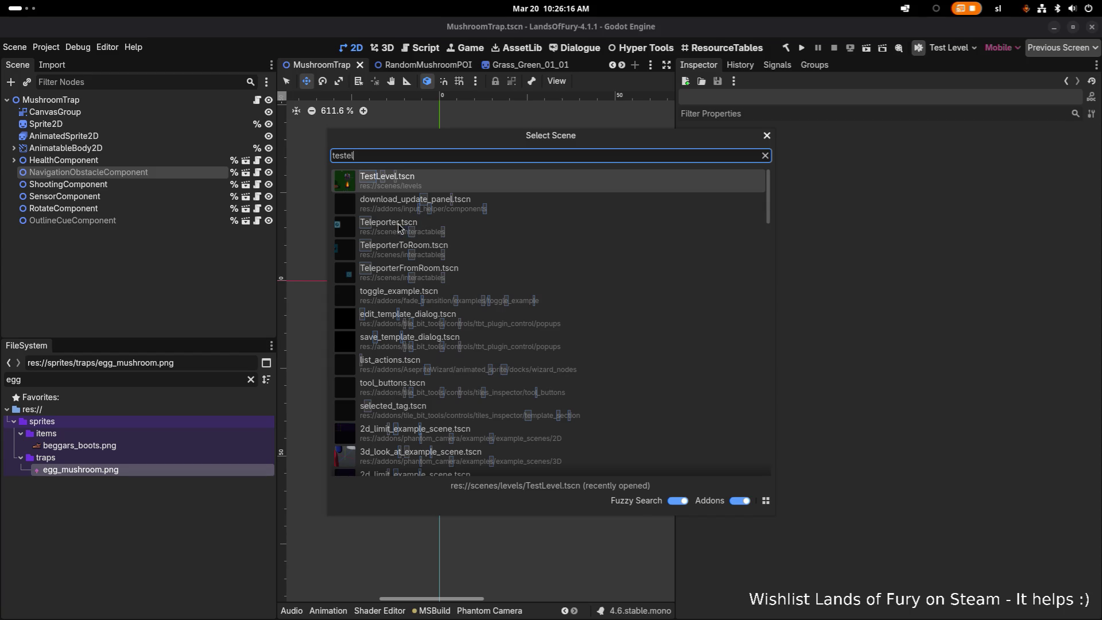
{"action": "key", "text": "alt+Tab"}
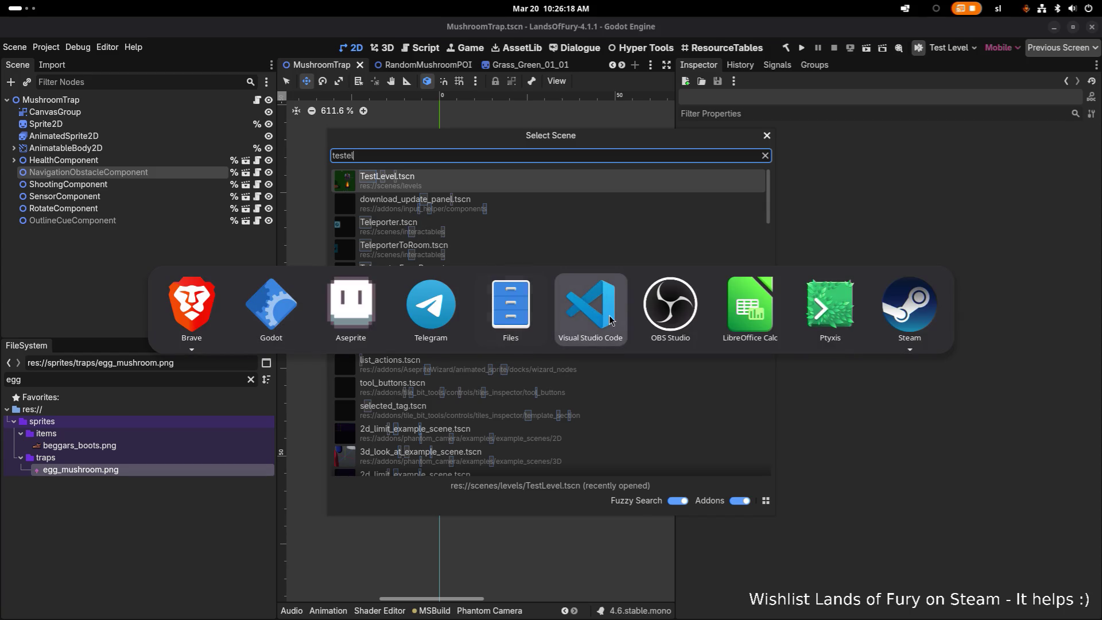
{"action": "mouse_move", "coordinate": [921, 319]}
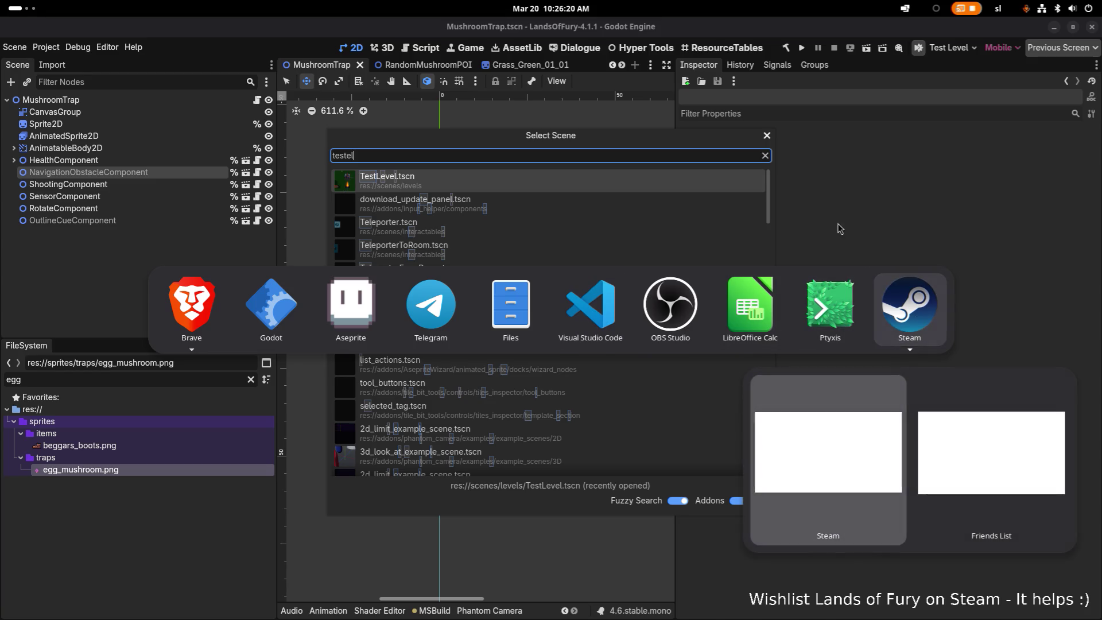
{"action": "key", "text": "Escape"}
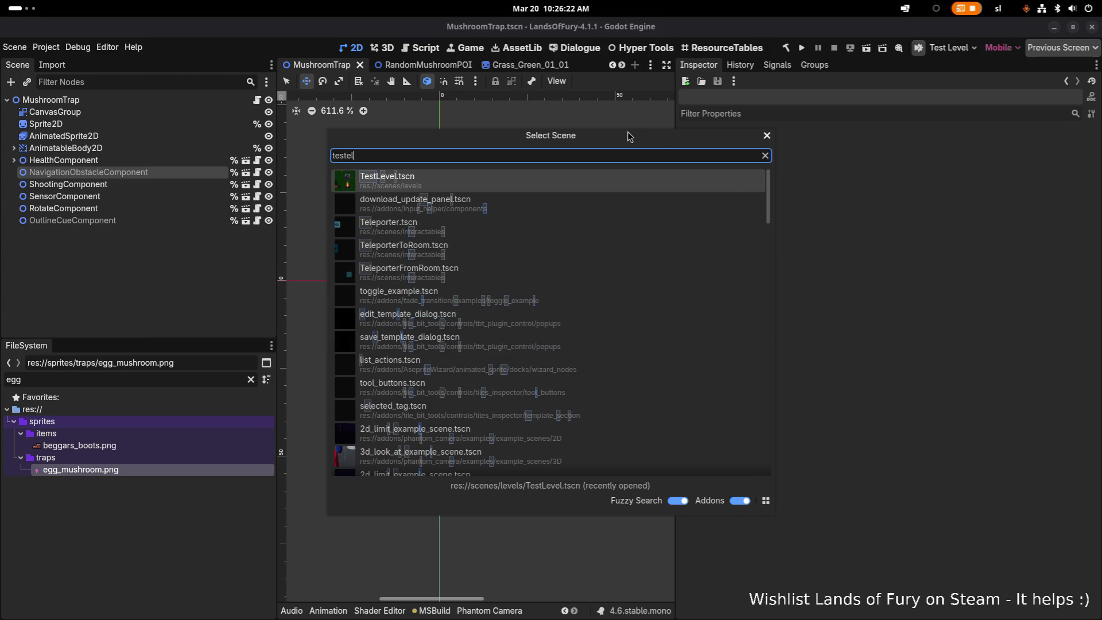
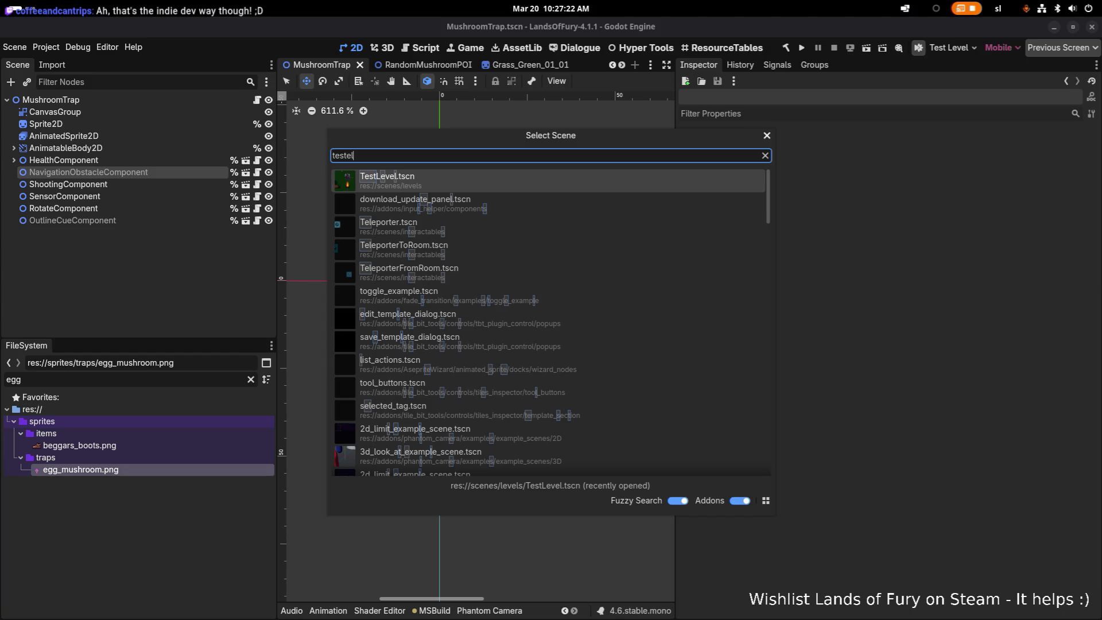
- Open TestLevel.tscn and change the FileSystem filter from 'egg' to 'mushroomt'
{"action": "key", "text": "Return"}
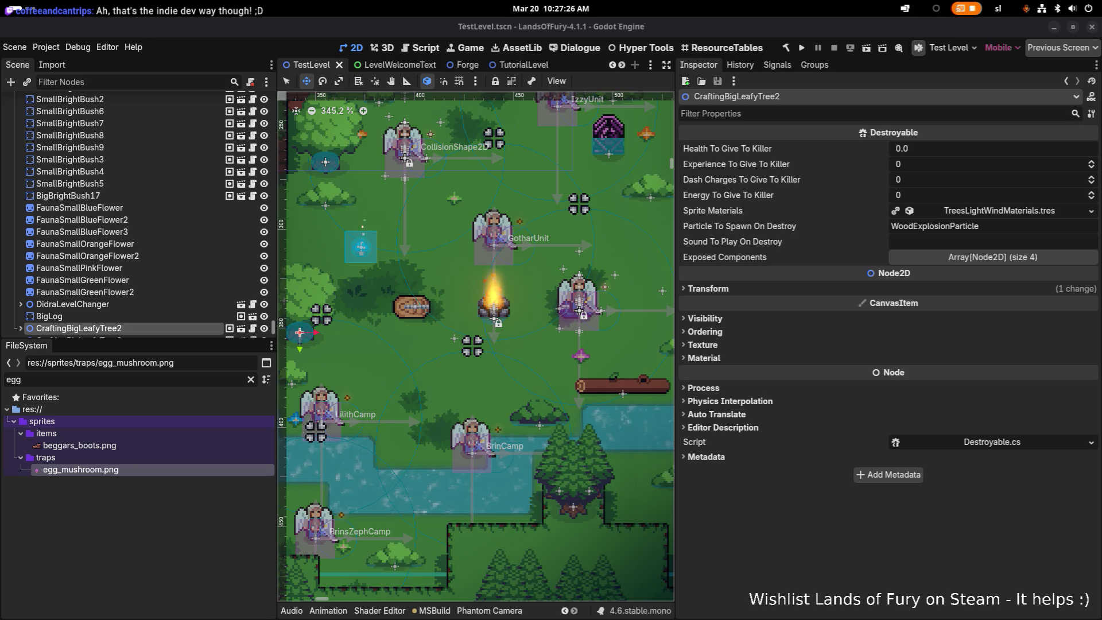
{"action": "left_click", "coordinate": [130, 376]}
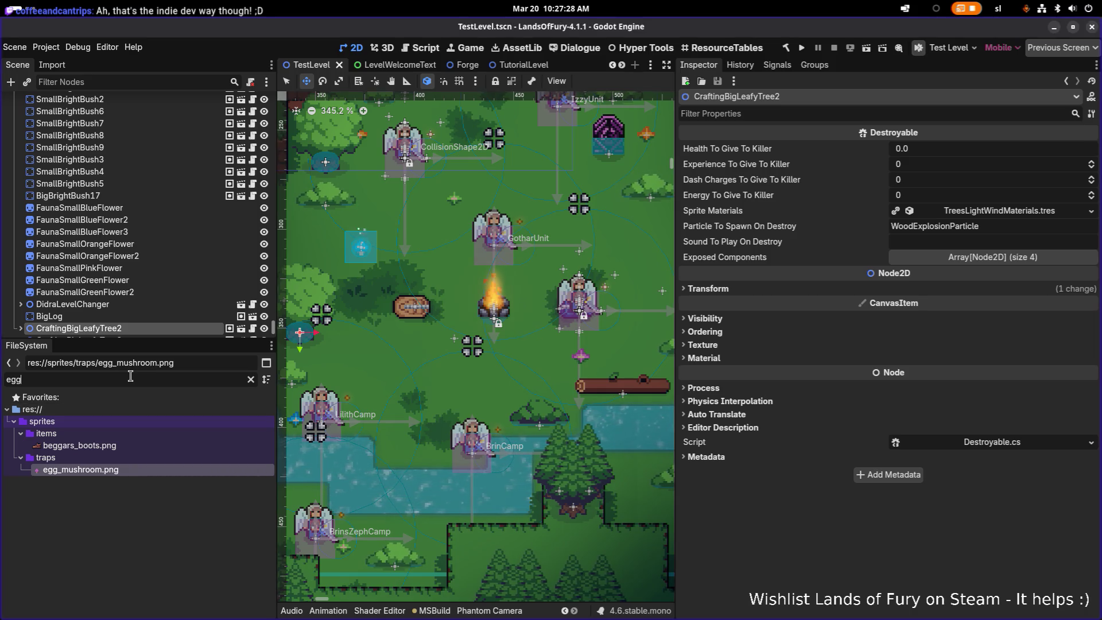
{"action": "double_click", "coordinate": [130, 376]}
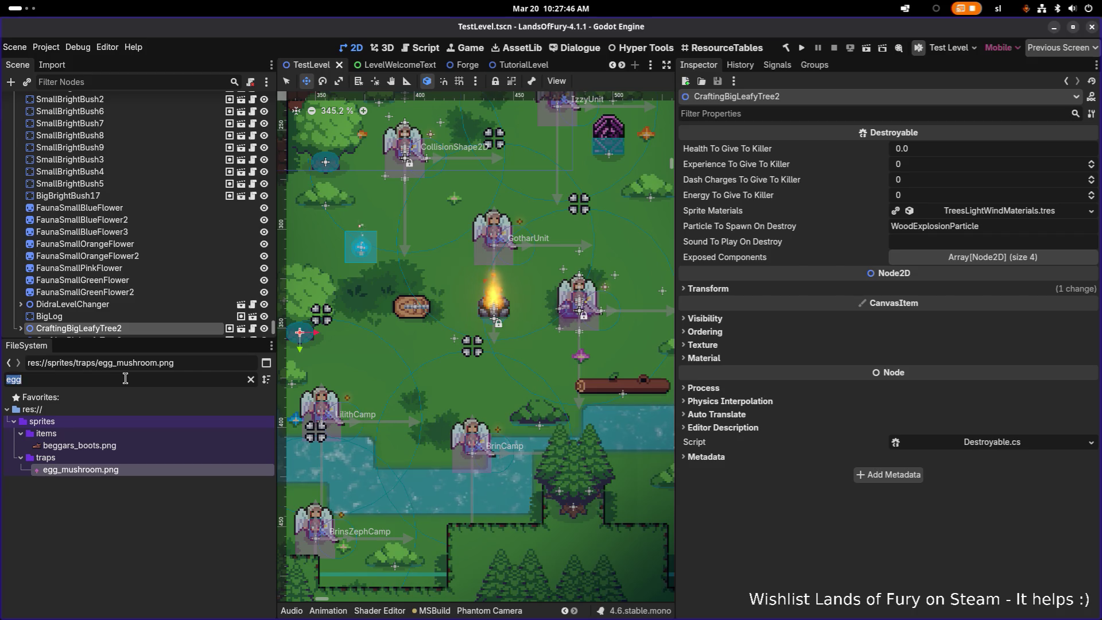
{"action": "key", "text": "BackSpace"}
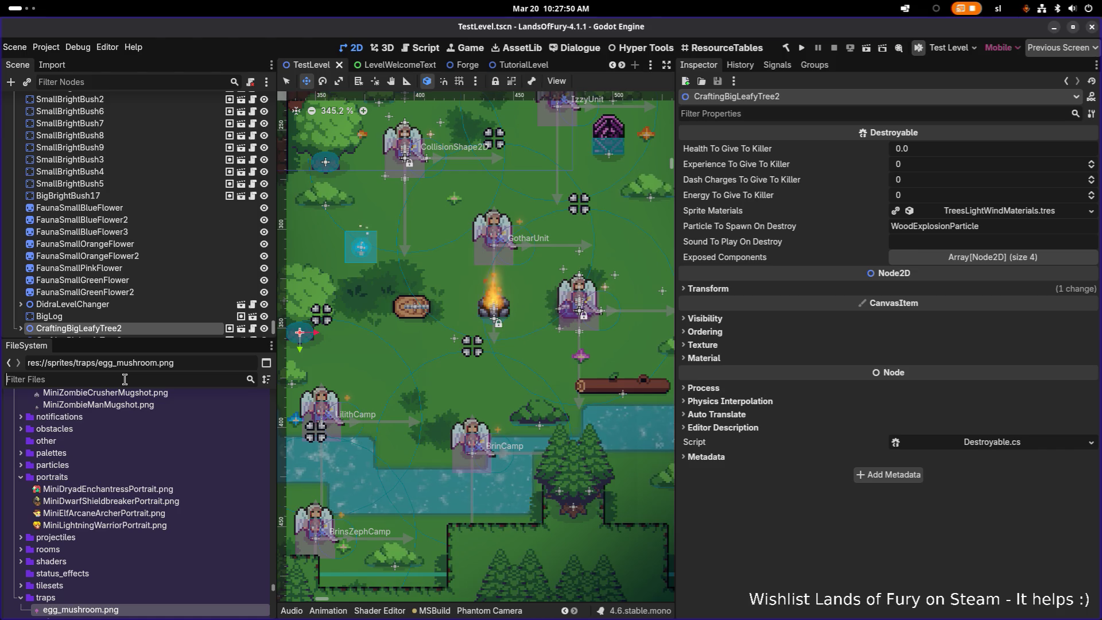
{"action": "type", "text": "t"}
{"action": "key", "text": "BackSpace"}
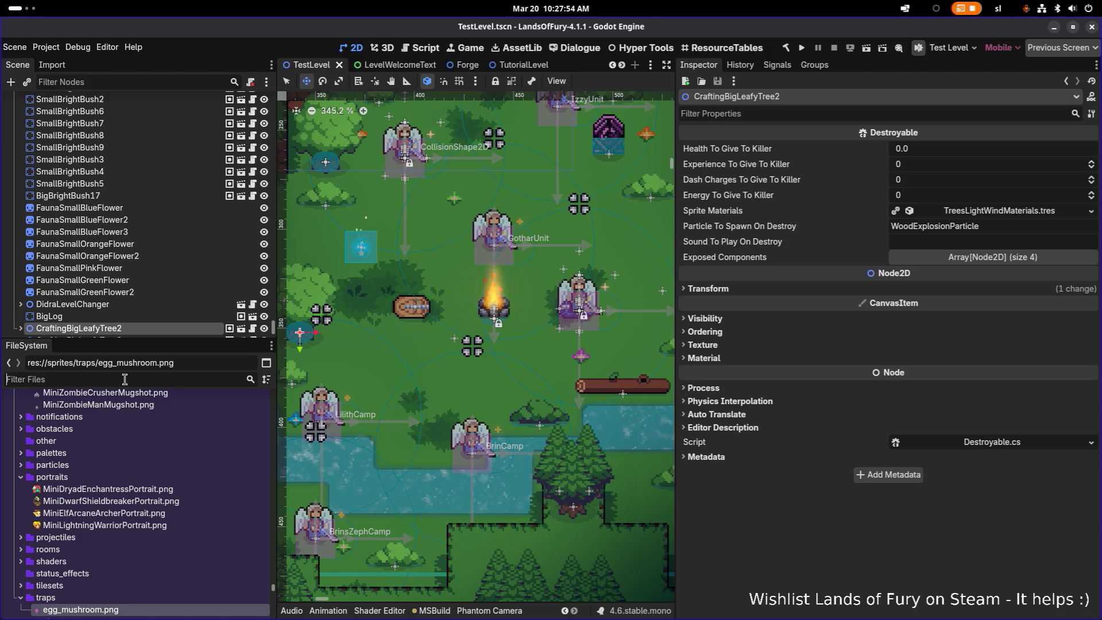
{"action": "type", "text": "mushroomt"}
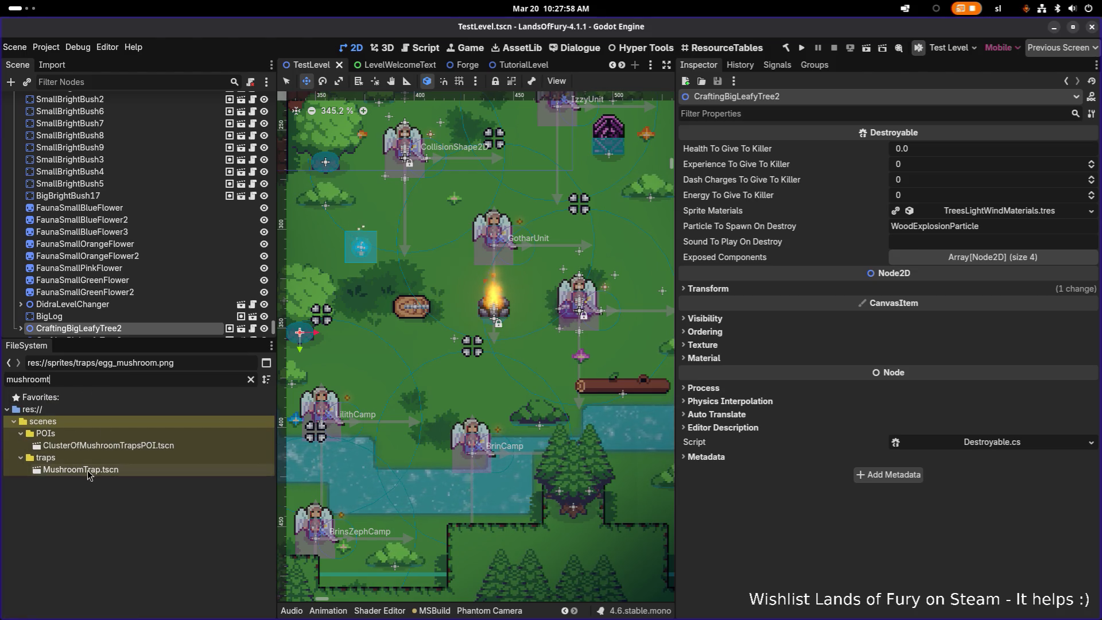
{"action": "scroll", "coordinate": [143, 287], "scroll_direction": "down", "scroll_amount": 4}
- Place a MushroomTrap just left of the campfire, save TestLevel, and run the project
{"action": "mouse_move", "coordinate": [86, 469]}
{"action": "left_mouse_down"}
{"action": "mouse_move", "coordinate": [321, 215]}
{"action": "mouse_move", "coordinate": [307, 241]}
{"action": "left_mouse_up"}
{"action": "left_click_drag", "start_coordinate": [438, 257], "coordinate": [416, 281]}
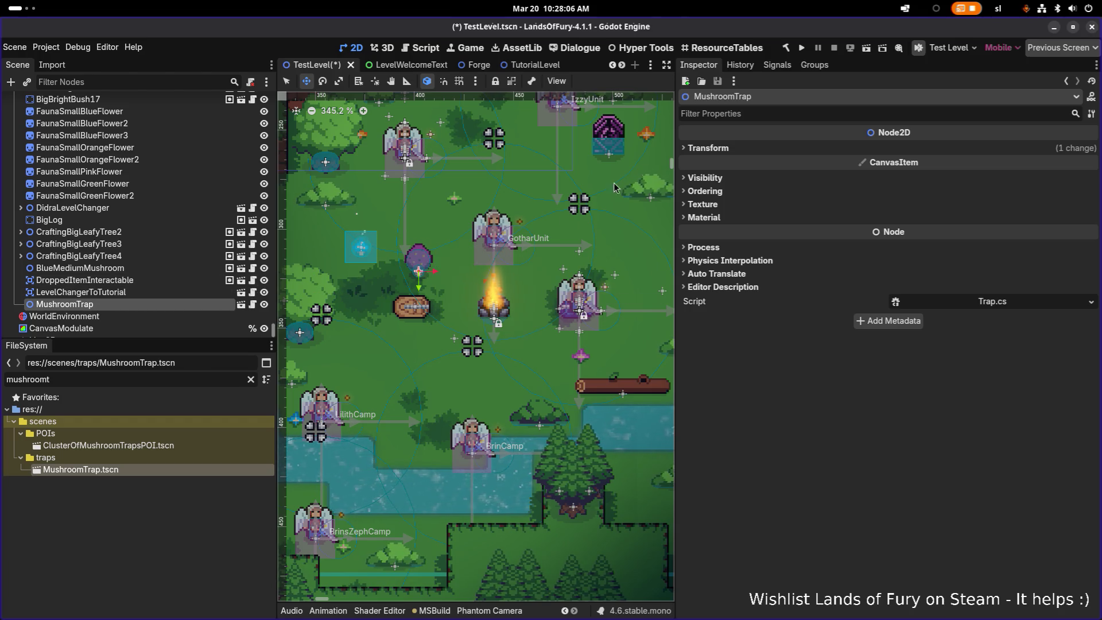
{"action": "key", "text": "ctrl+s"}
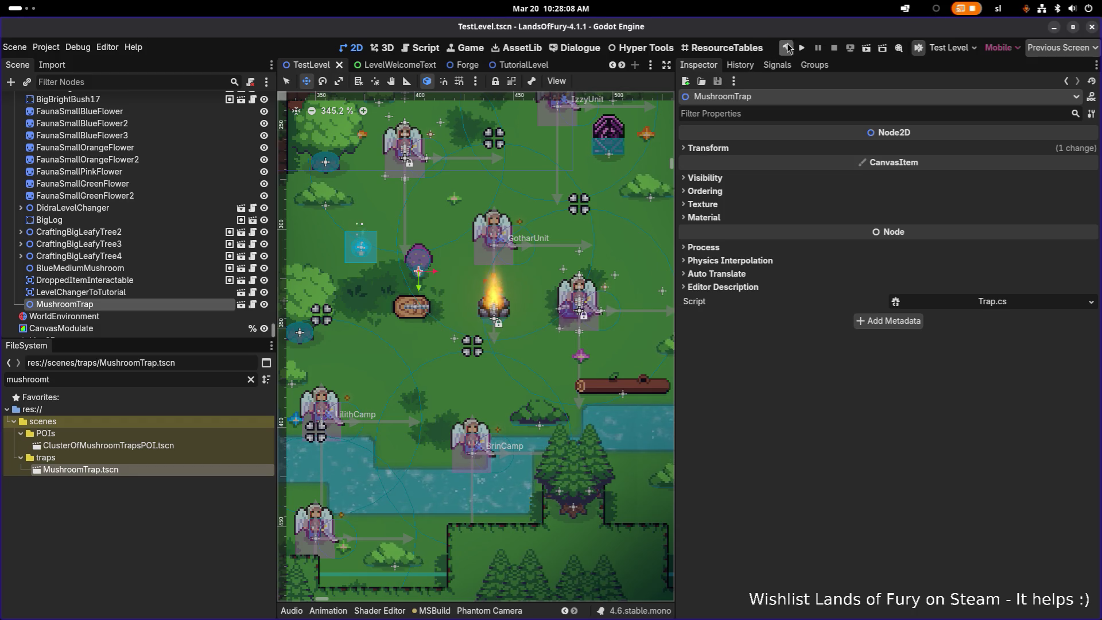
{"action": "left_click", "coordinate": [801, 48]}
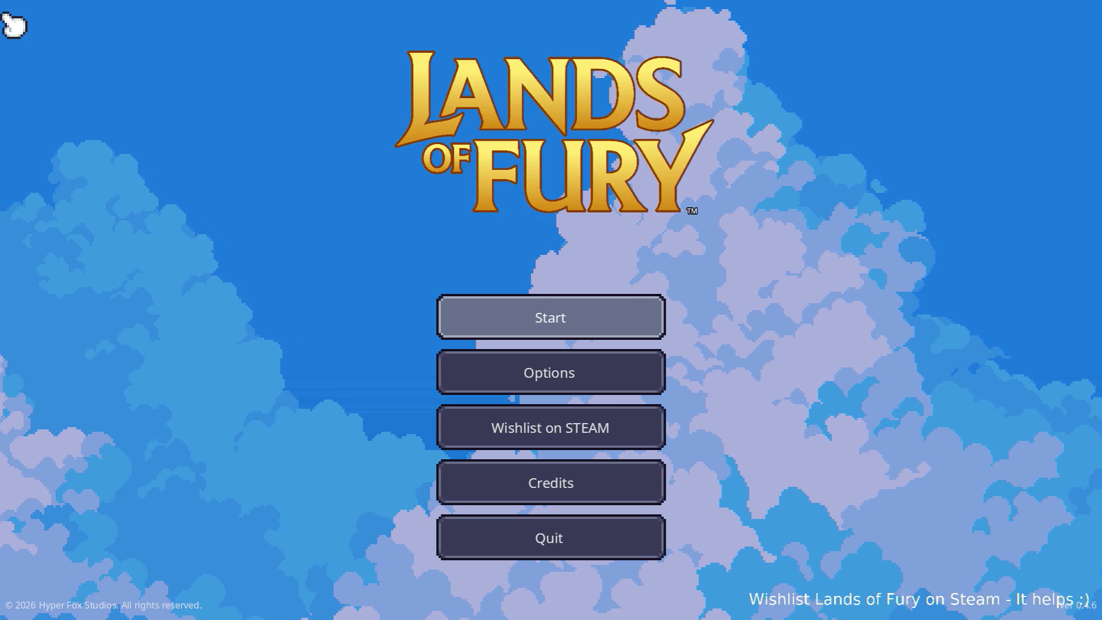
- Start a new game, swing the sword at the purple mushroom and campfire, then quit to desktop
{"action": "key", "text": "Return"}
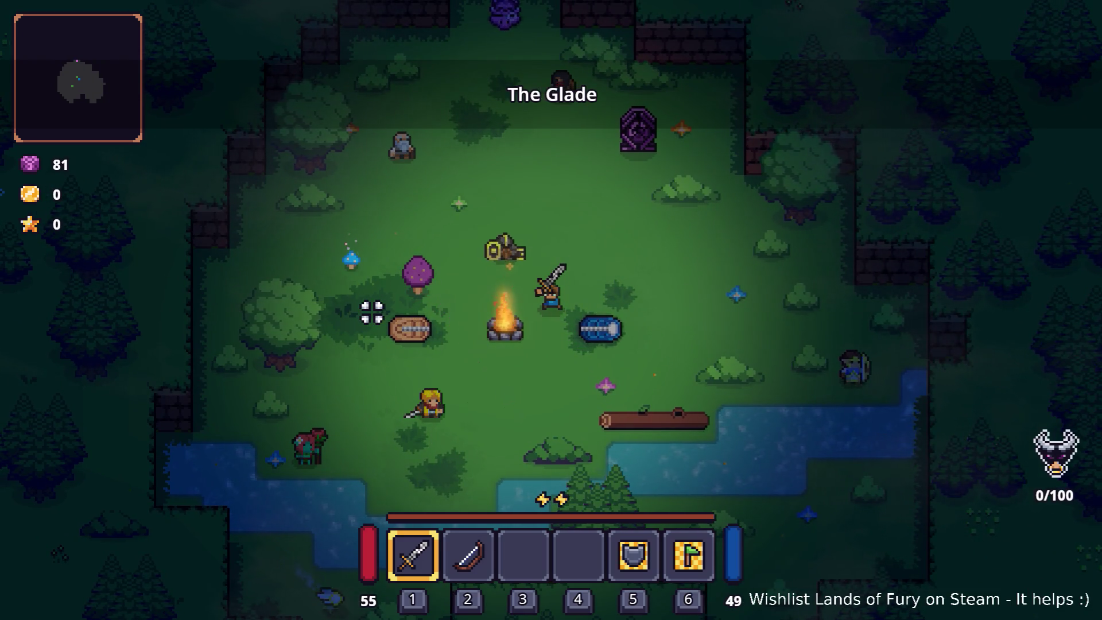
{"action": "key", "text": "a"}
{"action": "key", "text": "a"}
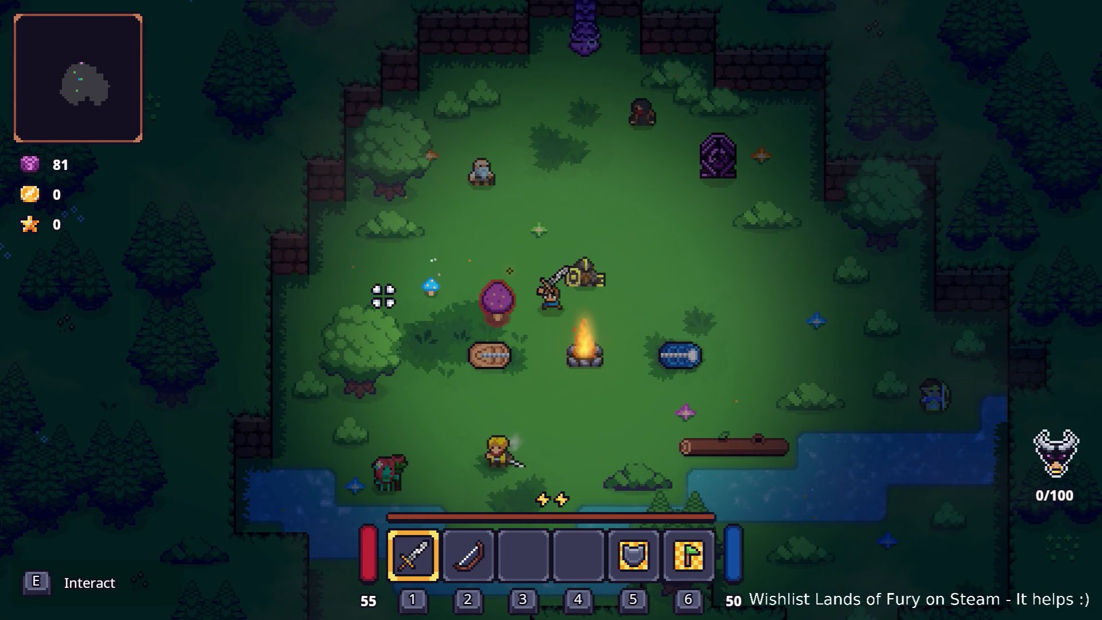
{"action": "left_click", "coordinate": [383, 296]}
{"action": "left_click", "coordinate": [383, 296]}
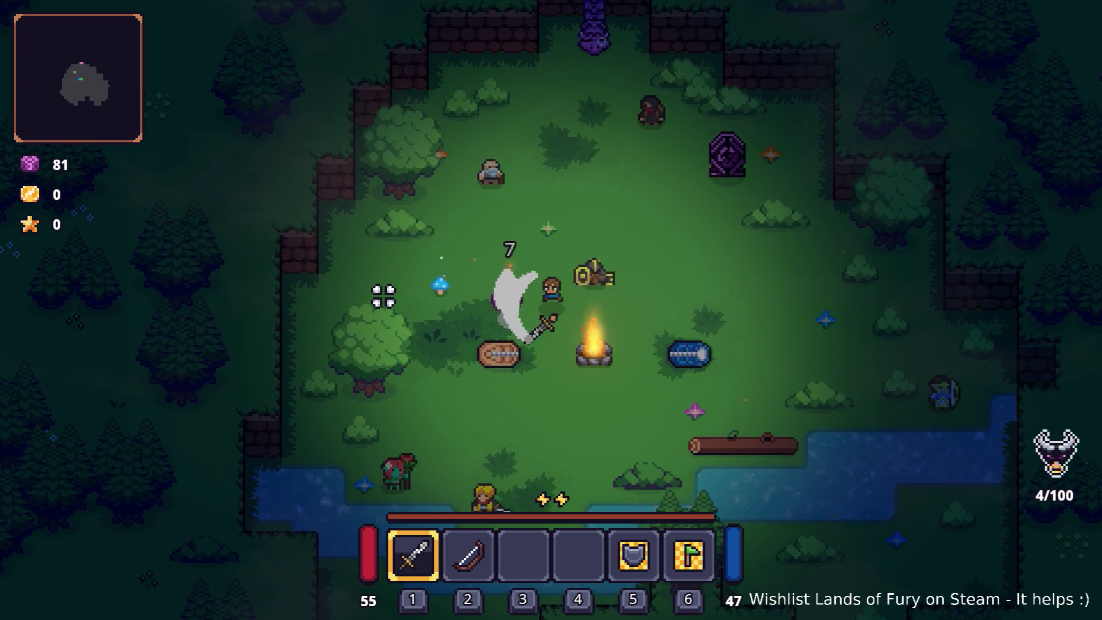
{"action": "left_click", "coordinate": [383, 296]}
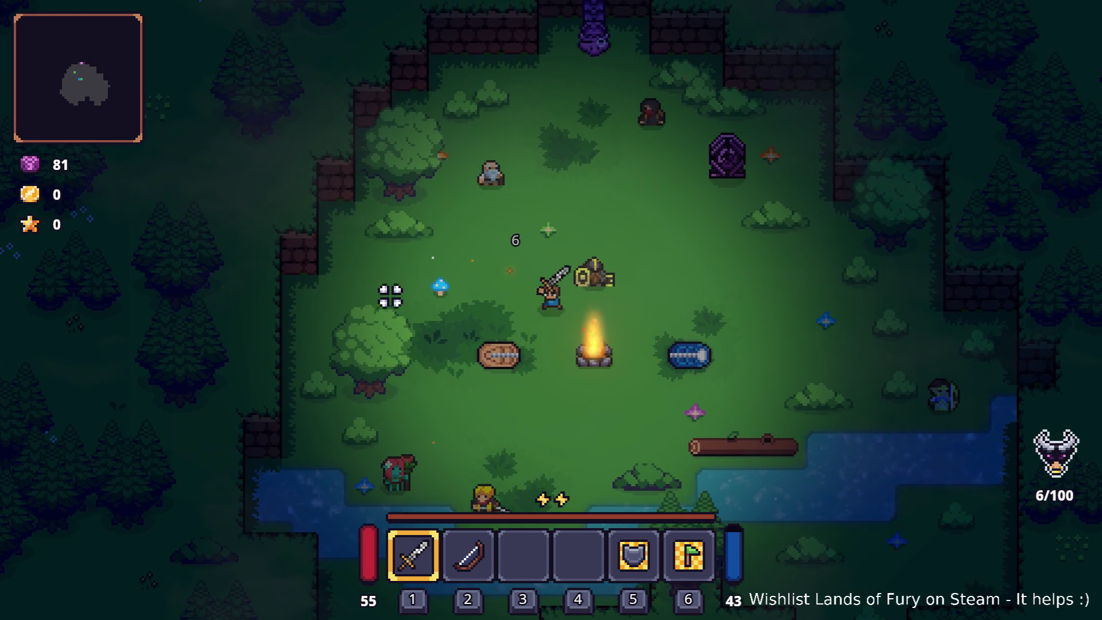
{"action": "left_click", "coordinate": [640, 340]}
{"action": "key", "text": "Escape"}
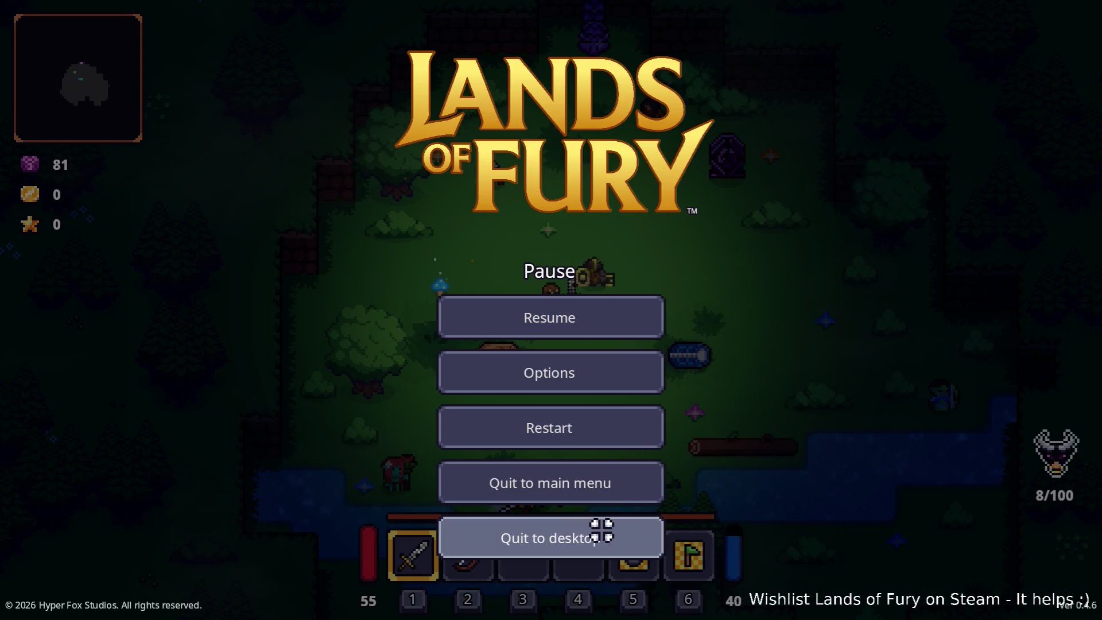
{"action": "left_click", "coordinate": [600, 528]}
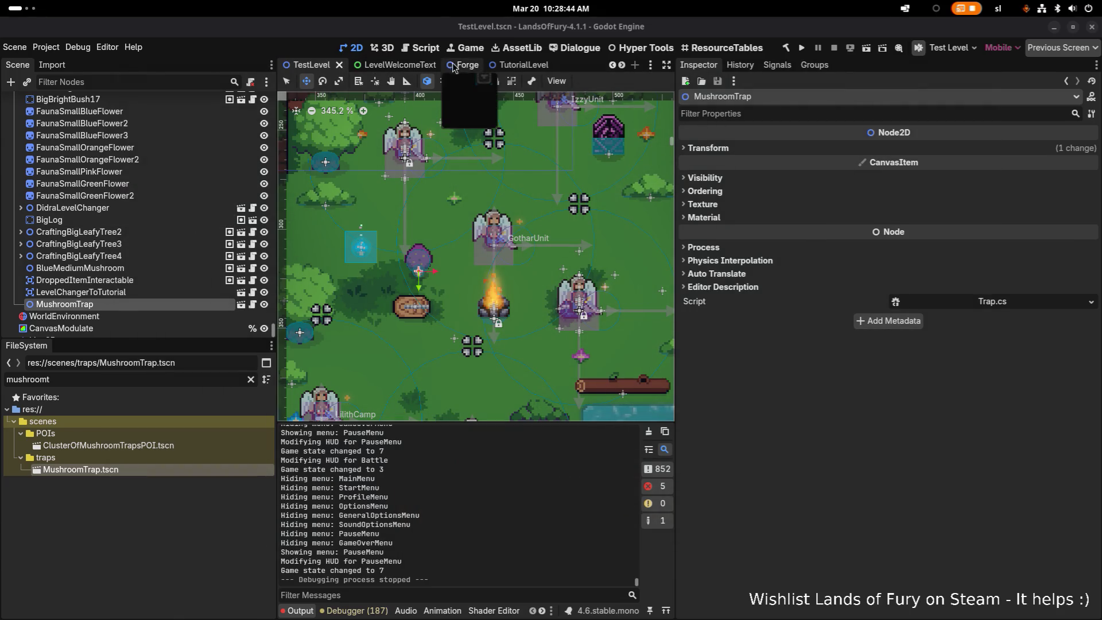
- Open the MushroomTrap scene through quick open with 'mush'
{"action": "key", "text": "ctrl+shift+o"}
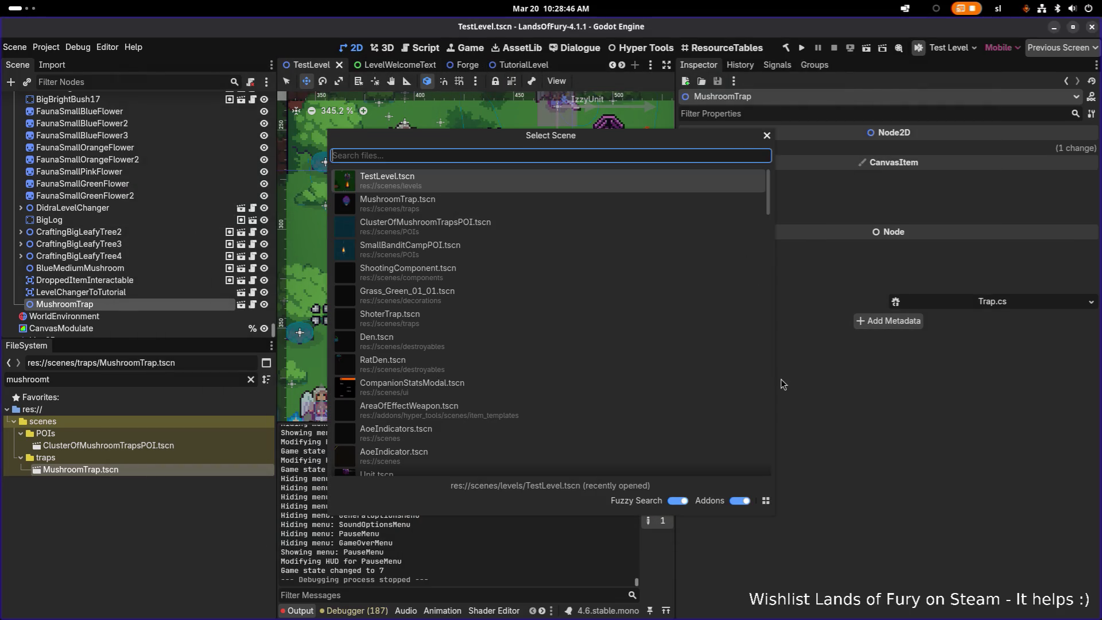
{"action": "type", "text": "mu"}
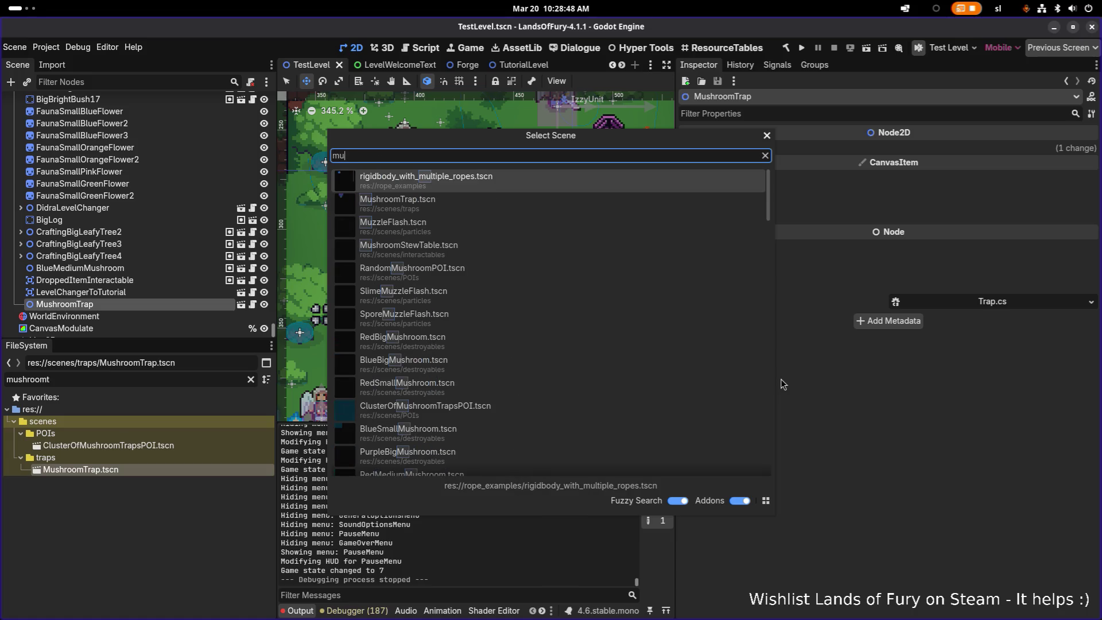
{"action": "type", "text": "sh"}
{"action": "key", "text": "Return"}
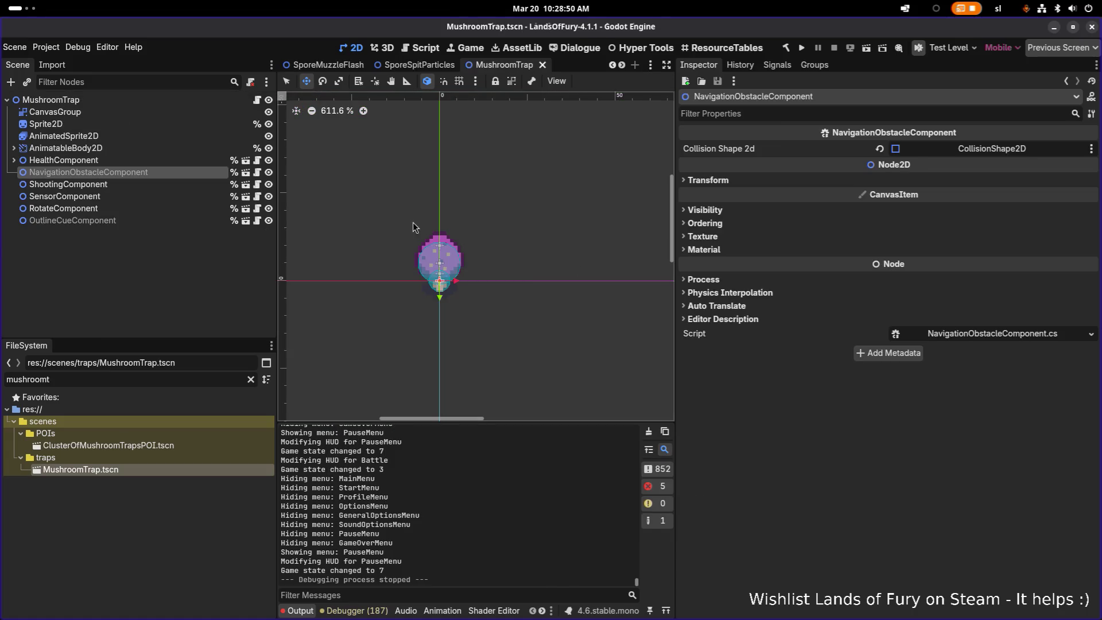
- Set AnimatedSprite2D to Access as Unique Name, save the scene, and open Trap.cs
{"action": "left_click", "coordinate": [129, 135]}
{"action": "left_click", "coordinate": [130, 124]}
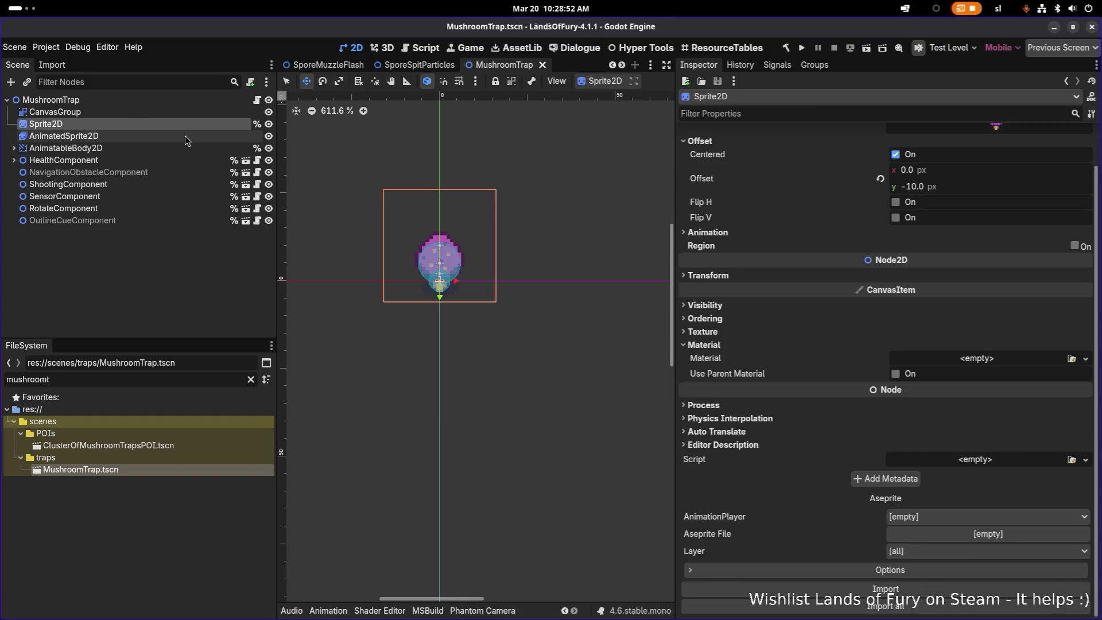
{"action": "left_click", "coordinate": [183, 136]}
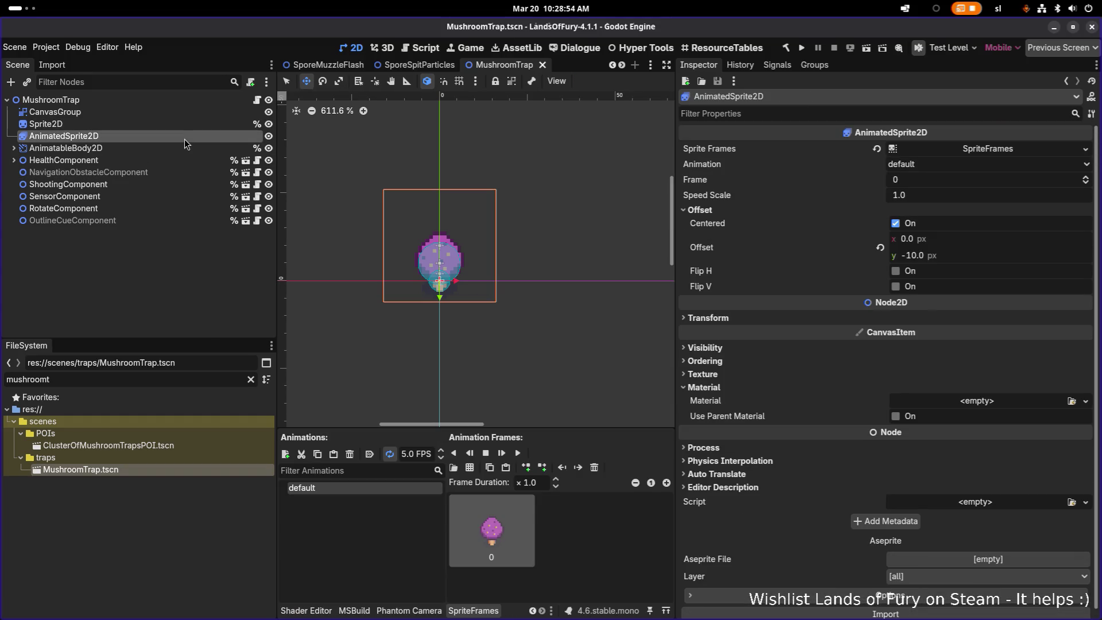
{"action": "right_click", "coordinate": [184, 139]}
{"action": "left_click", "coordinate": [270, 371]}
{"action": "left_click", "coordinate": [173, 125]}
{"action": "left_click", "coordinate": [175, 138]}
{"action": "key", "text": "ctrl+s"}
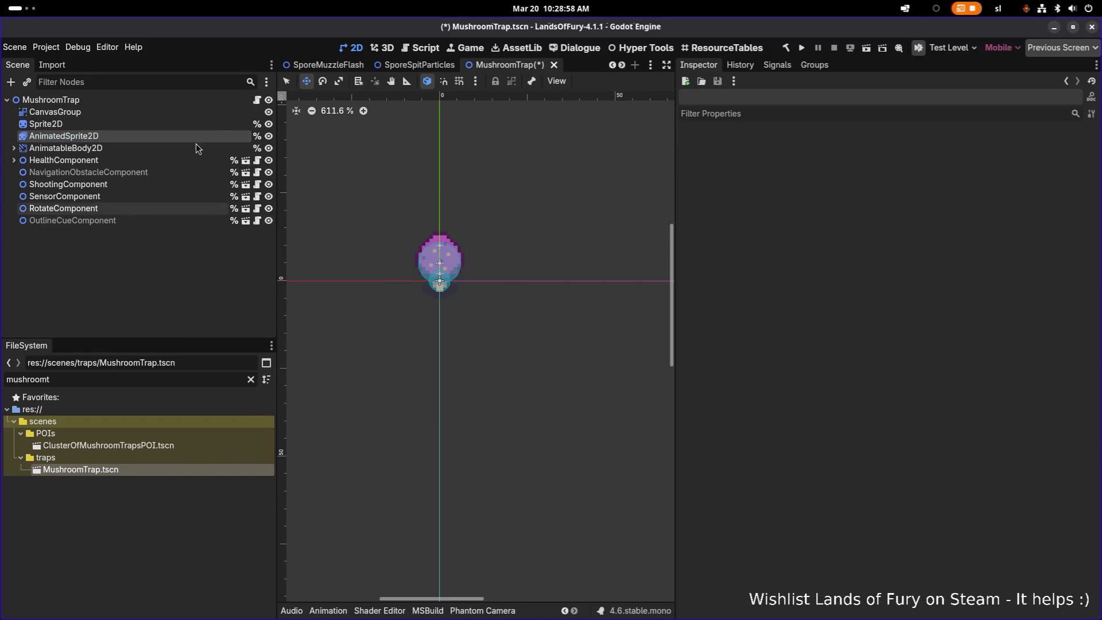
{"action": "left_click", "coordinate": [257, 100]}
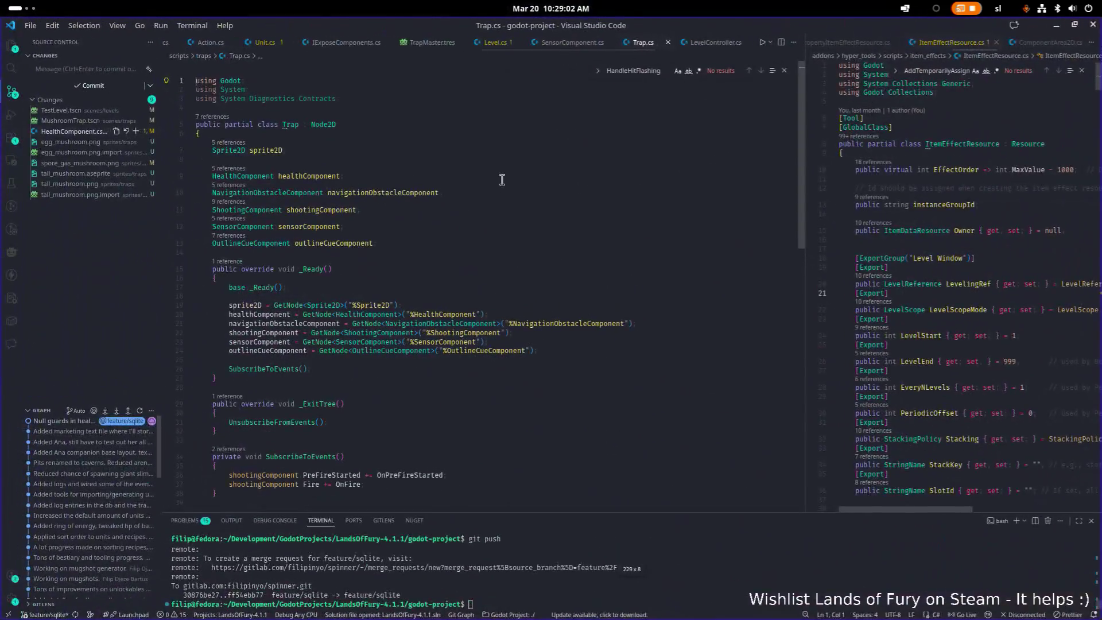
- Declare an AnimatedSprite2D animatedSprite2D field below sprite2D and start its assignment line in _Ready
{"action": "left_click", "coordinate": [477, 164]}
{"action": "key", "text": "Return"}
{"action": "type", "text": "AnimatedSprite2D"}
{"action": "type", "text": " an"}
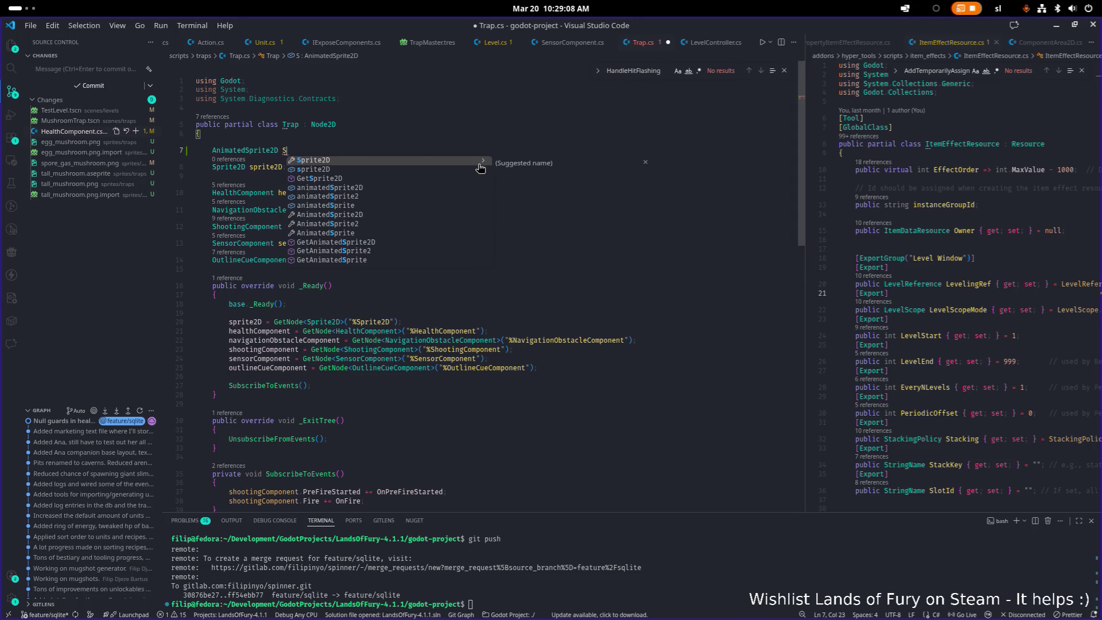
{"action": "key", "text": "Return"}
{"action": "type", "text": ";"}
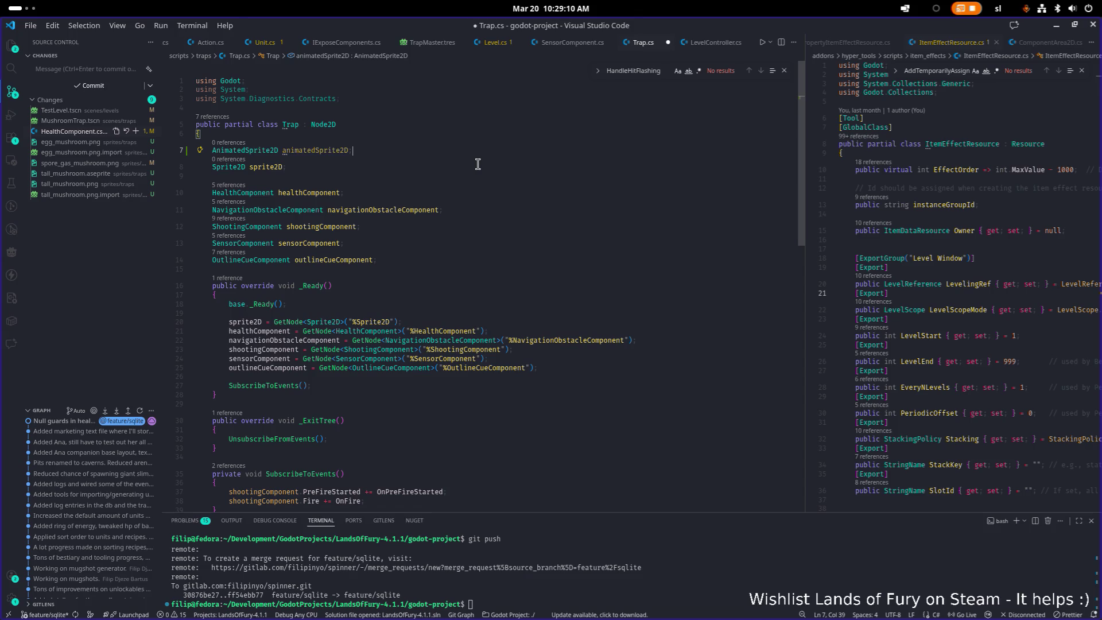
{"action": "key", "text": "ctrl+shift+Left"}
{"action": "key", "text": "ctrl+c"}
{"action": "left_click", "coordinate": [468, 322]}
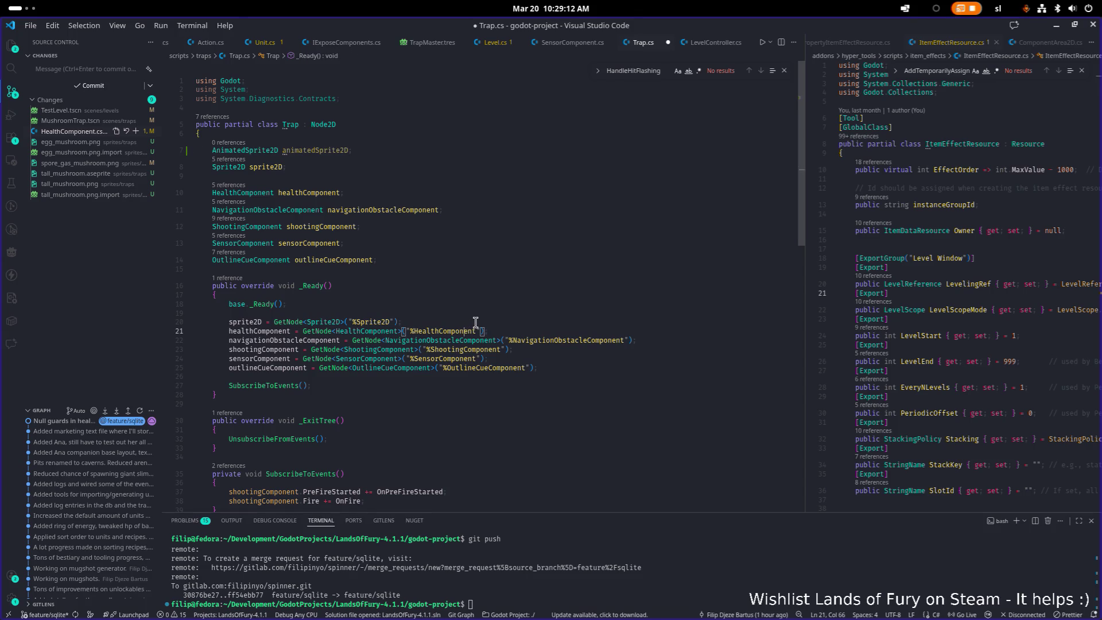
{"action": "key", "text": "Return"}
{"action": "key", "text": "ctrl+v"}
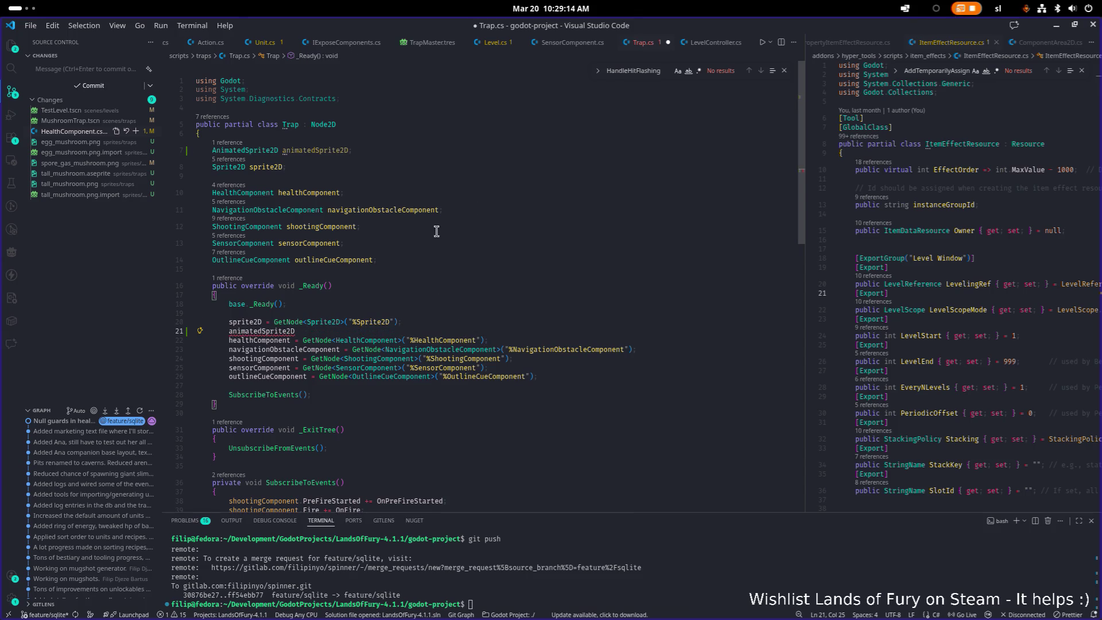
{"action": "left_click", "coordinate": [473, 153]}
{"action": "key", "text": "alt+Down"}
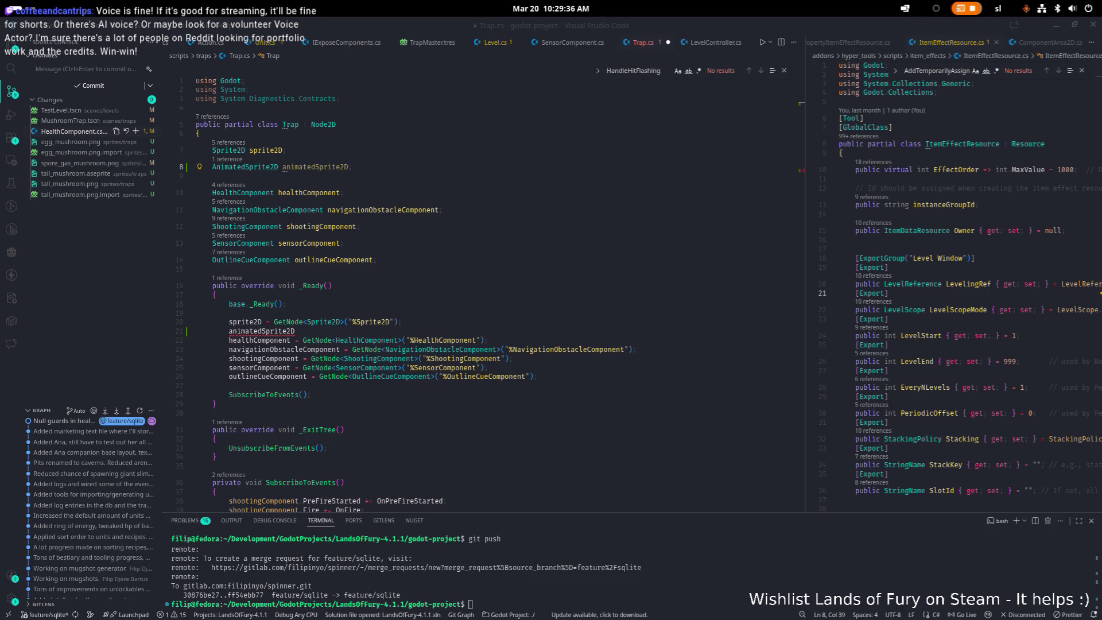
- Complete animatedSprite2D = GetNode<AnimatedSprite2D>("%AnimatedSprite2D"); and save Trap.cs
{"action": "scroll", "coordinate": [480, 287], "scroll_direction": "down", "scroll_amount": 1}
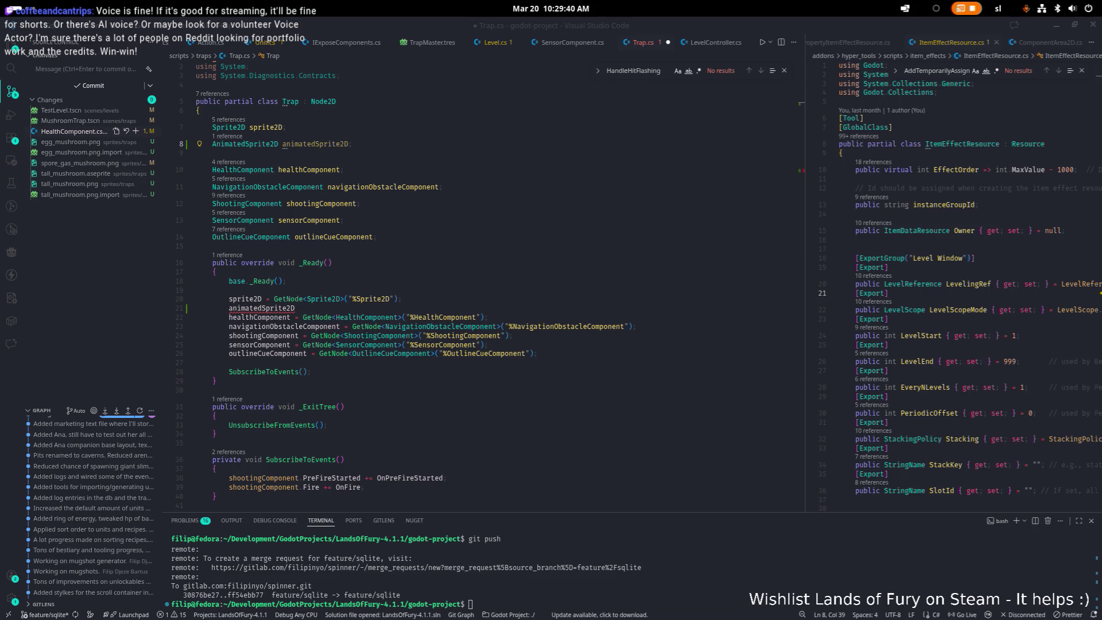
{"action": "left_click", "coordinate": [344, 307]}
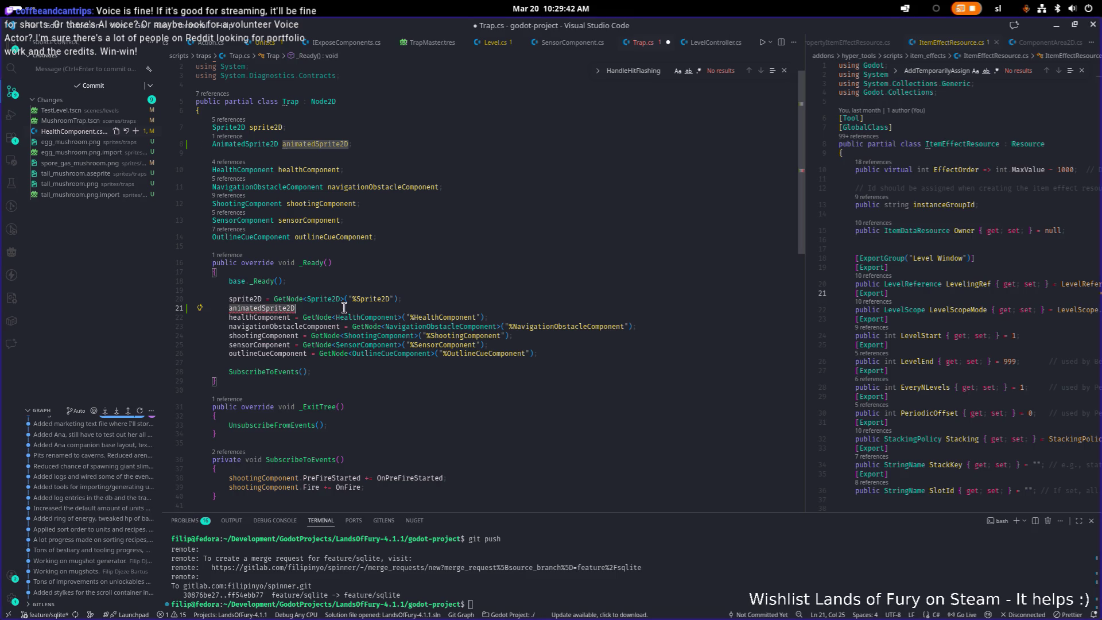
{"action": "type", "text": "= Get"}
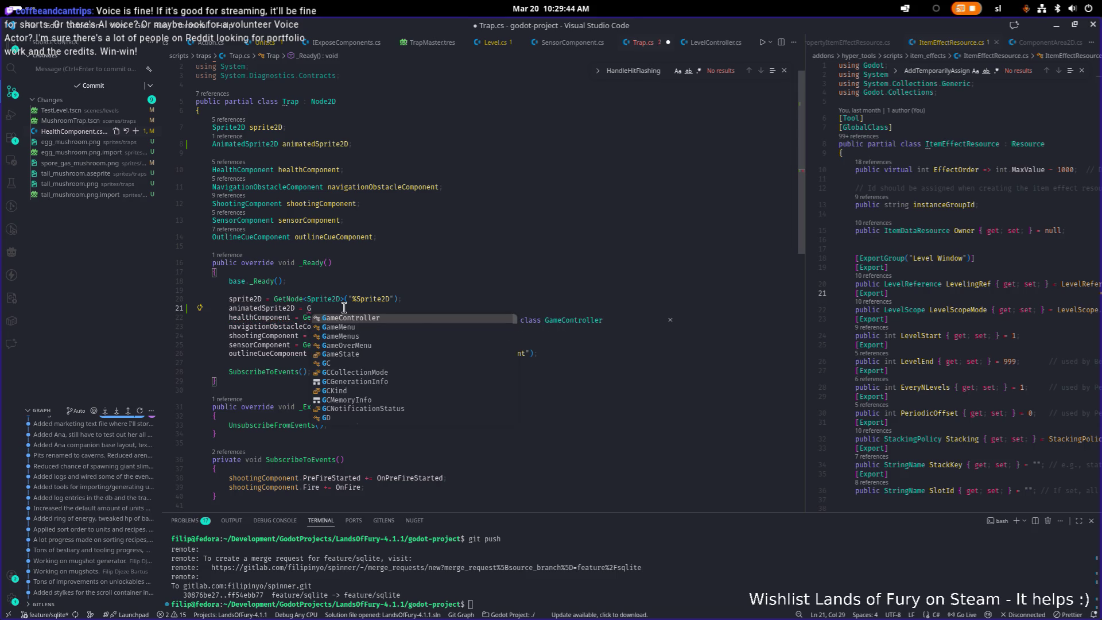
{"action": "type", "text": "N"}
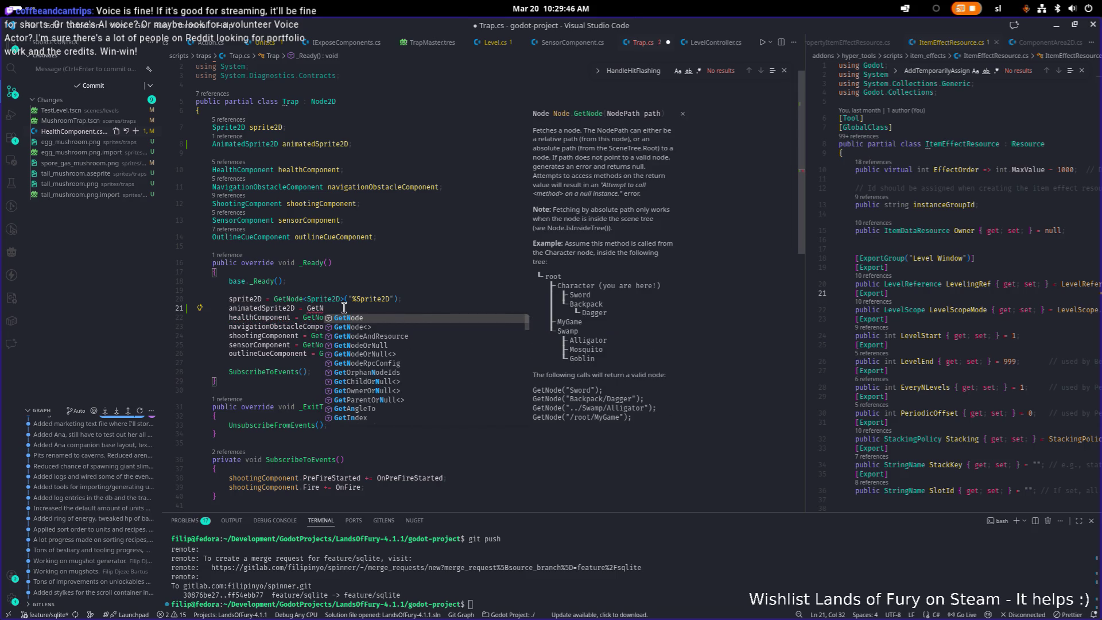
{"action": "type", "text": "ode<Animate"}
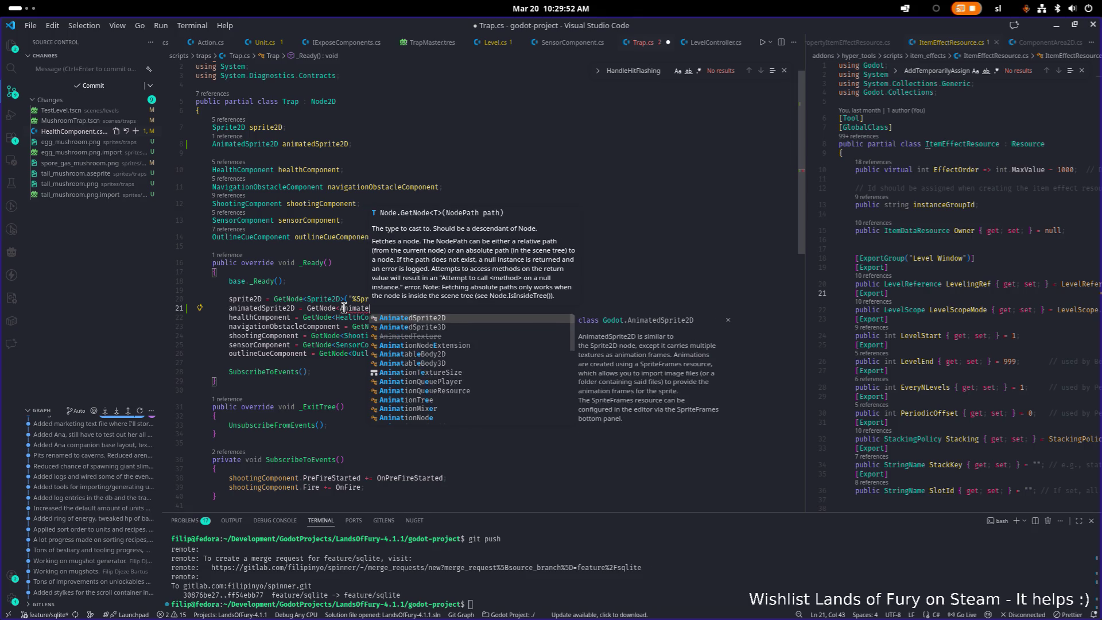
{"action": "key", "text": "Down"}
{"action": "key", "text": "Down"}
{"action": "key", "text": "Return"}
{"action": "type", "text": ">(\""}
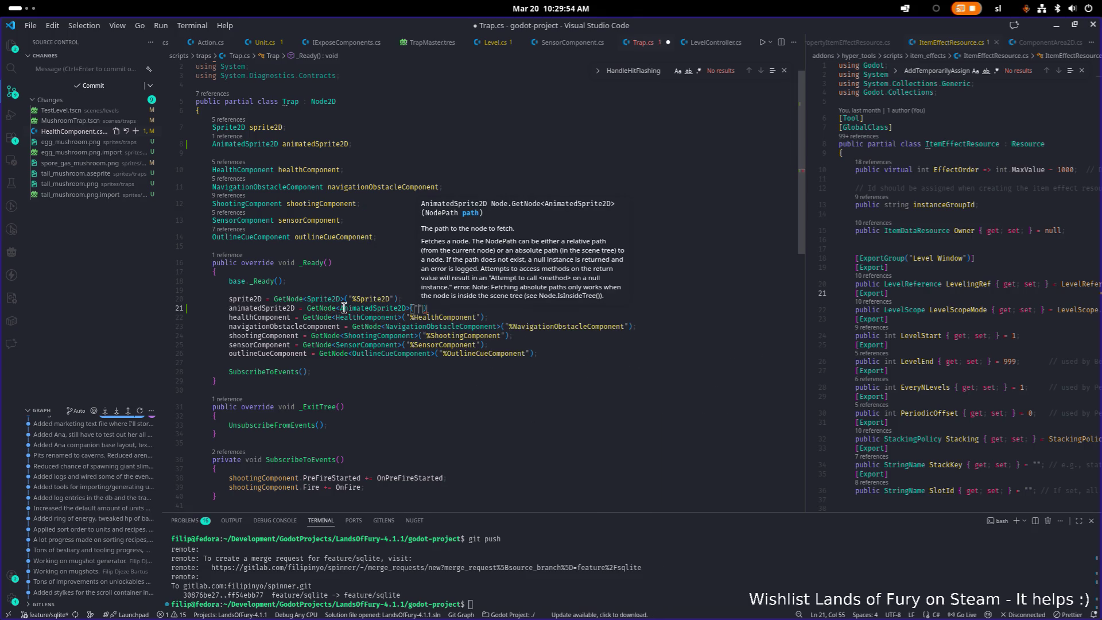
{"action": "type", "text": "%Animated"}
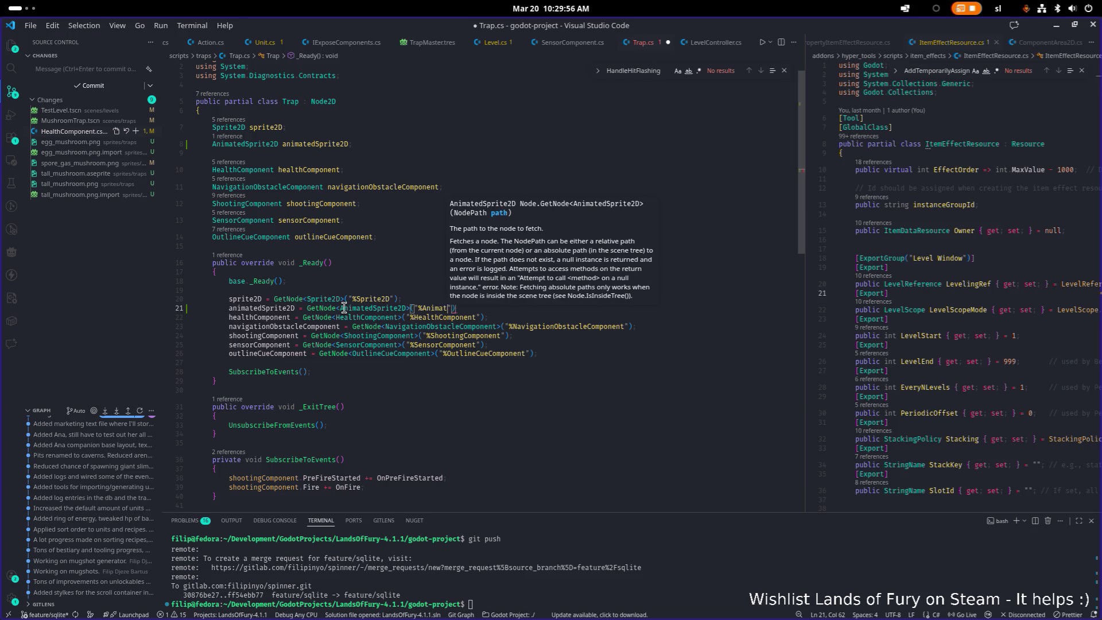
{"action": "type", "text": "Sprite2D\");"}
{"action": "key", "text": "ctrl+s"}
{"action": "key", "text": "Home"}
{"action": "key", "text": "ctrl+shift+Right"}
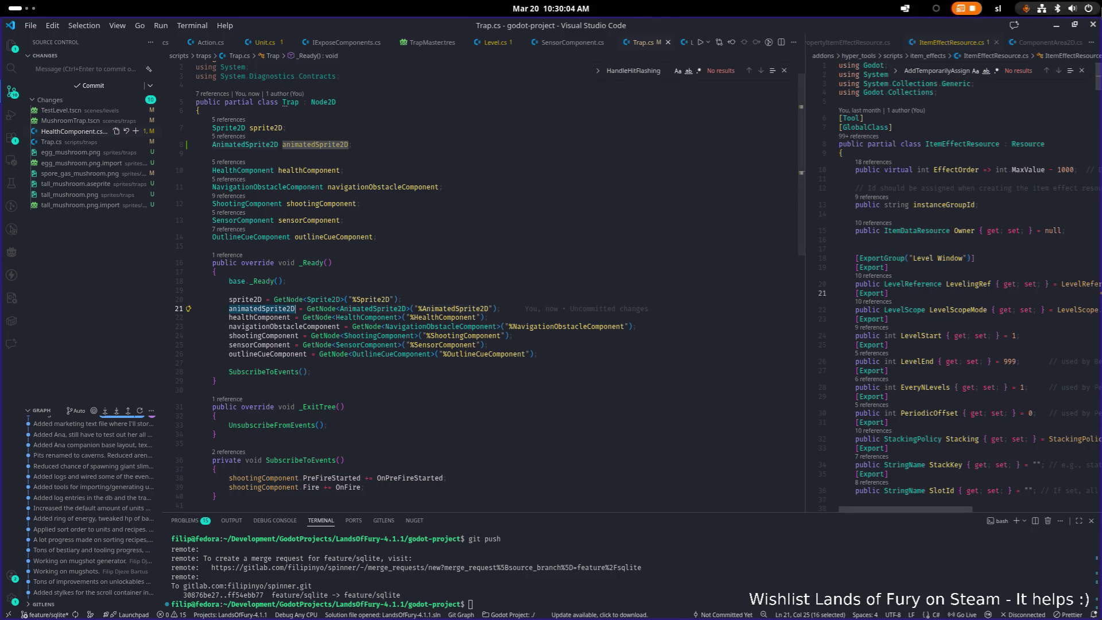
{"action": "key", "text": "alt+Tab"}
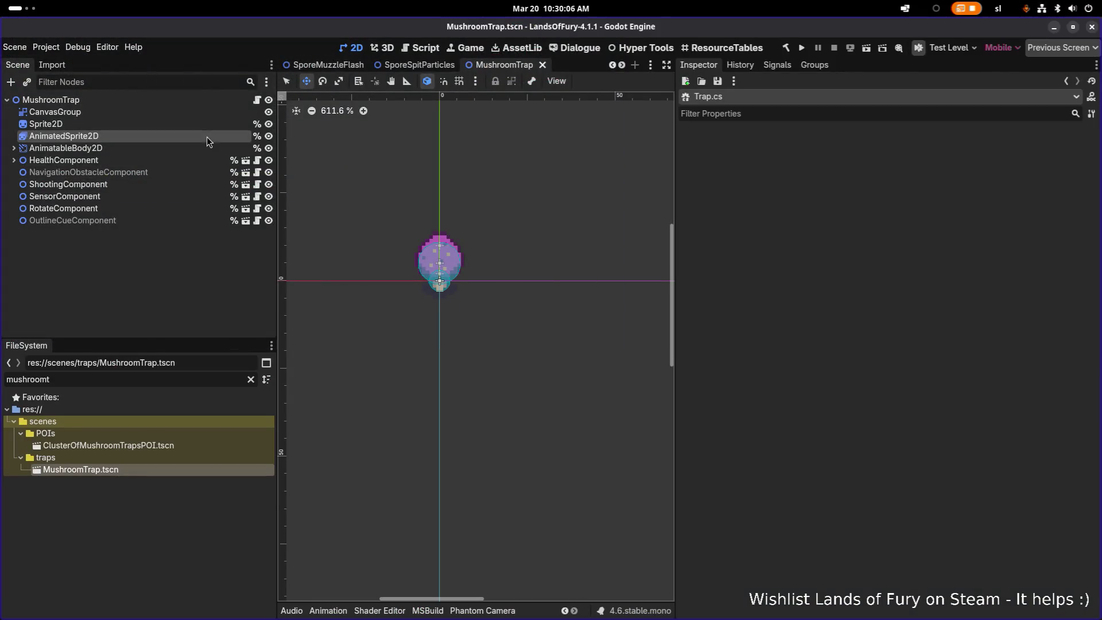
- Inspect the MushroomTrap nodes: Sprite2D, RotateComponent, AnimatableBody2D and HealthComponent
{"action": "left_click", "coordinate": [208, 136]}
{"action": "left_click", "coordinate": [206, 117]}
{"action": "left_click", "coordinate": [203, 125]}
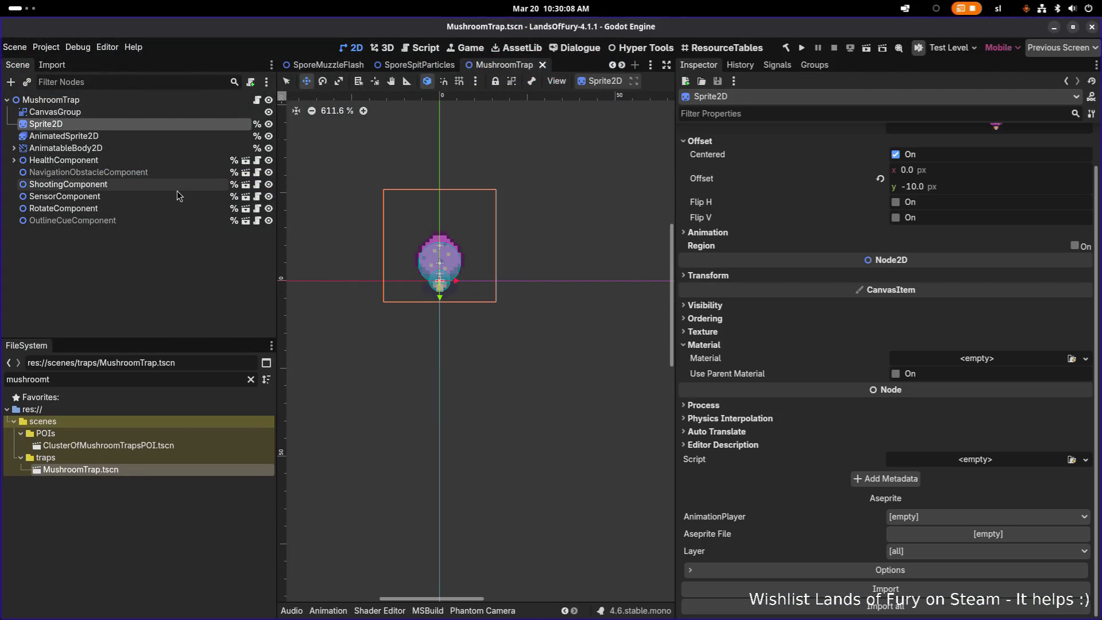
{"action": "left_click", "coordinate": [169, 205]}
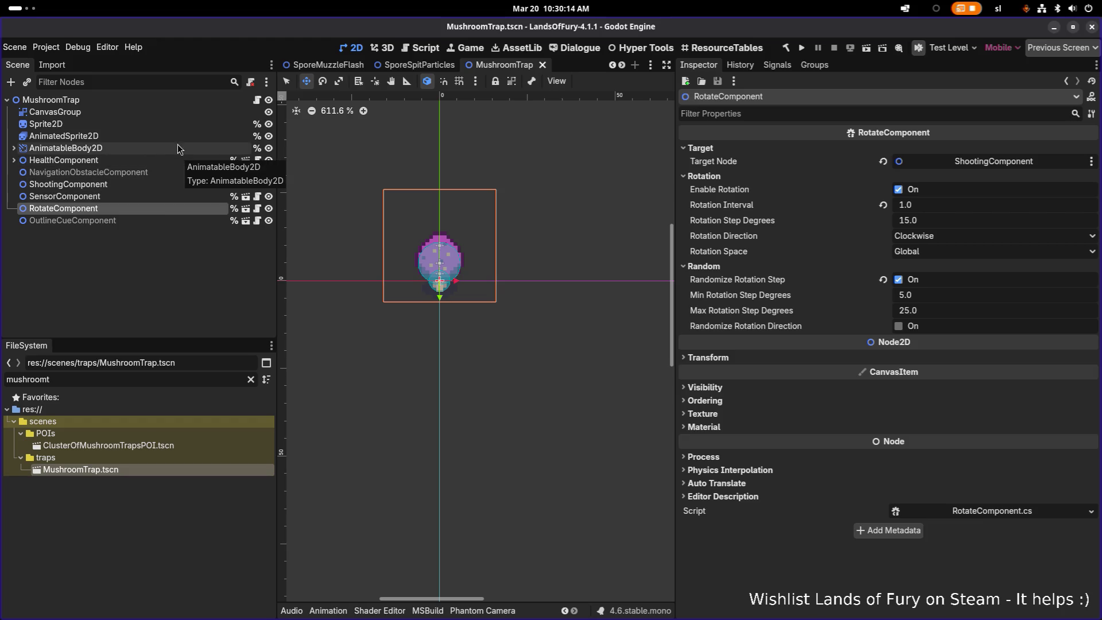
{"action": "left_click", "coordinate": [172, 125]}
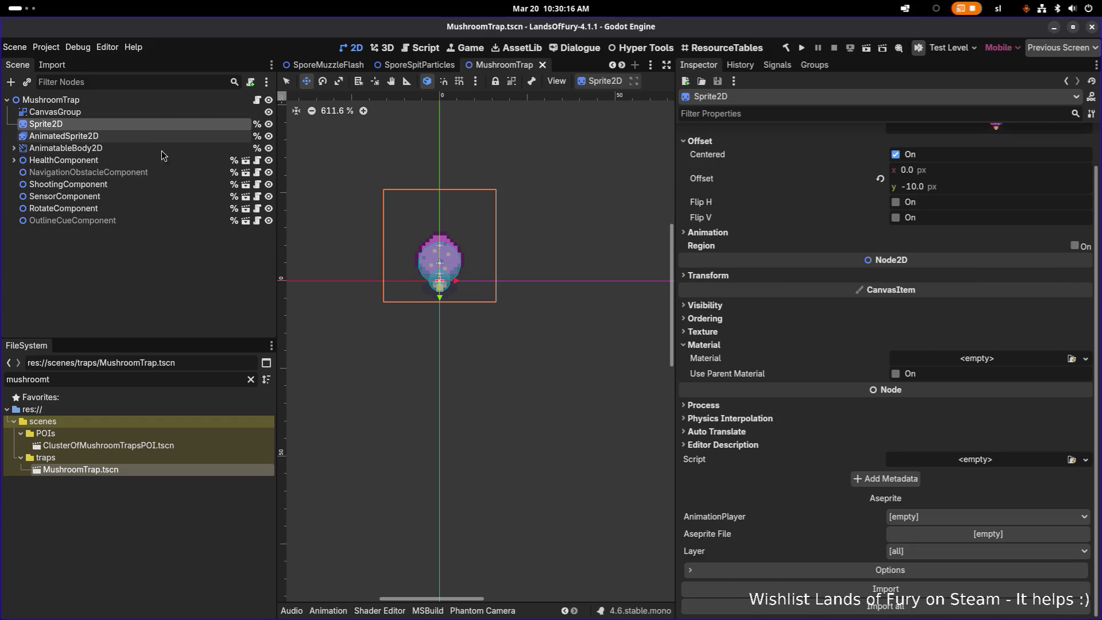
{"action": "left_click", "coordinate": [155, 148]}
{"action": "left_click", "coordinate": [153, 161]}
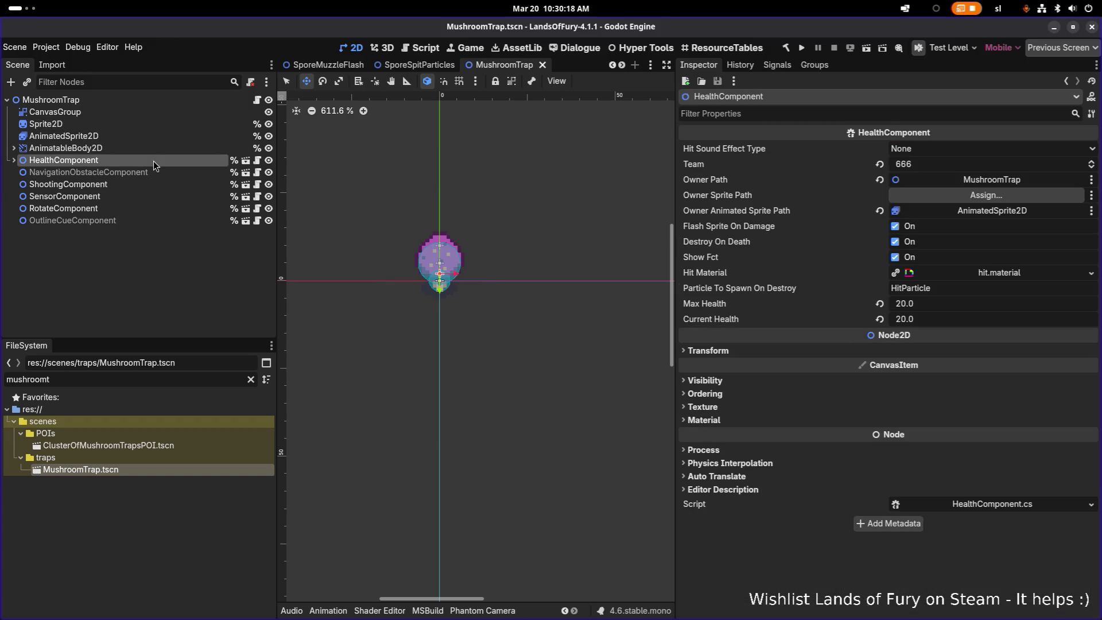
- Delete the Sprite2D node, save the MushroomTrap scene, and run the game
{"action": "left_click", "coordinate": [151, 124]}
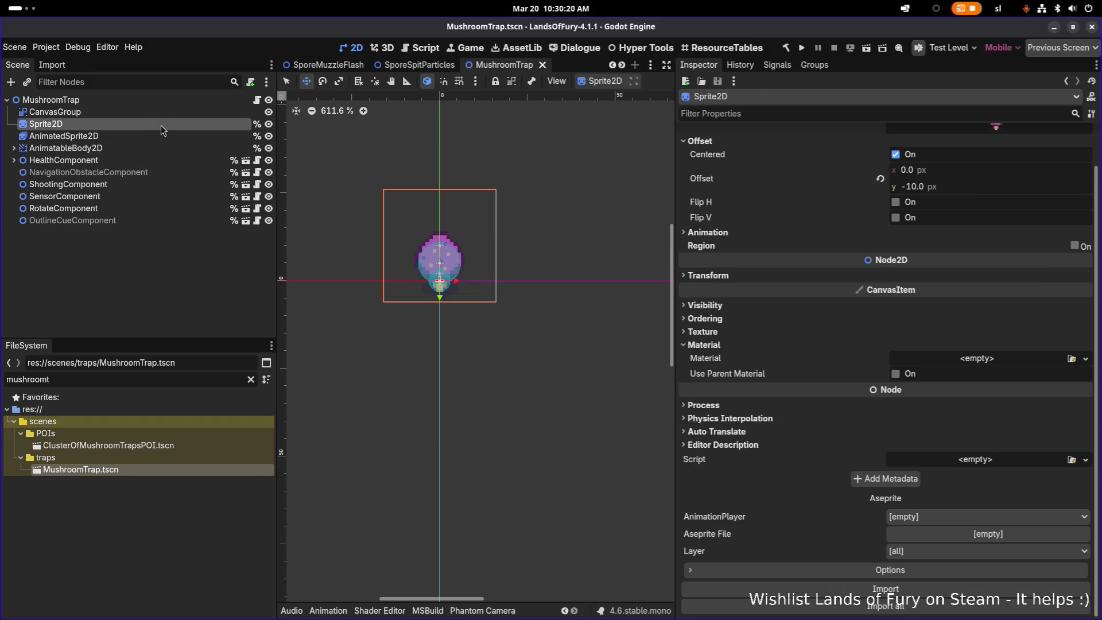
{"action": "key", "text": "Delete"}
{"action": "key", "text": "Return"}
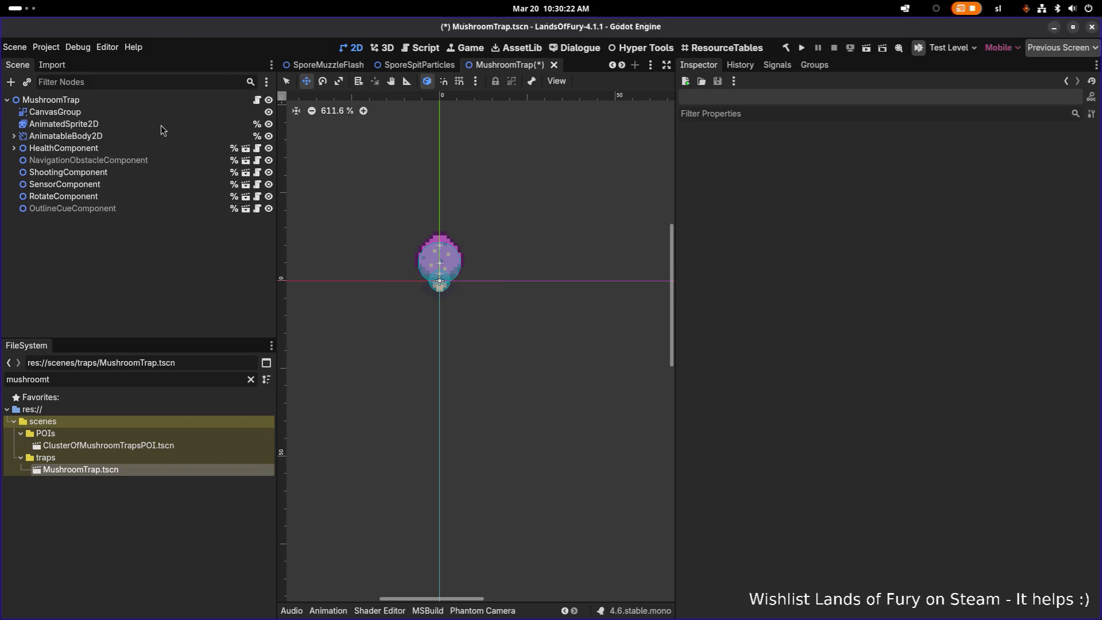
{"action": "key", "text": "ctrl+s"}
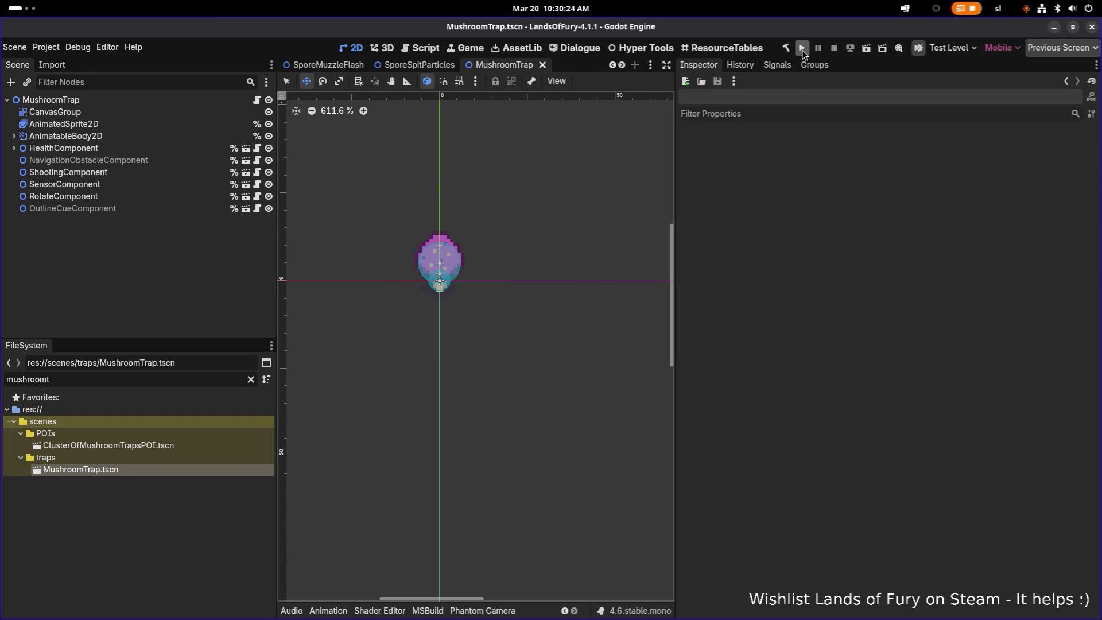
{"action": "left_click", "coordinate": [801, 50]}
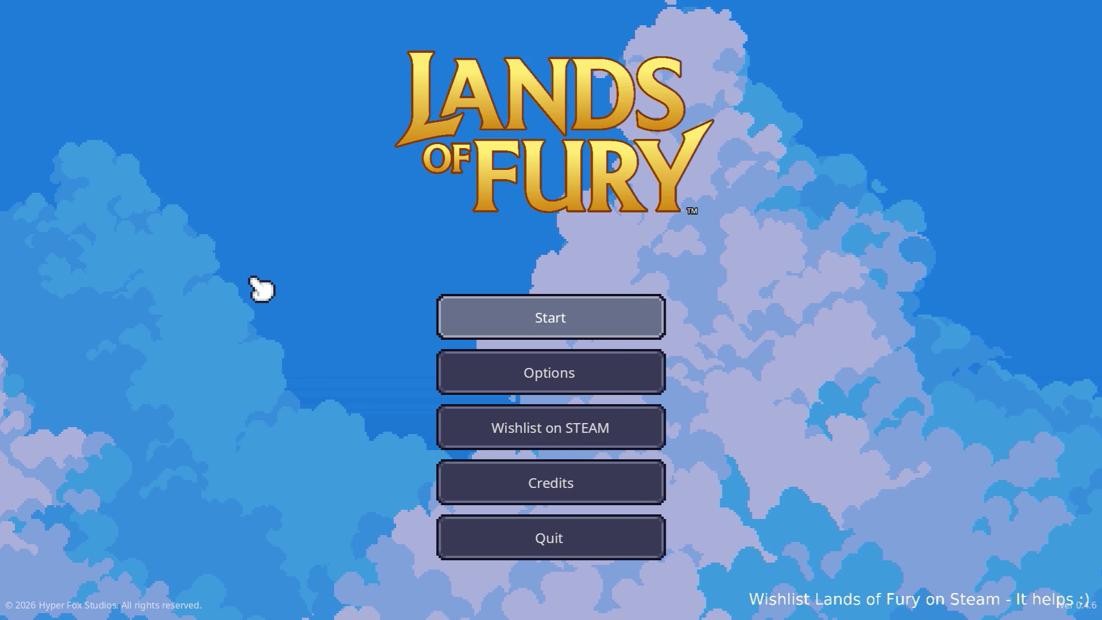
- Start a new run and walk and dash around The Glade near the purple mushroom
{"action": "key", "text": "Return"}
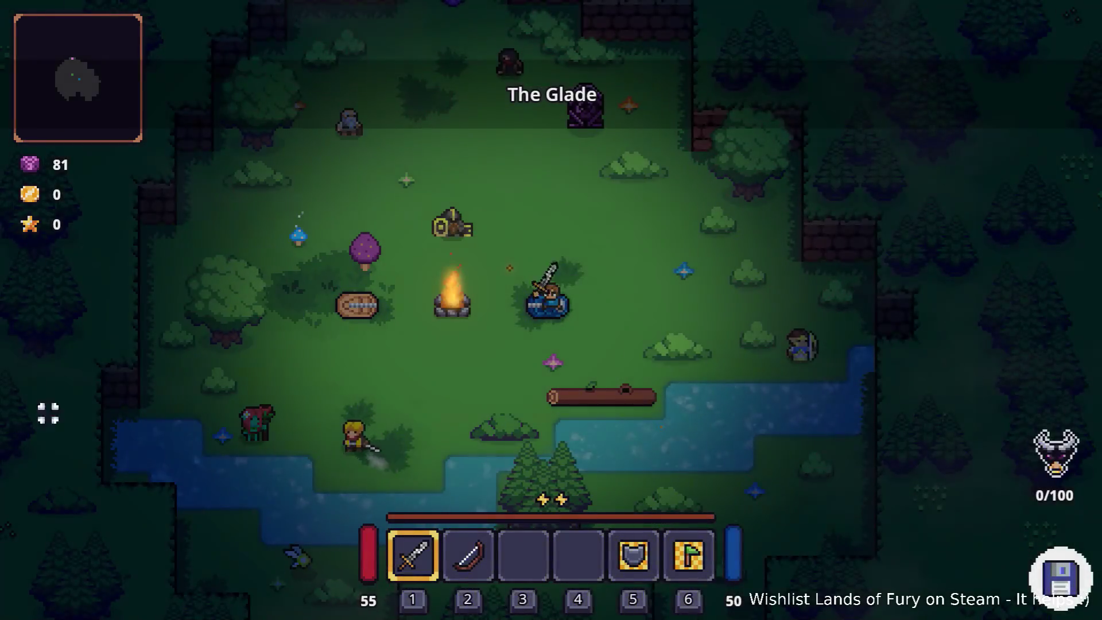
{"action": "key", "text": "a"}
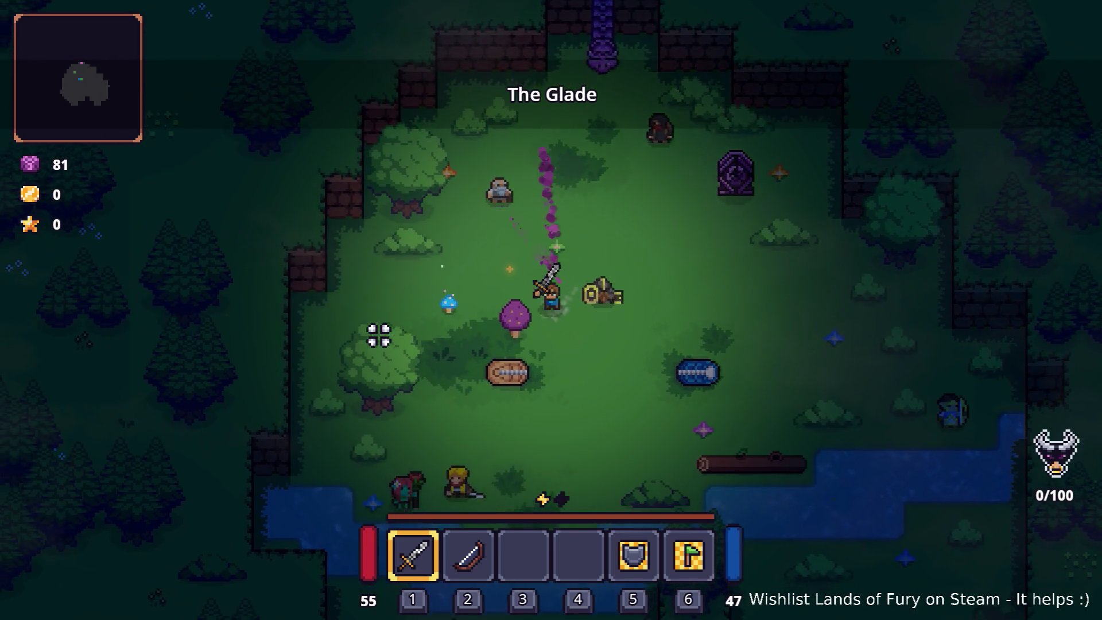
{"action": "key", "text": "d"}
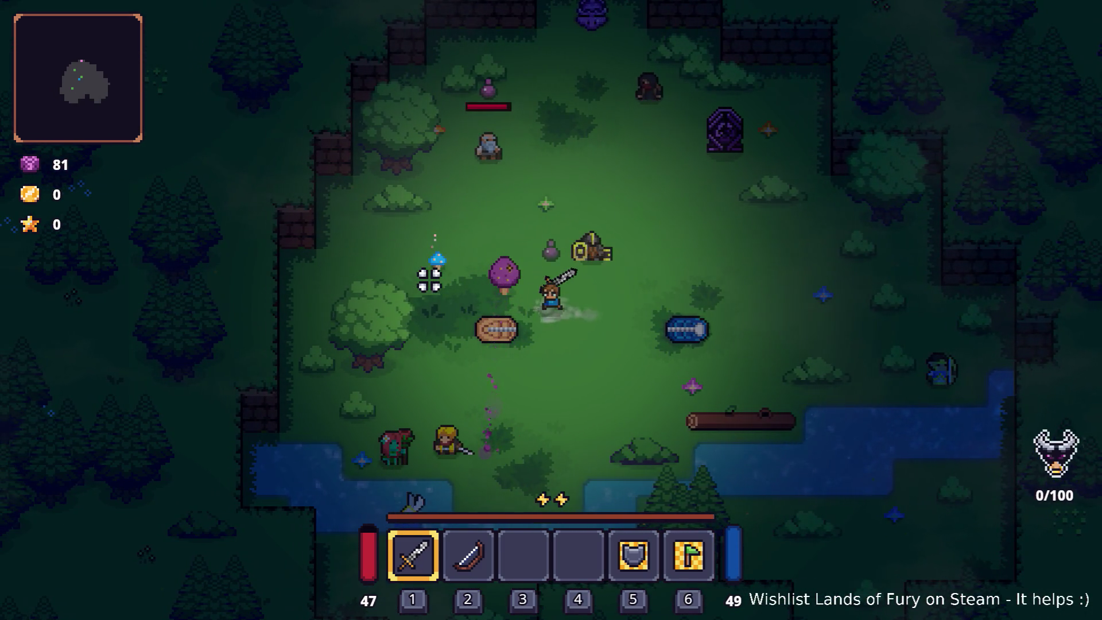
{"action": "key", "text": "a"}
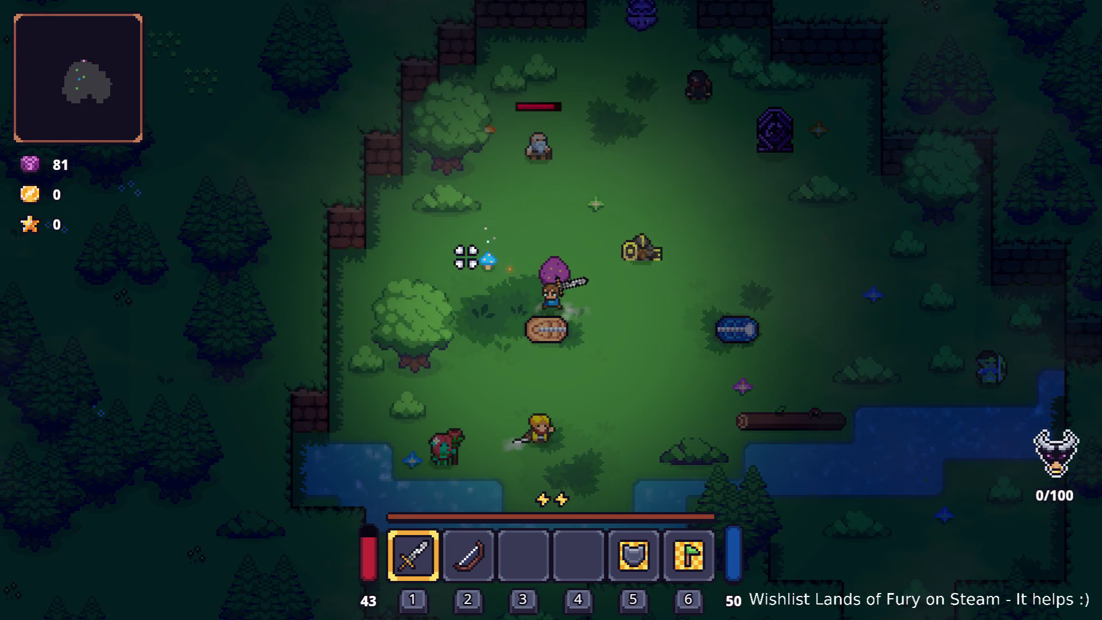
{"action": "key", "text": "d"}
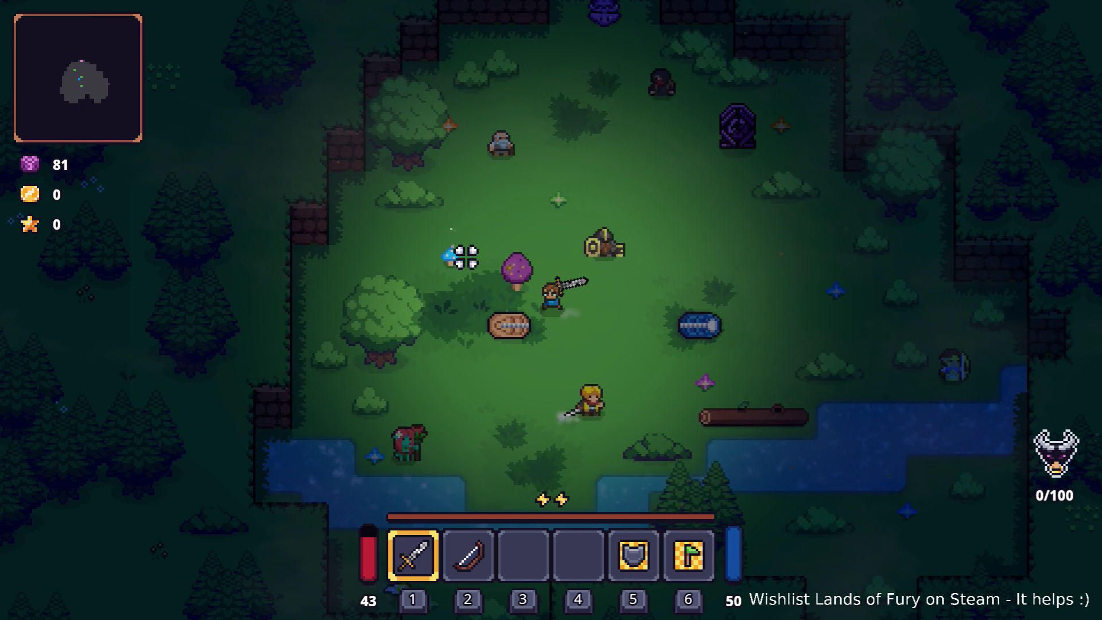
{"action": "key", "text": "d"}
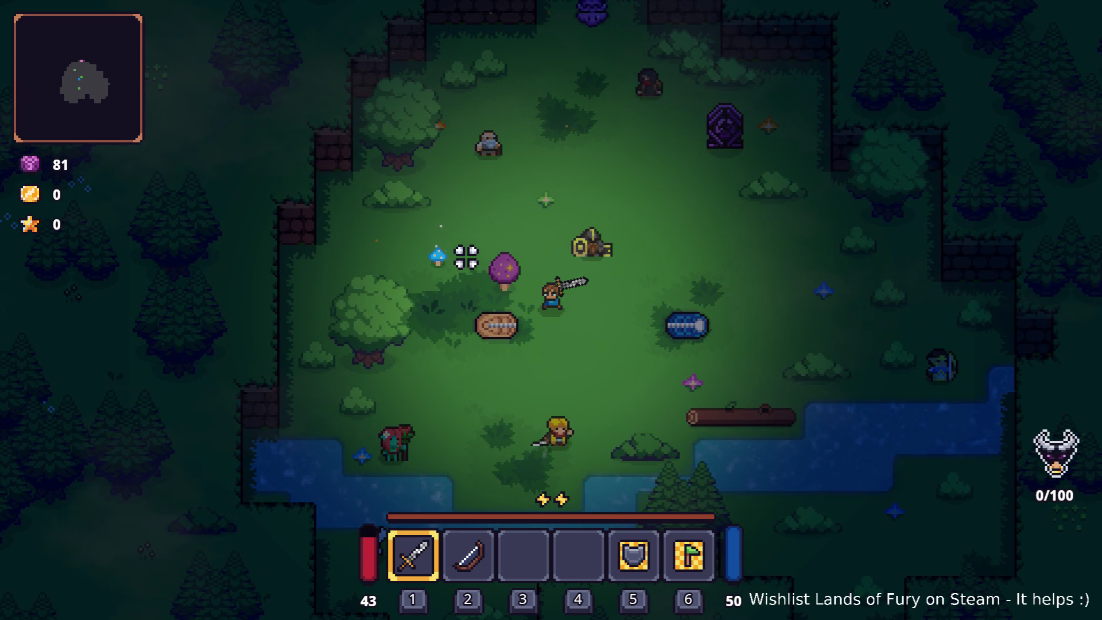
{"action": "key", "text": "a"}
{"action": "key", "text": "d"}
{"action": "key", "text": "a"}
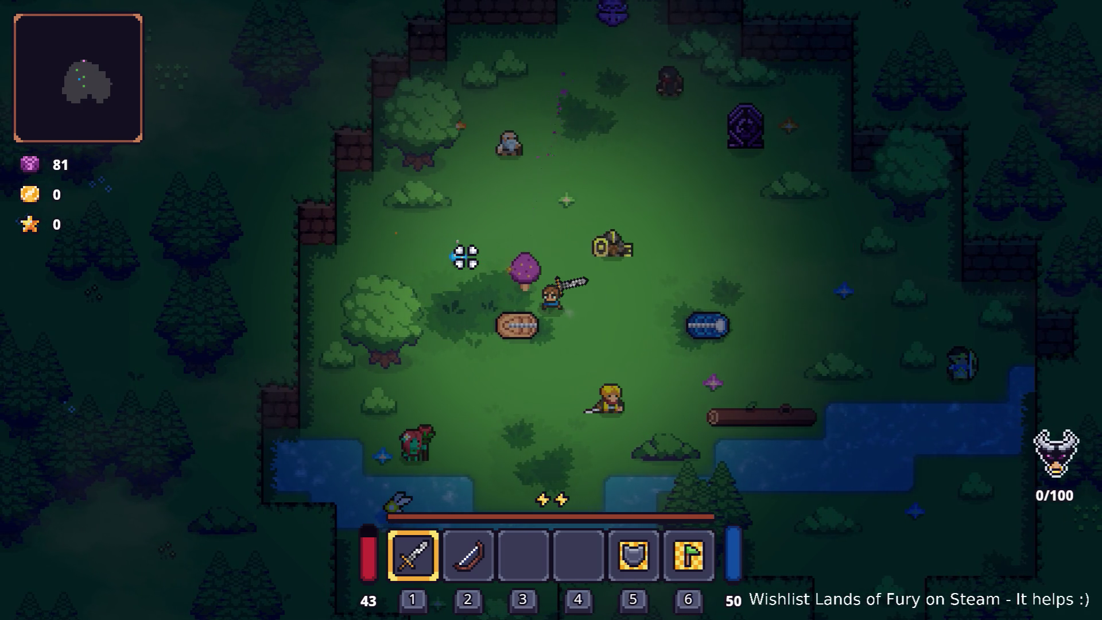
{"action": "key", "text": "space"}
{"action": "key", "text": "a"}
- Hit the log dummy with the sword several times, then pause and quit to the editor
{"action": "left_click", "coordinate": [431, 252]}
{"action": "left_click", "coordinate": [431, 253]}
{"action": "key", "text": "w"}
{"action": "left_click", "coordinate": [431, 253]}
{"action": "left_click", "coordinate": [433, 248]}
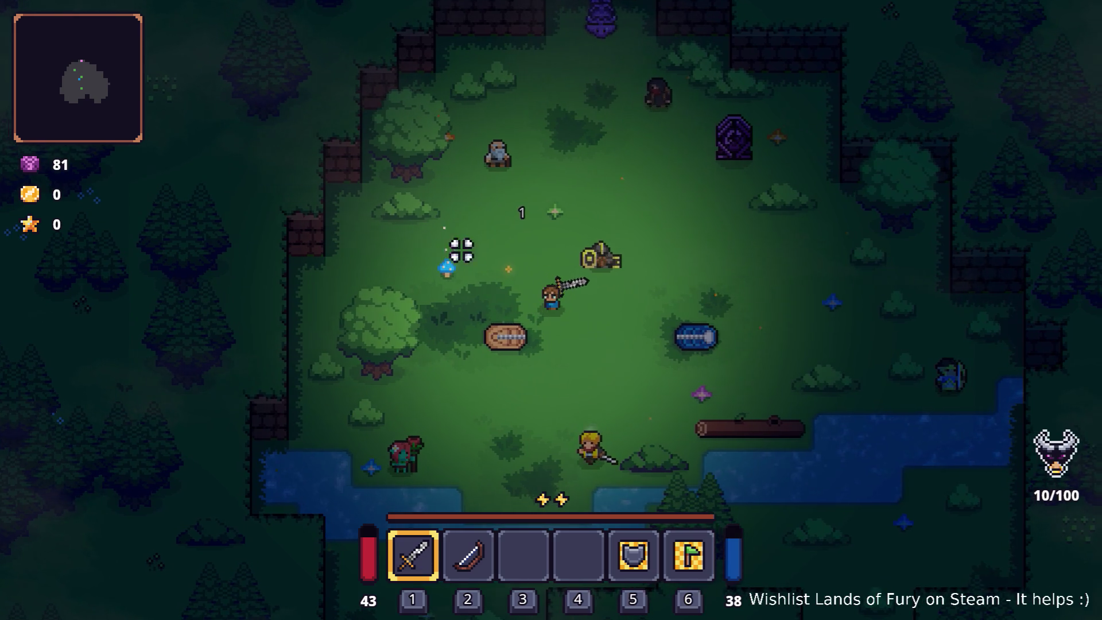
{"action": "key", "text": "d"}
{"action": "key", "text": "Escape"}
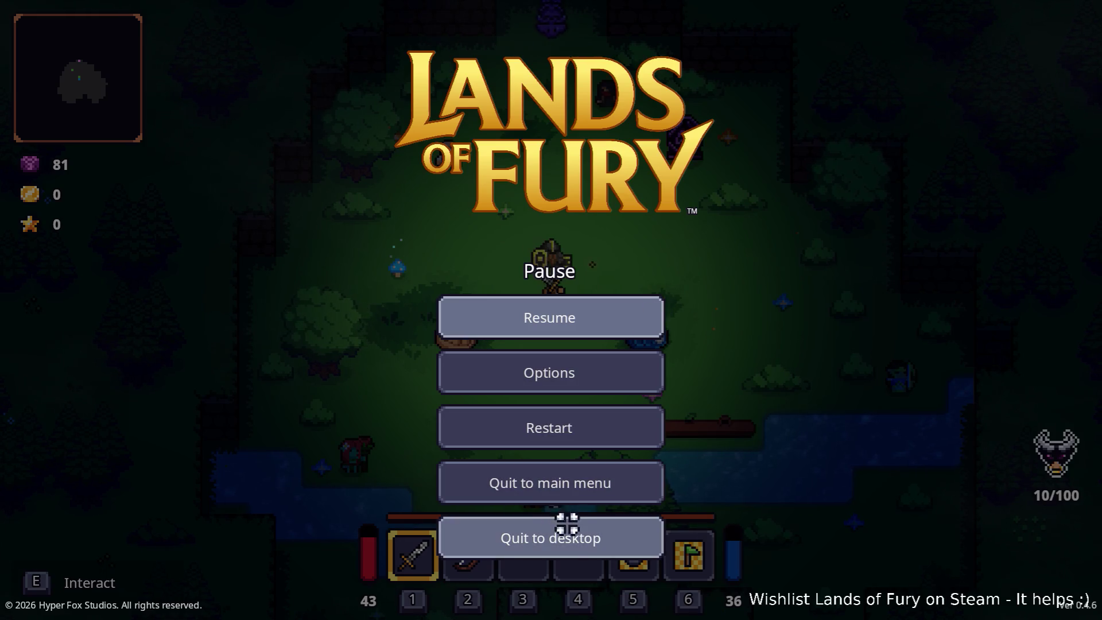
{"action": "left_click", "coordinate": [571, 538]}
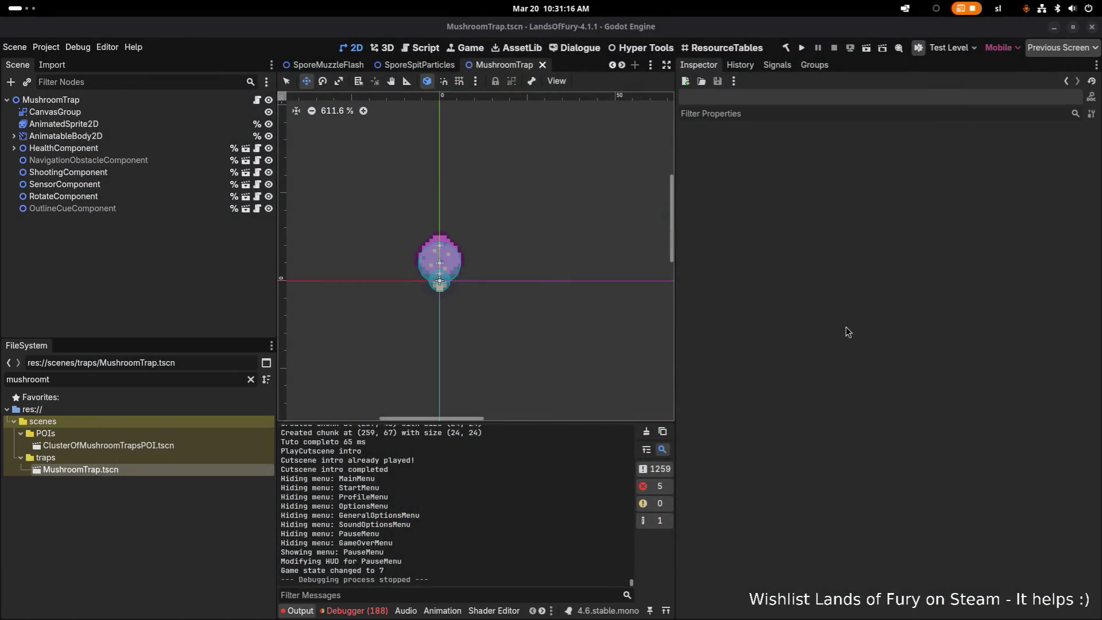
{"action": "left_click", "coordinate": [181, 112]}
{"action": "left_click", "coordinate": [165, 173]}
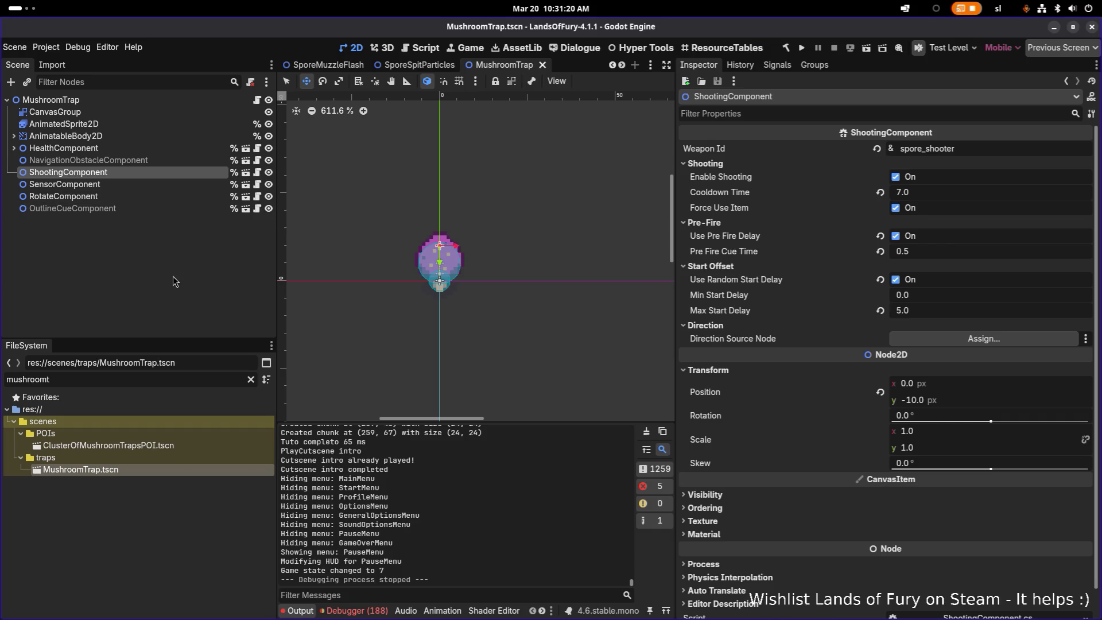
{"action": "key", "text": "ctrl+s"}
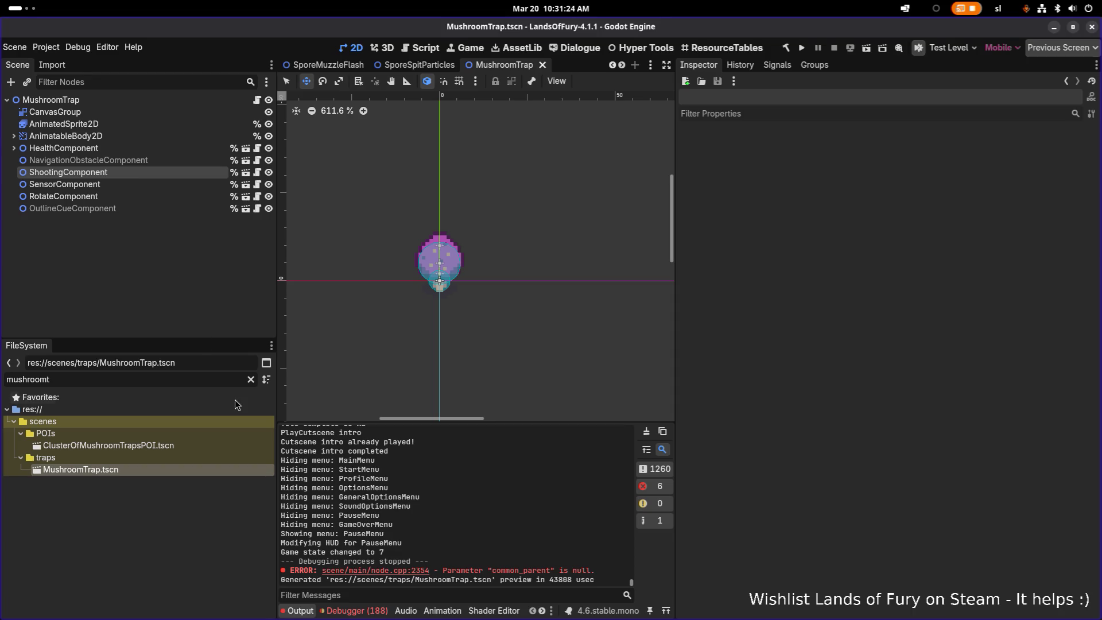
{"action": "left_click", "coordinate": [356, 610]}
{"action": "scroll", "coordinate": [420, 553], "scroll_direction": "down", "scroll_amount": 10}
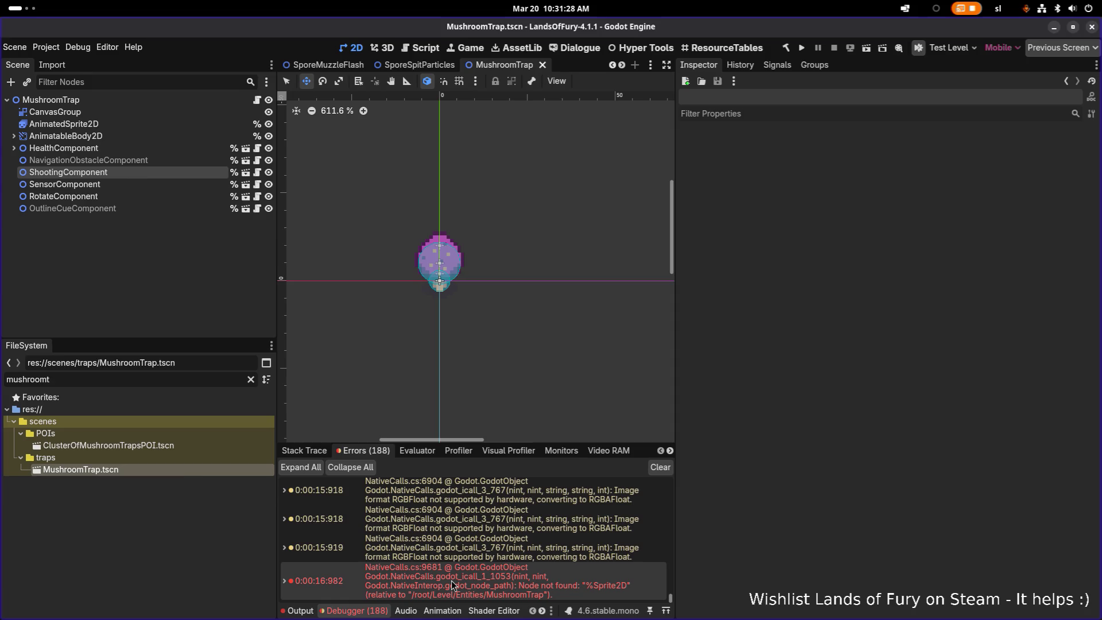
{"action": "mouse_move", "coordinate": [452, 584]}
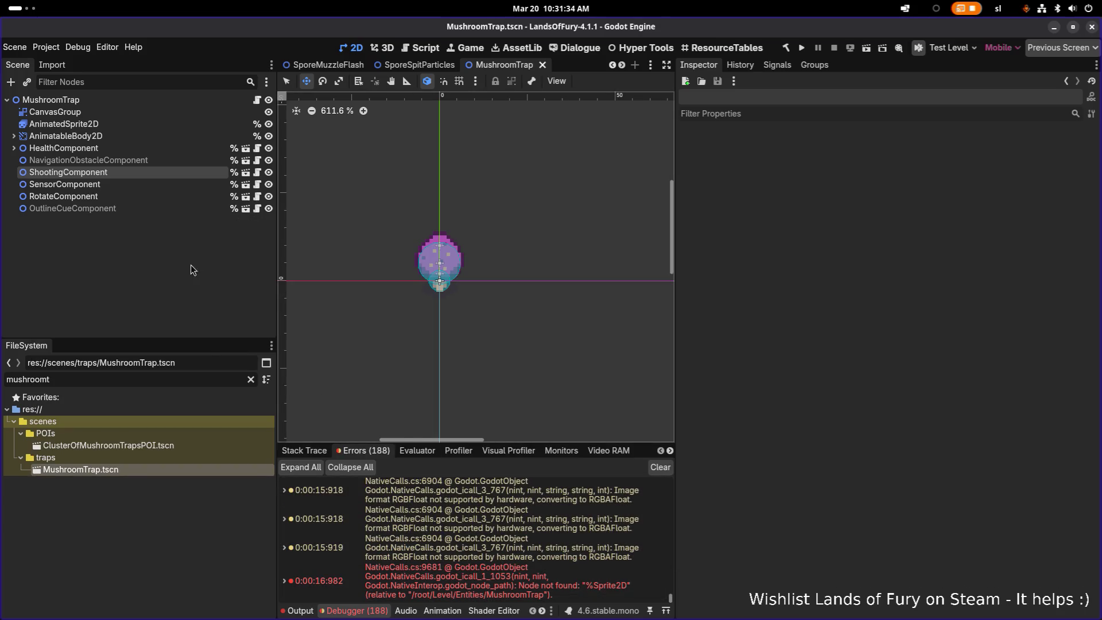
- Restore the Sprite2D node into the MushroomTrap scene and save it
{"action": "key", "text": "ctrl+v"}
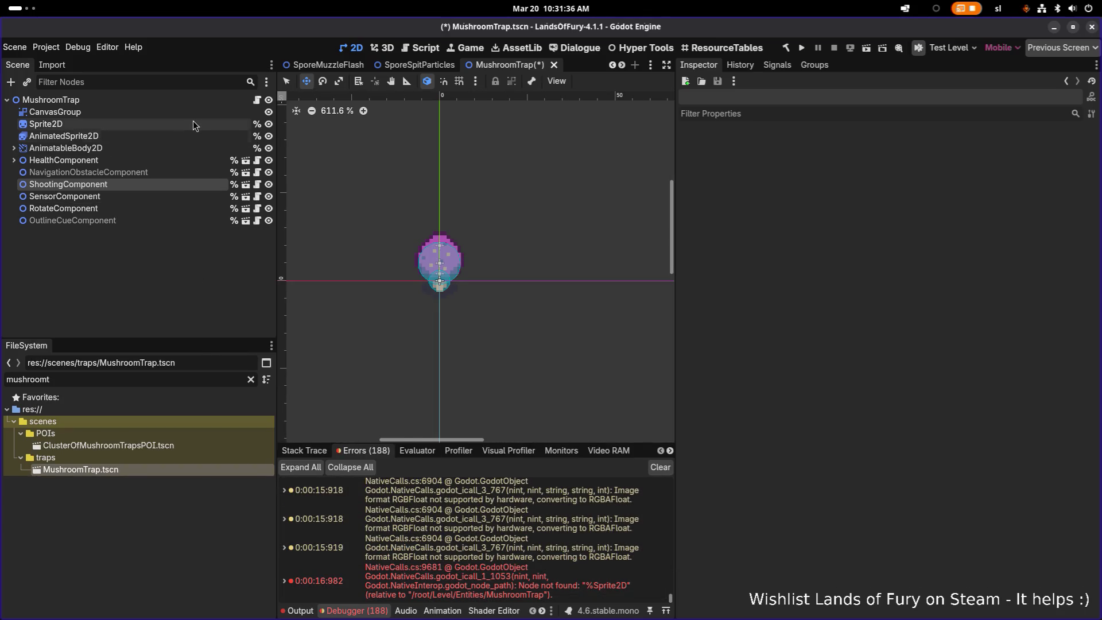
{"action": "left_click", "coordinate": [193, 124]}
{"action": "scroll", "coordinate": [821, 222], "scroll_direction": "up", "scroll_amount": 2}
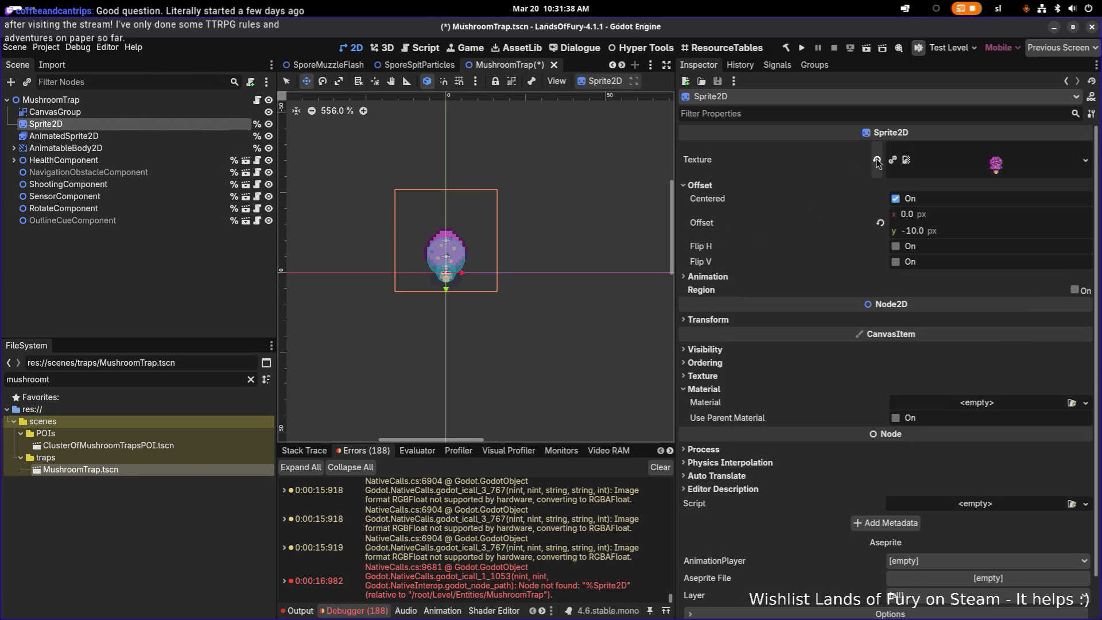
{"action": "key", "text": "ctrl+s"}
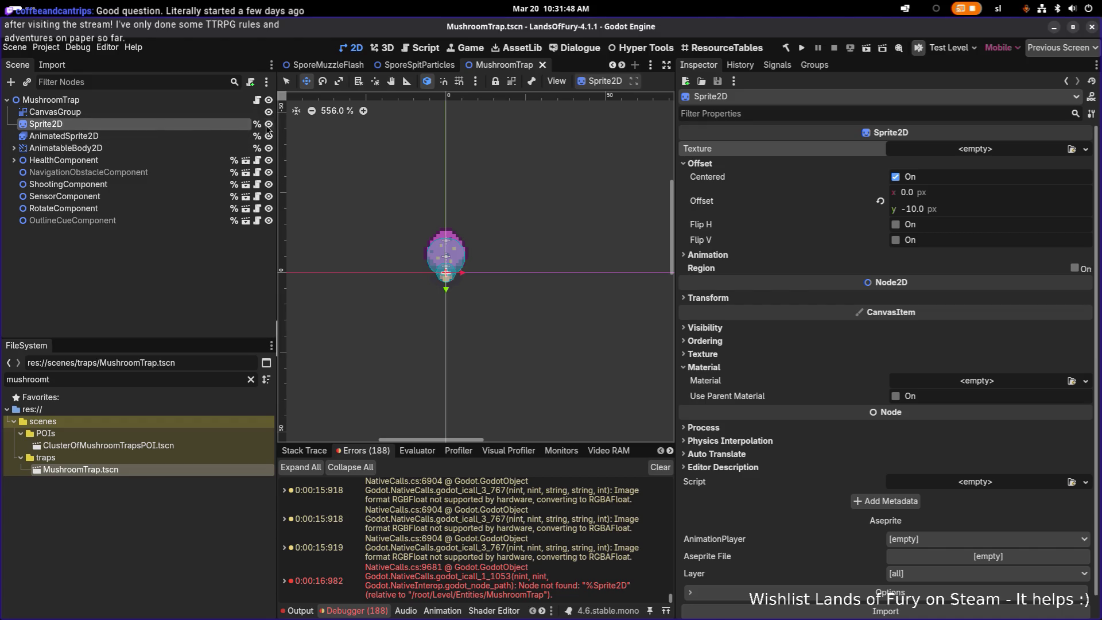
- Hide the Sprite2D node with its visibility toggle and save the scene again
{"action": "scroll", "coordinate": [386, 198], "scroll_direction": "up", "scroll_amount": 4}
{"action": "left_click", "coordinate": [153, 113]}
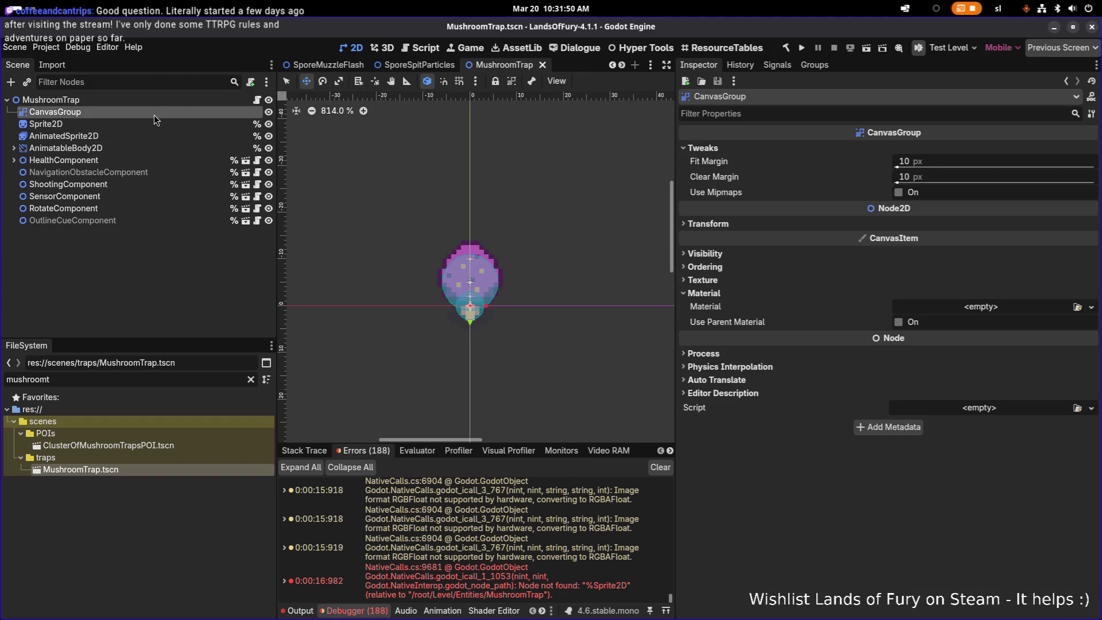
{"action": "left_click", "coordinate": [150, 125]}
{"action": "left_click", "coordinate": [268, 125]}
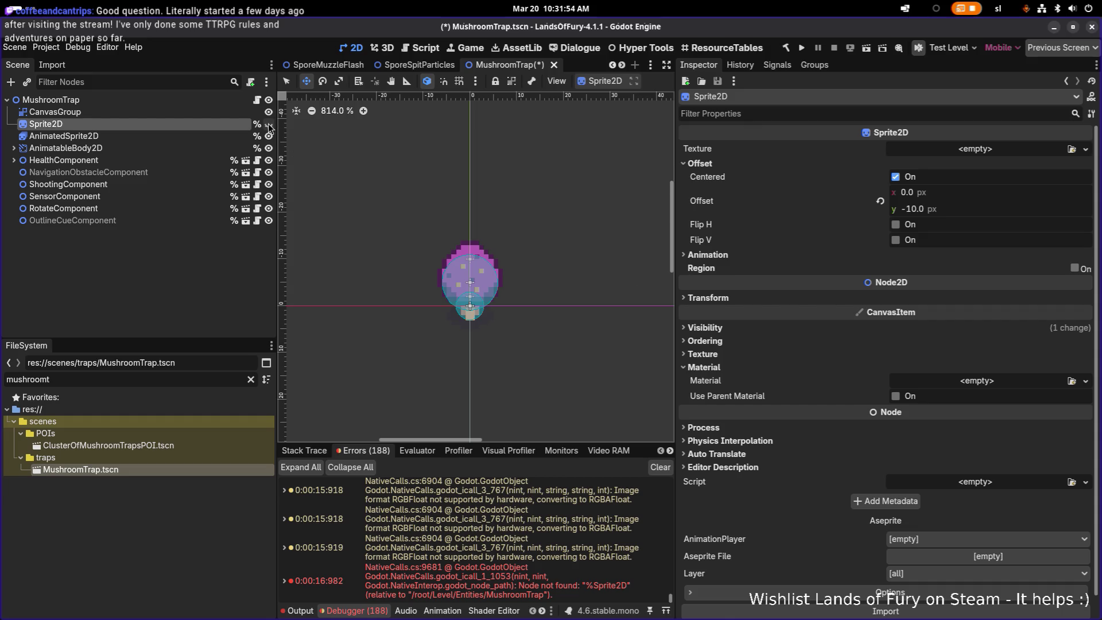
{"action": "key", "text": "ctrl+s"}
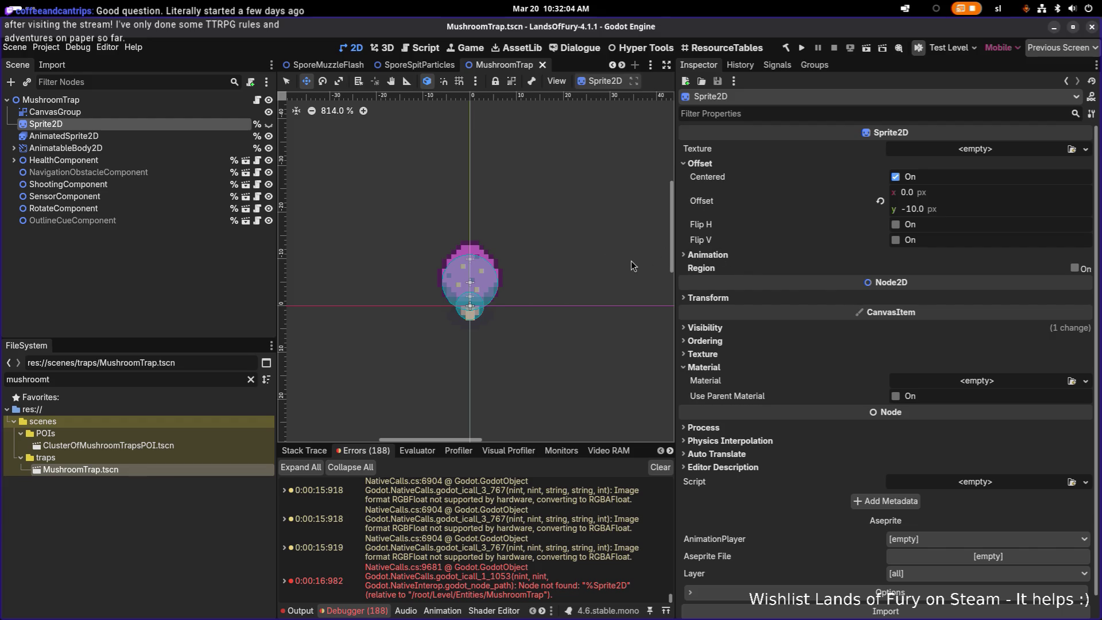
{"action": "left_click", "coordinate": [184, 257]}
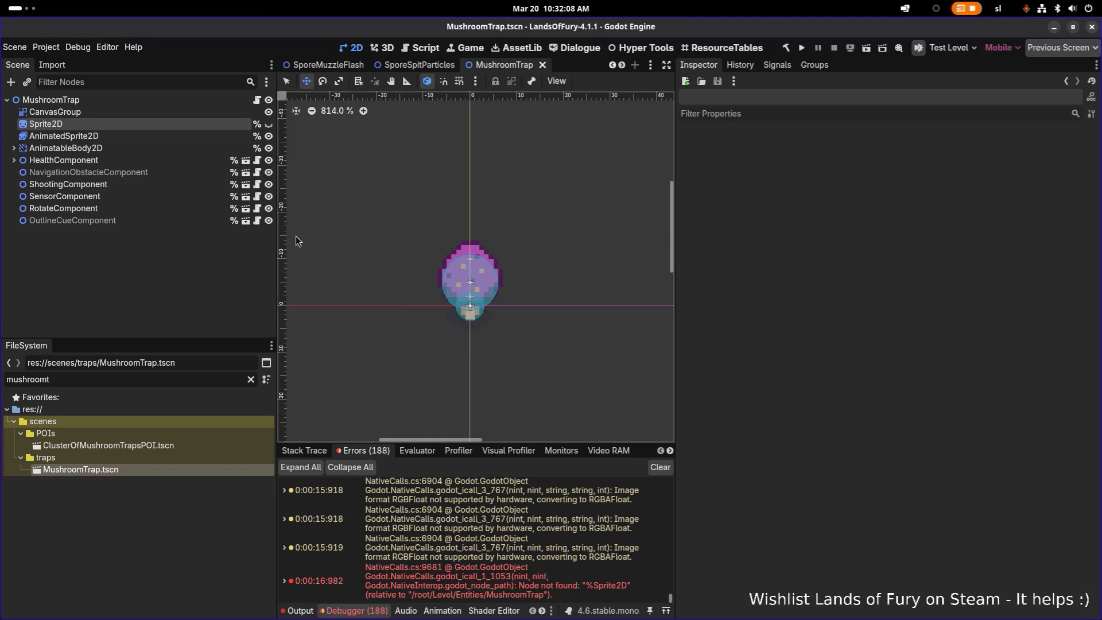
{"action": "key", "text": "alt+Tab"}
{"action": "key", "text": "alt+Tab"}
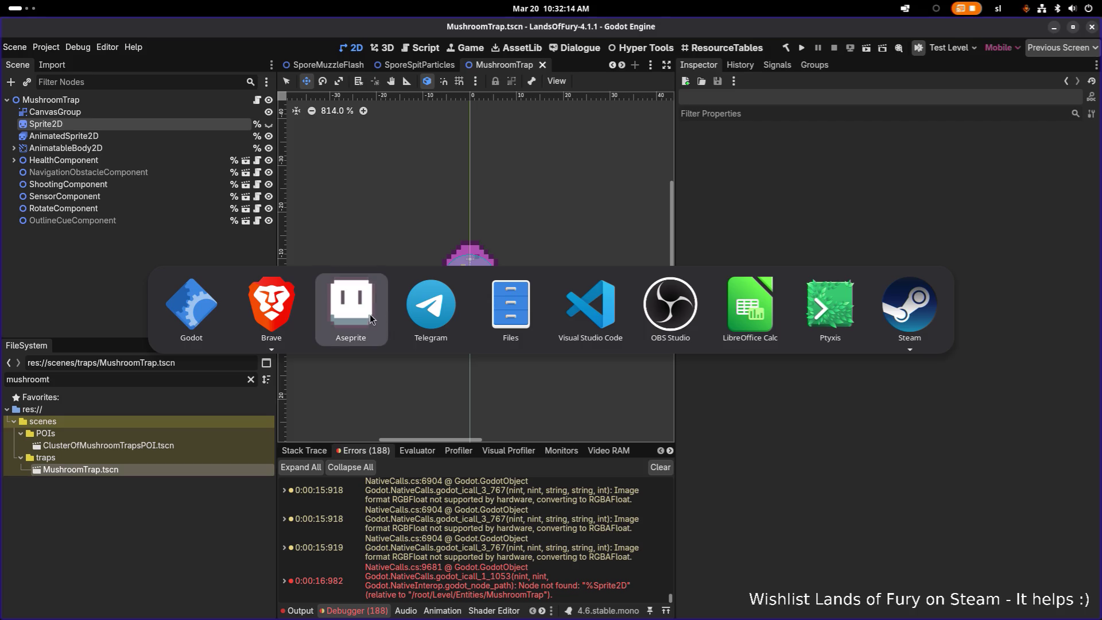
{"action": "left_click", "coordinate": [369, 315]}
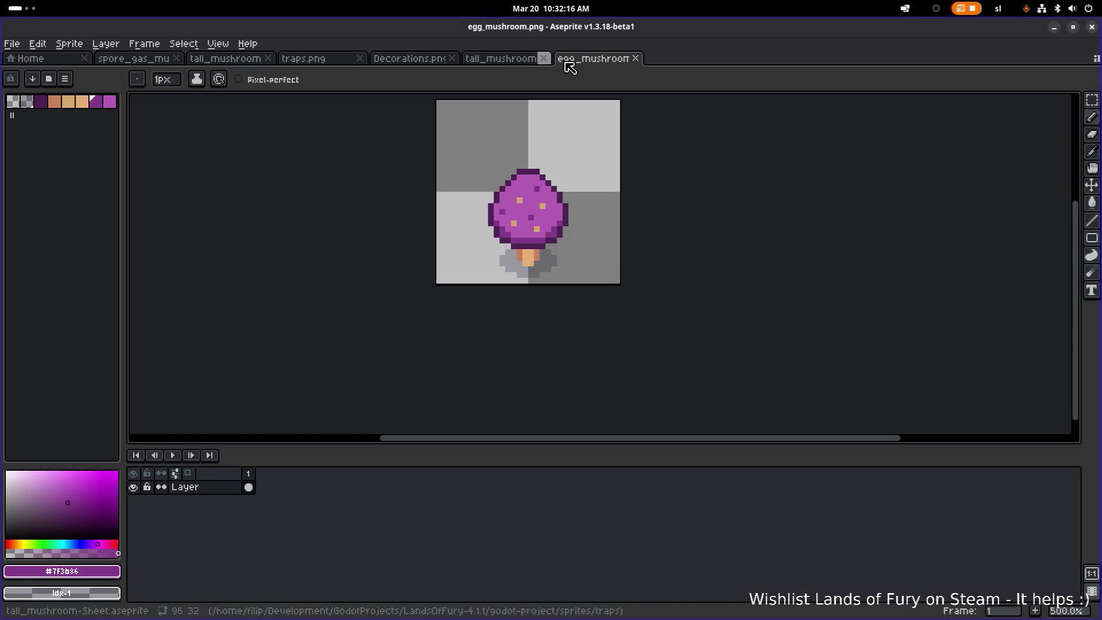
{"action": "left_click", "coordinate": [503, 64]}
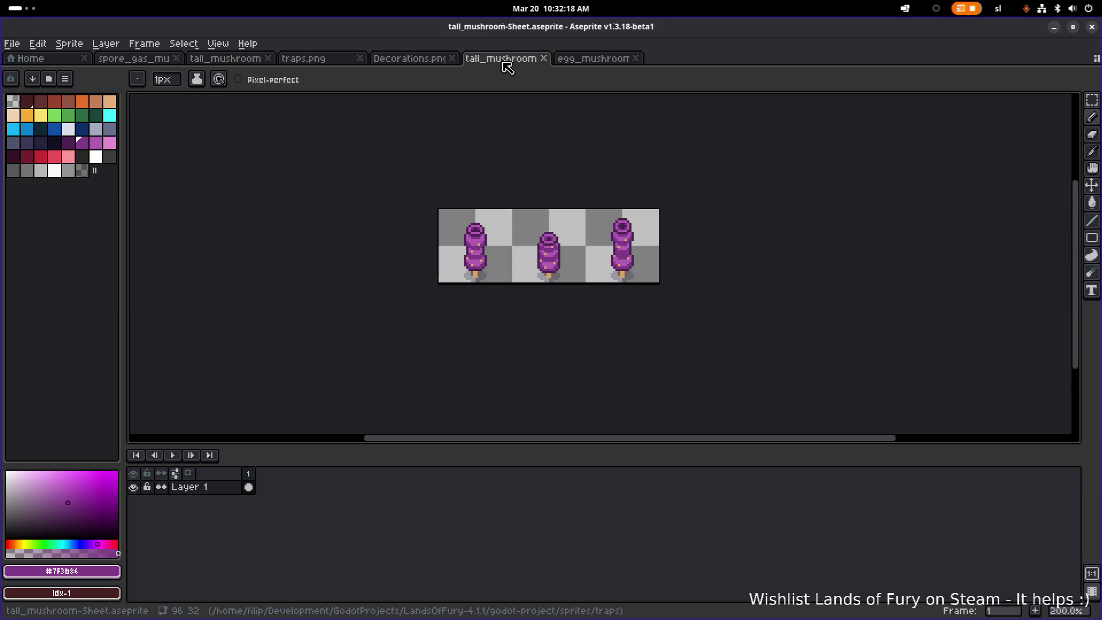
{"action": "left_click", "coordinate": [1053, 27]}
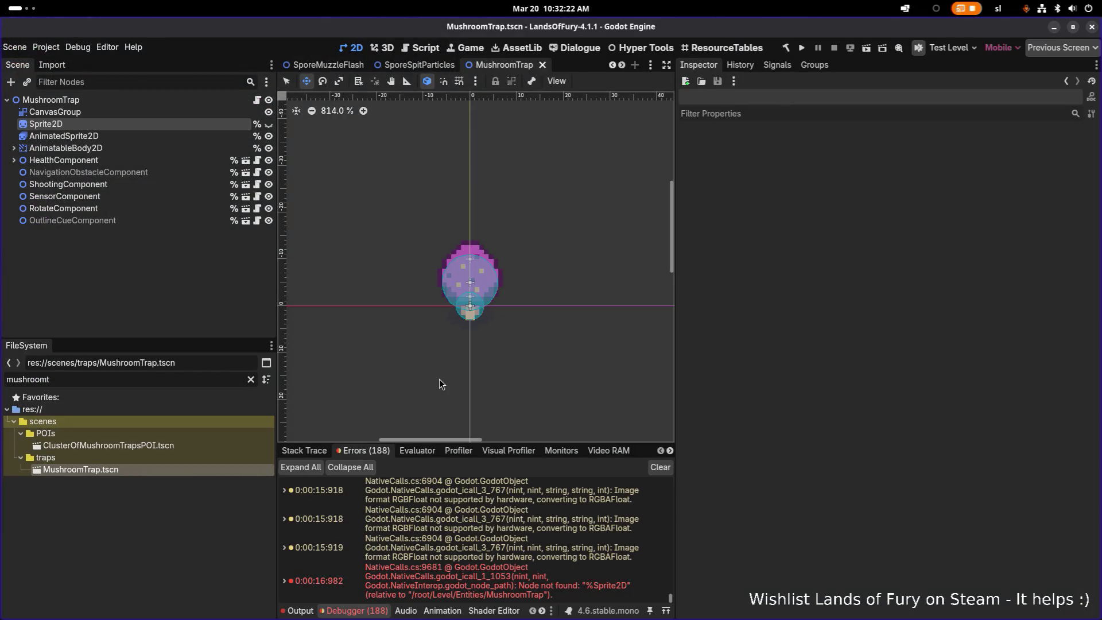
- Select AnimatedSprite2D and filter the FileSystem for 'tall' to locate tall_mushroom.png
{"action": "left_click", "coordinate": [119, 137]}
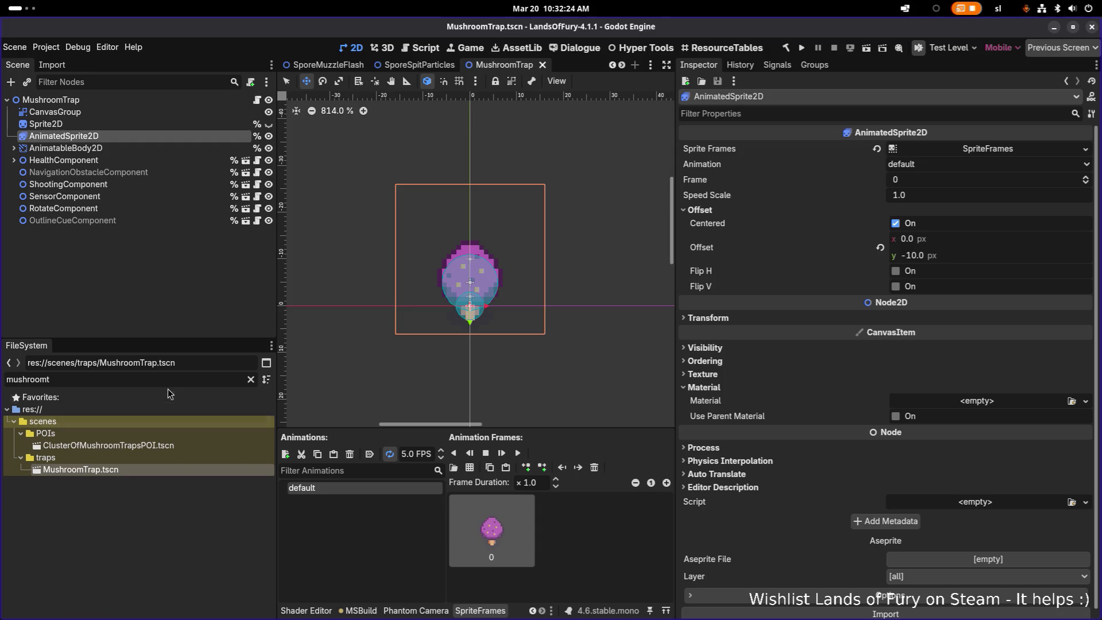
{"action": "key", "text": "ctrl+a"}
{"action": "type", "text": "tall"}
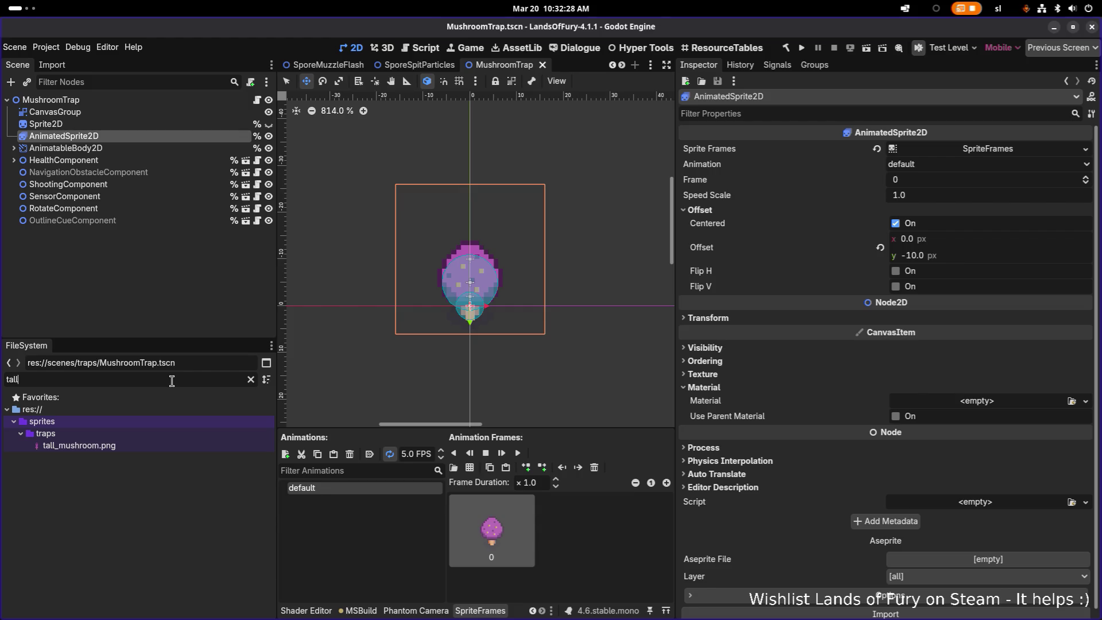
{"action": "key", "text": "alt+Tab"}
{"action": "key", "text": "alt+Tab"}
{"action": "key", "text": "alt+Tab"}
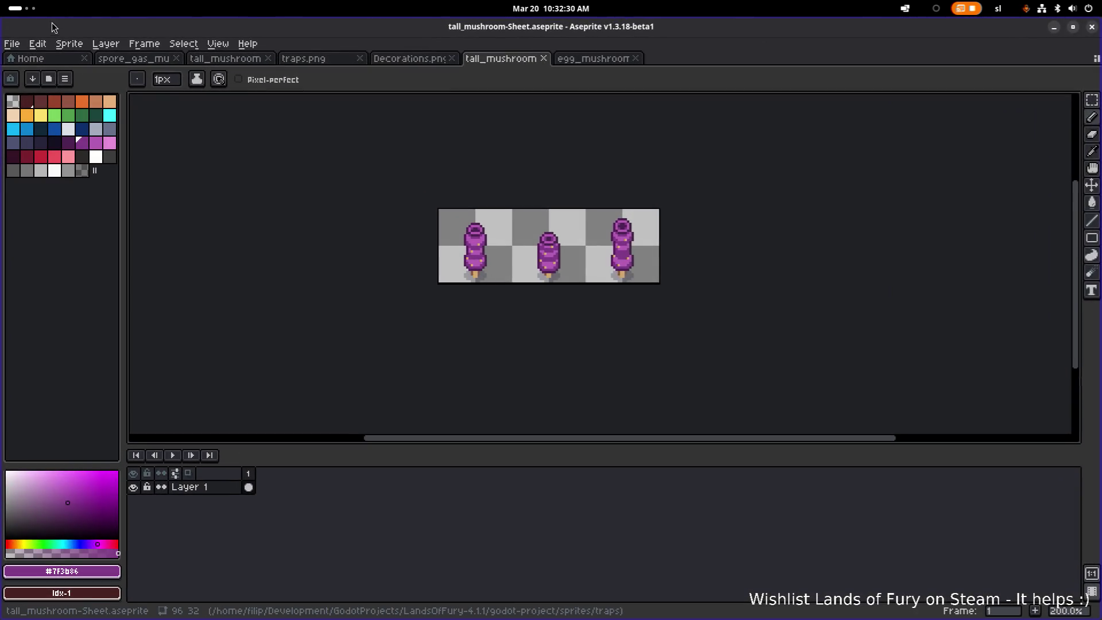
{"action": "left_click", "coordinate": [12, 44]}
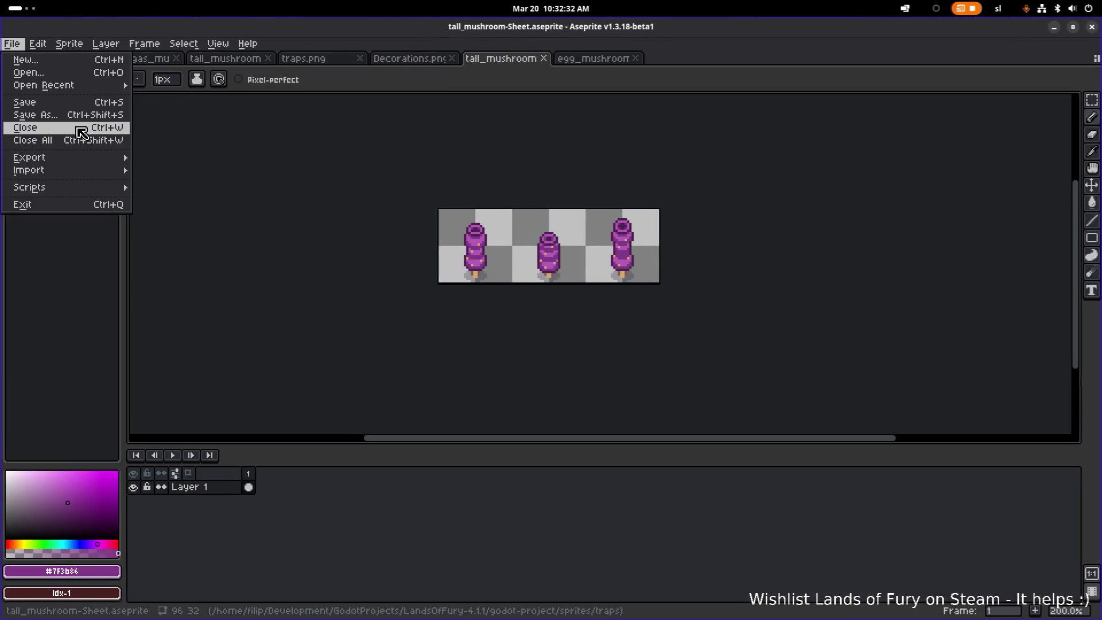
- Export the tall mushroom frames with File > Export Sprite Sheet
{"action": "mouse_move", "coordinate": [80, 156]}
{"action": "left_click", "coordinate": [204, 170]}
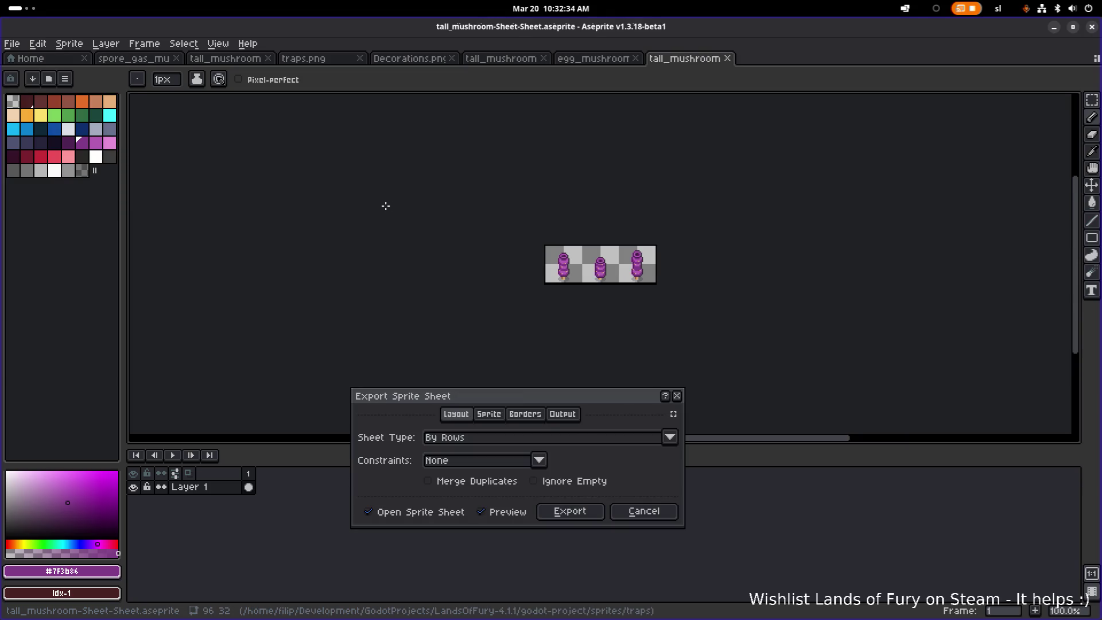
{"action": "left_click", "coordinate": [571, 515]}
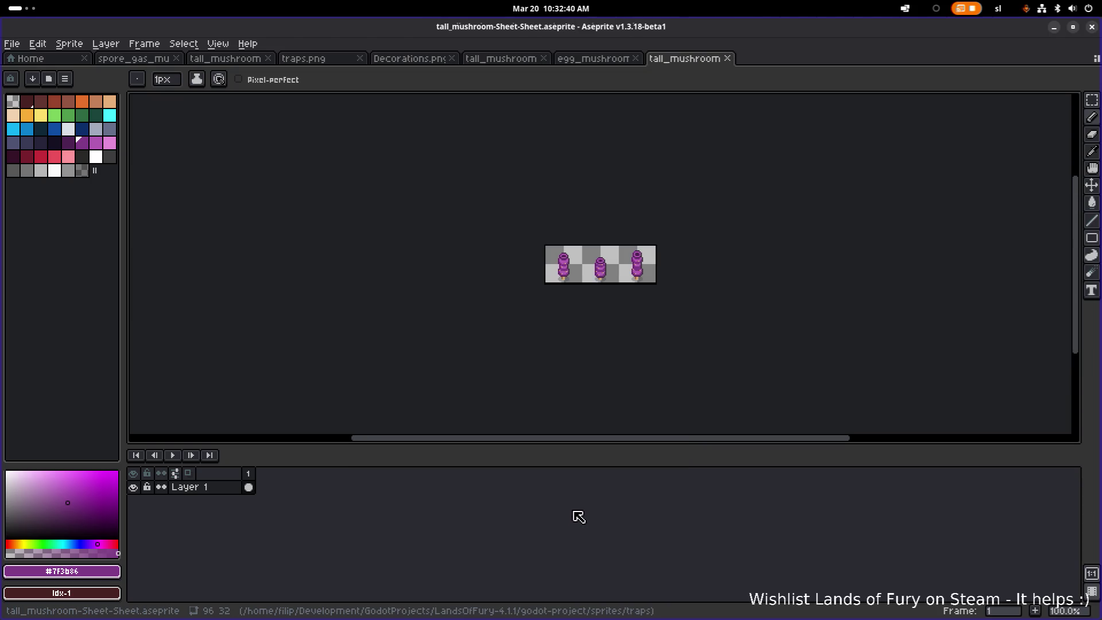
{"action": "key", "text": "alt+Tab"}
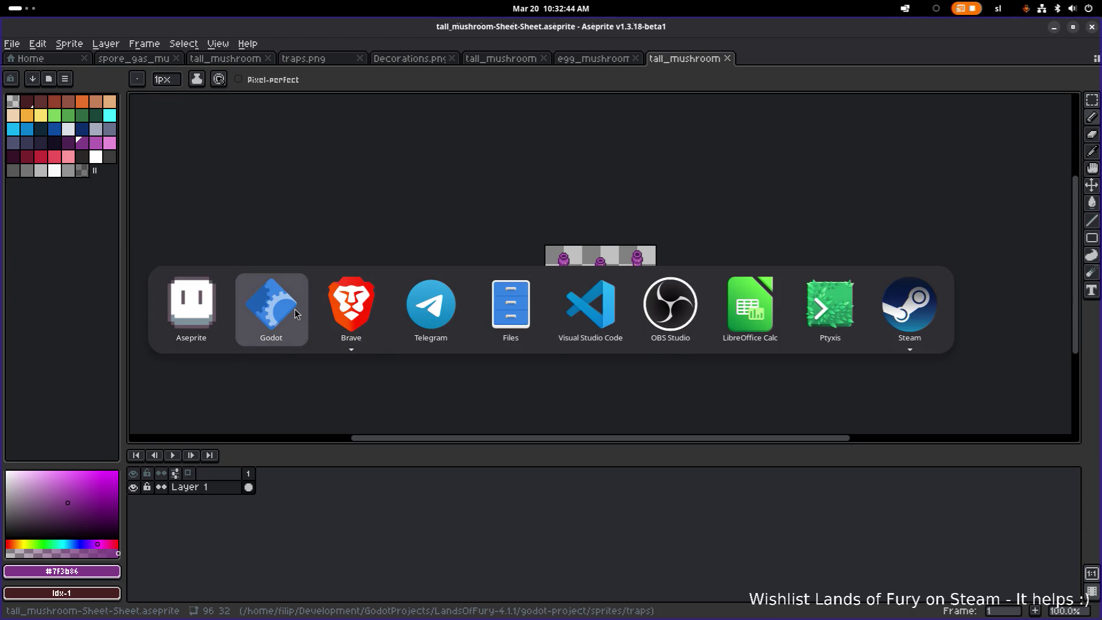
{"action": "left_click", "coordinate": [68, 217]}
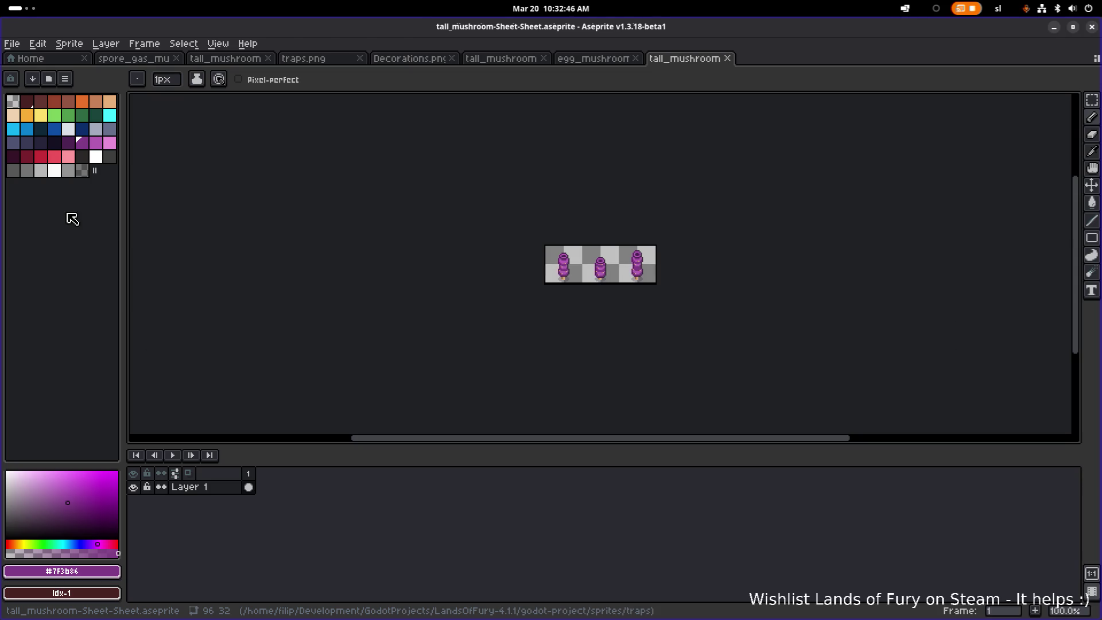
- Reopen Export Sprite Sheet, review its tabs, and enable Output File tall_mushroom-Sheet-Sheet.png
{"action": "left_click", "coordinate": [12, 43]}
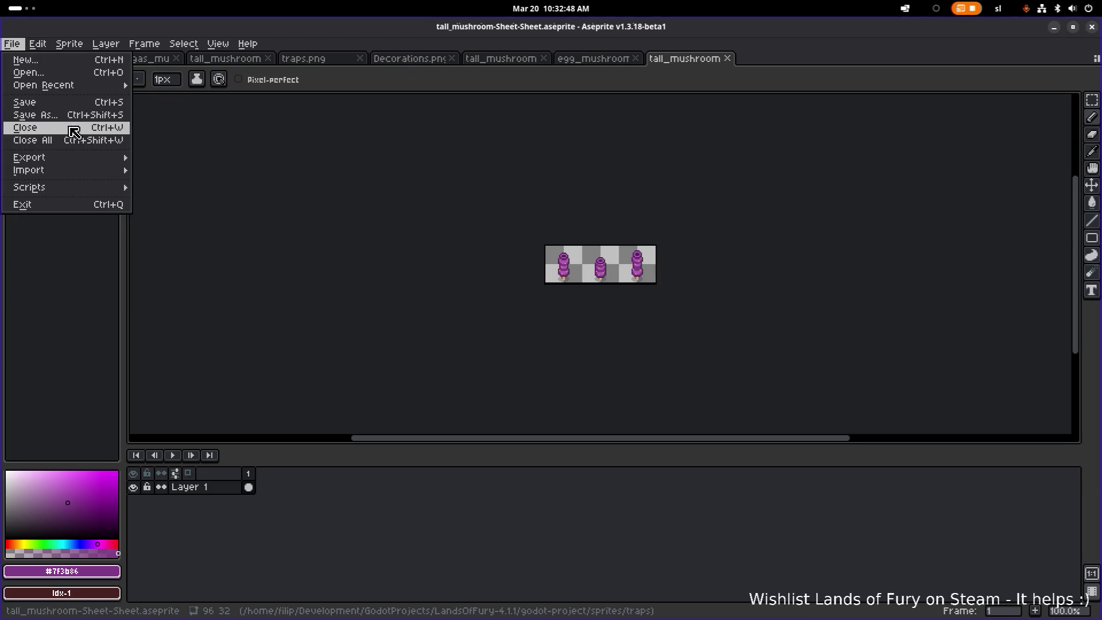
{"action": "mouse_move", "coordinate": [100, 158]}
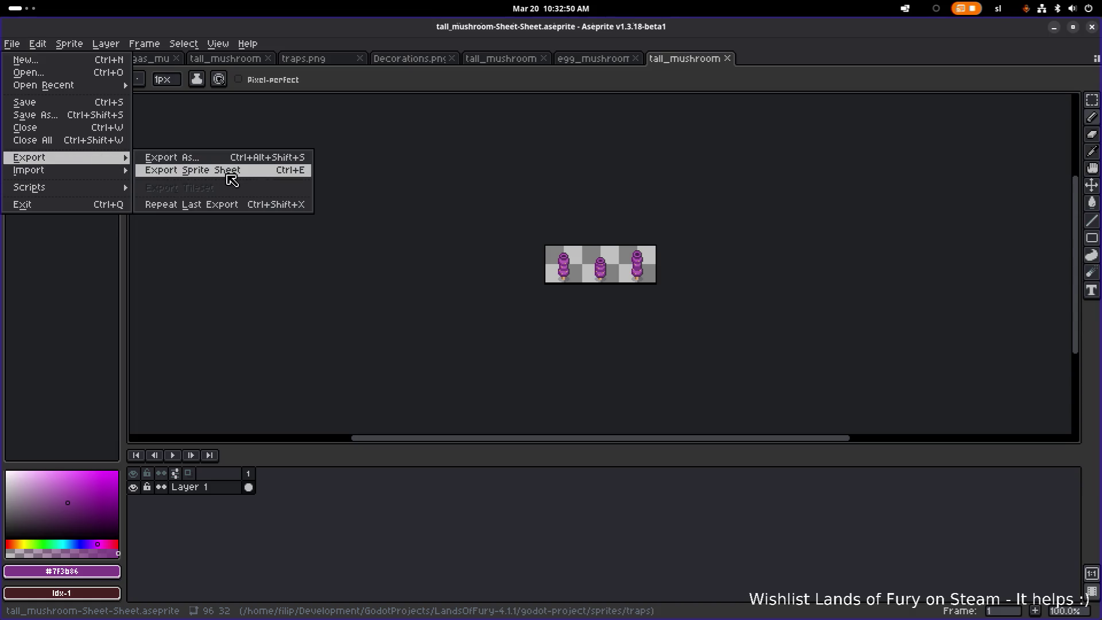
{"action": "left_click", "coordinate": [230, 173]}
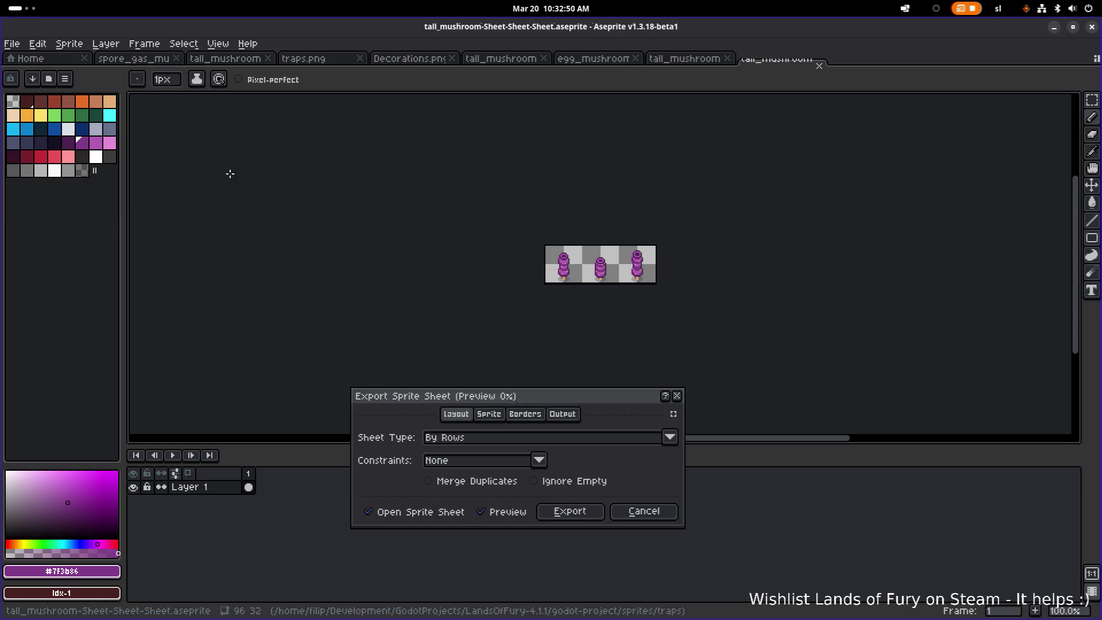
{"action": "left_click", "coordinate": [495, 420]}
{"action": "left_click", "coordinate": [563, 413]}
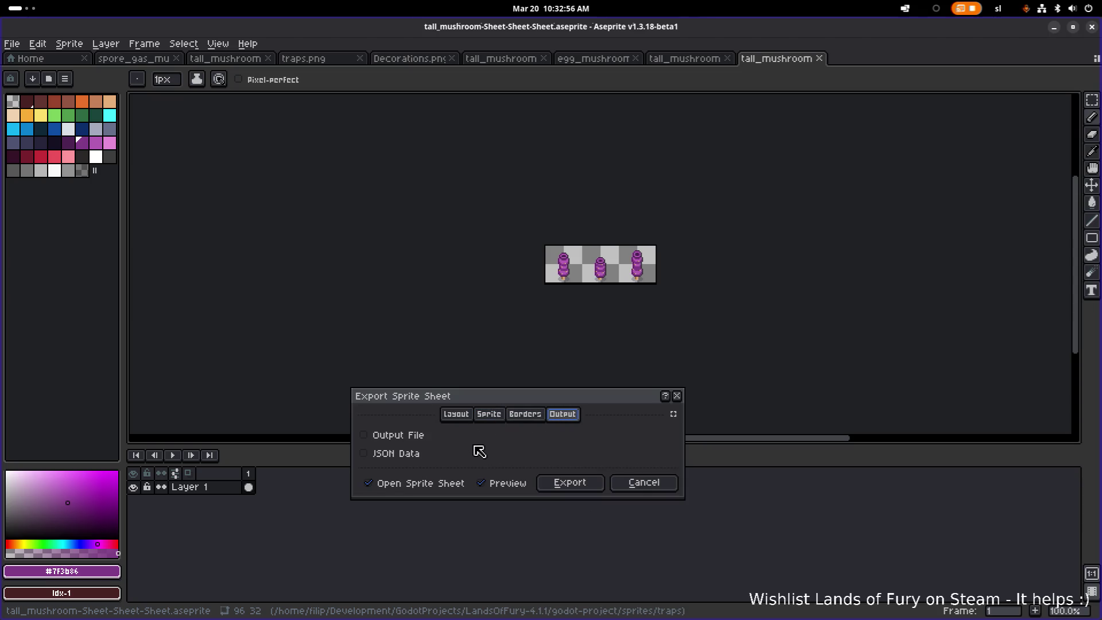
{"action": "left_click", "coordinate": [457, 415]}
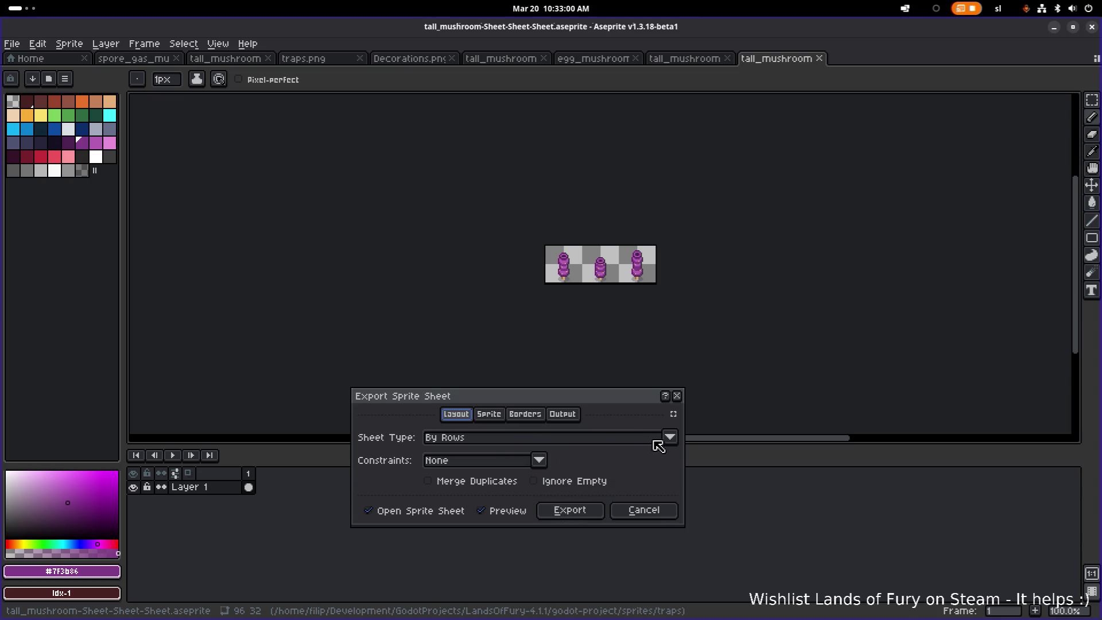
{"action": "left_click", "coordinate": [499, 415]}
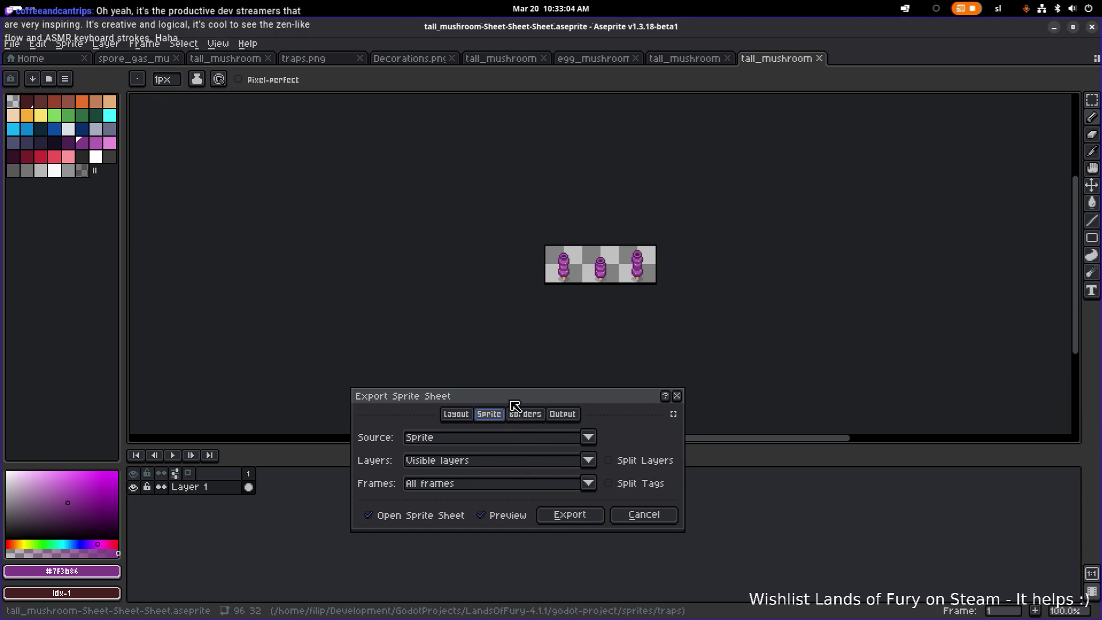
{"action": "left_click", "coordinate": [524, 414]}
{"action": "left_click", "coordinate": [562, 417]}
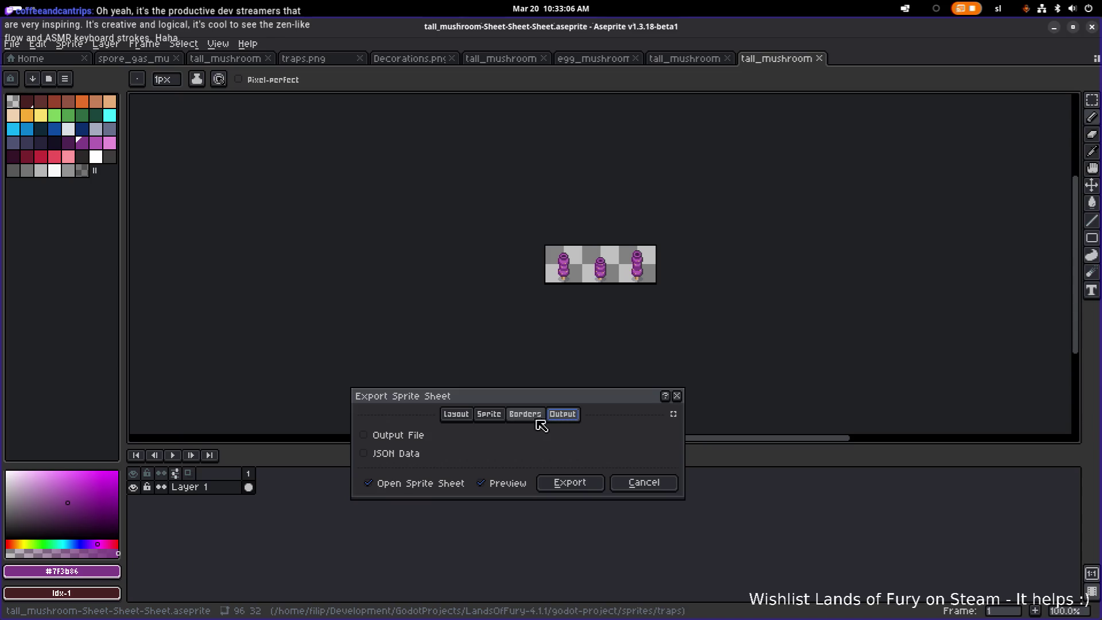
{"action": "left_click", "coordinate": [418, 434]}
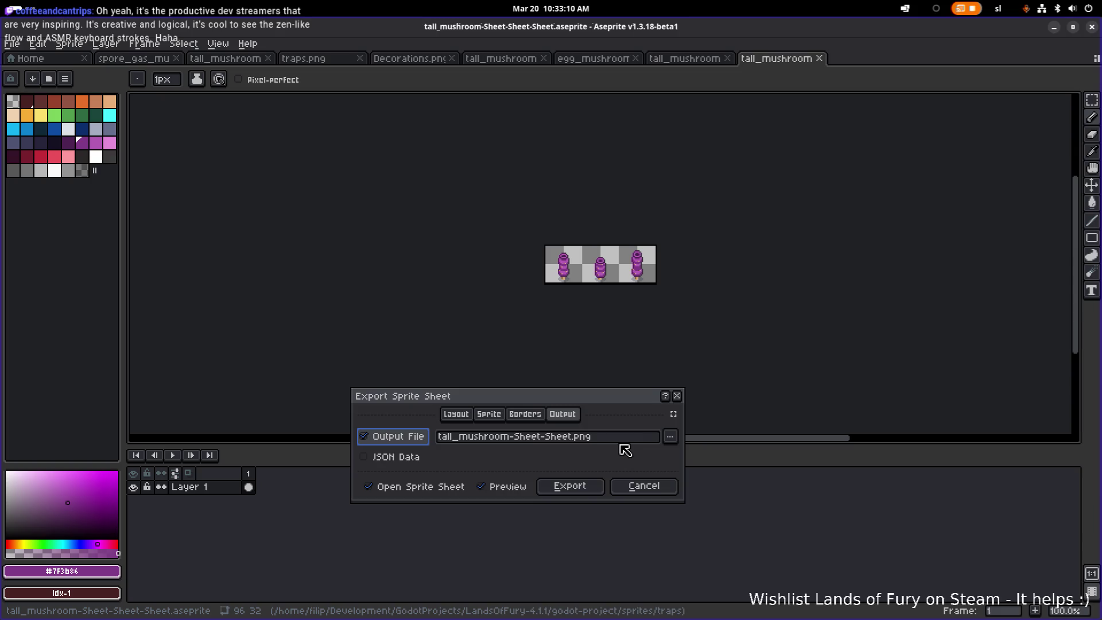
{"action": "key", "text": "alt+Tab"}
{"action": "left_click", "coordinate": [289, 316]}
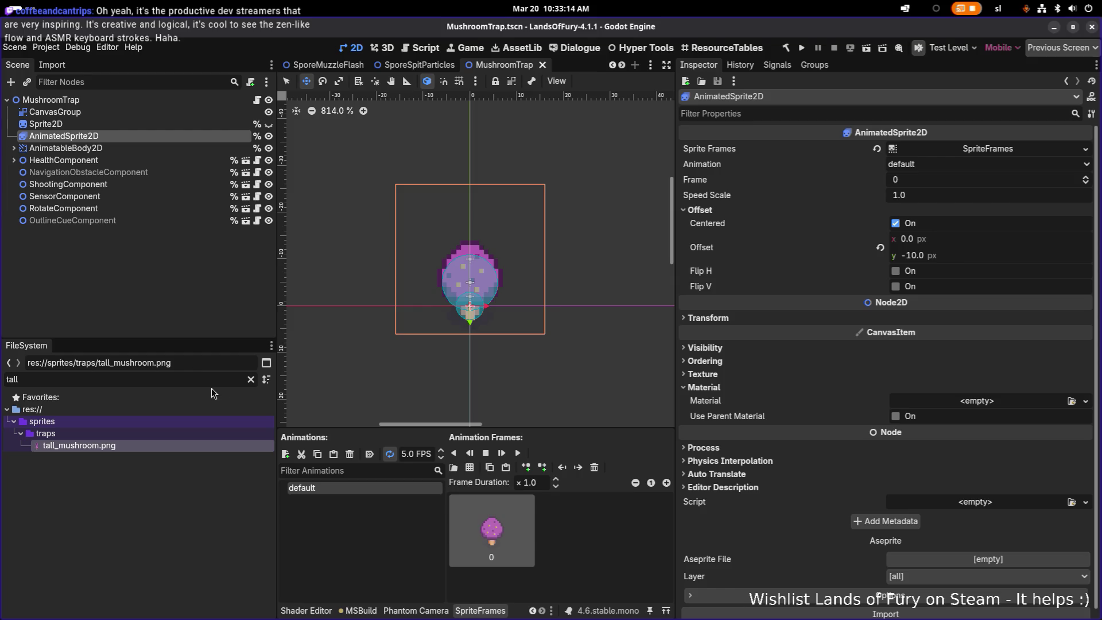
- Clear the filter, preview traps.png, shooter.png, egg_mushroom.png and spore_mushroom.png, then show the traps folder in the file manager
{"action": "left_click", "coordinate": [251, 379]}
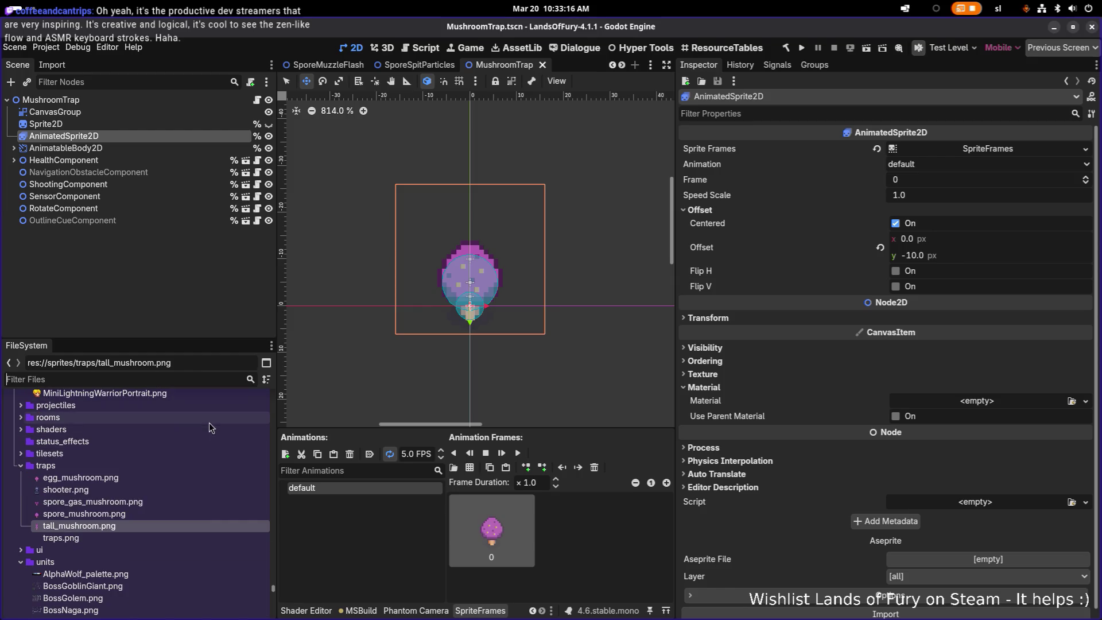
{"action": "left_click", "coordinate": [144, 537]}
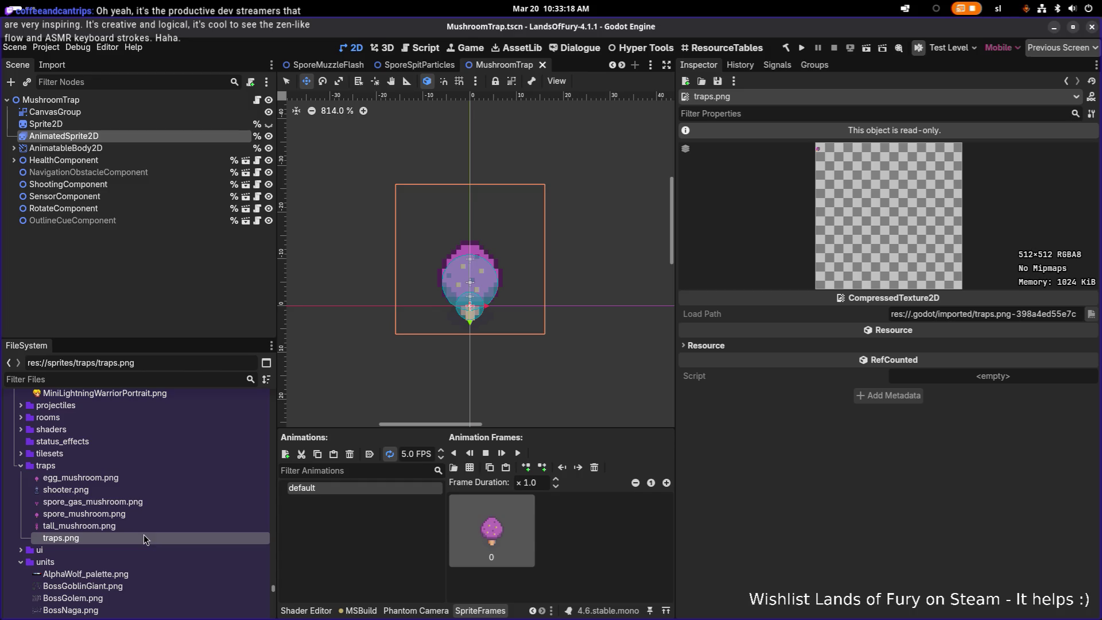
{"action": "left_click", "coordinate": [146, 489]}
{"action": "left_click", "coordinate": [146, 477]}
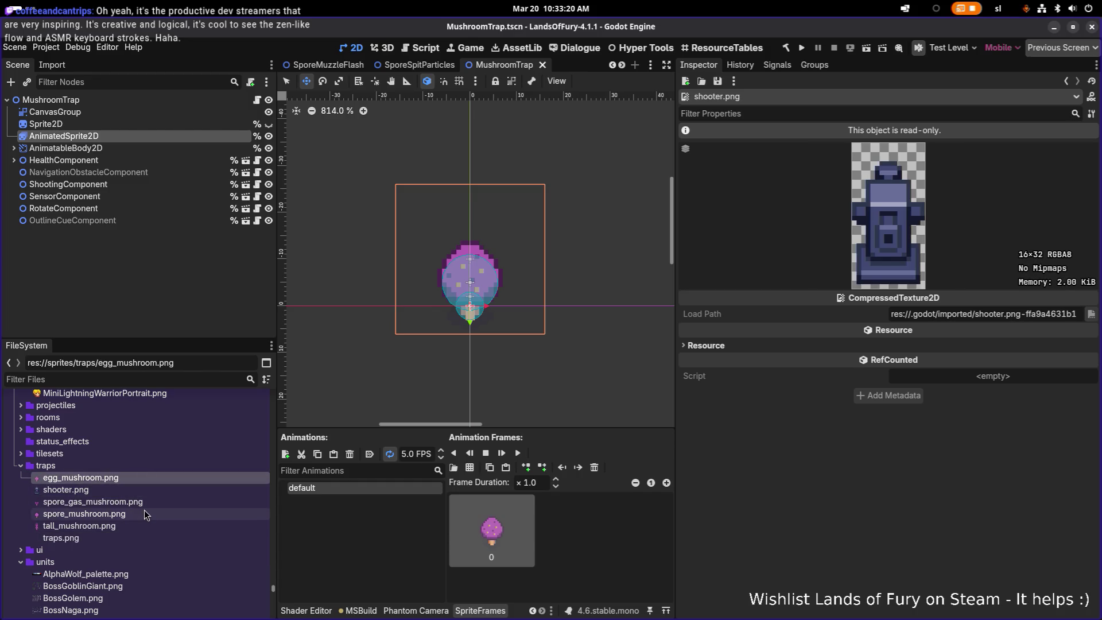
{"action": "left_click", "coordinate": [144, 512]}
{"action": "left_click", "coordinate": [148, 478]}
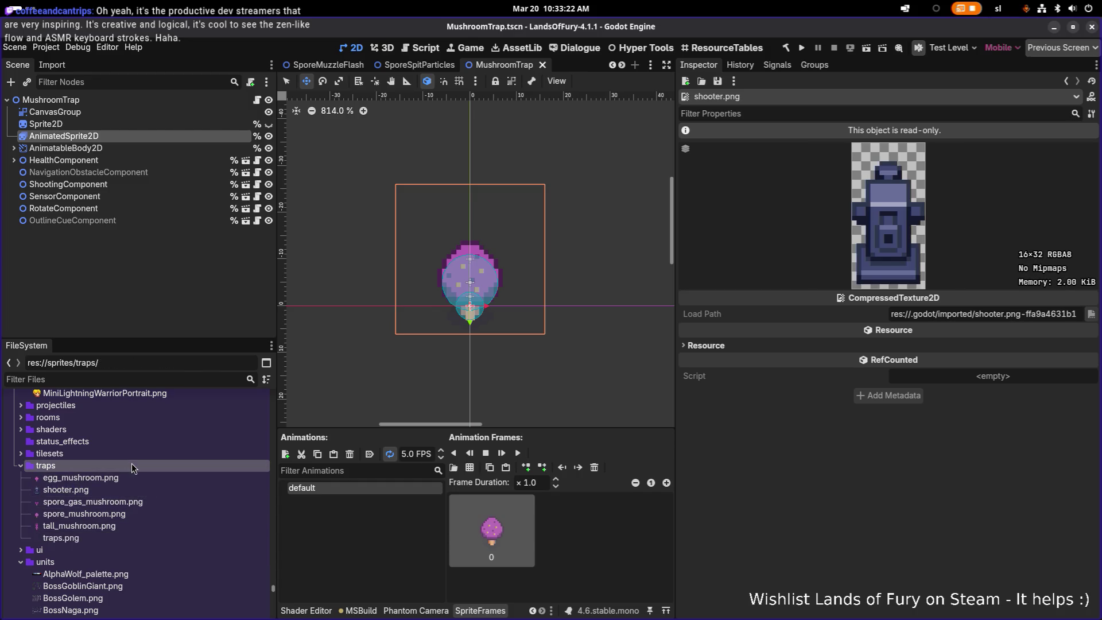
{"action": "right_click", "coordinate": [136, 484]}
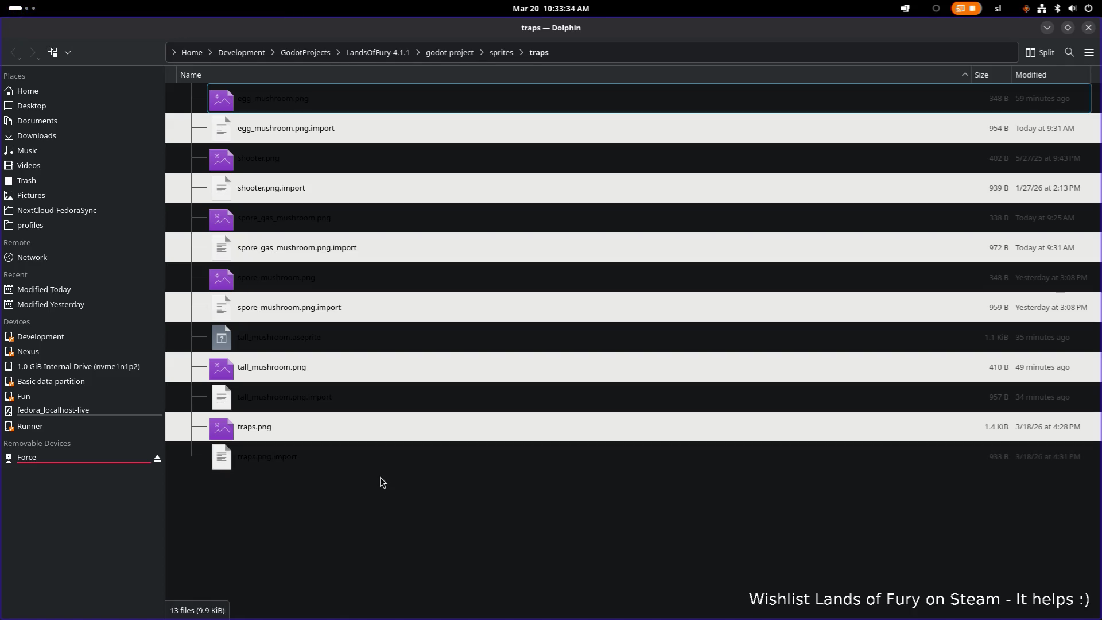
- Minimize Dolphin after reviewing the sprites/traps files to bring the Godot editor back
{"action": "key", "text": "super+Page_Down"}
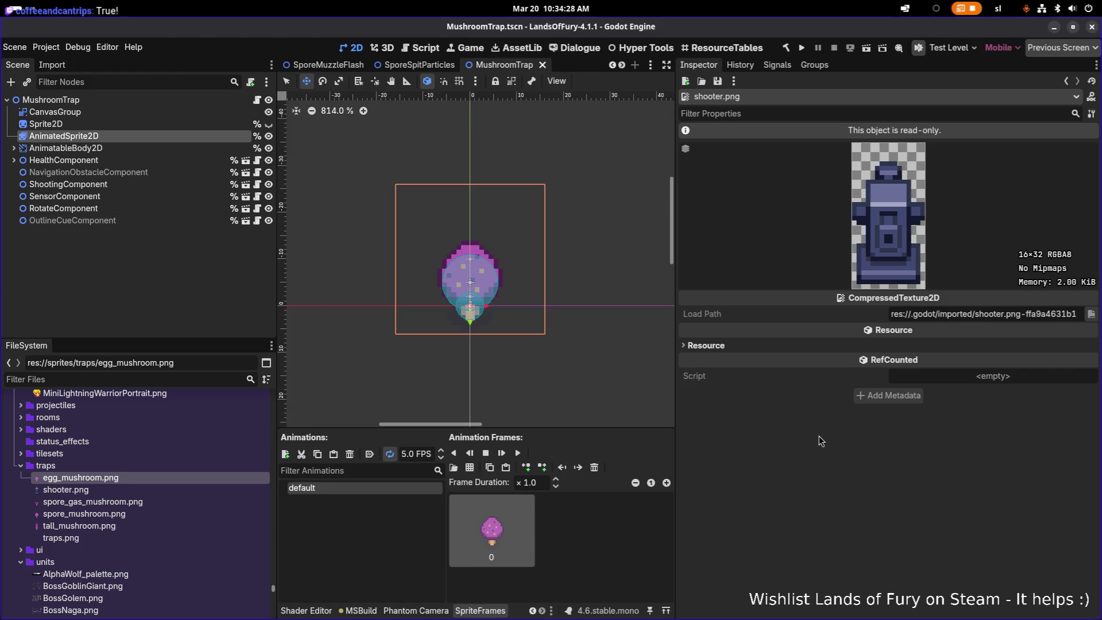
- In Aseprite, rename the sprite sheet output to tall_mushroom_sheet.png and export it
{"action": "key", "text": "alt+Tab"}
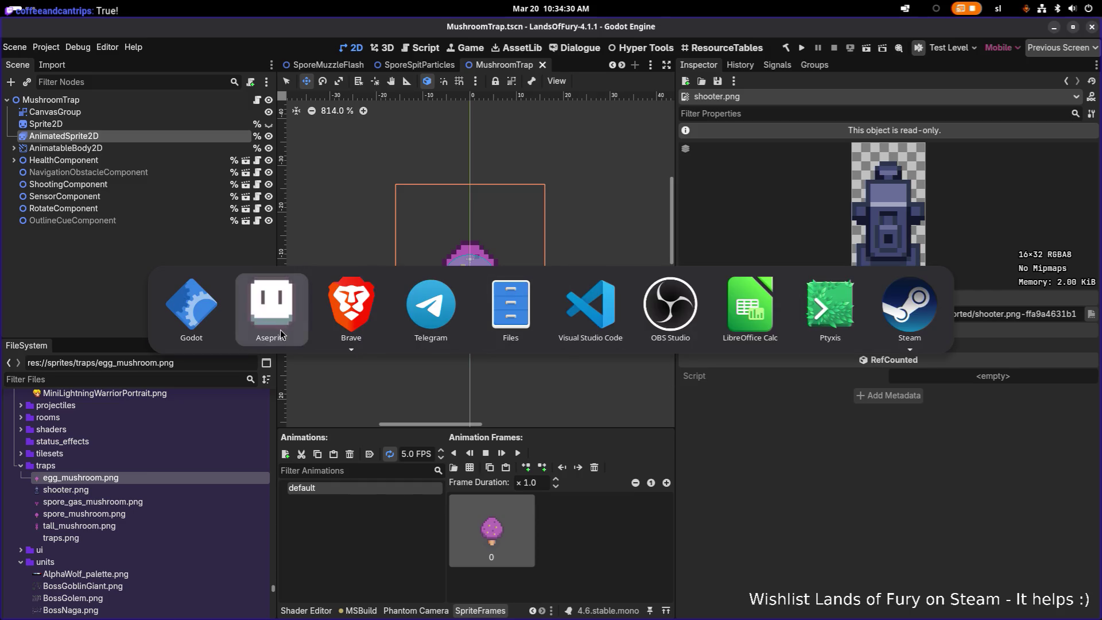
{"action": "left_click", "coordinate": [280, 329]}
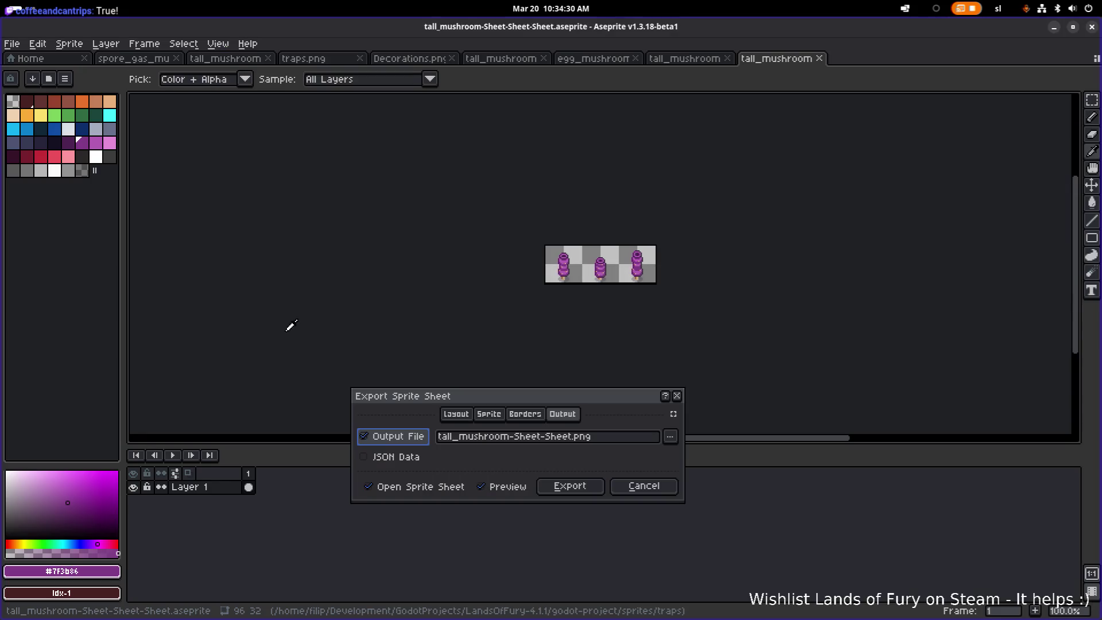
{"action": "left_click", "coordinate": [626, 439]}
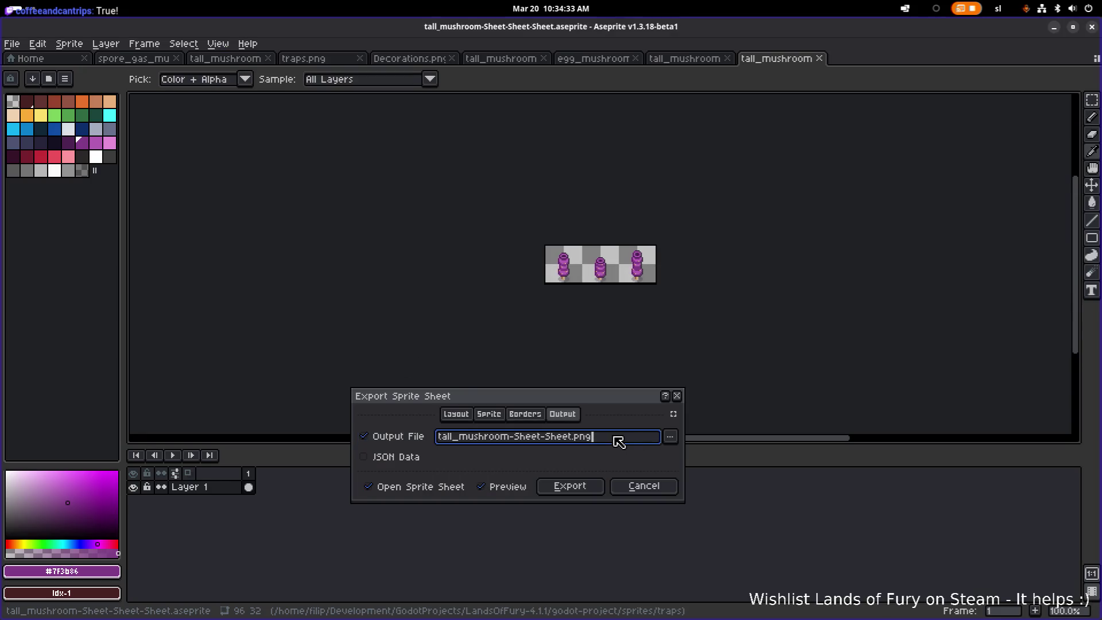
{"action": "left_click", "coordinate": [543, 418]}
{"action": "left_click", "coordinate": [561, 415]}
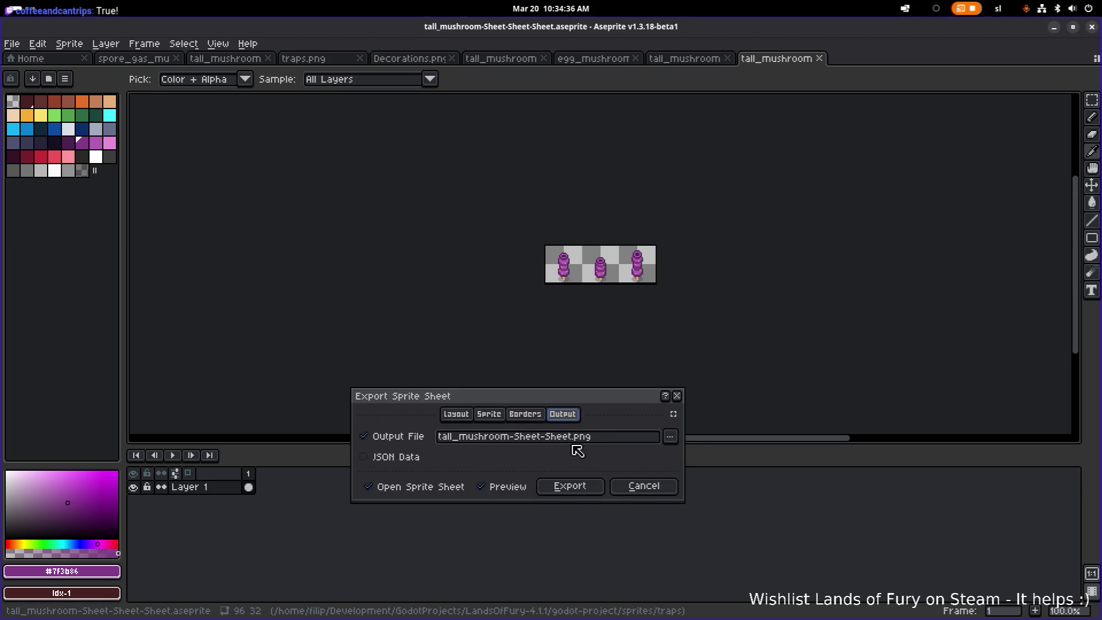
{"action": "left_click", "coordinate": [669, 436]}
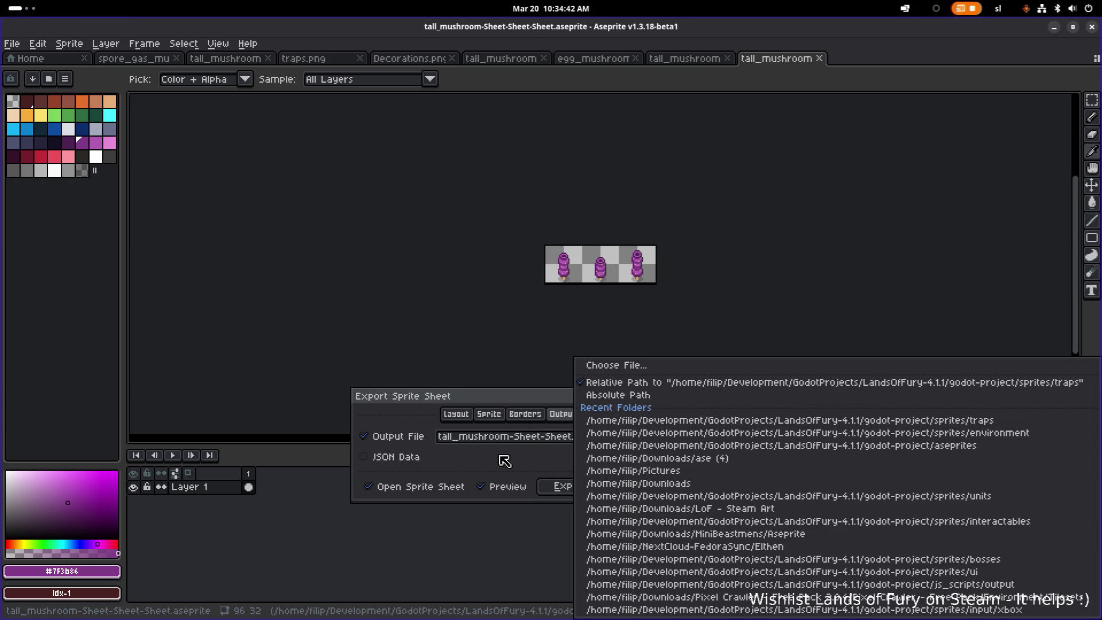
{"action": "left_click", "coordinate": [505, 458]}
{"action": "left_click", "coordinate": [524, 440]}
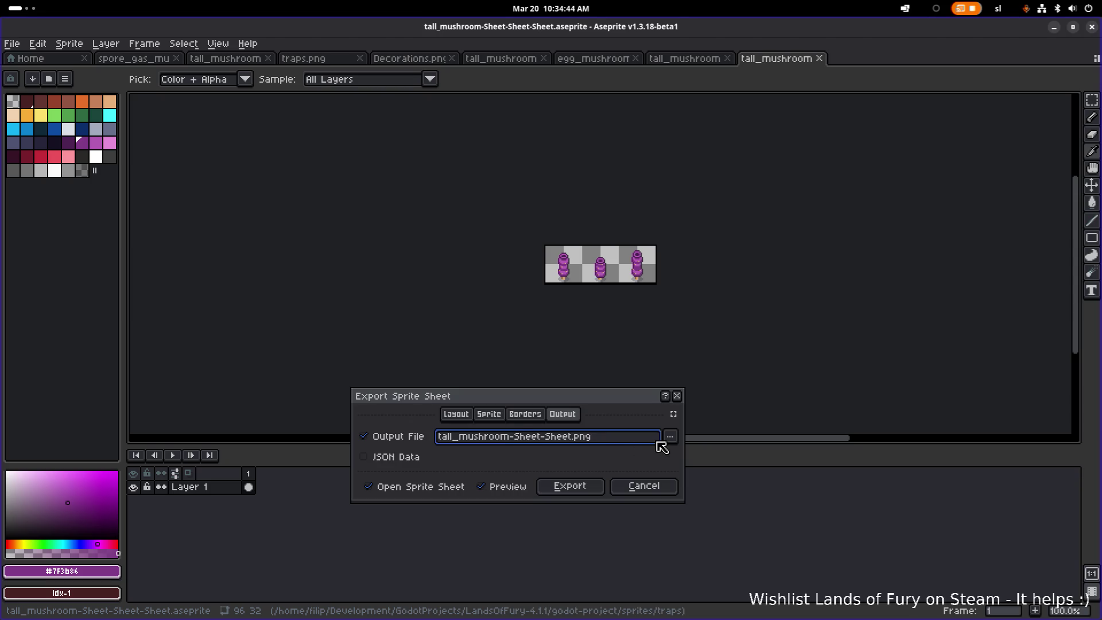
{"action": "key", "text": "ctrl+shift+Right"}
{"action": "key", "text": "ctrl+shift+Right"}
{"action": "type", "text": "_sheet."}
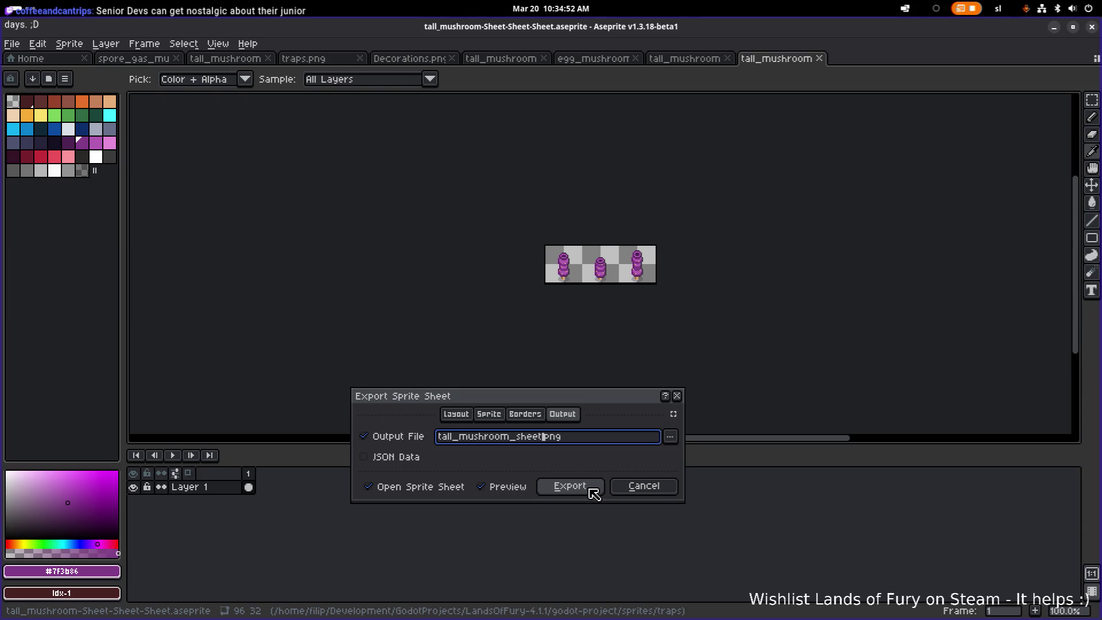
{"action": "left_click", "coordinate": [590, 490]}
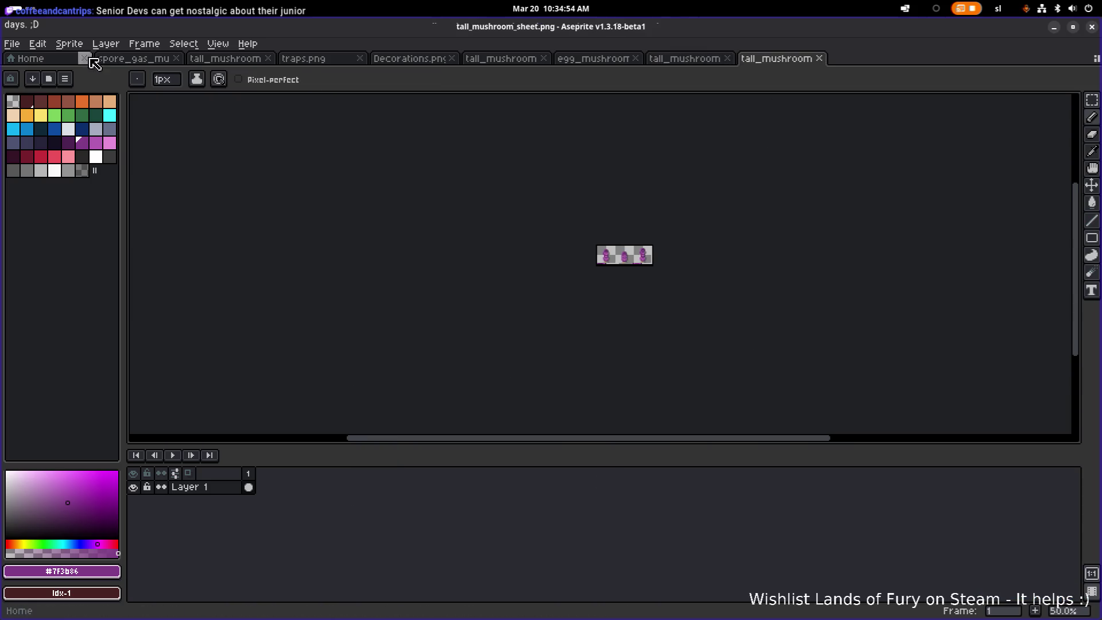
- Check the exported sheet's document menus in Aseprite, then switch back to Godot
{"action": "right_click", "coordinate": [525, 33]}
{"action": "left_click", "coordinate": [508, 31]}
{"action": "right_click", "coordinate": [805, 63]}
{"action": "left_click", "coordinate": [795, 63]}
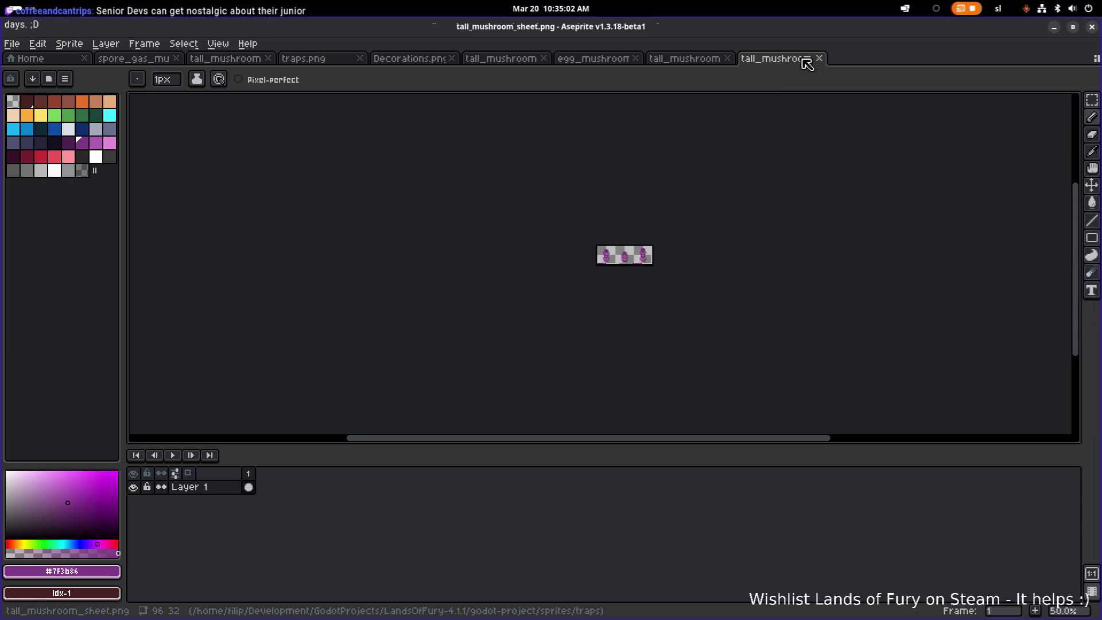
{"action": "key", "text": "alt+Tab"}
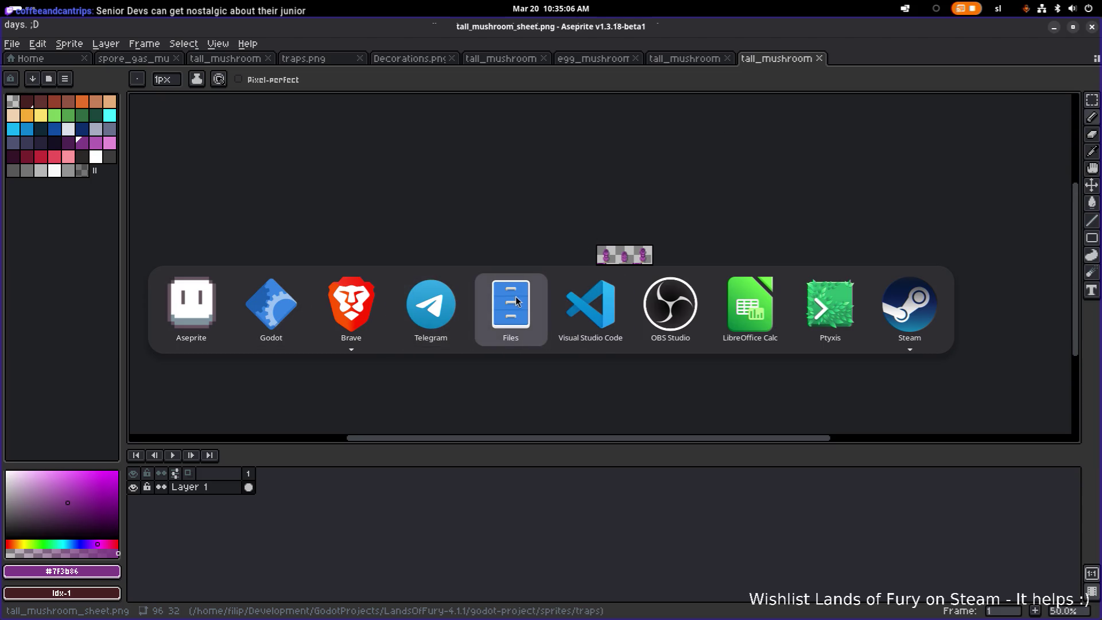
{"action": "left_click", "coordinate": [277, 309]}
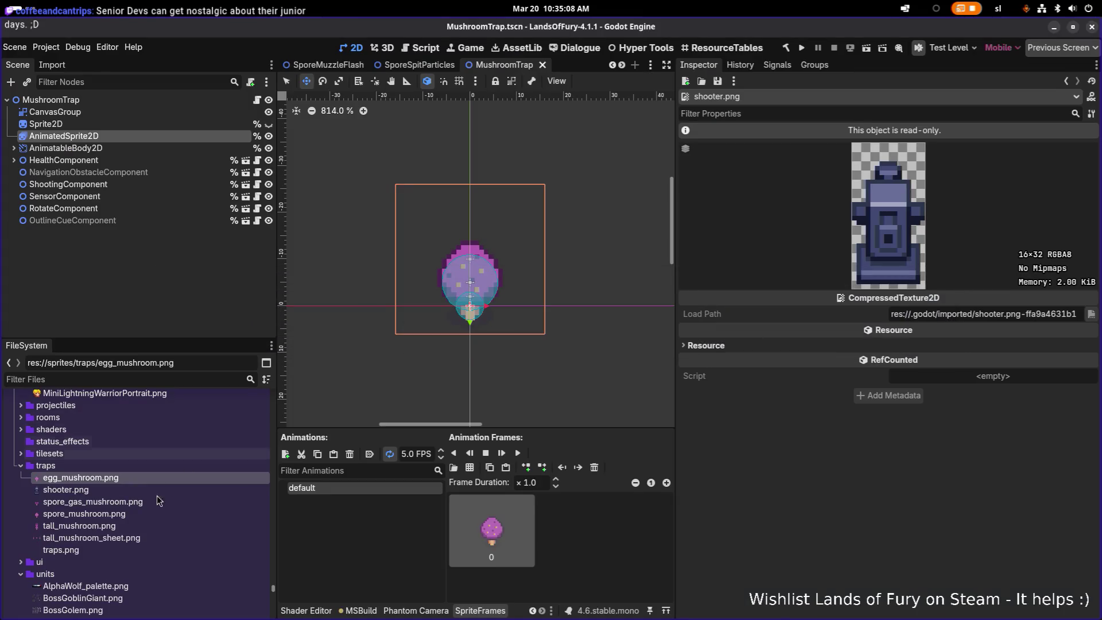
- Drag tall_mushroom_sheet.png into the default animation's frames and delete the old mushroom frame
{"action": "left_click", "coordinate": [142, 542]}
{"action": "left_click", "coordinate": [153, 530]}
{"action": "left_click", "coordinate": [150, 539]}
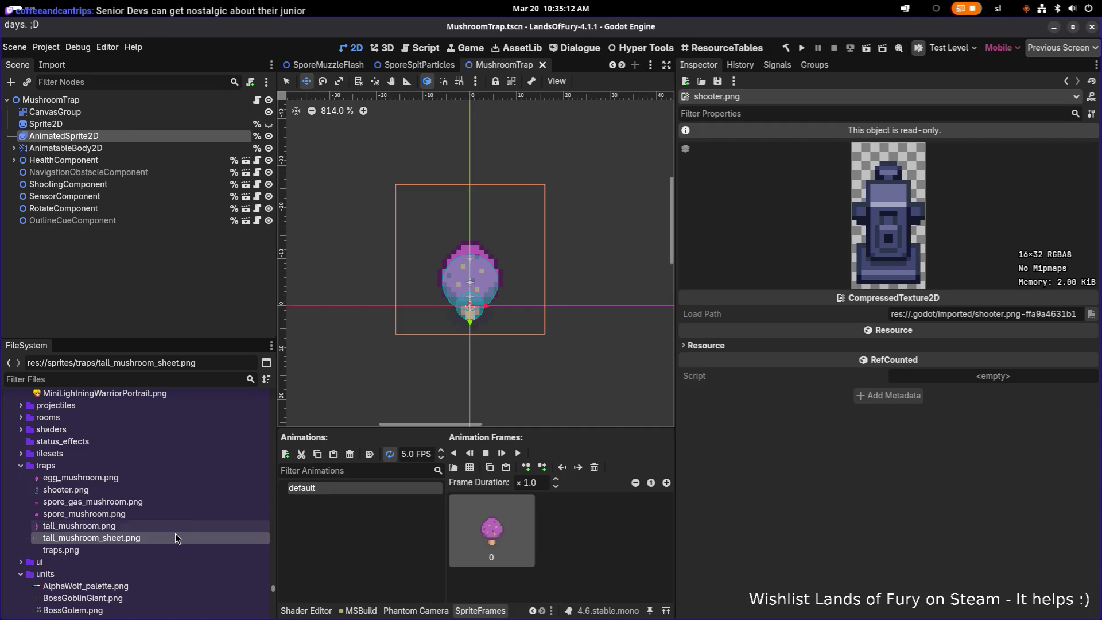
{"action": "mouse_move", "coordinate": [166, 540]}
{"action": "left_click_drag", "start_coordinate": [163, 540], "coordinate": [609, 541]}
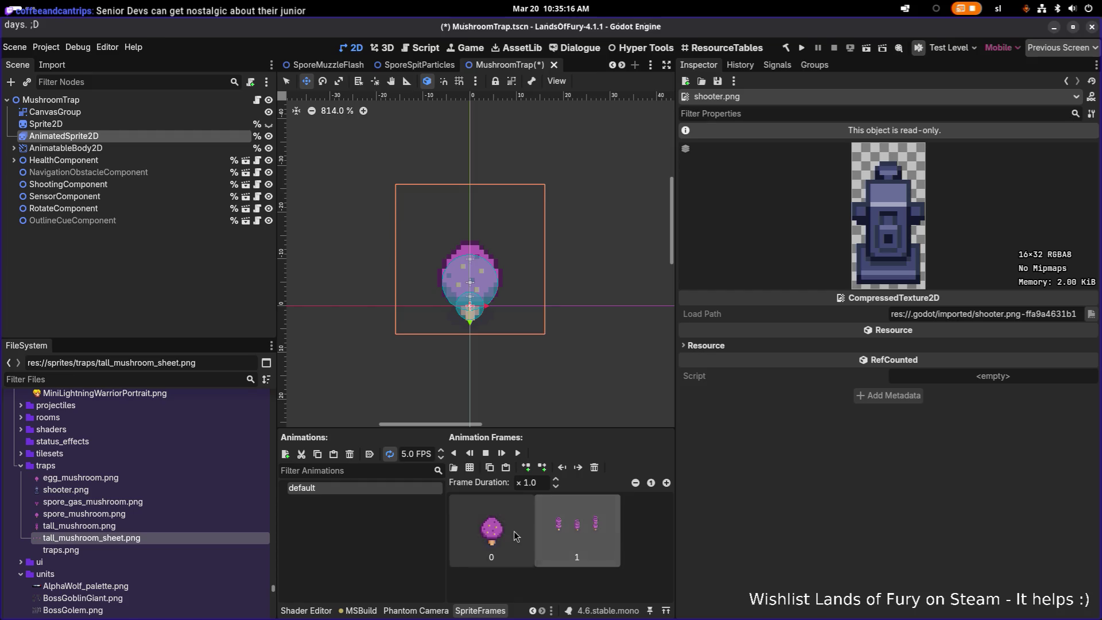
{"action": "key", "text": "Delete"}
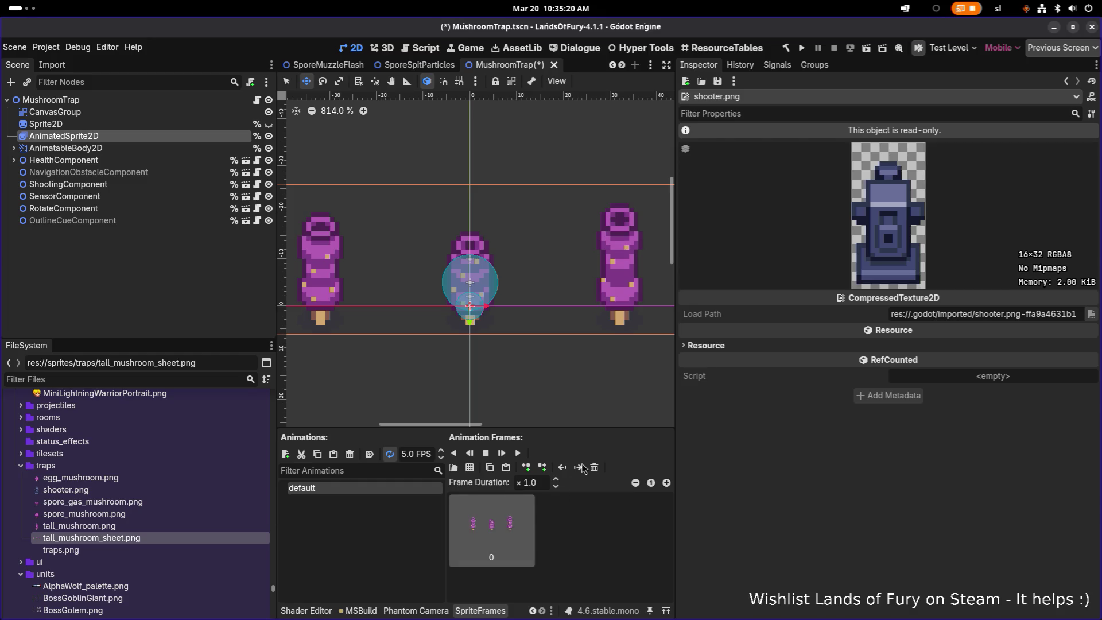
{"action": "left_click", "coordinate": [246, 136]}
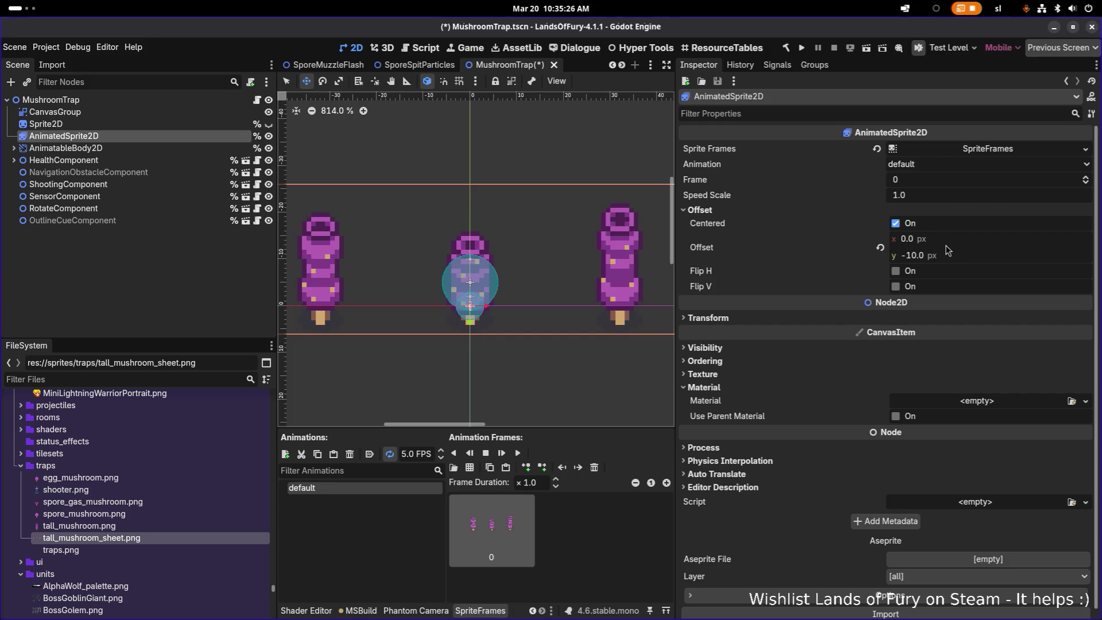
- Resize the scene view and Inspector split, then remove and undo-restore the default animation
{"action": "left_click_drag", "start_coordinate": [675, 338], "coordinate": [938, 338]}
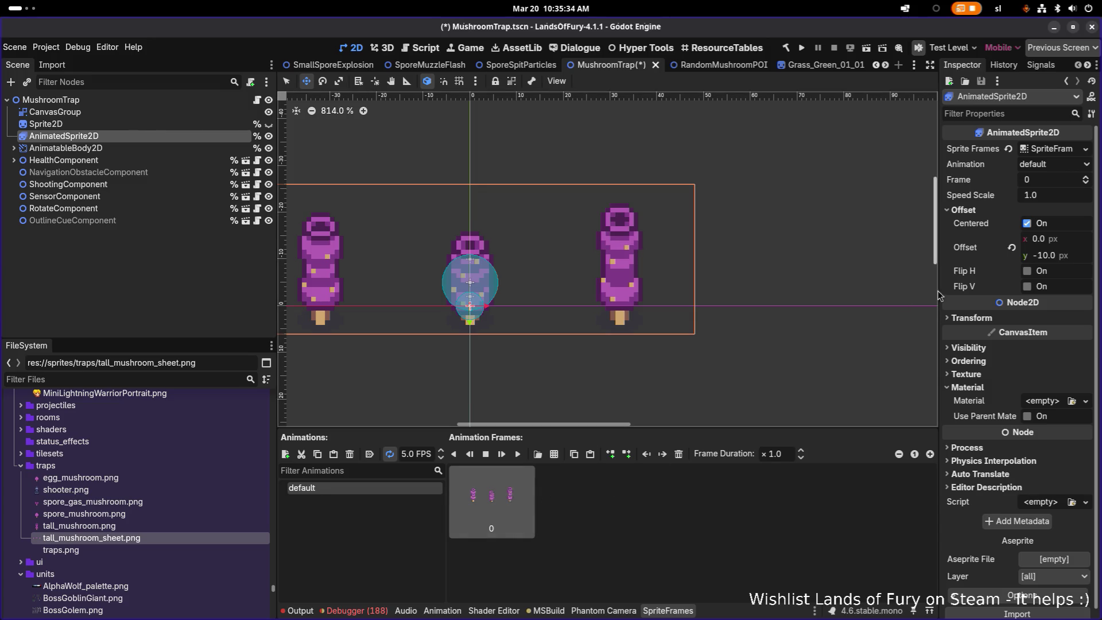
{"action": "left_click_drag", "start_coordinate": [939, 290], "coordinate": [804, 285]}
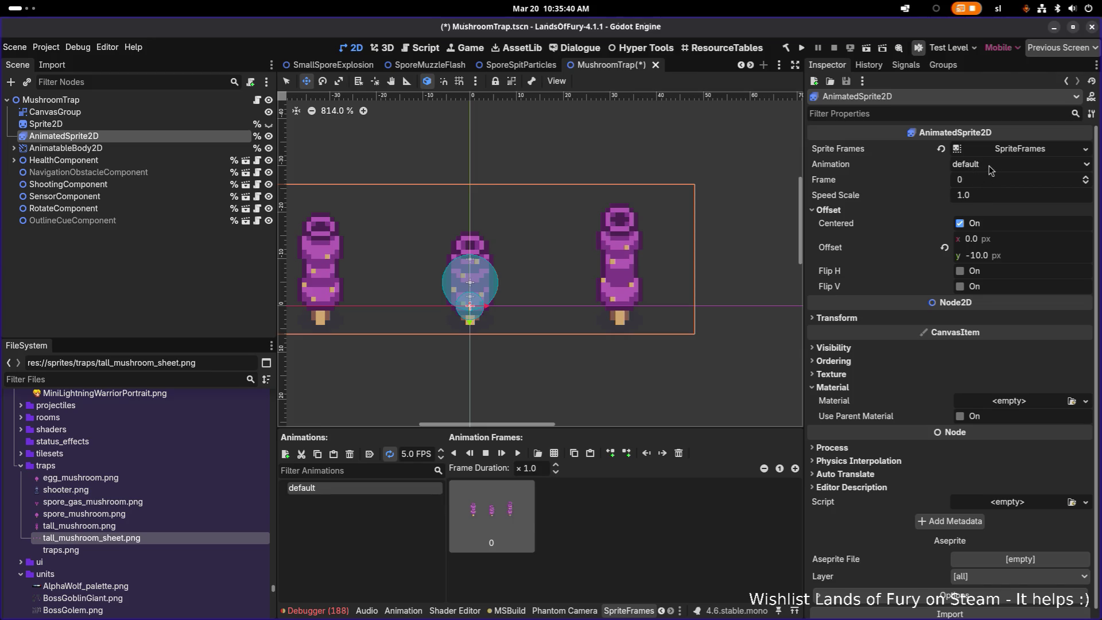
{"action": "left_click", "coordinate": [988, 168]}
{"action": "left_click", "coordinate": [989, 174]}
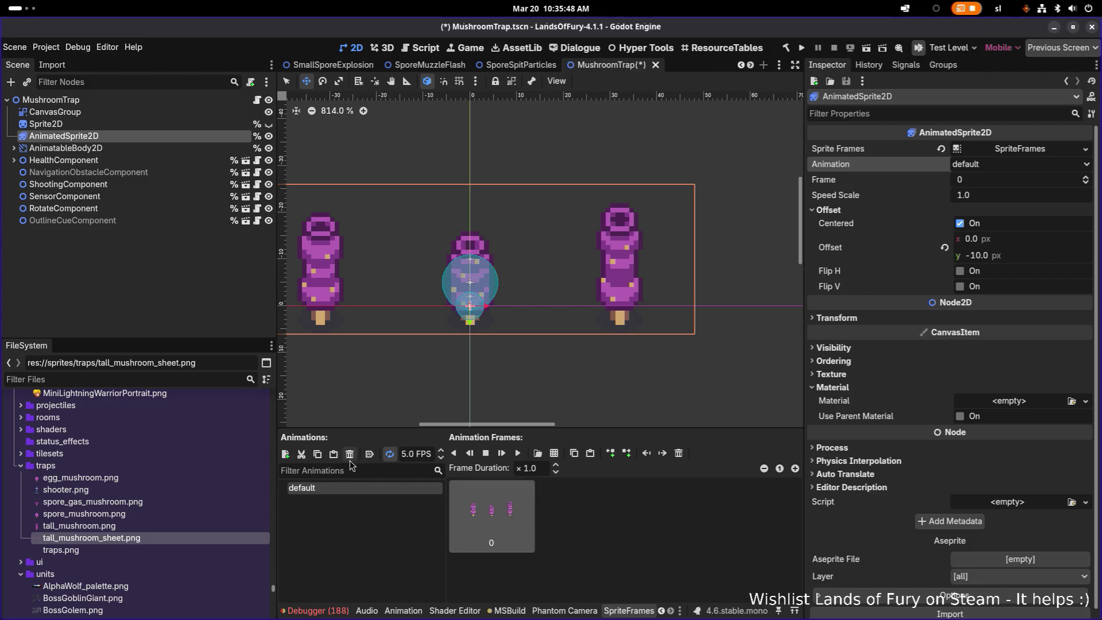
{"action": "left_click", "coordinate": [301, 454]}
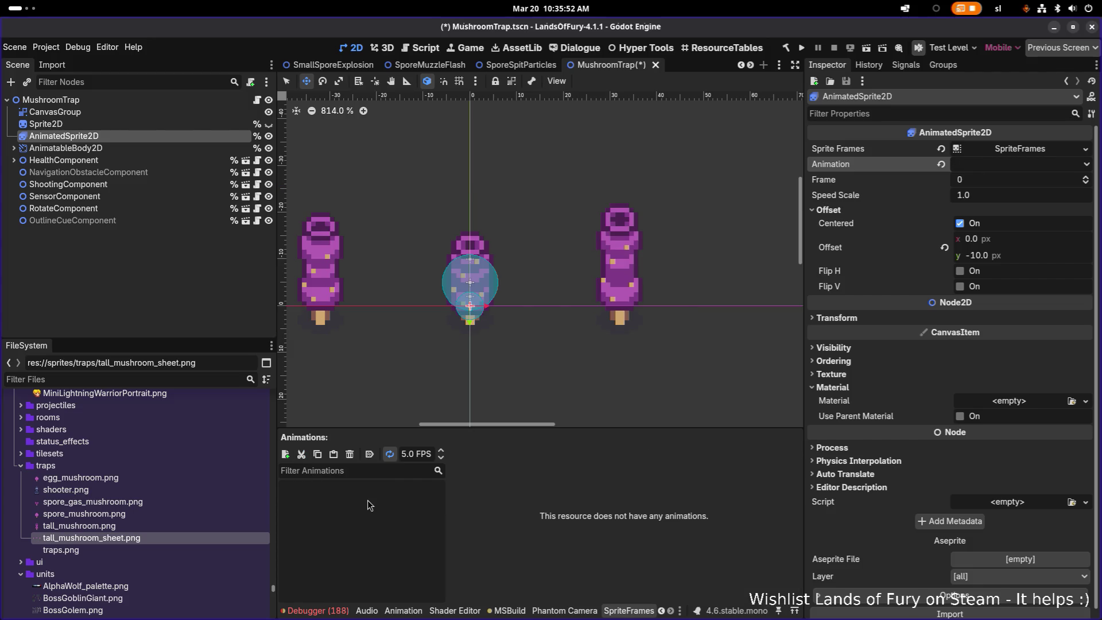
{"action": "key", "text": "ctrl+z"}
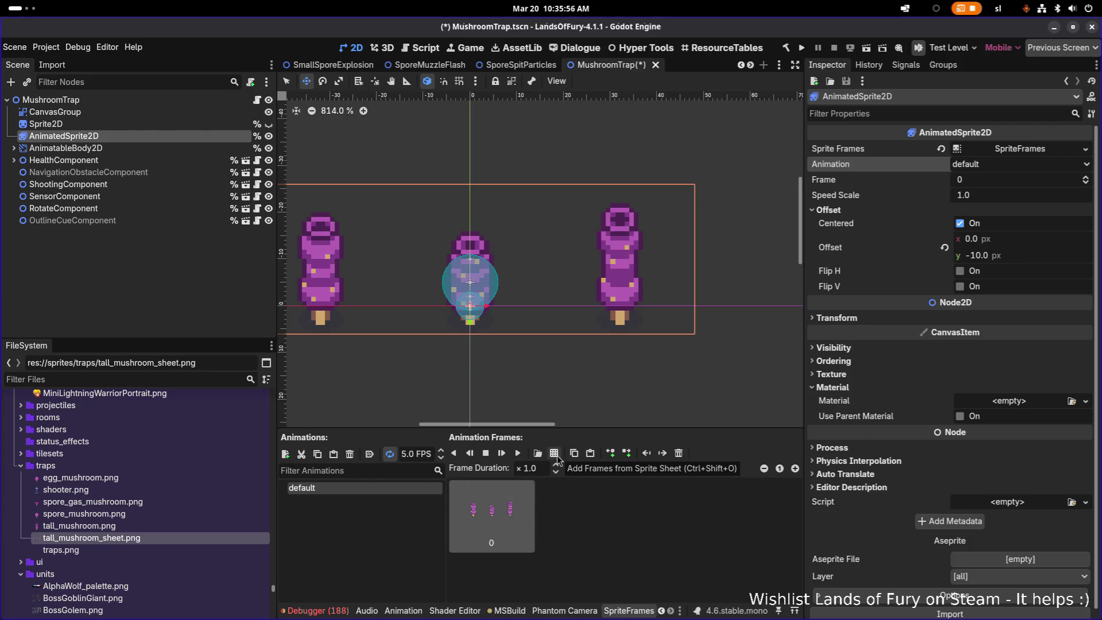
- Delete the sheet frame from default and load sprites/traps/tall_mushroom_sheet.png as a sprite sheet
{"action": "left_click", "coordinate": [554, 453]}
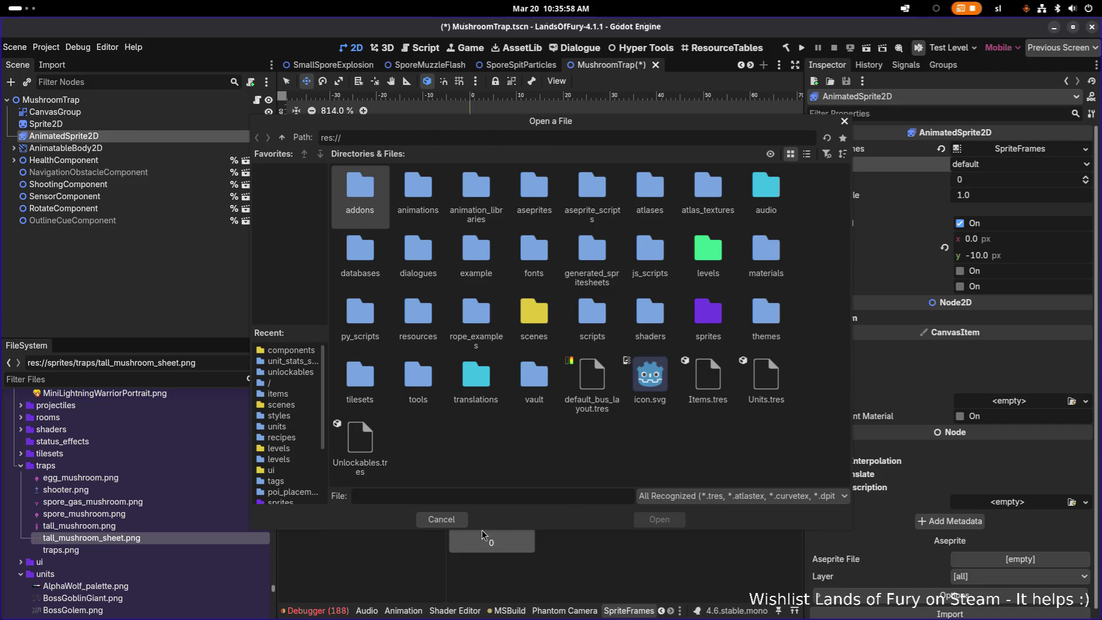
{"action": "left_click", "coordinate": [442, 519]}
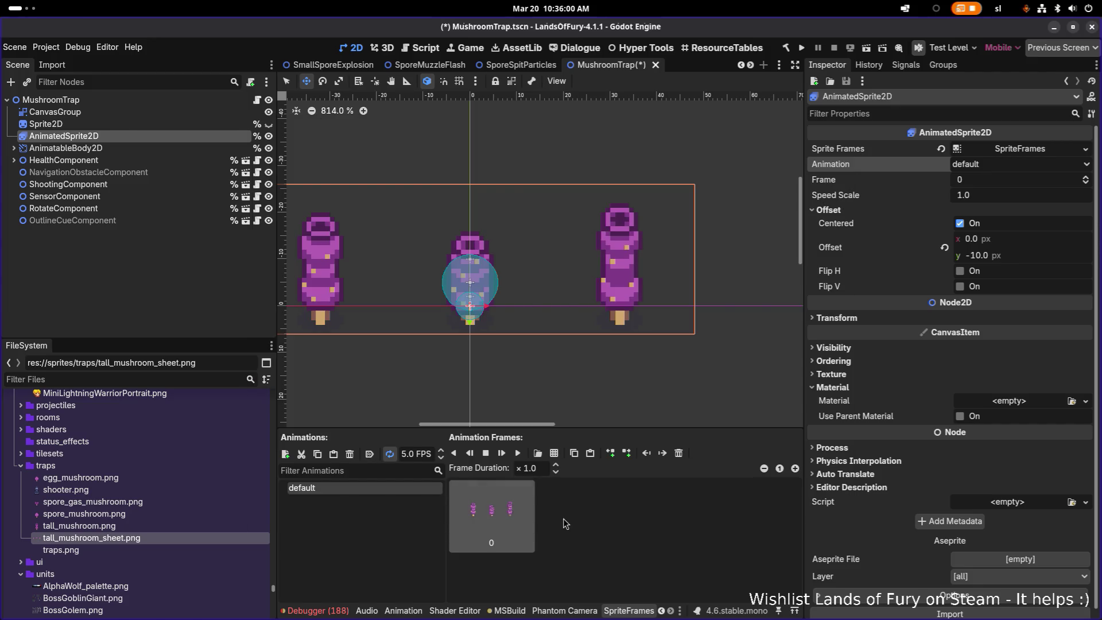
{"action": "key", "text": "Delete"}
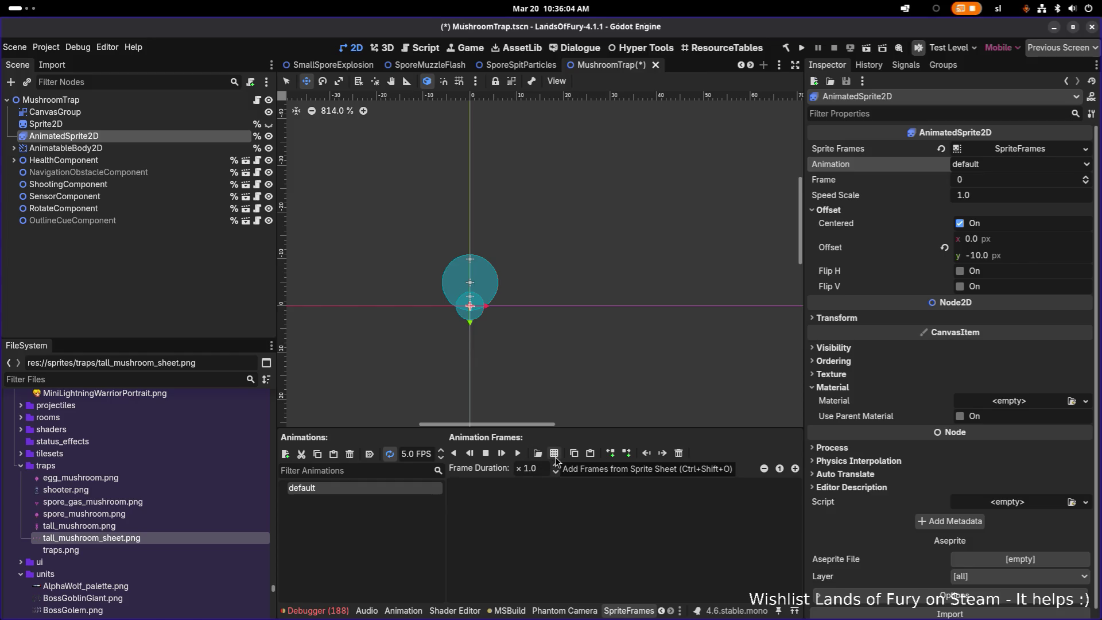
{"action": "left_click", "coordinate": [554, 454]}
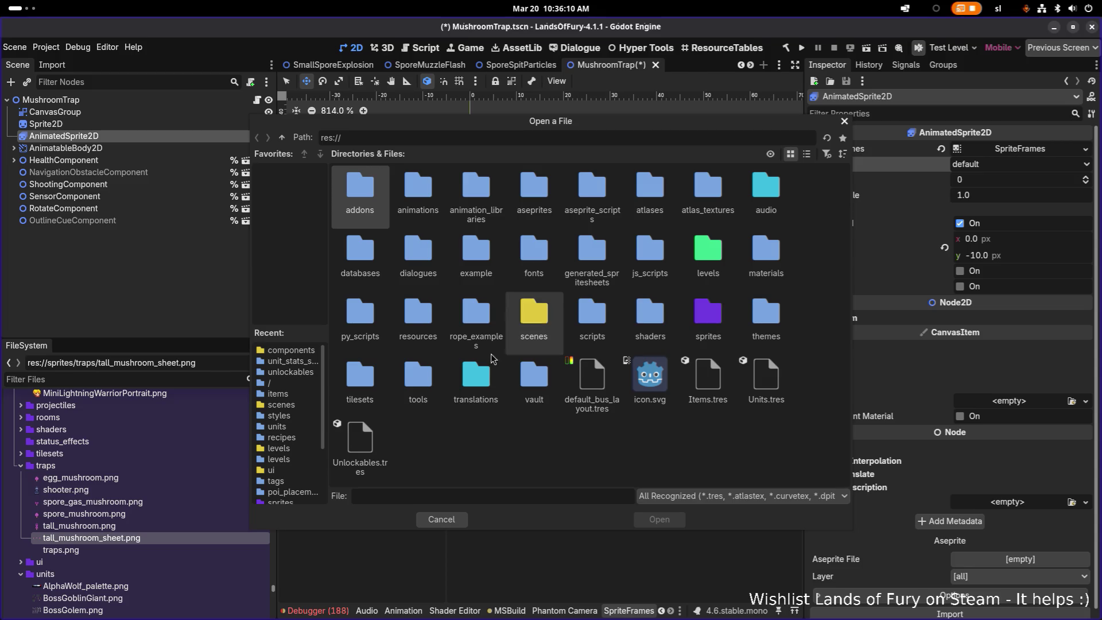
{"action": "double_click", "coordinate": [711, 321]}
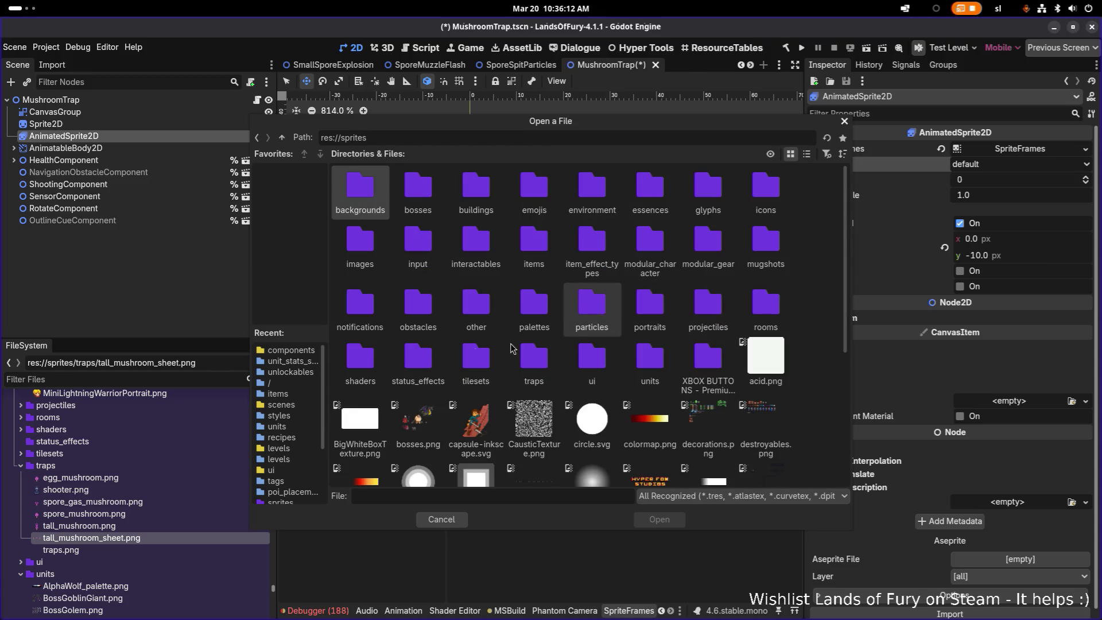
{"action": "double_click", "coordinate": [533, 361]}
{"action": "double_click", "coordinate": [646, 198]}
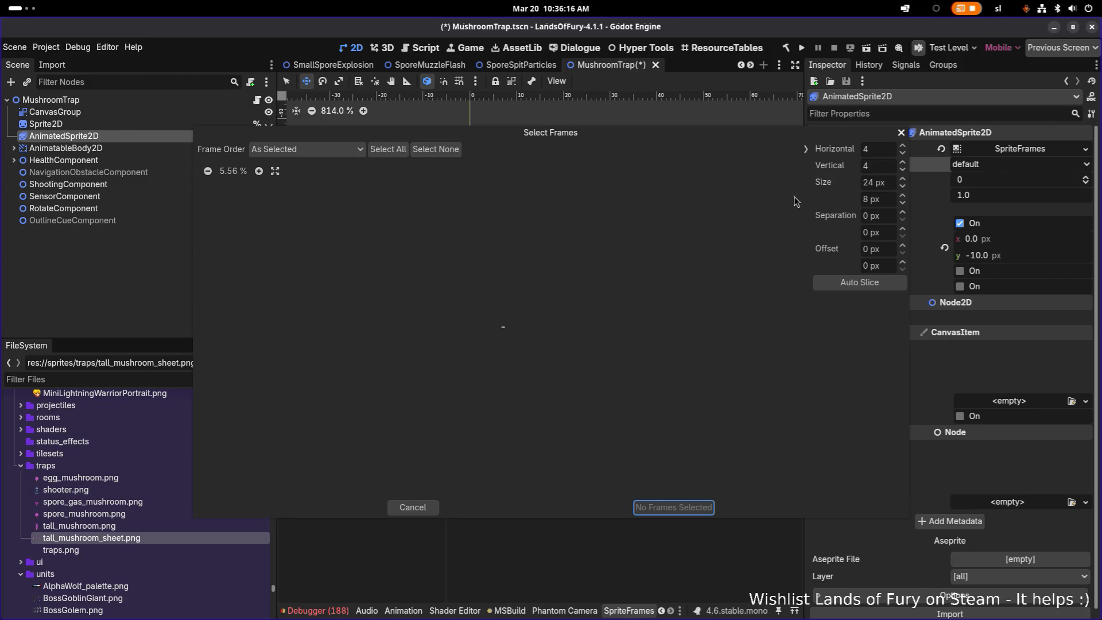
- Slice the sheet 3 horizontal by 1 vertical into 32 px frames, select all, then cancel
{"action": "left_click", "coordinate": [888, 150]}
{"action": "key", "text": "Tab"}
{"action": "type", "text": "1"}
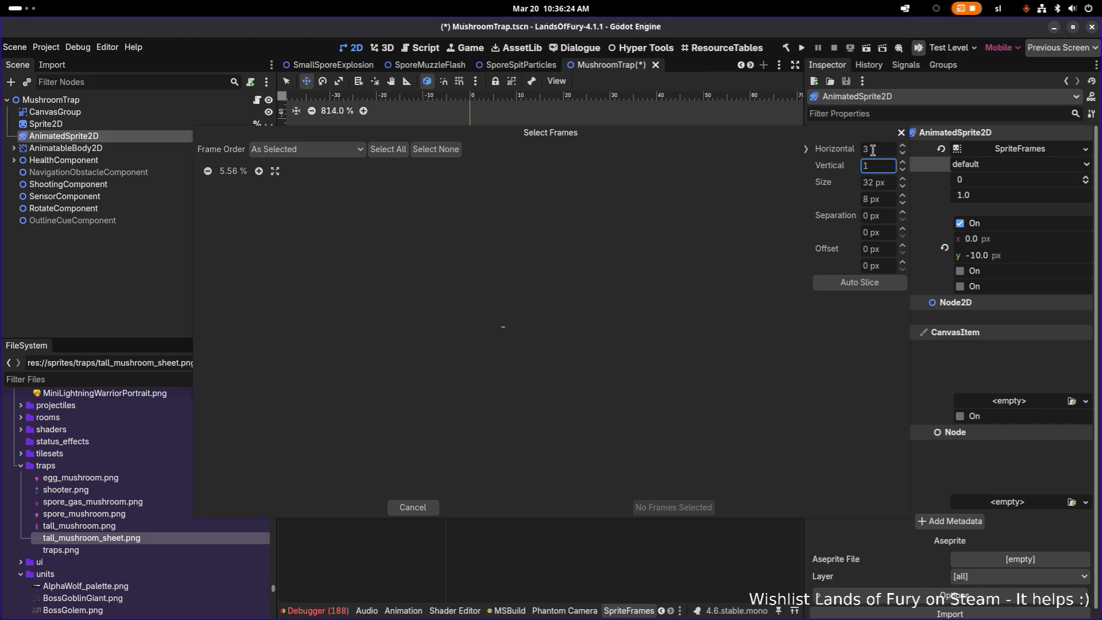
{"action": "key", "text": "Tab"}
{"action": "left_click", "coordinate": [875, 285]}
{"action": "left_click", "coordinate": [324, 152]}
{"action": "left_click", "coordinate": [324, 151]}
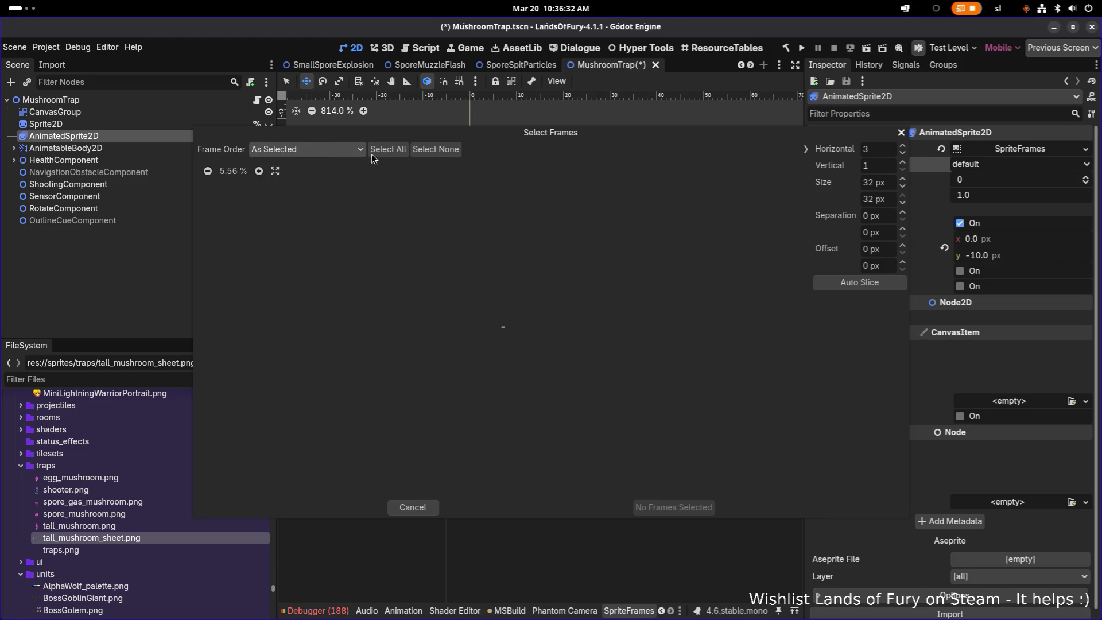
{"action": "left_click", "coordinate": [388, 150]}
{"action": "left_click", "coordinate": [439, 153]}
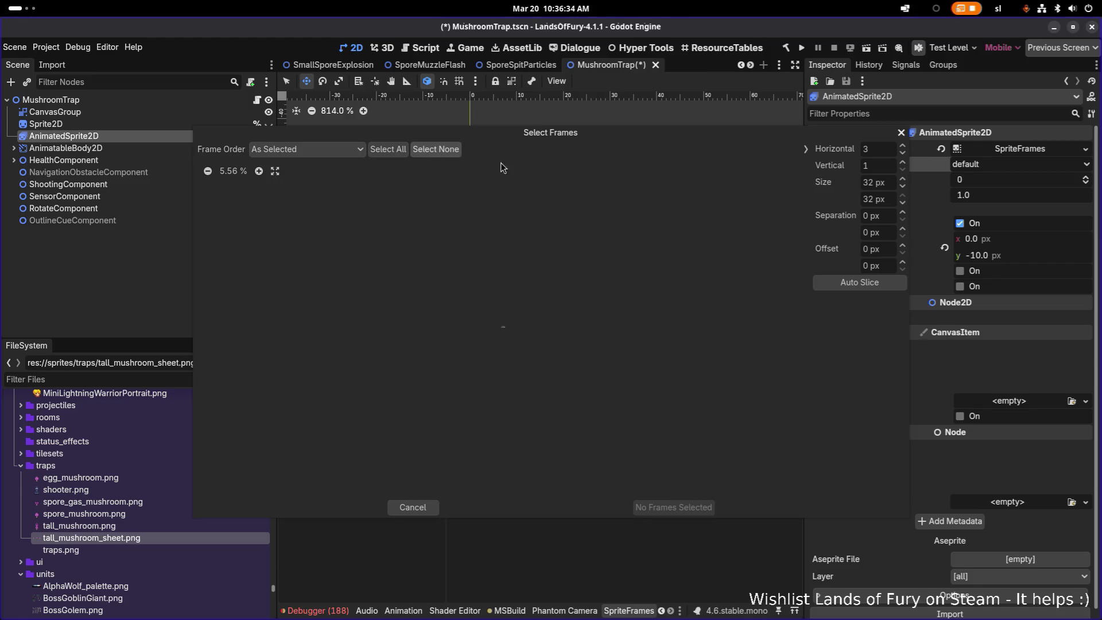
{"action": "left_click", "coordinate": [382, 152]}
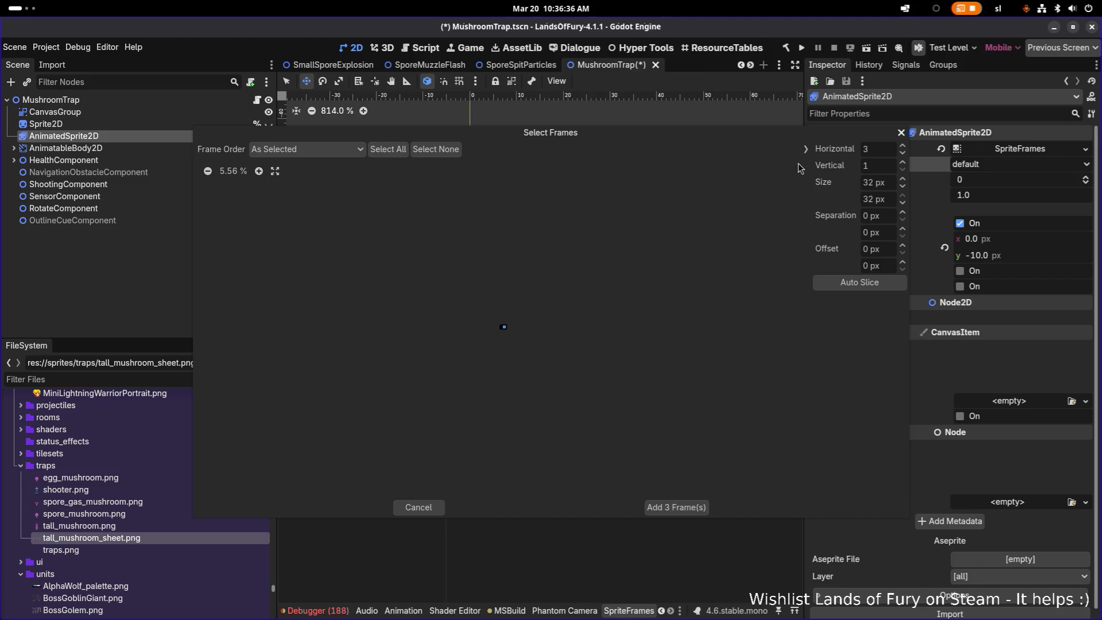
{"action": "left_click_drag", "start_coordinate": [483, 135], "coordinate": [554, 158]}
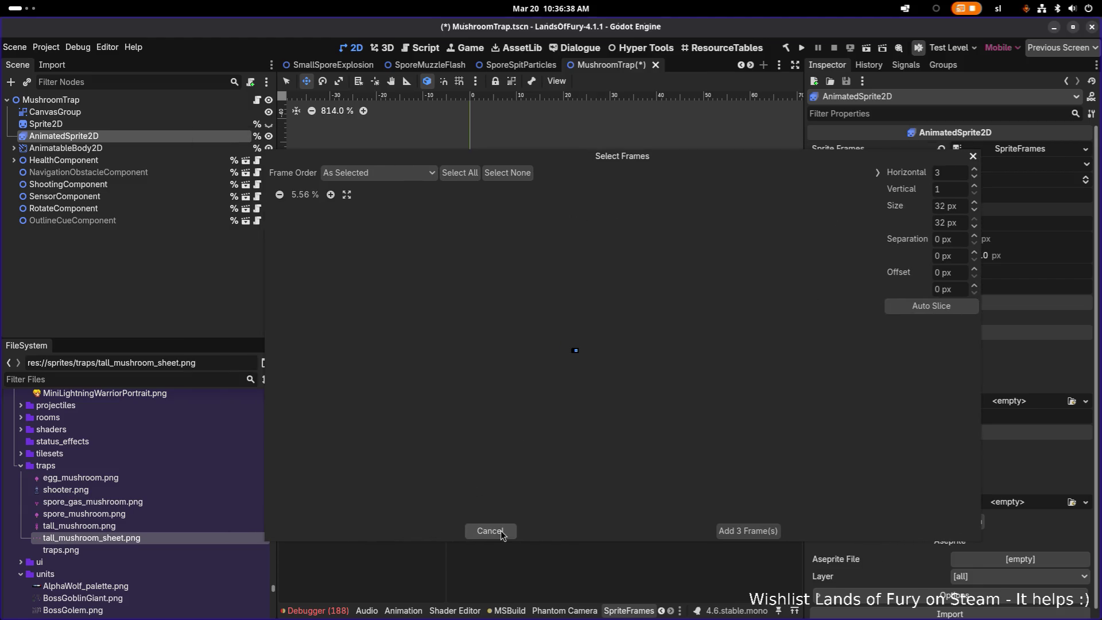
{"action": "left_click", "coordinate": [500, 530]}
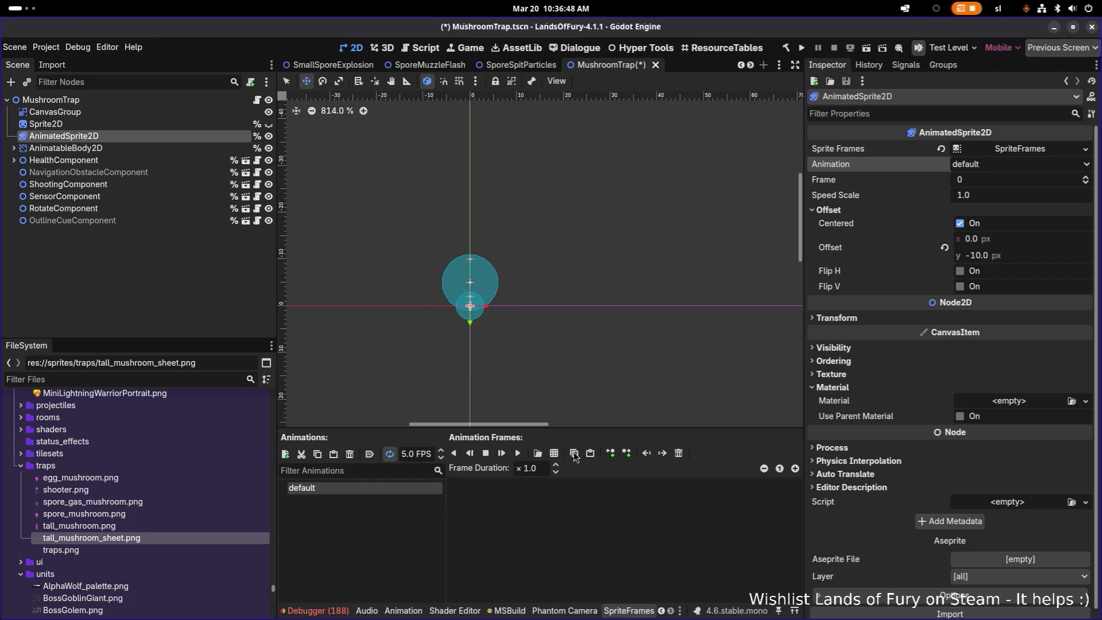
- Add all three tall_mushroom_sheet.png frames (0–2) to the default animation
{"action": "left_click", "coordinate": [554, 453]}
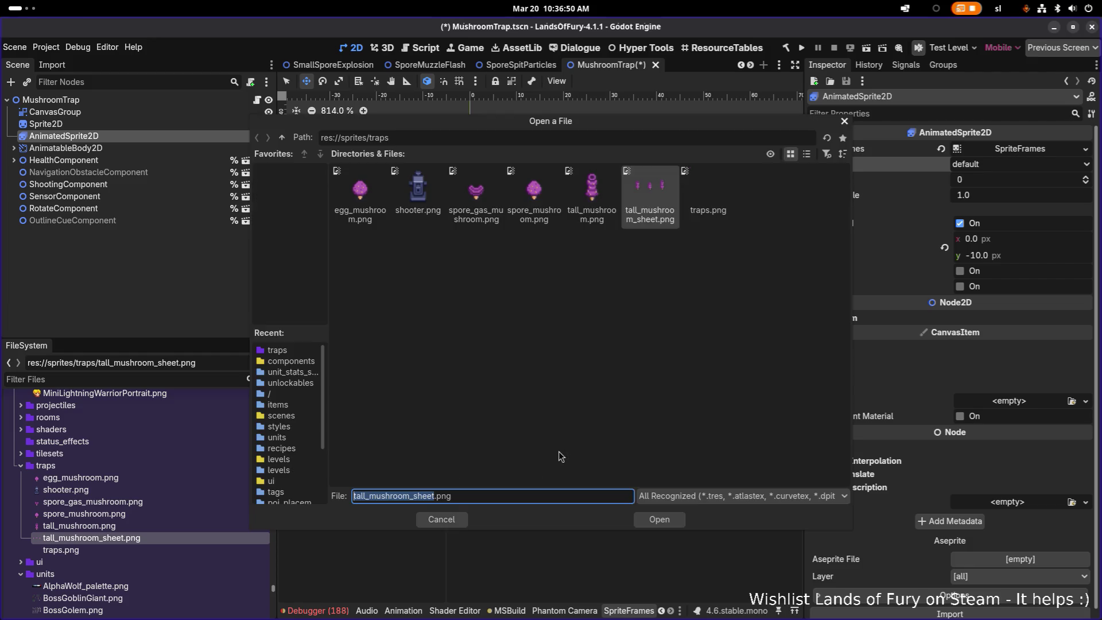
{"action": "double_click", "coordinate": [663, 199]}
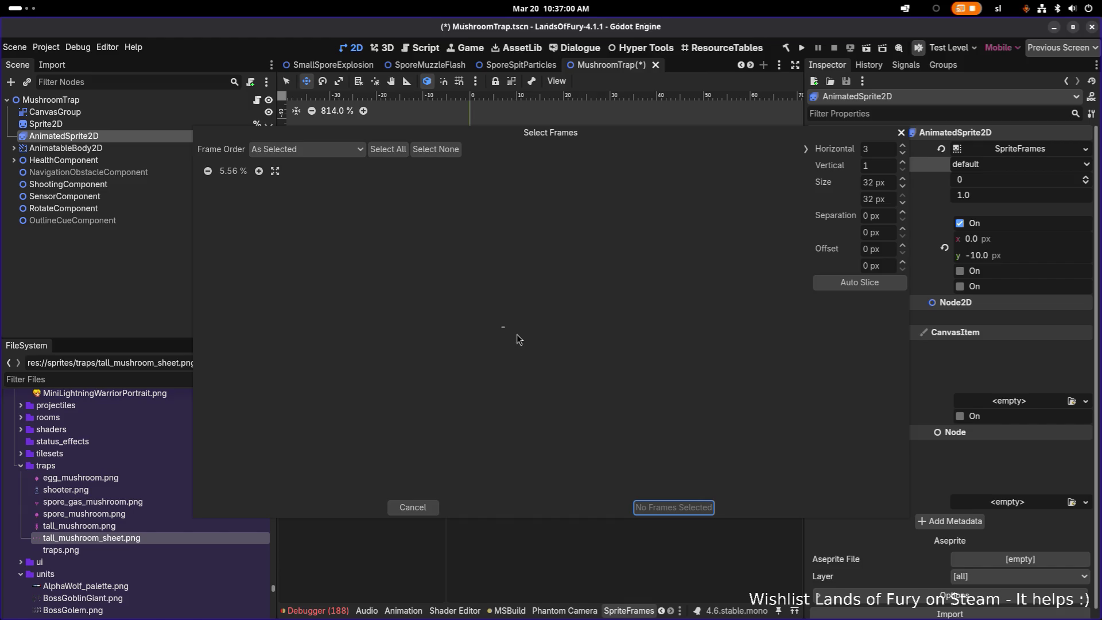
{"action": "scroll", "coordinate": [509, 342], "scroll_direction": "up", "scroll_amount": 15}
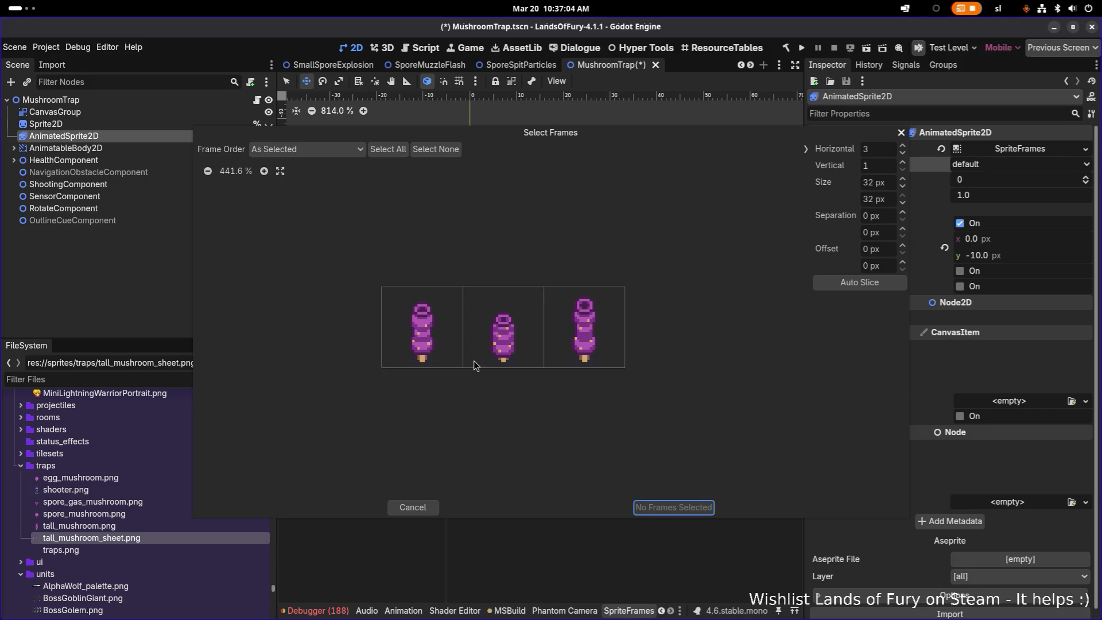
{"action": "left_click", "coordinate": [427, 343]}
{"action": "left_click", "coordinate": [516, 340]}
{"action": "left_click", "coordinate": [585, 335]}
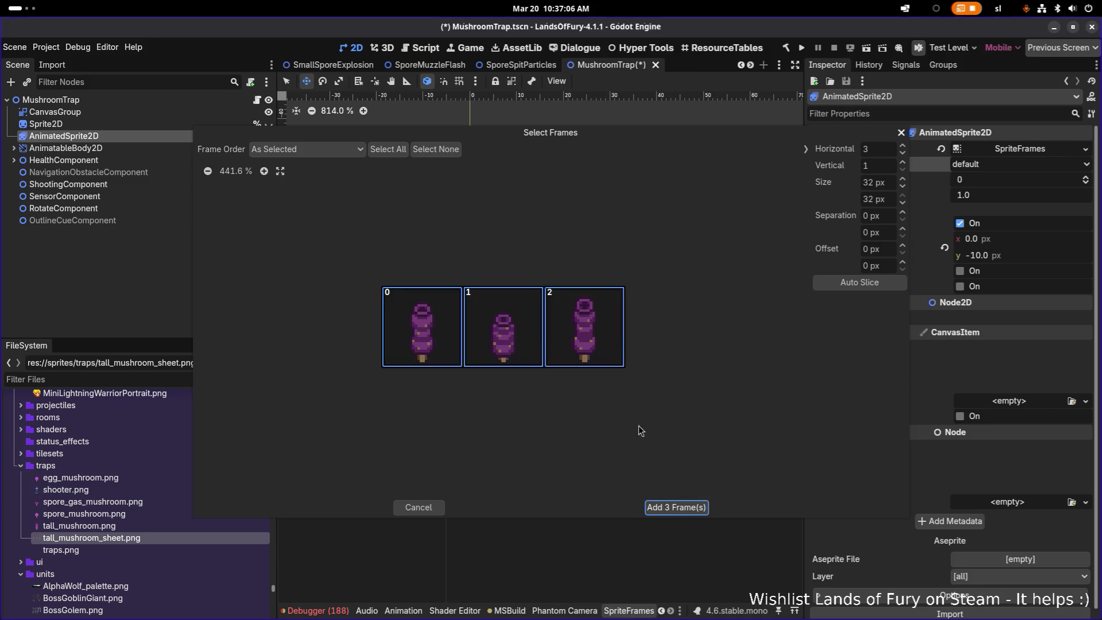
{"action": "scroll", "coordinate": [578, 395], "scroll_direction": "down", "scroll_amount": 20}
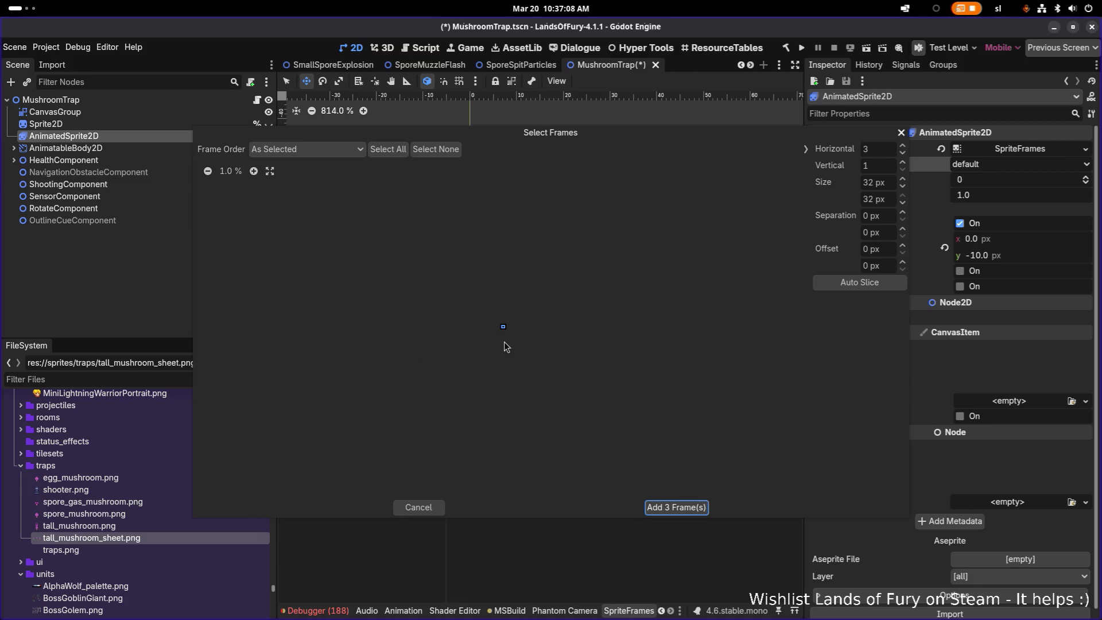
{"action": "scroll", "coordinate": [504, 342], "scroll_direction": "up", "scroll_amount": 20}
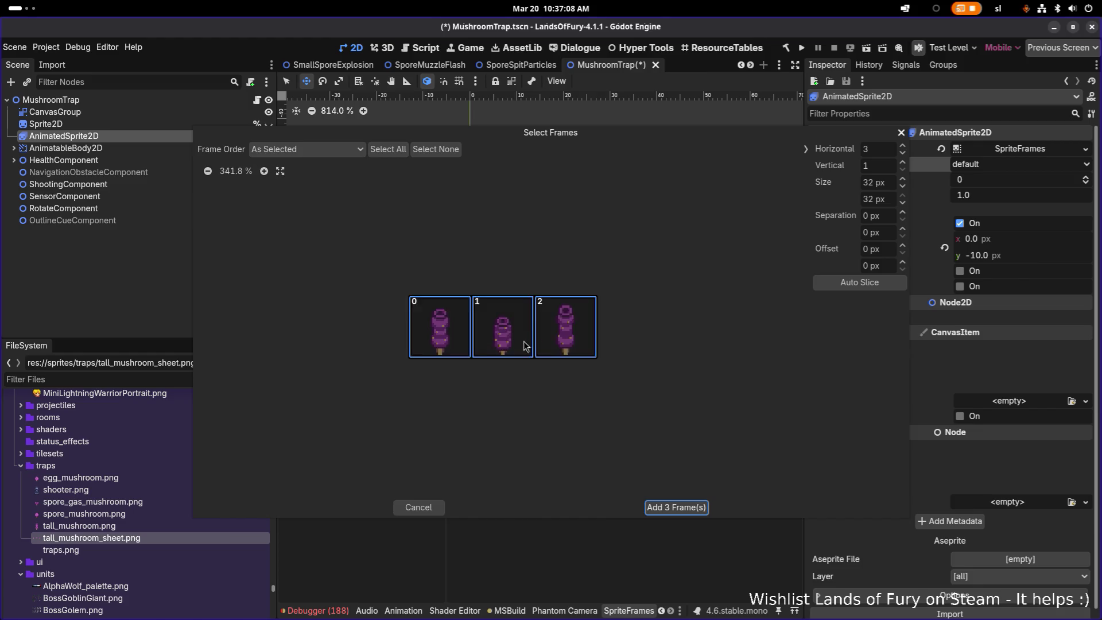
{"action": "left_click", "coordinate": [691, 508]}
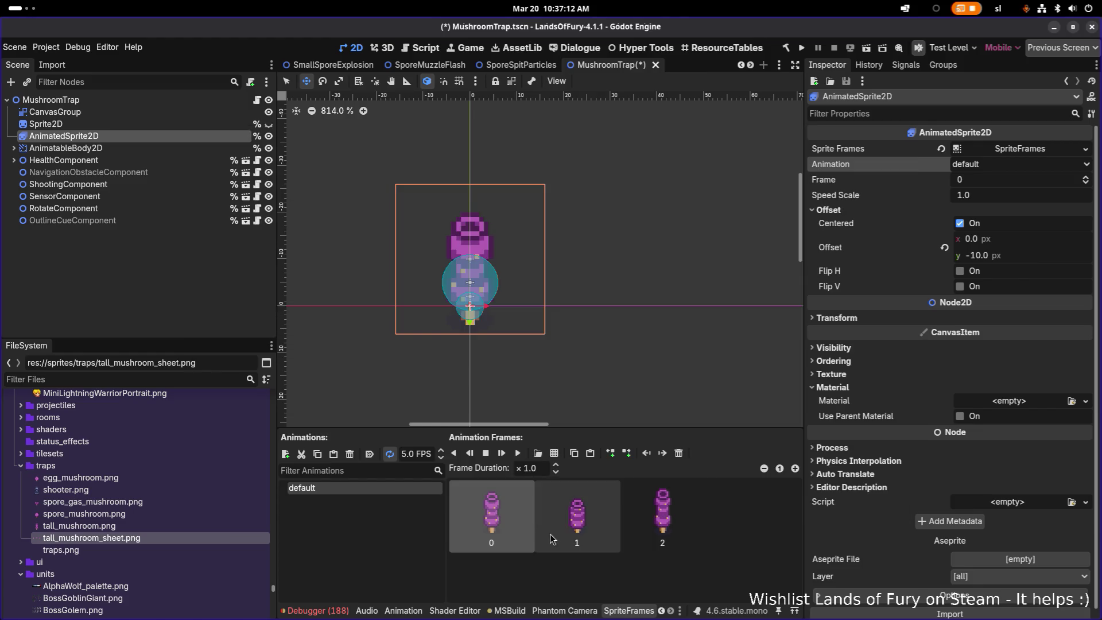
{"action": "left_click", "coordinate": [598, 520]}
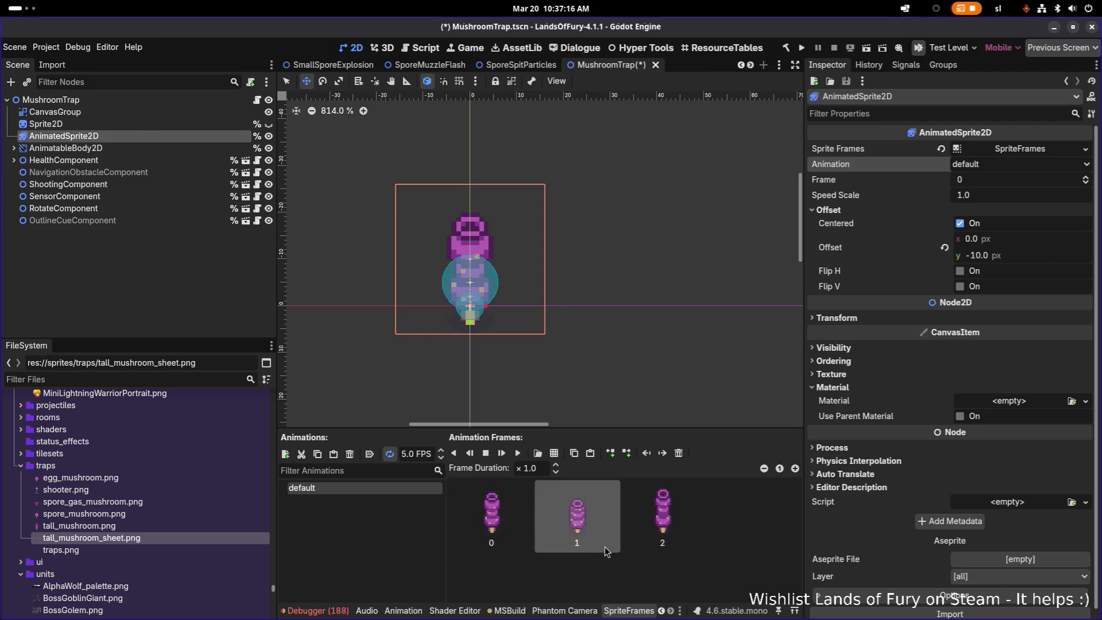
- Delete frames 1 and 2 from default and set it to autoplay on load
{"action": "left_click", "coordinate": [662, 532], "text": "shift"}
{"action": "key", "text": "Delete"}
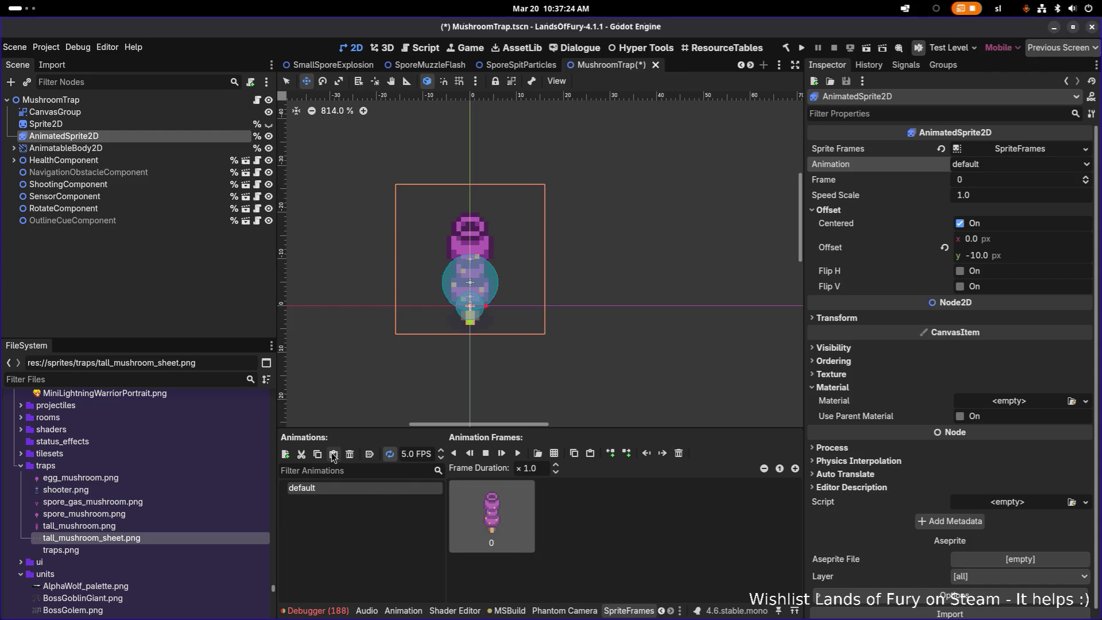
{"action": "left_click", "coordinate": [370, 454]}
- Add a new animation named 'shoot'
{"action": "left_click", "coordinate": [285, 454]}
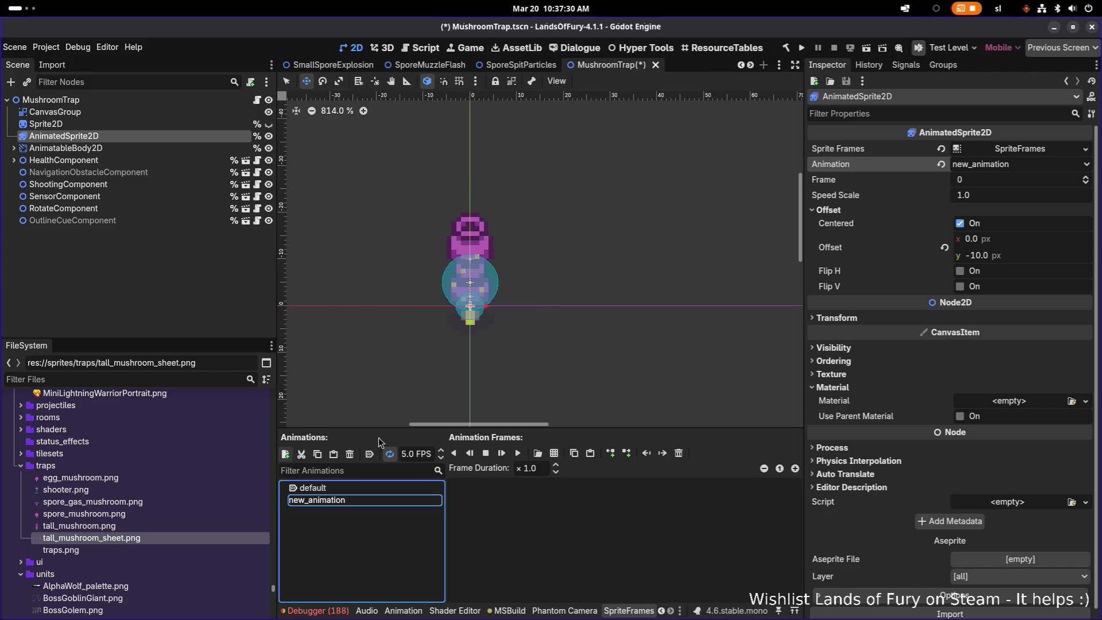
{"action": "key", "text": "Return"}
{"action": "left_click", "coordinate": [369, 501]}
{"action": "type", "text": "shoot"}
{"action": "key", "text": "Return"}
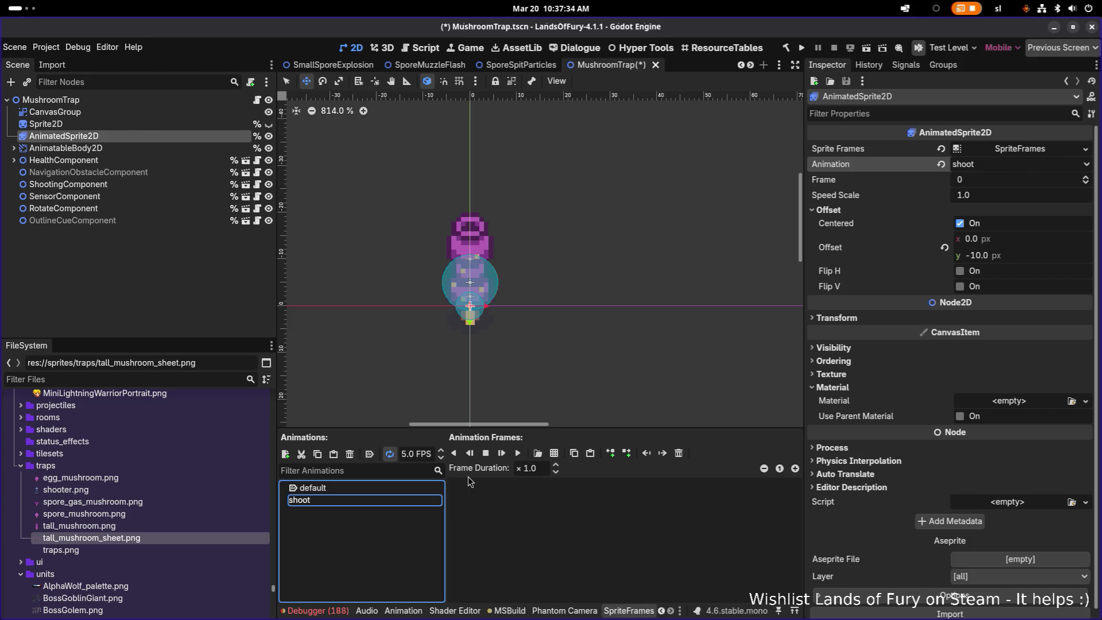
- Fill the shoot animation with all three tall_mushroom_sheet.png frames
{"action": "left_click", "coordinate": [554, 453]}
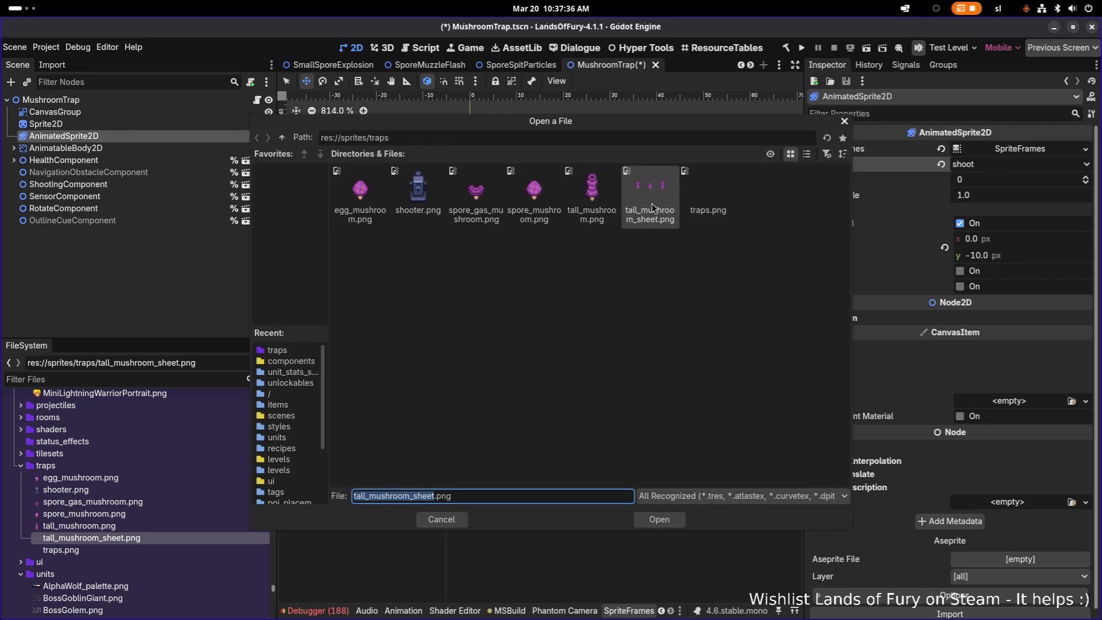
{"action": "double_click", "coordinate": [652, 207]}
{"action": "left_click", "coordinate": [417, 332]}
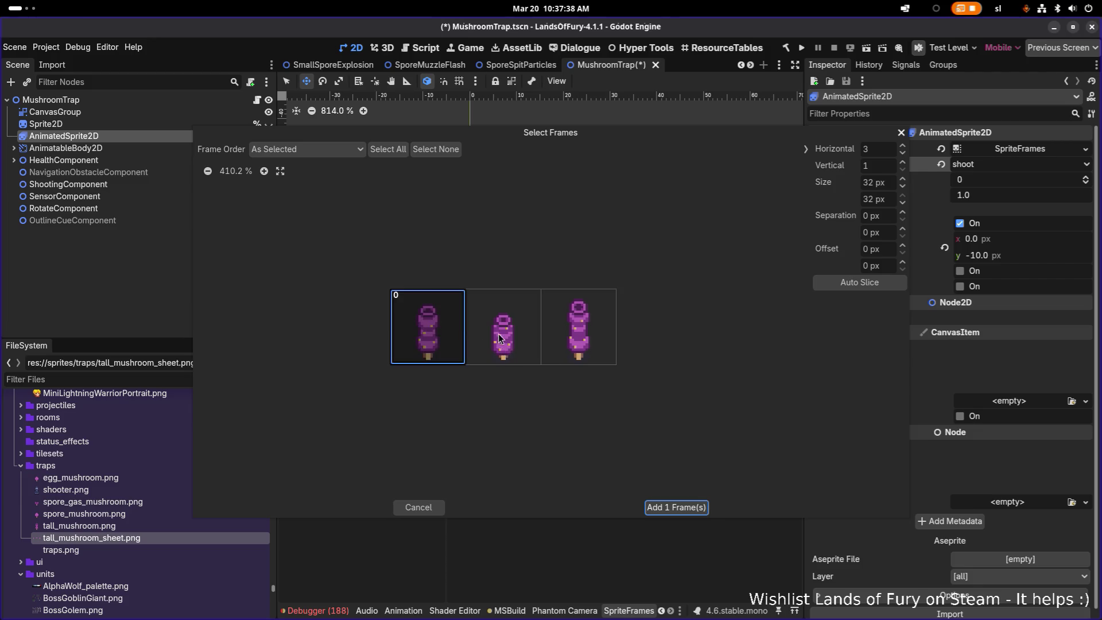
{"action": "left_click", "coordinate": [499, 338]}
{"action": "left_click", "coordinate": [576, 345]}
{"action": "left_click", "coordinate": [670, 508]}
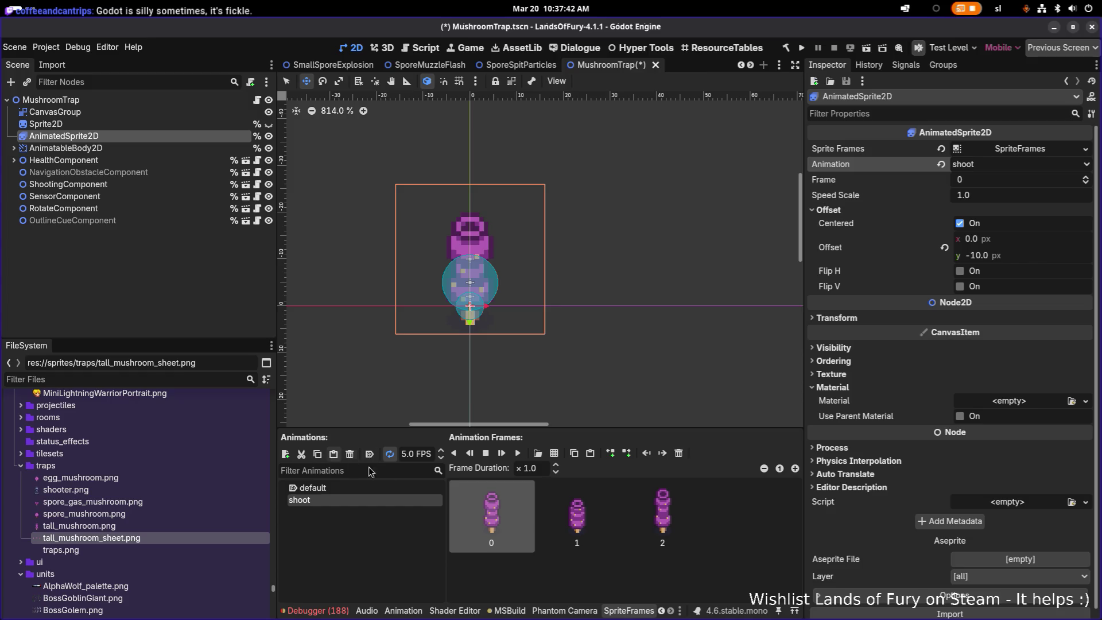
- Play, pause and restart a preview of the shoot animation
{"action": "left_click", "coordinate": [518, 453]}
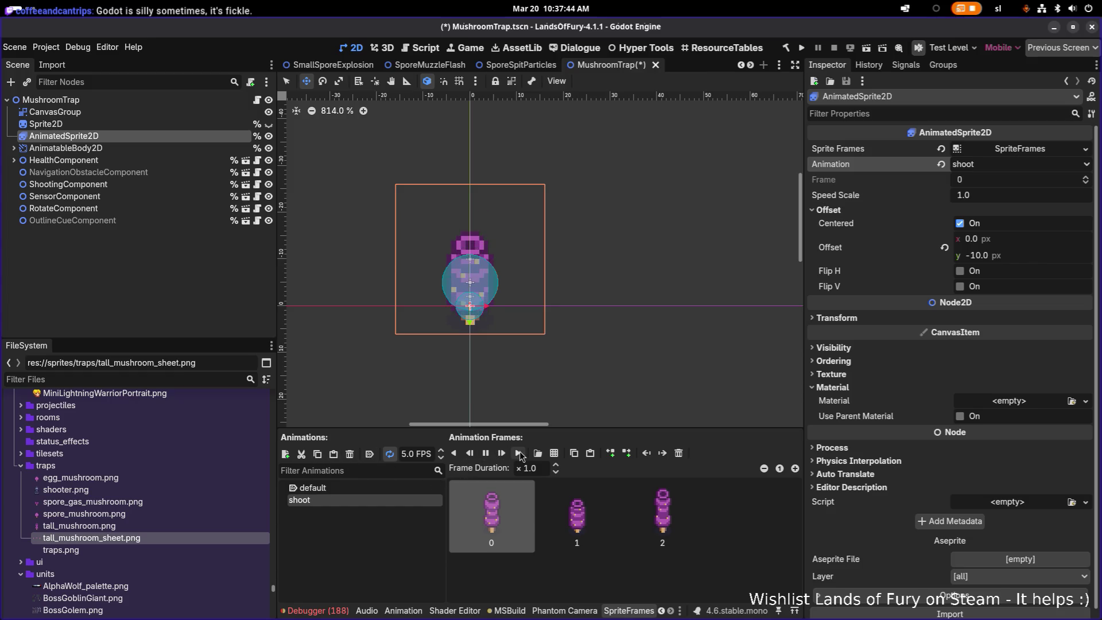
{"action": "left_click", "coordinate": [486, 452]}
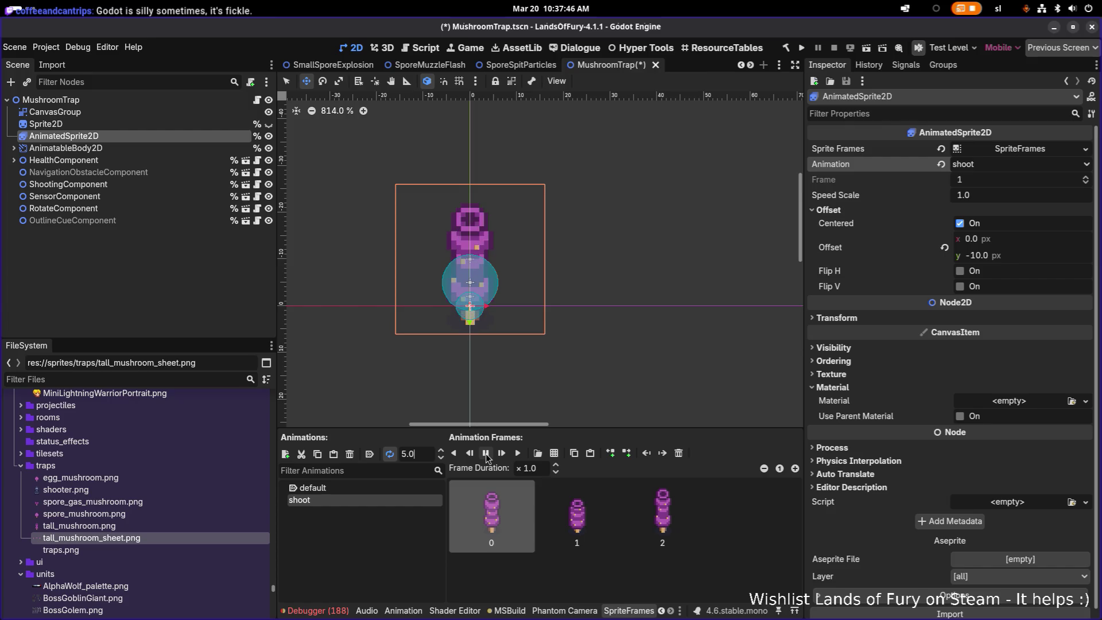
{"action": "left_click", "coordinate": [486, 454]}
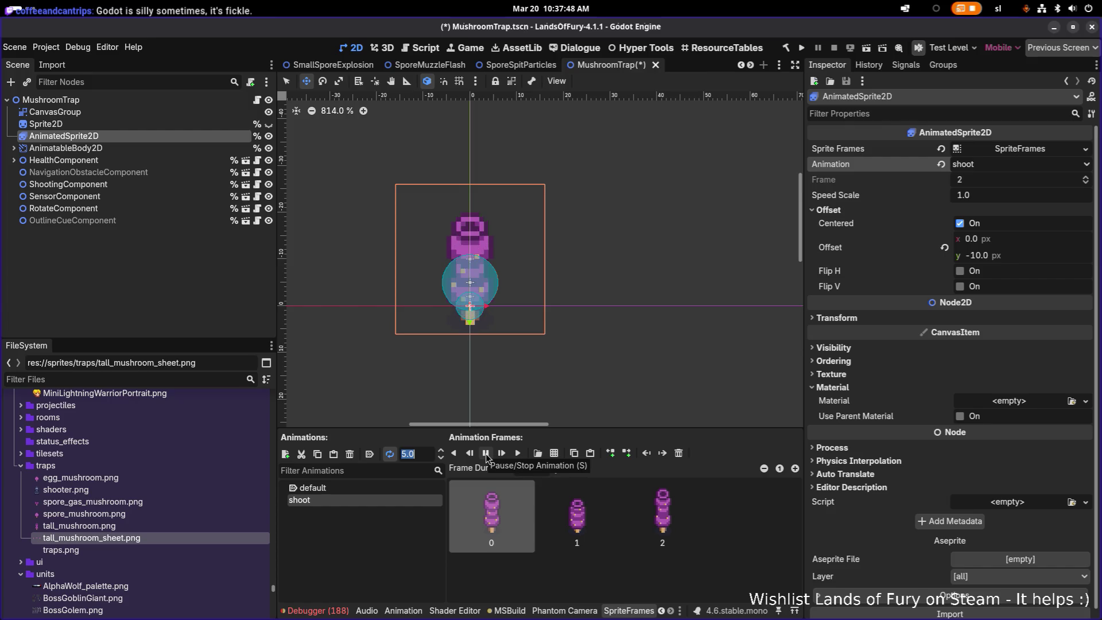
- Try shoot playback speeds of 10, 30 and 15 FPS, settling on 10 FPS
{"action": "type", "text": "10"}
{"action": "key", "text": "Return"}
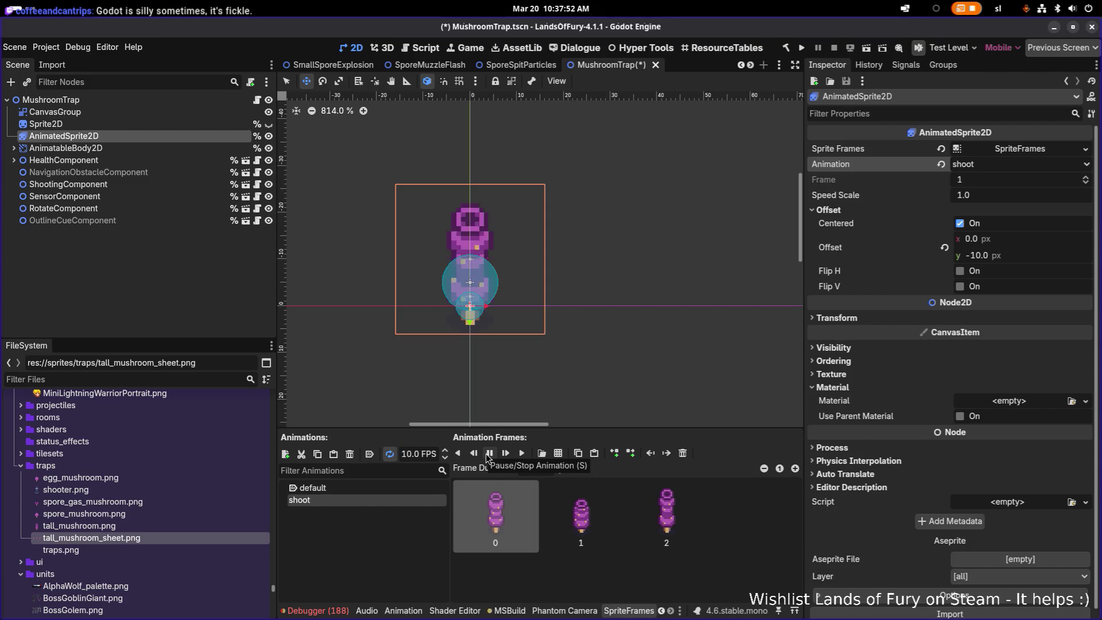
{"action": "key", "text": "ctrl+a"}
{"action": "type", "text": "30"}
{"action": "key", "text": "Return"}
{"action": "key", "text": "ctrl+a"}
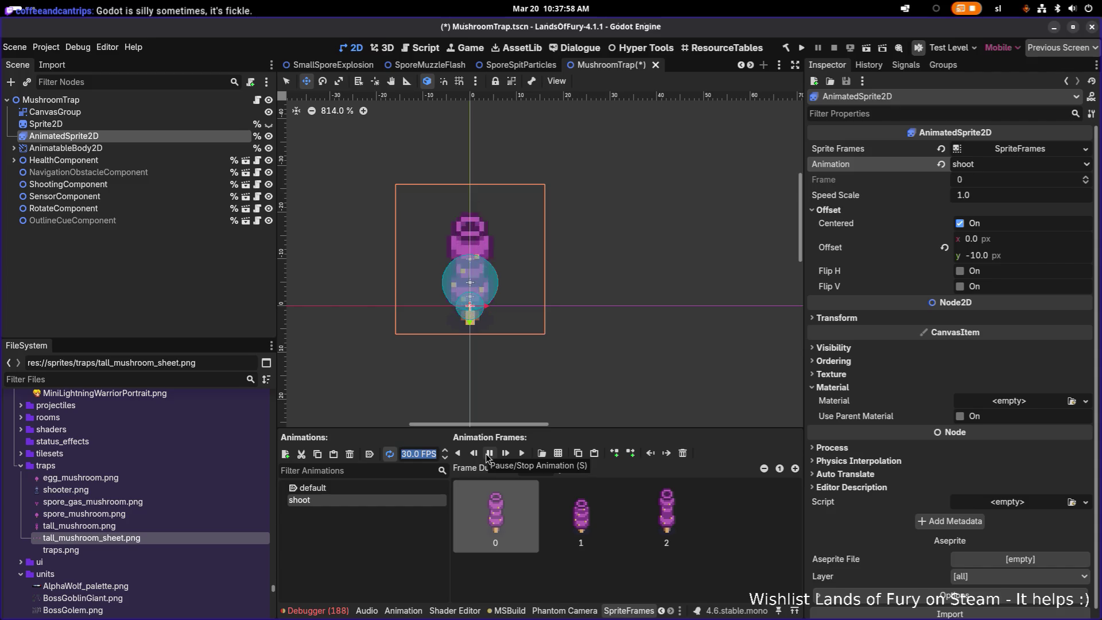
{"action": "key", "text": "Return"}
{"action": "type", "text": "15"}
{"action": "key", "text": "Return"}
{"action": "key", "text": "ctrl+a"}
{"action": "type", "text": "10"}
{"action": "key", "text": "Return"}
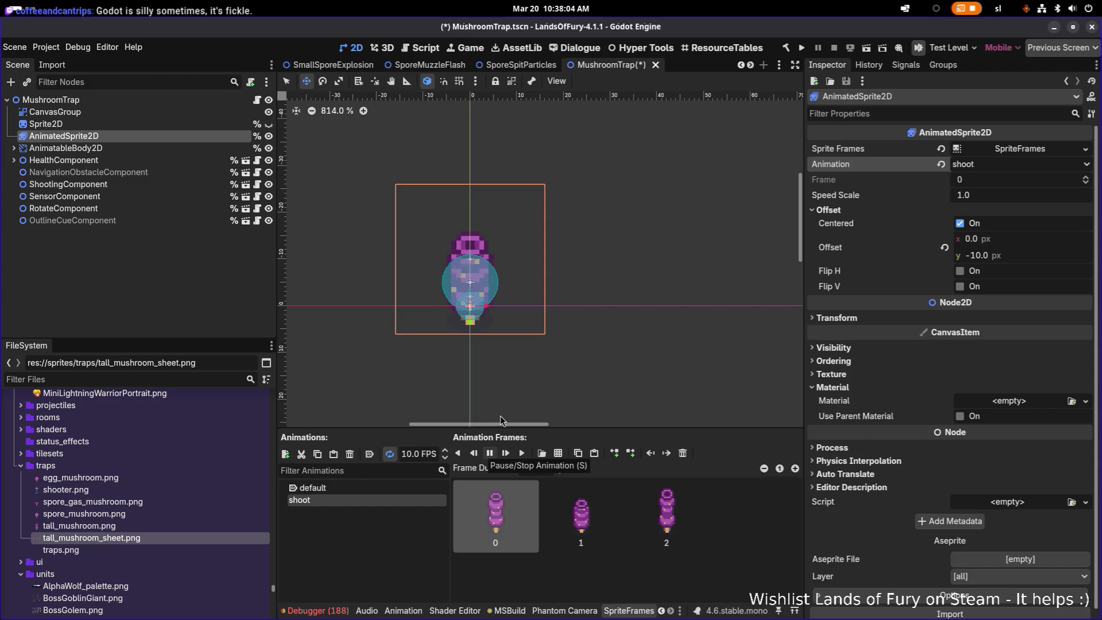
{"action": "scroll", "coordinate": [539, 325], "scroll_direction": "down", "scroll_amount": 8}
- Flip repeatedly between the default and shoot animations to compare them
{"action": "left_click", "coordinate": [351, 487]}
{"action": "left_click", "coordinate": [347, 502]}
{"action": "left_click", "coordinate": [350, 488]}
{"action": "left_click", "coordinate": [348, 501]}
{"action": "left_click", "coordinate": [350, 488]}
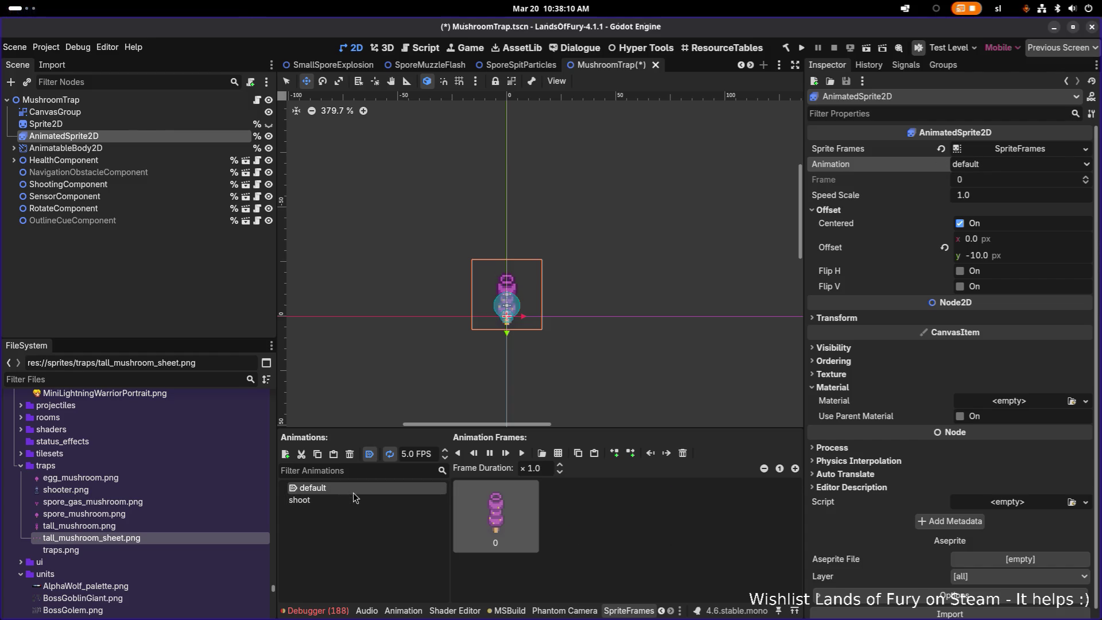
{"action": "left_click", "coordinate": [354, 500]}
{"action": "left_click", "coordinate": [353, 487]}
{"action": "left_click", "coordinate": [354, 501]}
{"action": "left_click", "coordinate": [353, 488]}
{"action": "left_click", "coordinate": [353, 500]}
{"action": "left_click", "coordinate": [353, 487]}
{"action": "left_click", "coordinate": [354, 500]}
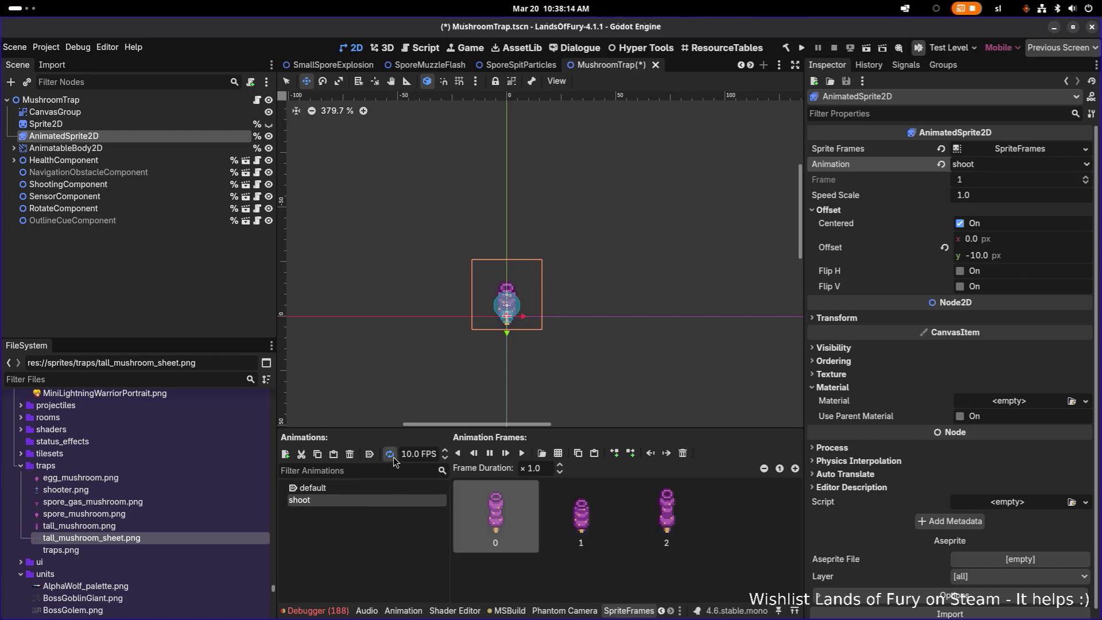
- Leave shoot selected, preview it playing, and widen the animation frames area
{"action": "left_click", "coordinate": [376, 488]}
{"action": "left_click", "coordinate": [369, 501]}
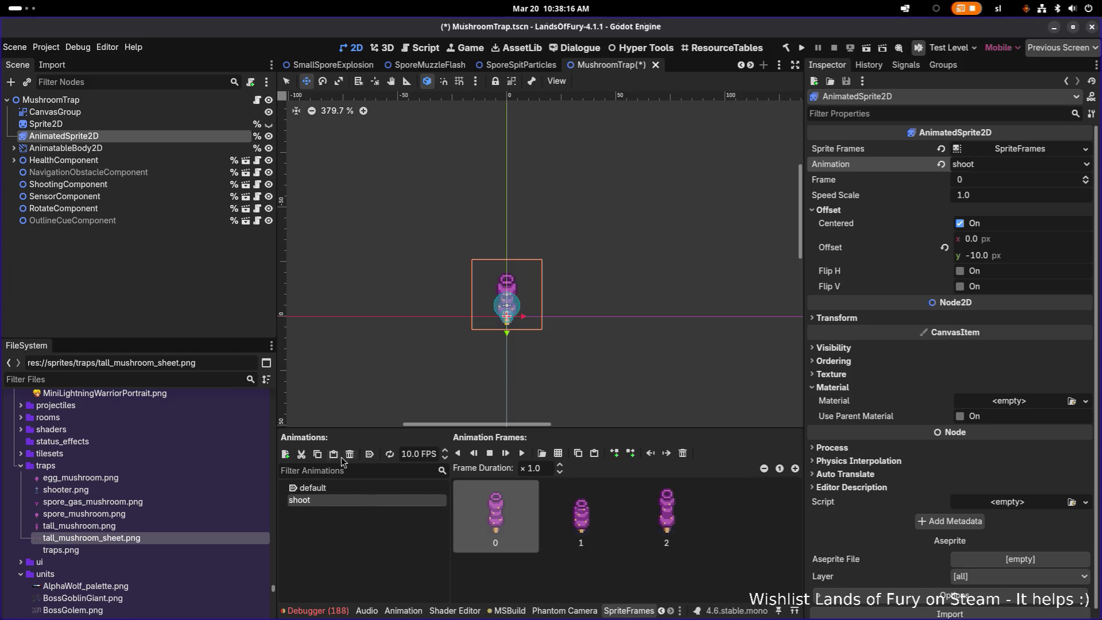
{"action": "left_click", "coordinate": [522, 454]}
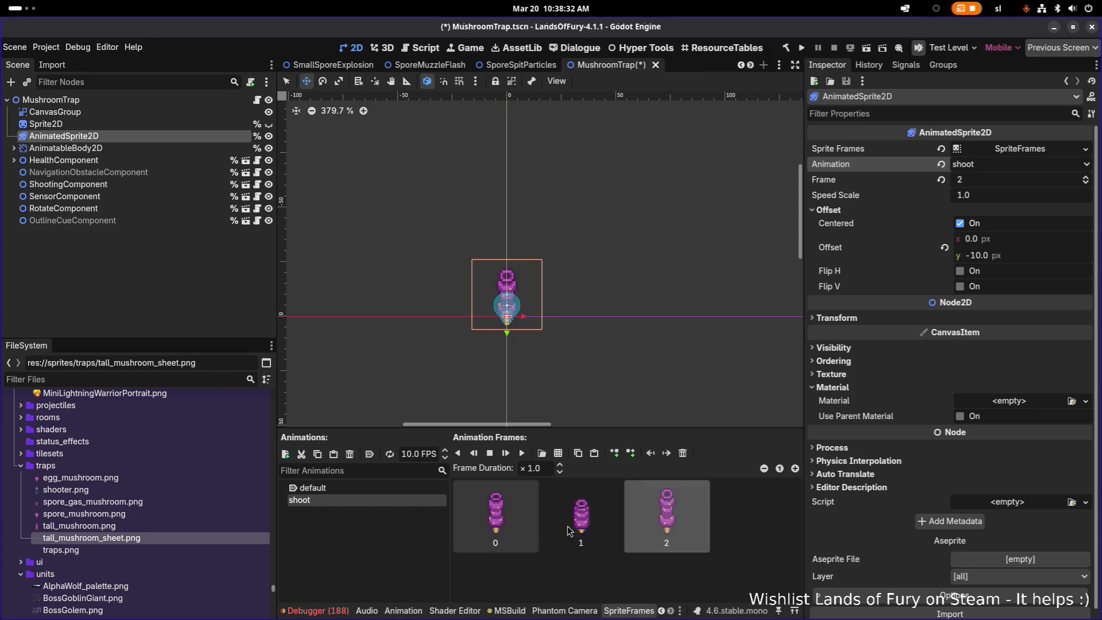
{"action": "left_click_drag", "start_coordinate": [805, 423], "coordinate": [899, 423]}
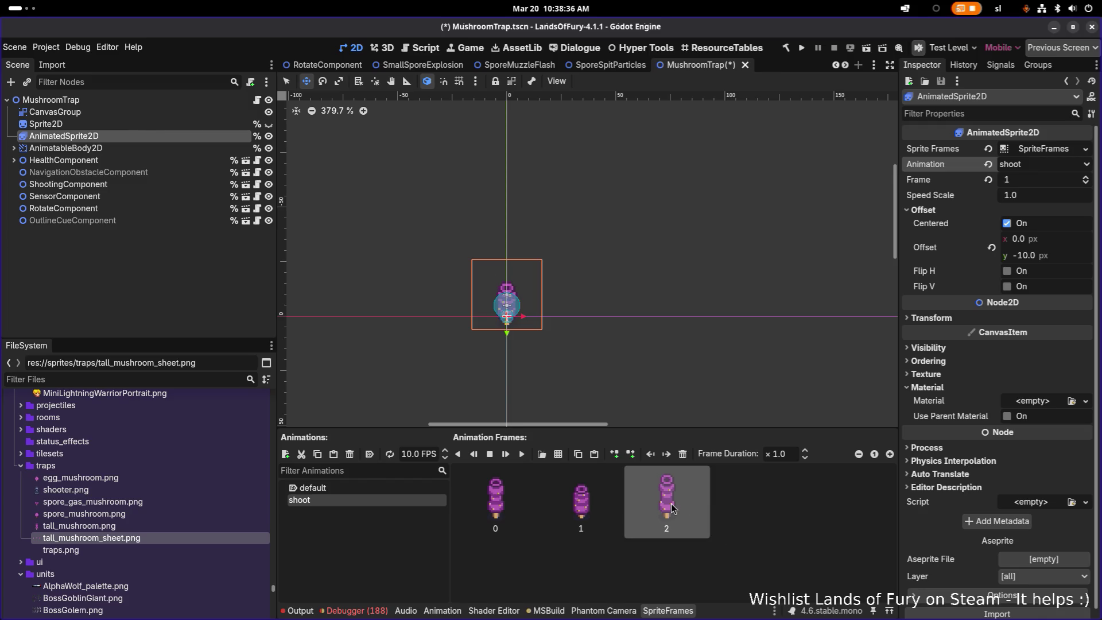
- Append copies of frames 0 and 1 to shoot, move the tall frame last, and preview
{"action": "left_click", "coordinate": [596, 497]}
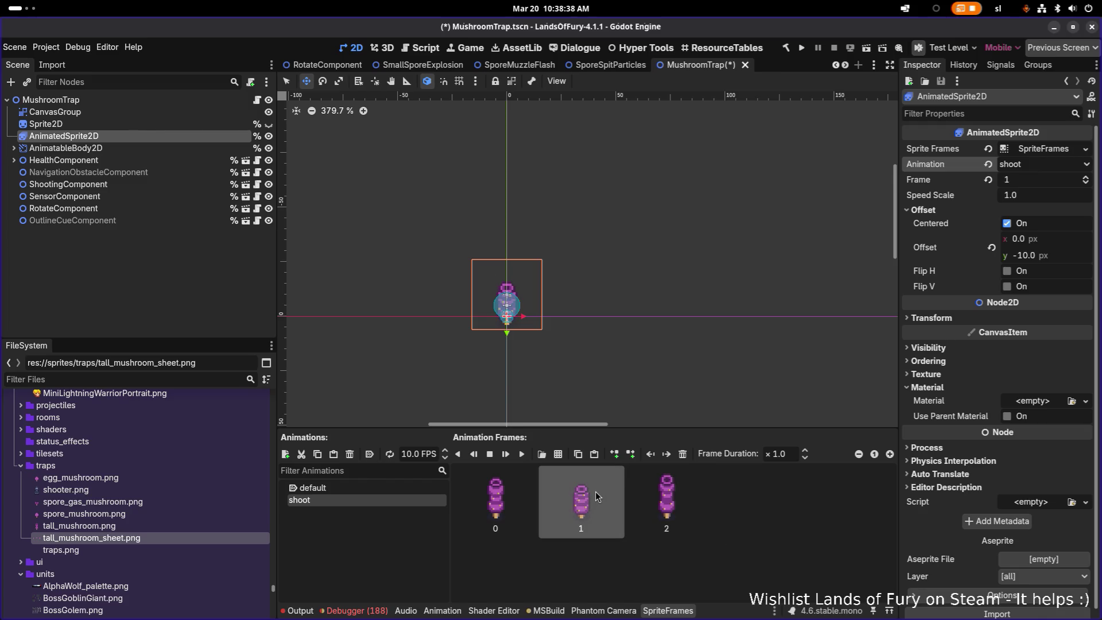
{"action": "left_click", "coordinate": [497, 492]}
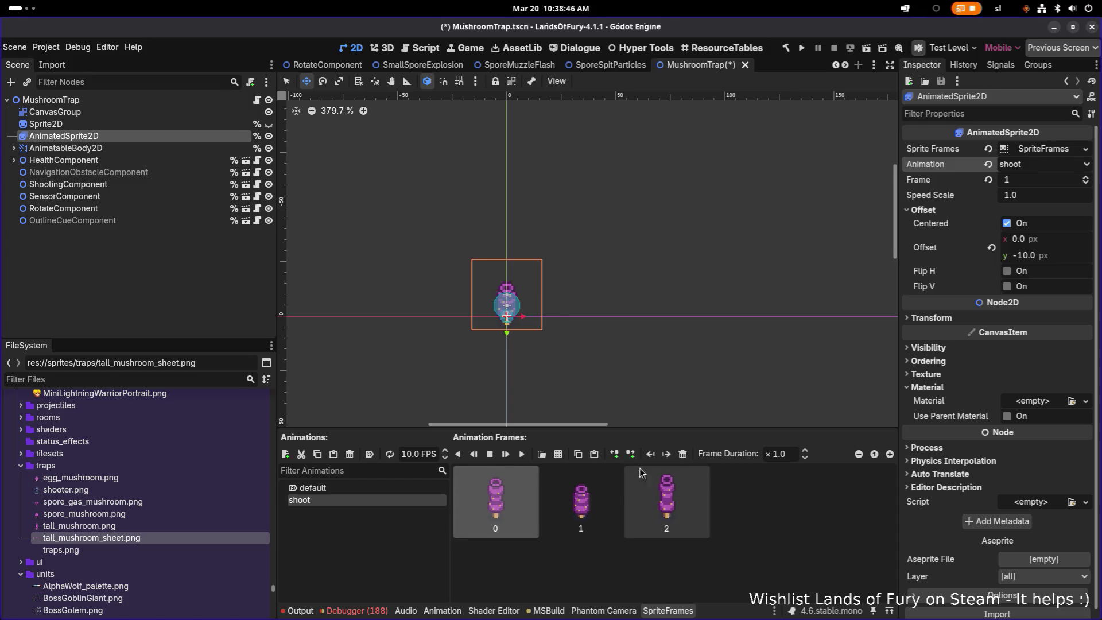
{"action": "left_click", "coordinate": [594, 453]}
{"action": "left_click_drag", "start_coordinate": [841, 507], "coordinate": [746, 505]}
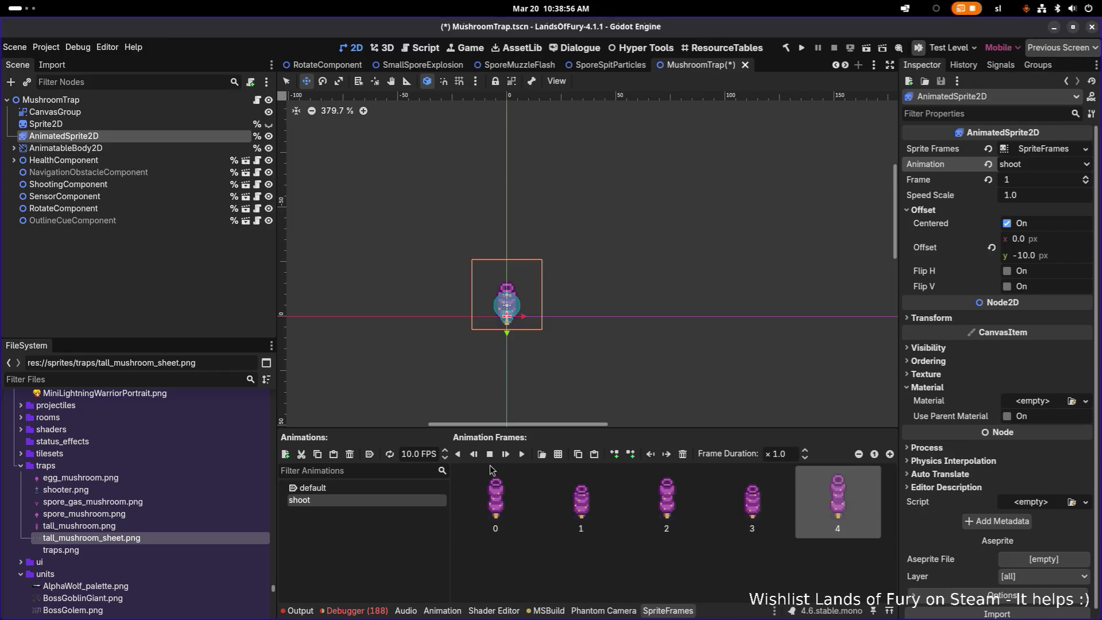
{"action": "left_click", "coordinate": [522, 454]}
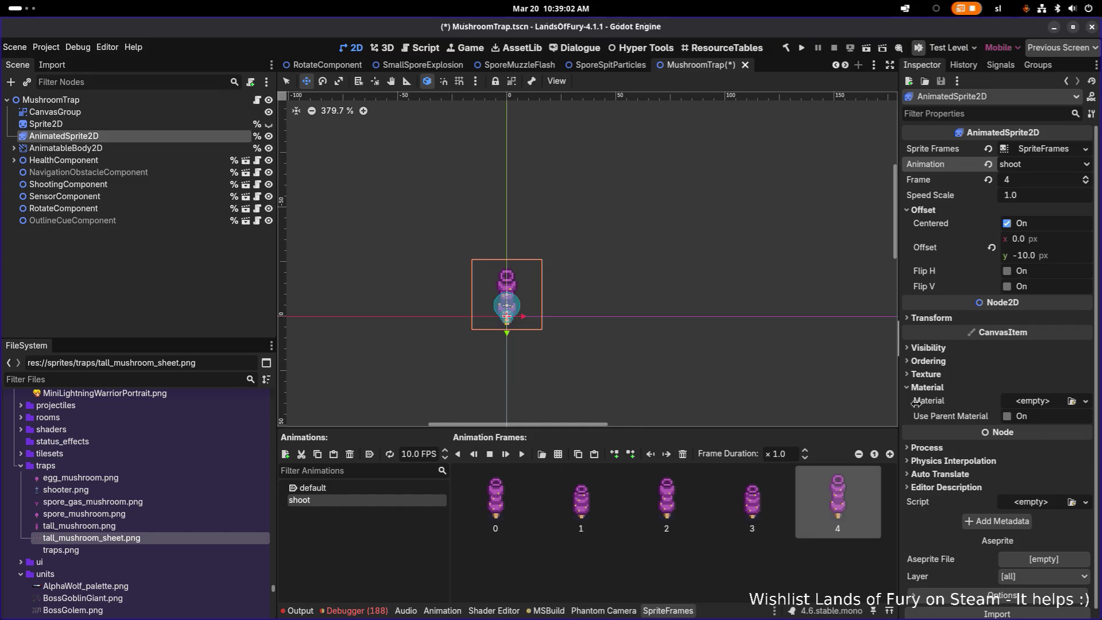
- Widen the frames panel, append a copy of frame 2 as frame 5, and preview shoot
{"action": "left_click_drag", "start_coordinate": [899, 404], "coordinate": [955, 404]}
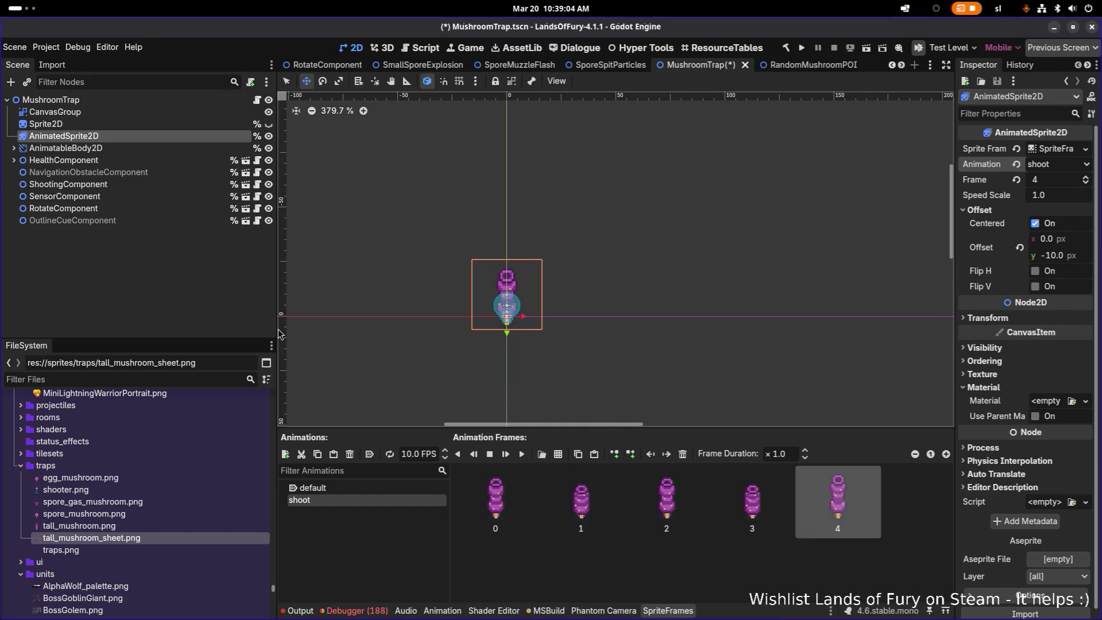
{"action": "left_click_drag", "start_coordinate": [276, 327], "coordinate": [201, 327]}
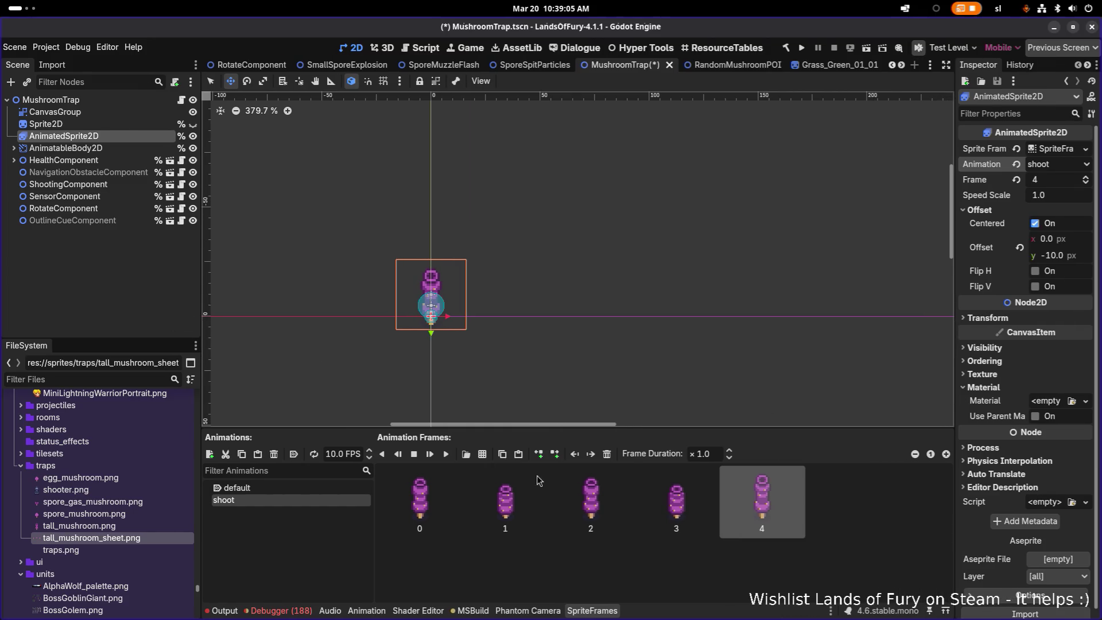
{"action": "left_click", "coordinate": [591, 499]}
{"action": "key", "text": "ctrl+v"}
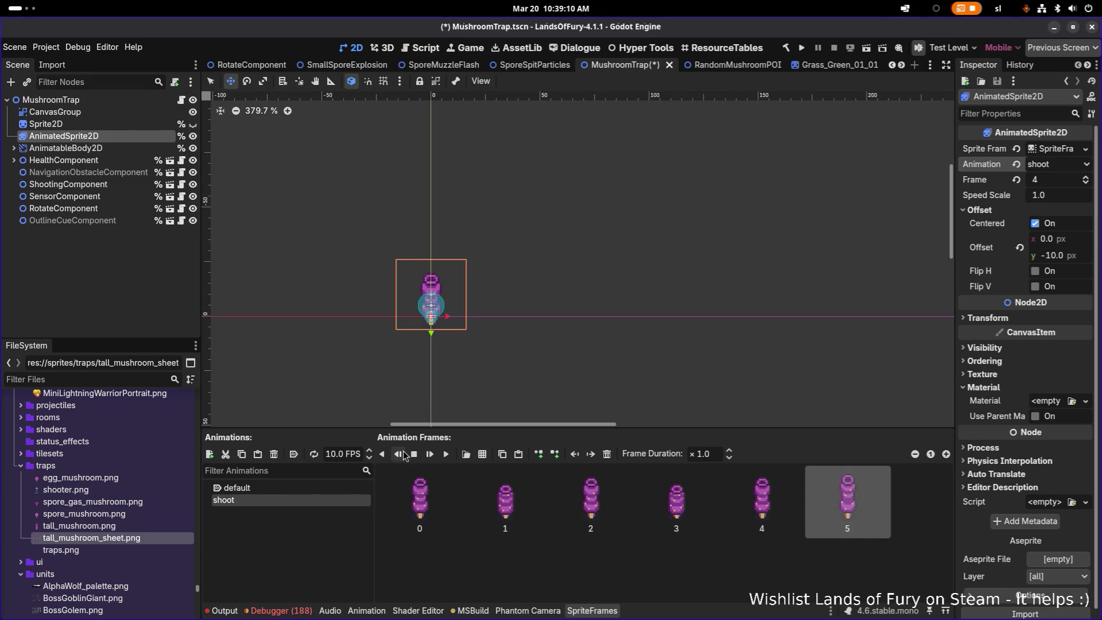
{"action": "left_click", "coordinate": [446, 454]}
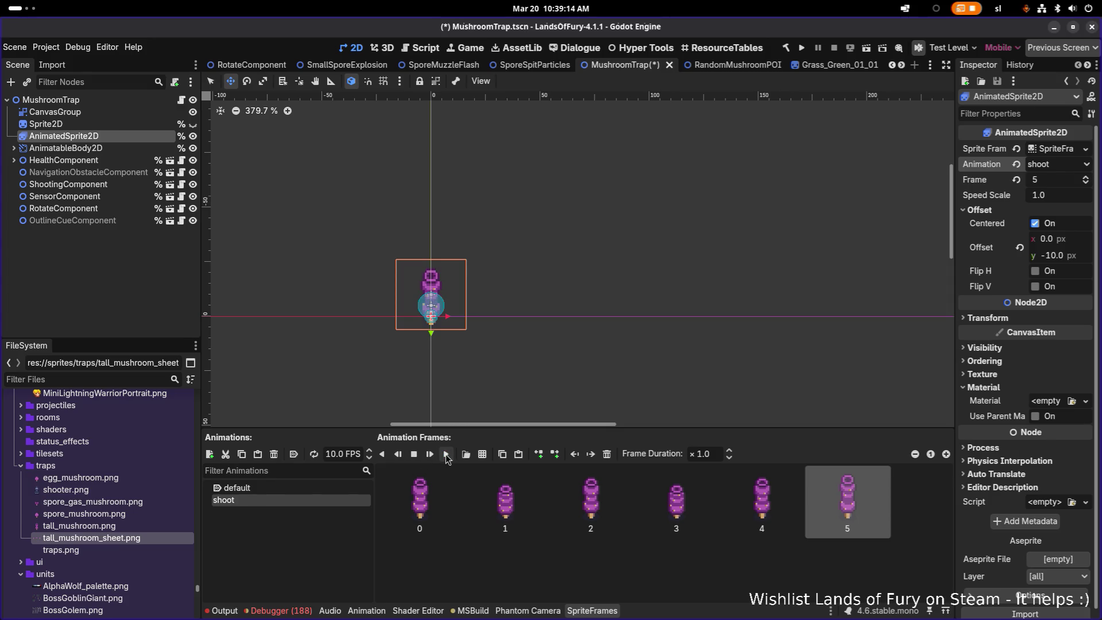
- Copy frame 3 as frame 6, move it into slot 5, and replay shoot to check timing
{"action": "left_click", "coordinate": [765, 503]}
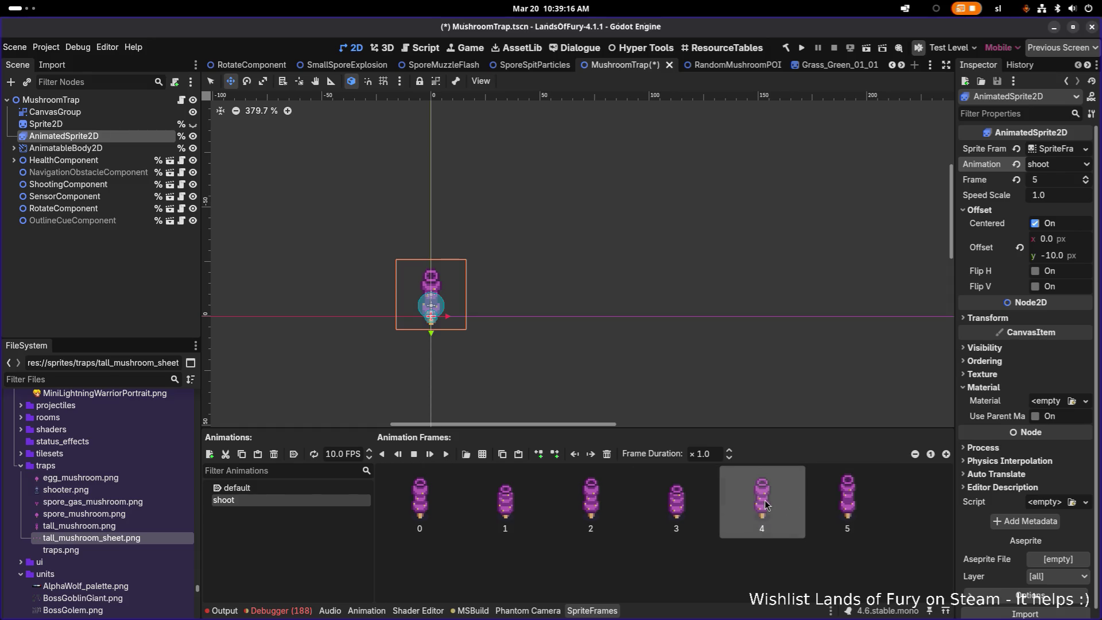
{"action": "left_click", "coordinate": [663, 503]}
{"action": "key", "text": "ctrl+c"}
{"action": "key", "text": "ctrl+v"}
{"action": "left_click_drag", "start_coordinate": [806, 507], "coordinate": [824, 503]}
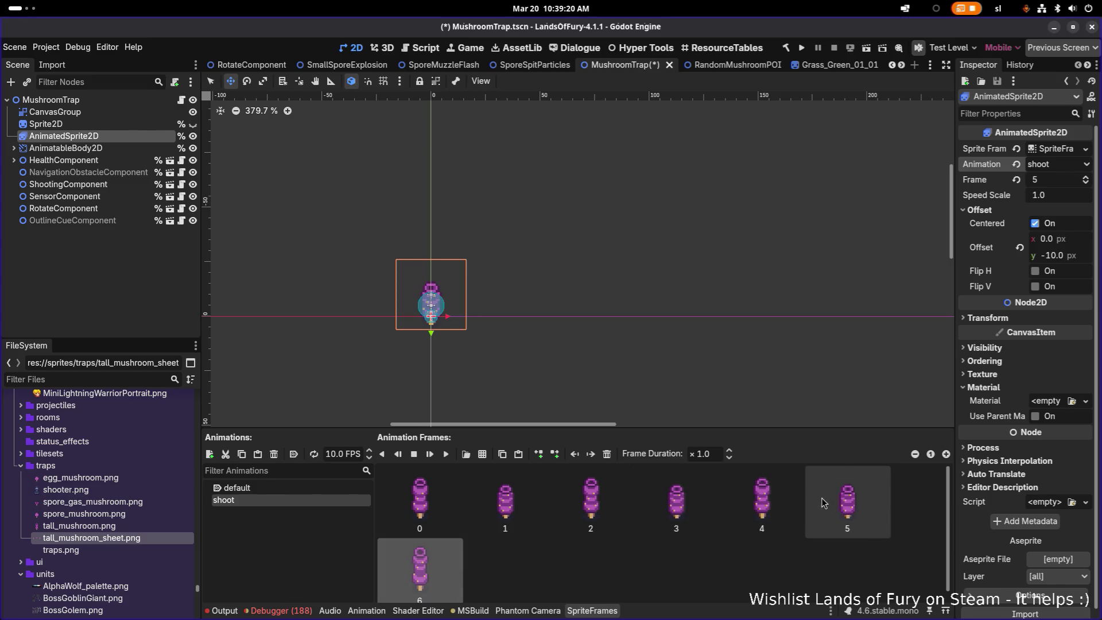
{"action": "left_click", "coordinate": [447, 454]}
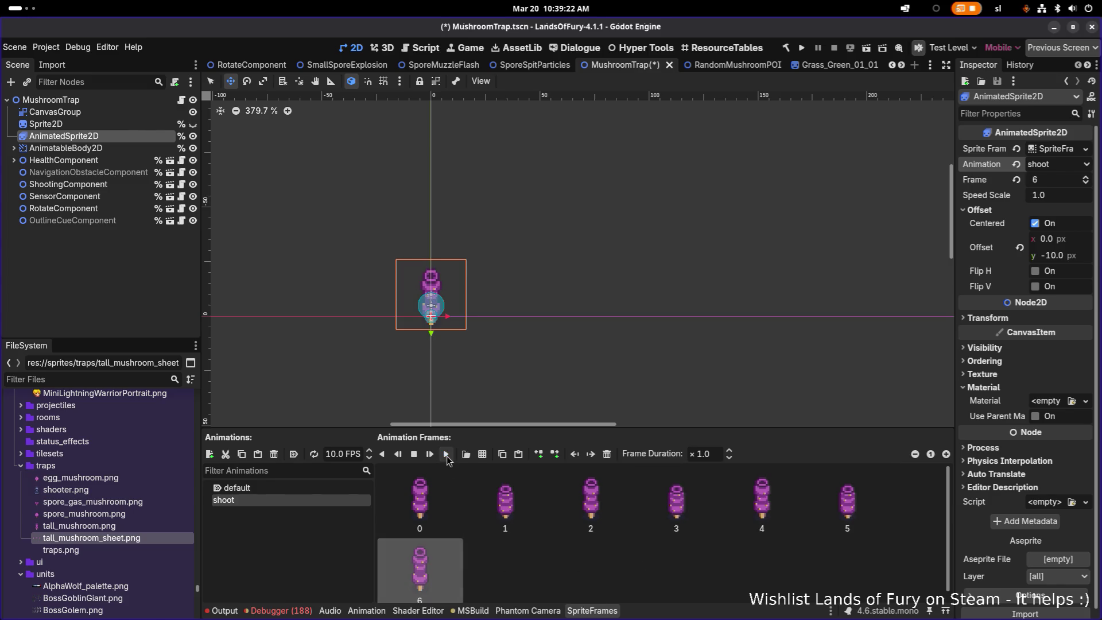
{"action": "left_click", "coordinate": [447, 455]}
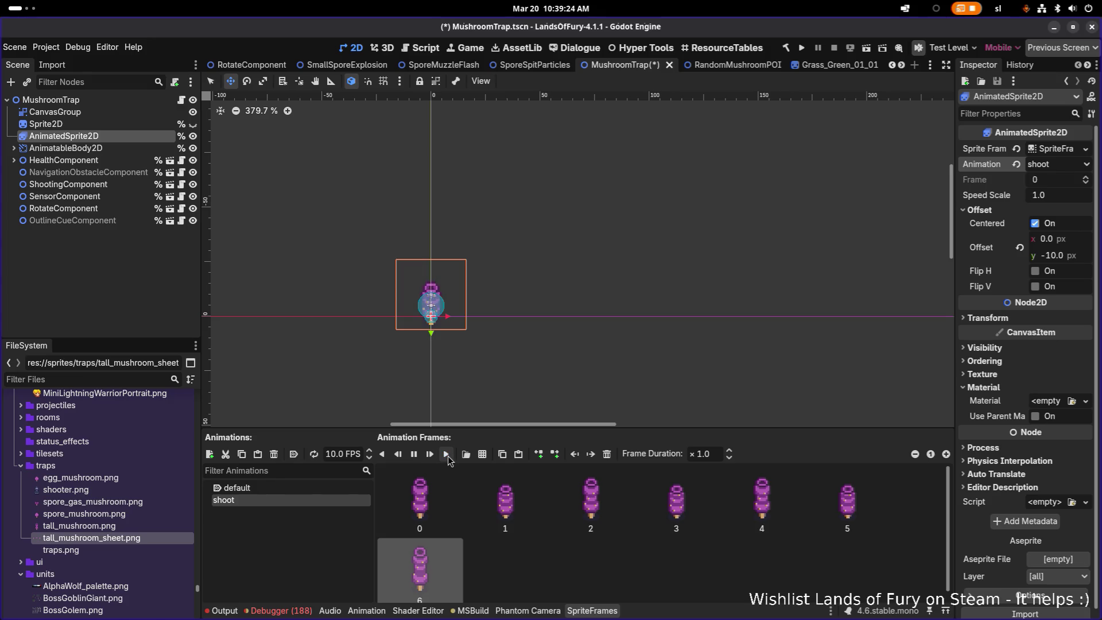
{"action": "left_click", "coordinate": [447, 455]}
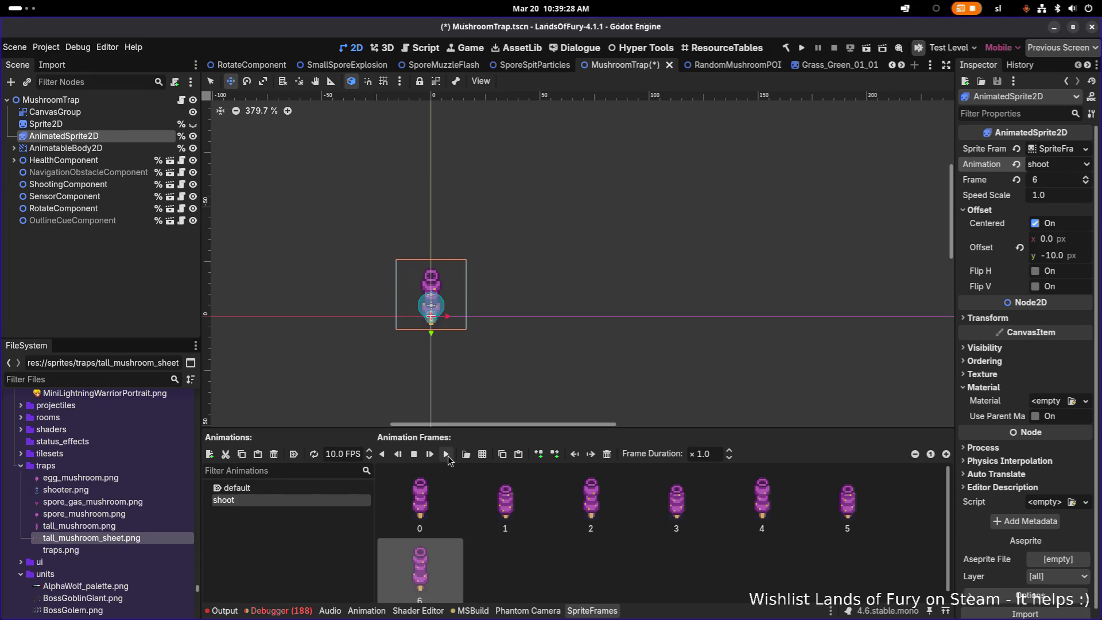
- Replay the seven-frame shoot animation preview to check it
{"action": "left_click", "coordinate": [447, 455]}
{"action": "scroll", "coordinate": [419, 307], "scroll_direction": "up", "scroll_amount": 4}
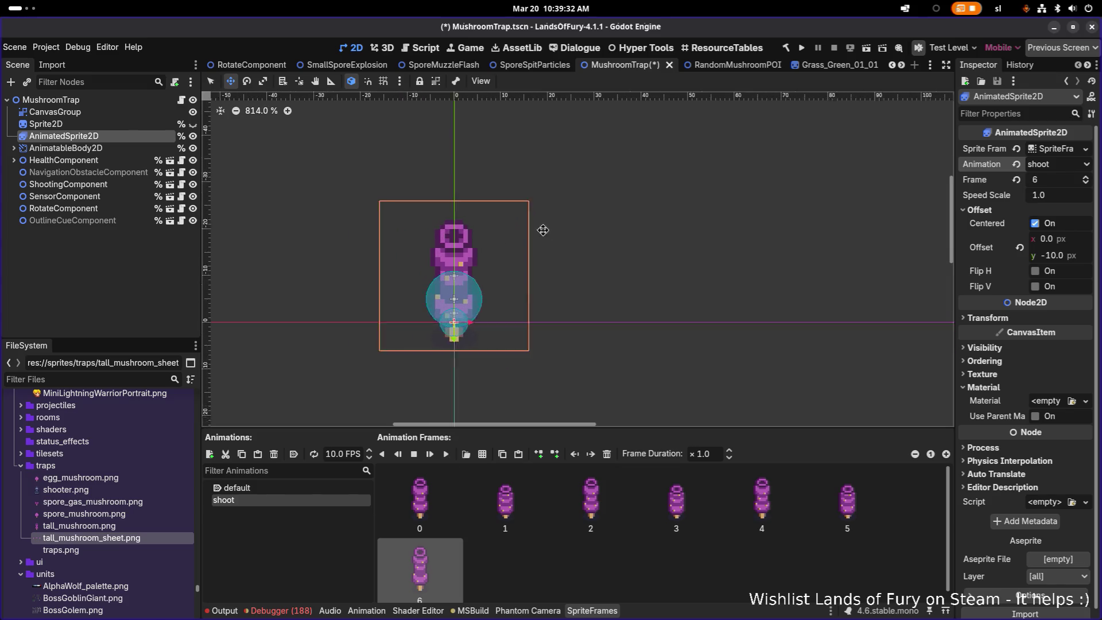
{"action": "scroll", "coordinate": [542, 230], "scroll_direction": "left", "scroll_amount": 3}
{"action": "left_click", "coordinate": [446, 454]}
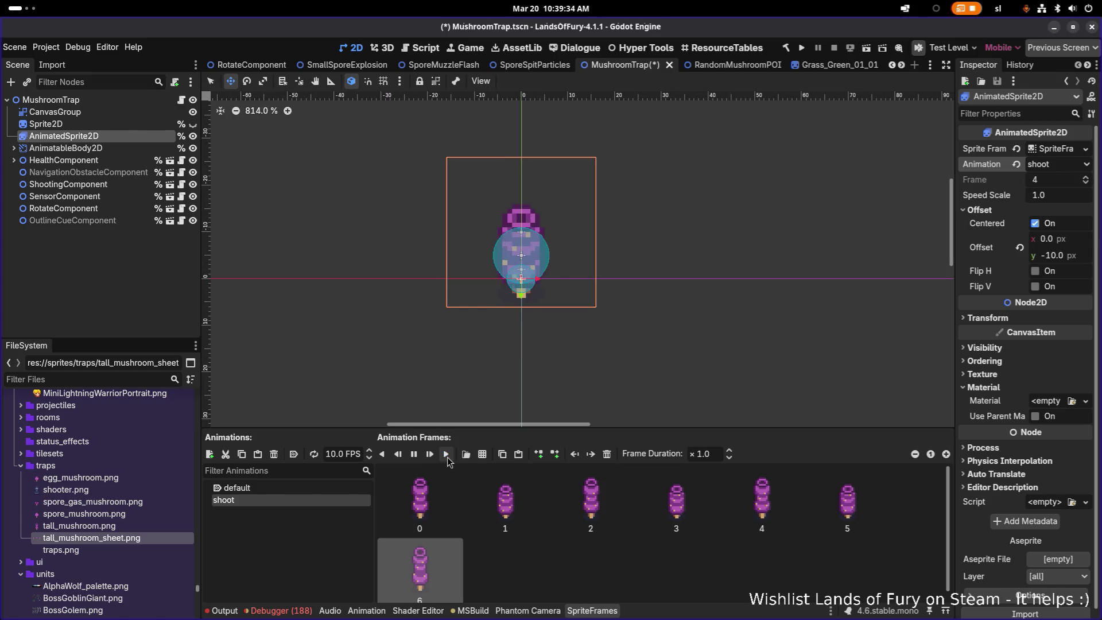
{"action": "left_click", "coordinate": [446, 454]}
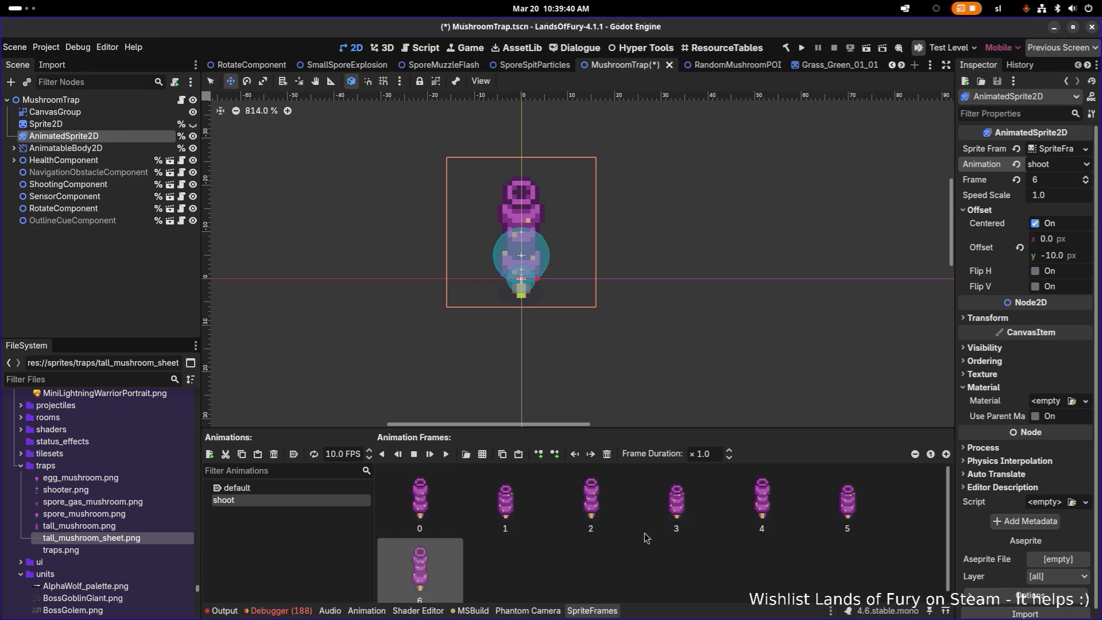
- Paste a copy of frame 1 as frame 7 and drag it earlier in the sequence
{"action": "left_click", "coordinate": [608, 516]}
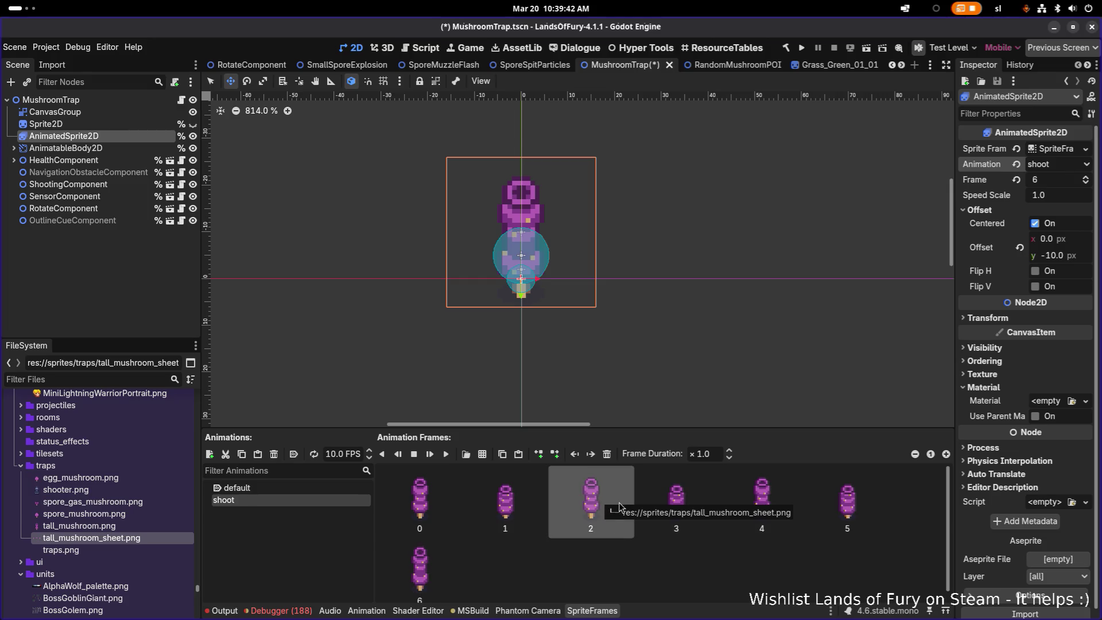
{"action": "left_click", "coordinate": [522, 505]}
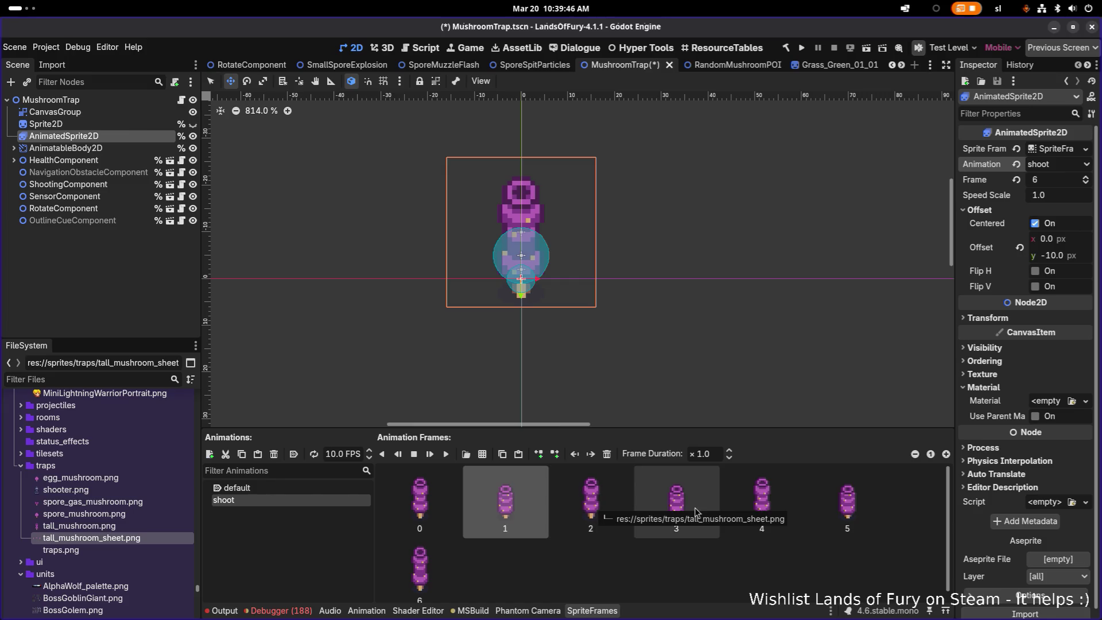
{"action": "left_click", "coordinate": [579, 511]}
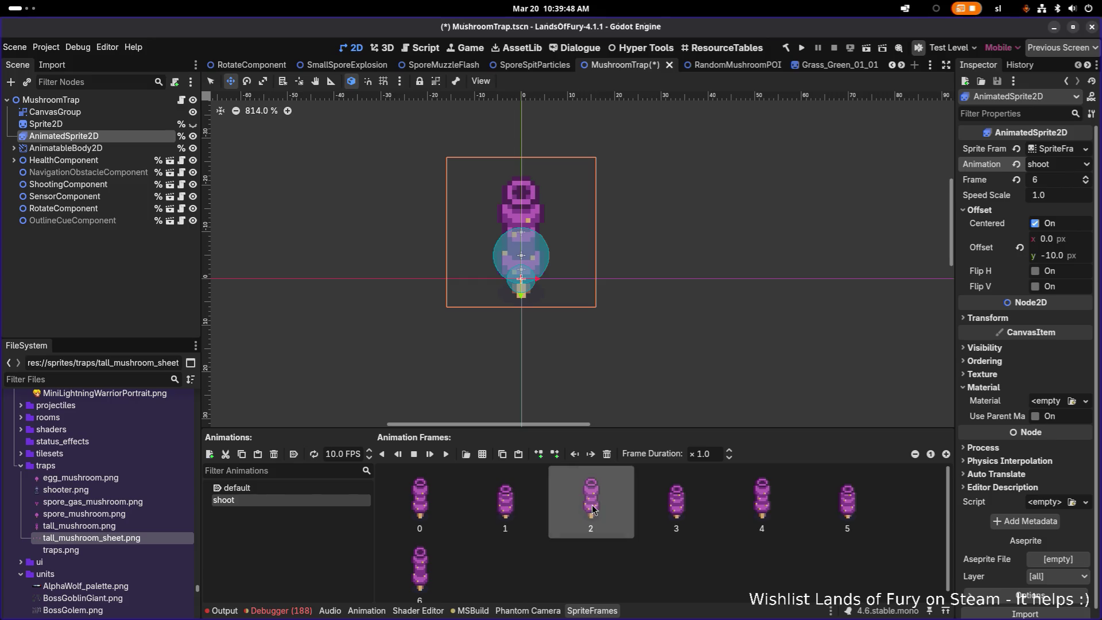
{"action": "key", "text": "ctrl+v"}
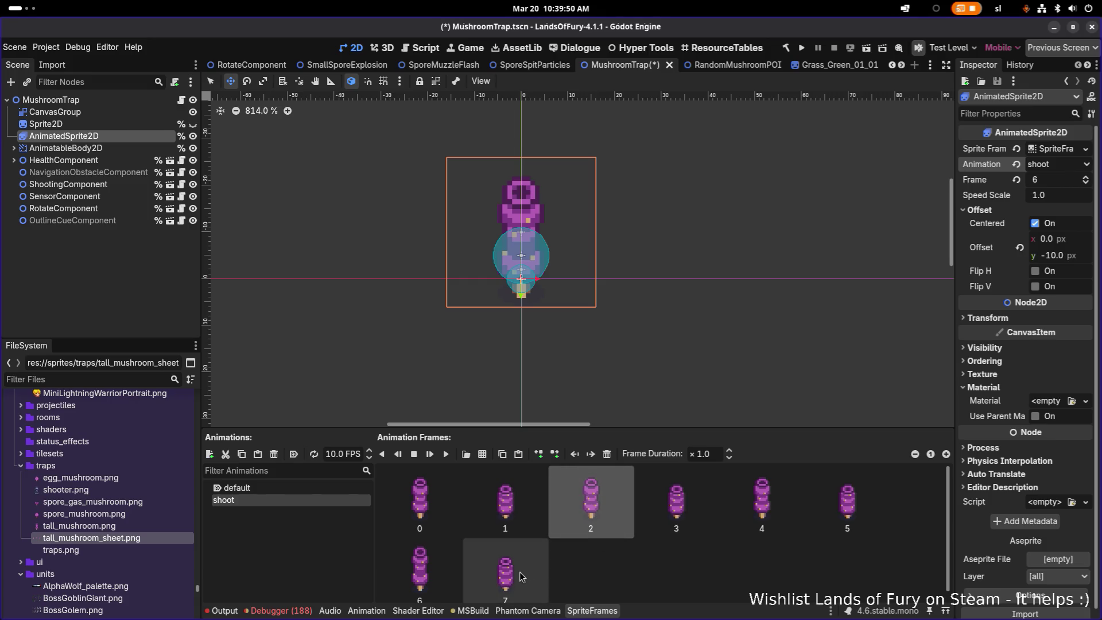
{"action": "left_click", "coordinate": [531, 569]}
{"action": "mouse_move", "coordinate": [522, 581]}
{"action": "left_mouse_down"}
{"action": "mouse_move", "coordinate": [659, 487]}
{"action": "mouse_move", "coordinate": [654, 504]}
{"action": "left_mouse_up"}
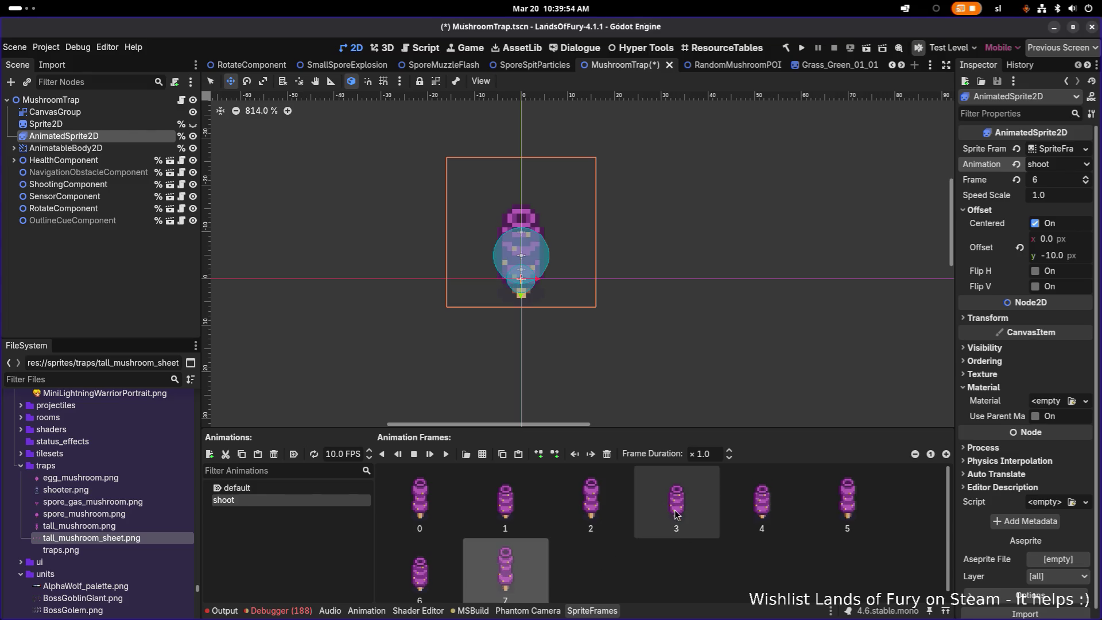
{"action": "left_click", "coordinate": [445, 454]}
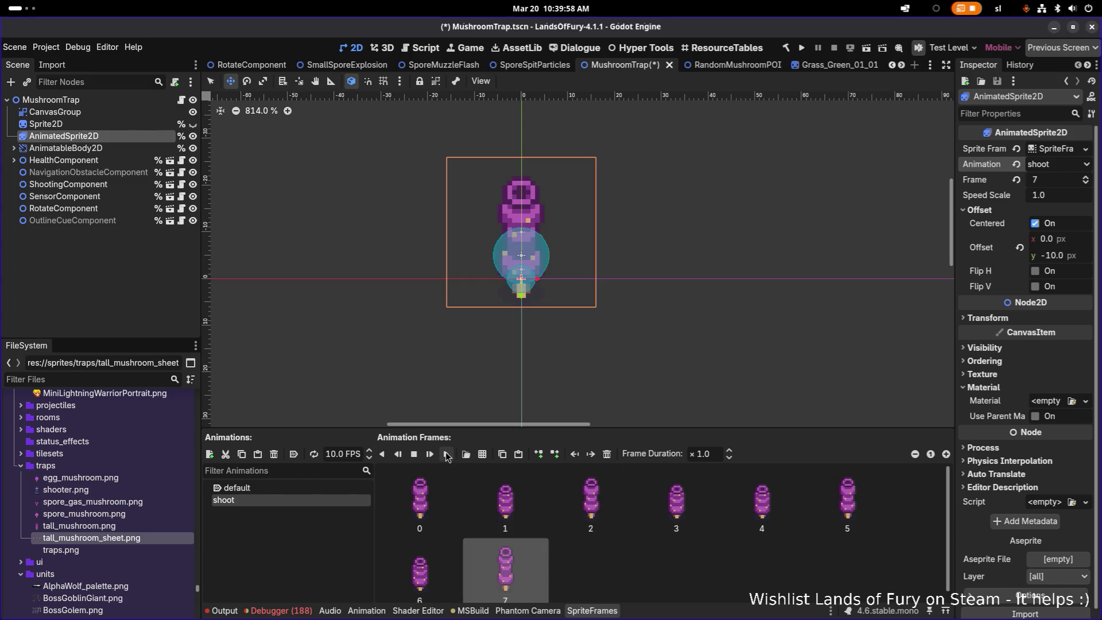
- Delete the extra frame 3 from shoot and preview the animation again
{"action": "left_click", "coordinate": [680, 497]}
{"action": "key", "text": "Delete"}
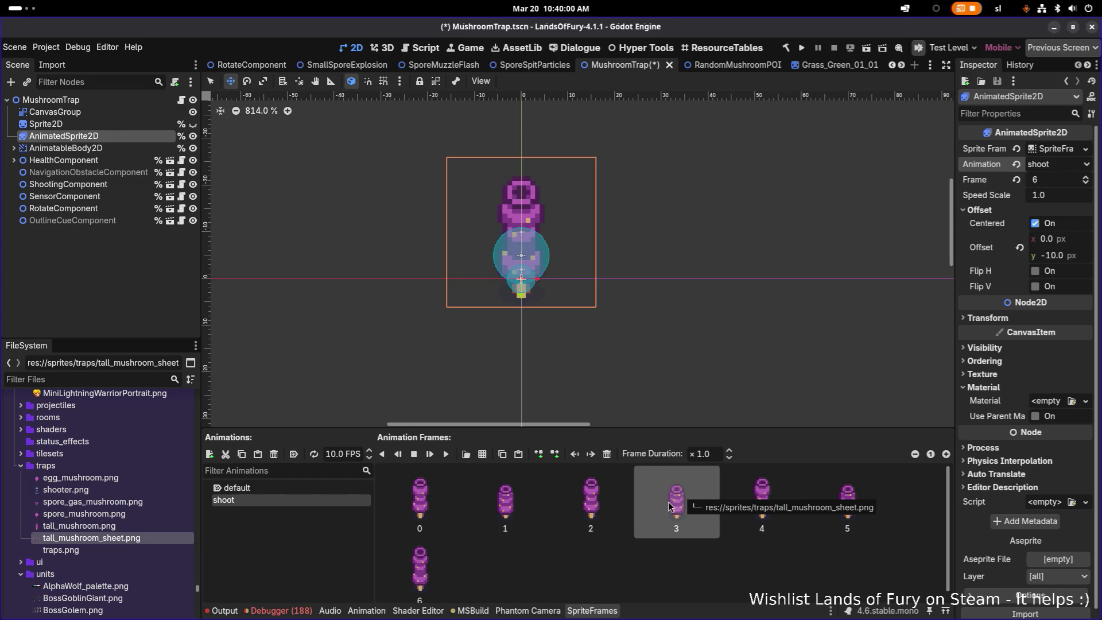
{"action": "left_click", "coordinate": [446, 454]}
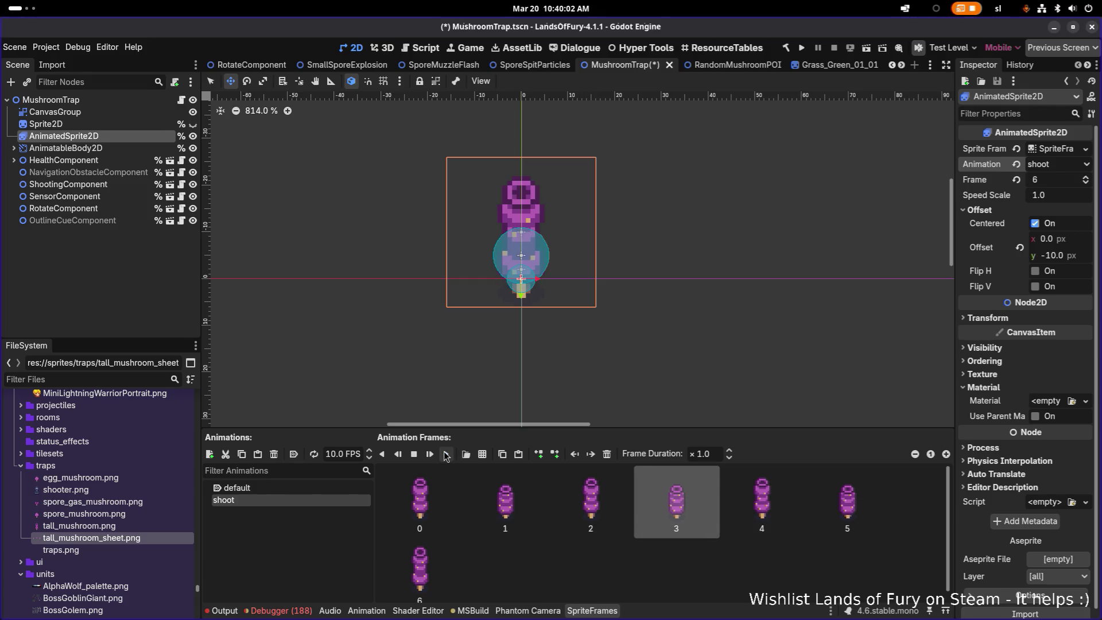
{"action": "left_click", "coordinate": [446, 454]}
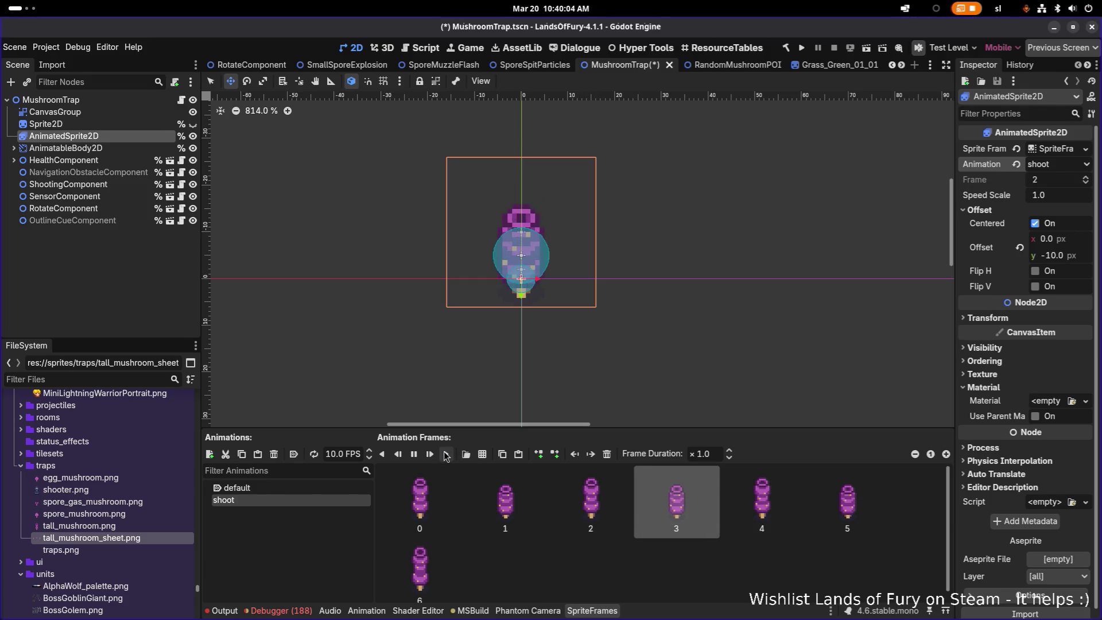
- Drag a copy of frame 4 to the end as frame 7 and replay the preview
{"action": "left_click", "coordinate": [758, 502]}
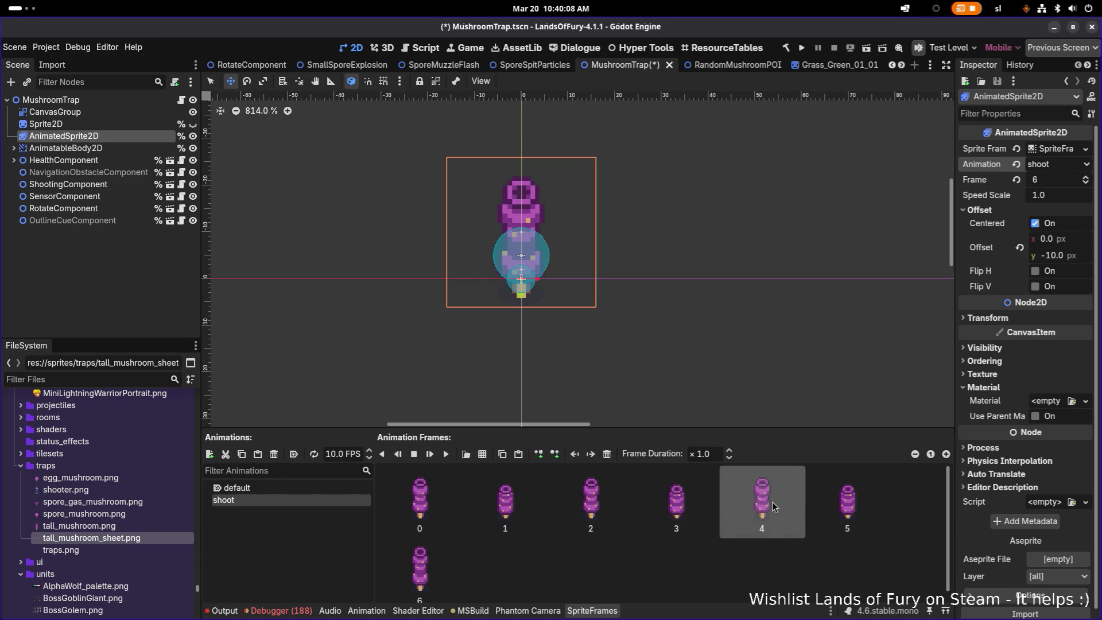
{"action": "left_click_drag", "start_coordinate": [773, 505], "coordinate": [574, 568]}
{"action": "left_click_drag", "start_coordinate": [508, 573], "coordinate": [407, 571]}
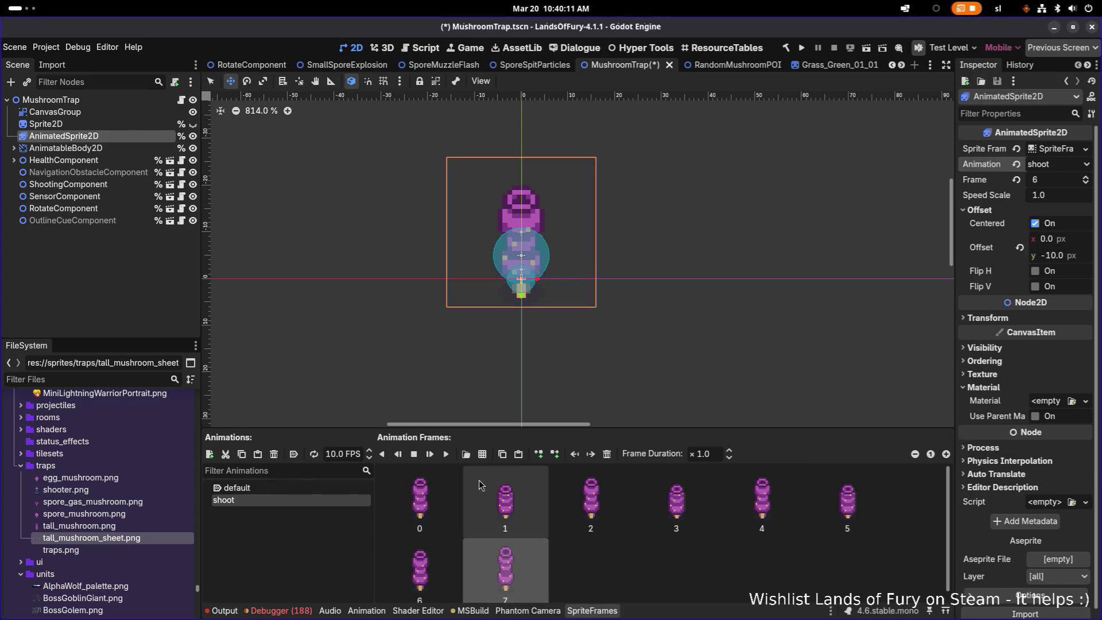
{"action": "left_click", "coordinate": [451, 458]}
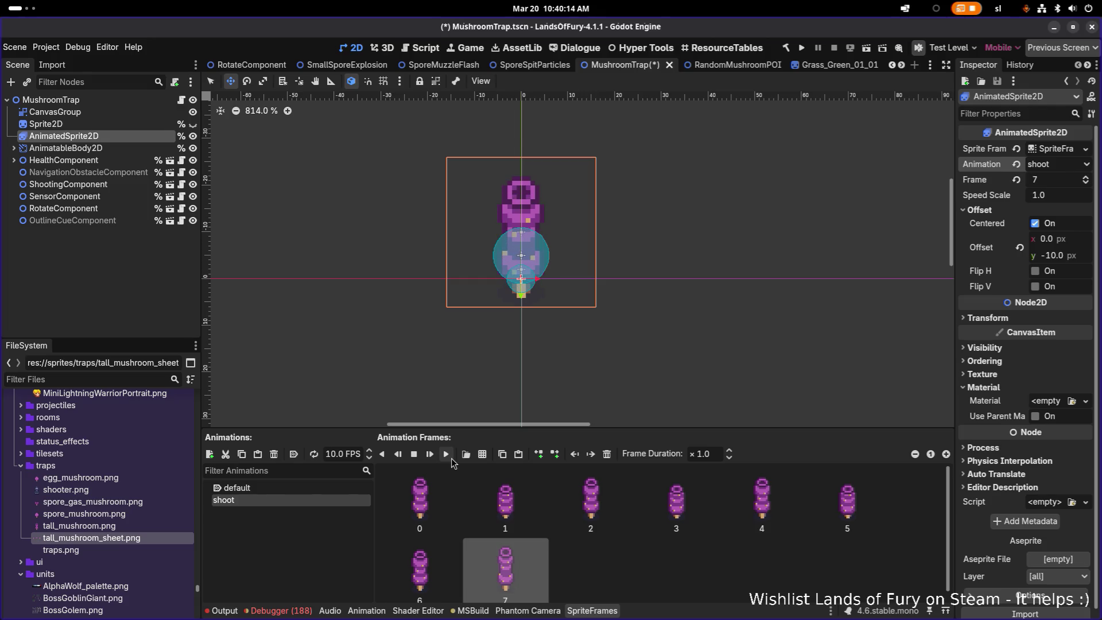
{"action": "left_click", "coordinate": [451, 458]}
{"action": "scroll", "coordinate": [521, 352], "scroll_direction": "down", "scroll_amount": 3}
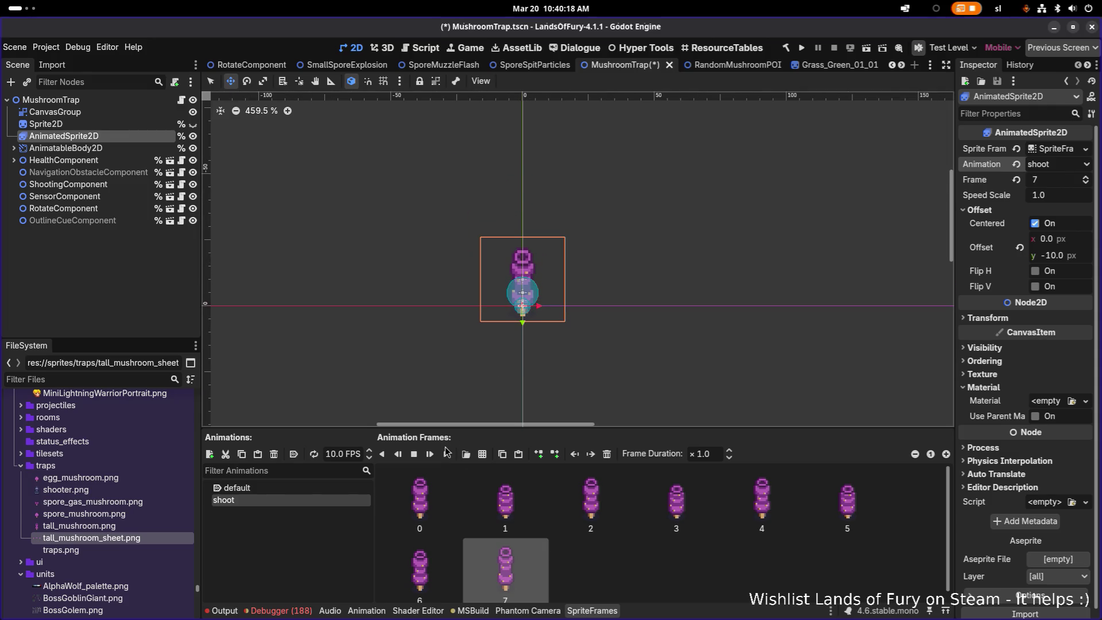
{"action": "left_click", "coordinate": [449, 455]}
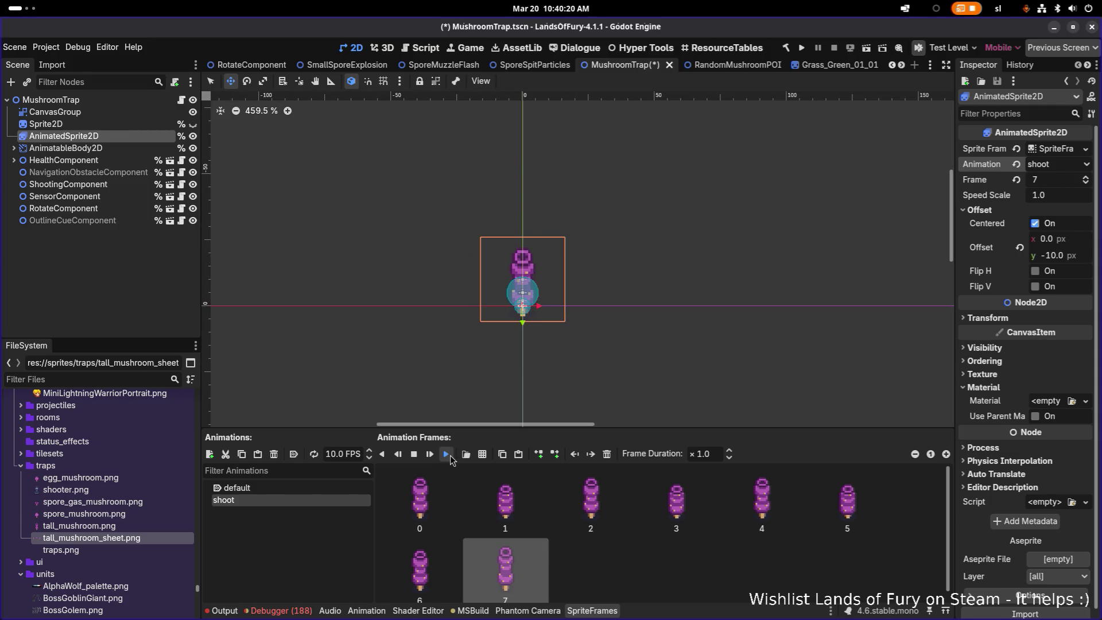
{"action": "left_click", "coordinate": [450, 455]}
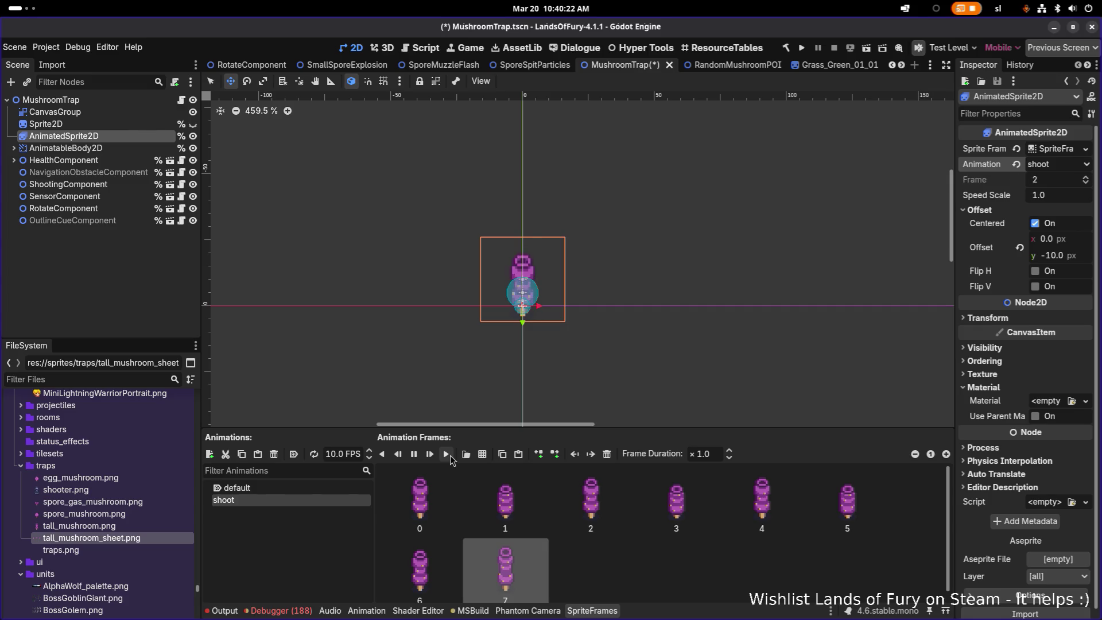
{"action": "left_click", "coordinate": [449, 456]}
{"action": "left_click", "coordinate": [449, 455]}
{"action": "left_click", "coordinate": [335, 453]}
- Set the shoot animation speed to 15 FPS and preview it
{"action": "type", "text": "15"}
{"action": "key", "text": "Return"}
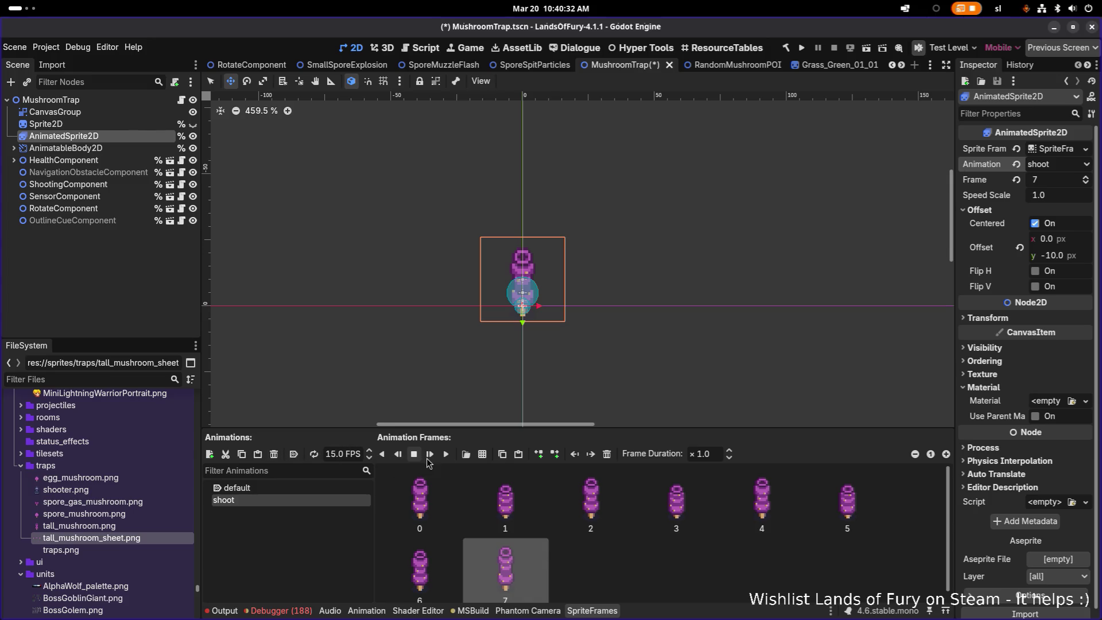
{"action": "left_click", "coordinate": [446, 453]}
- Change the speed to 12 FPS and replay the shoot preview several times
{"action": "left_click", "coordinate": [345, 453]}
{"action": "type", "text": "12"}
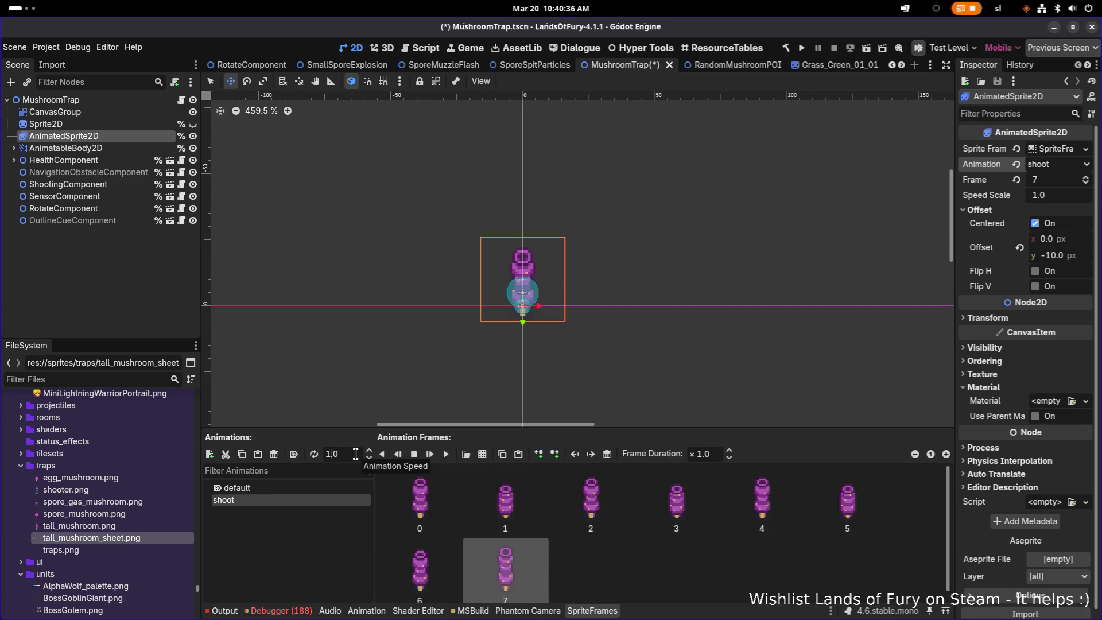
{"action": "key", "text": "Return"}
{"action": "left_click", "coordinate": [446, 455]}
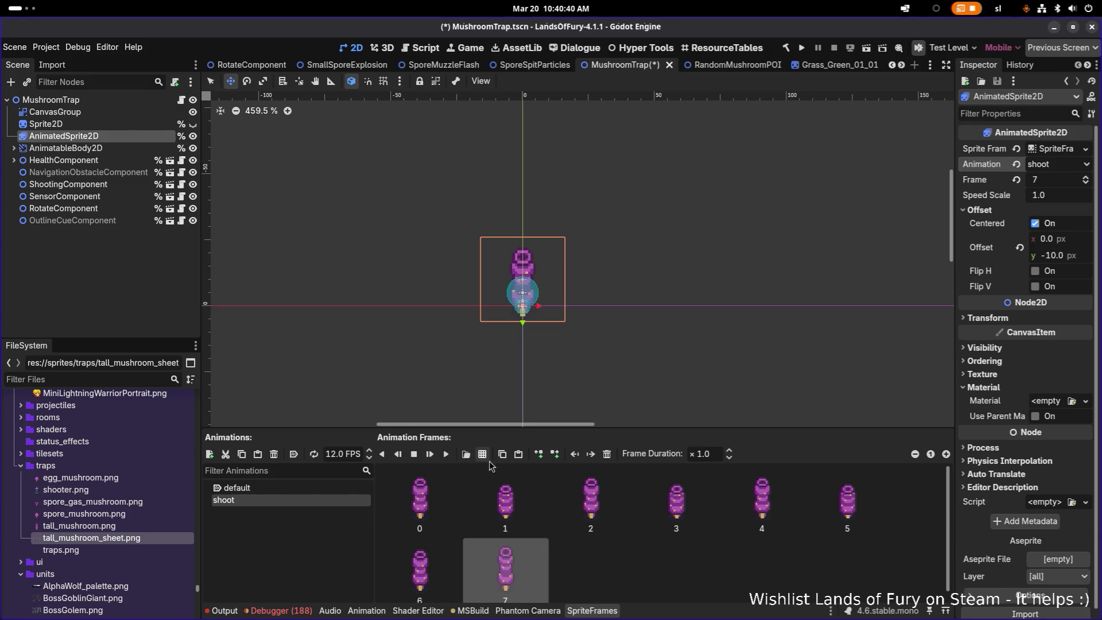
{"action": "left_click", "coordinate": [447, 455]}
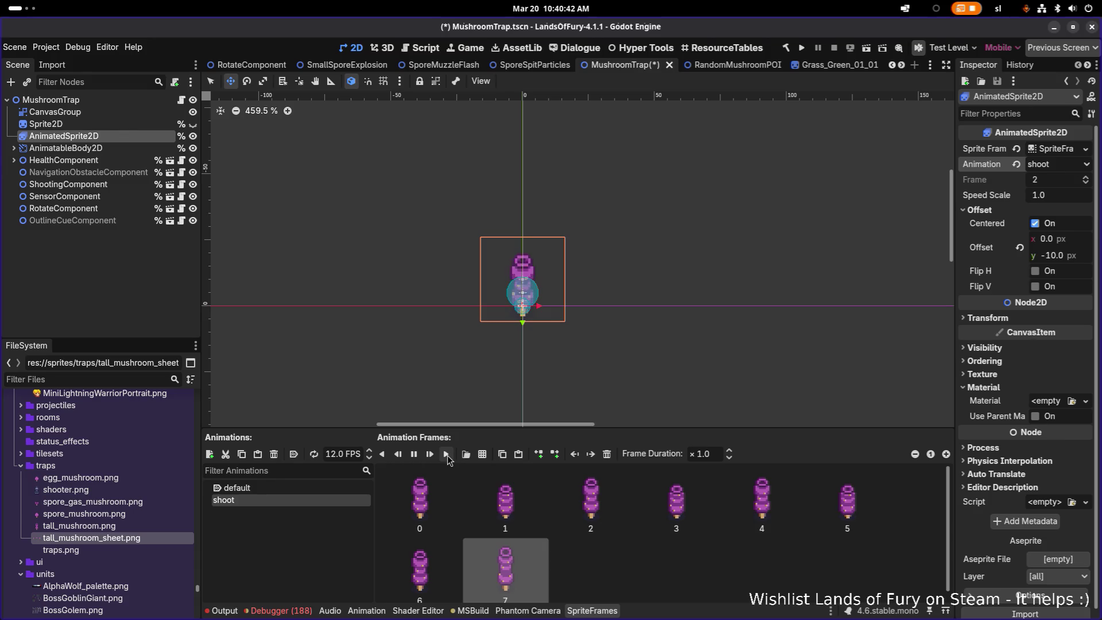
{"action": "left_click", "coordinate": [446, 455]}
{"action": "left_click", "coordinate": [446, 455]}
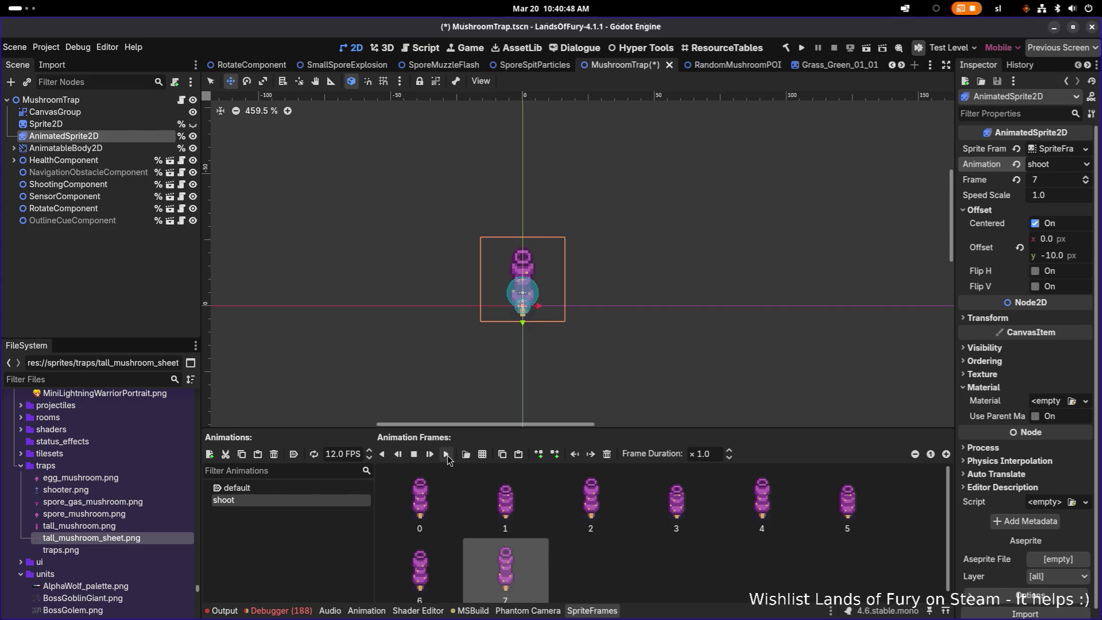
{"action": "left_click", "coordinate": [503, 487]}
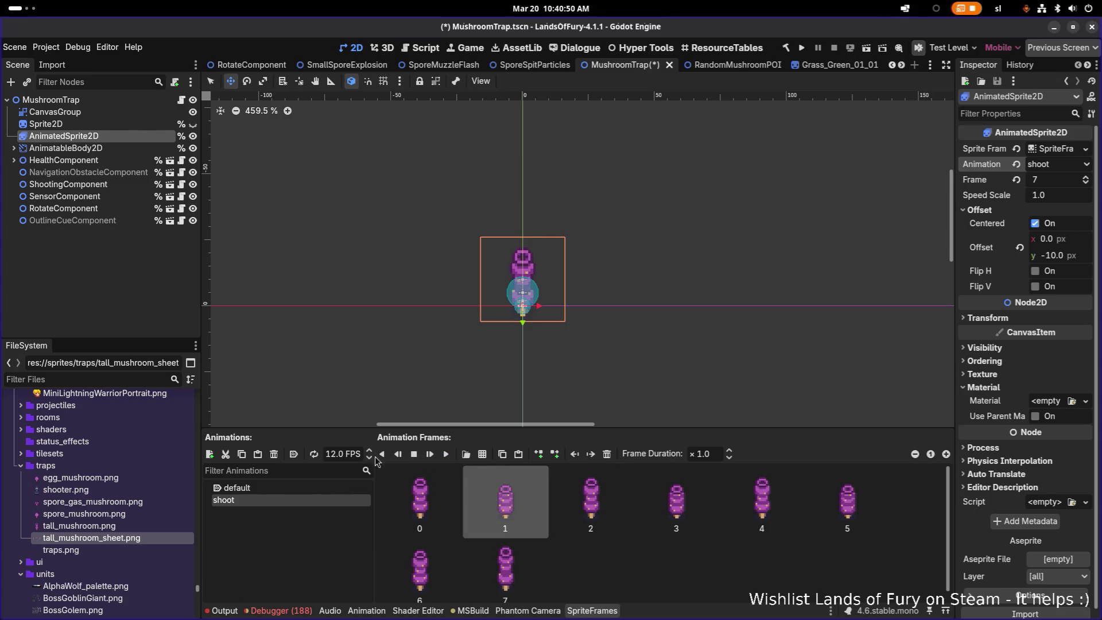
{"action": "left_click", "coordinate": [447, 455]}
{"action": "left_click", "coordinate": [447, 455]}
{"action": "left_click", "coordinate": [447, 455]}
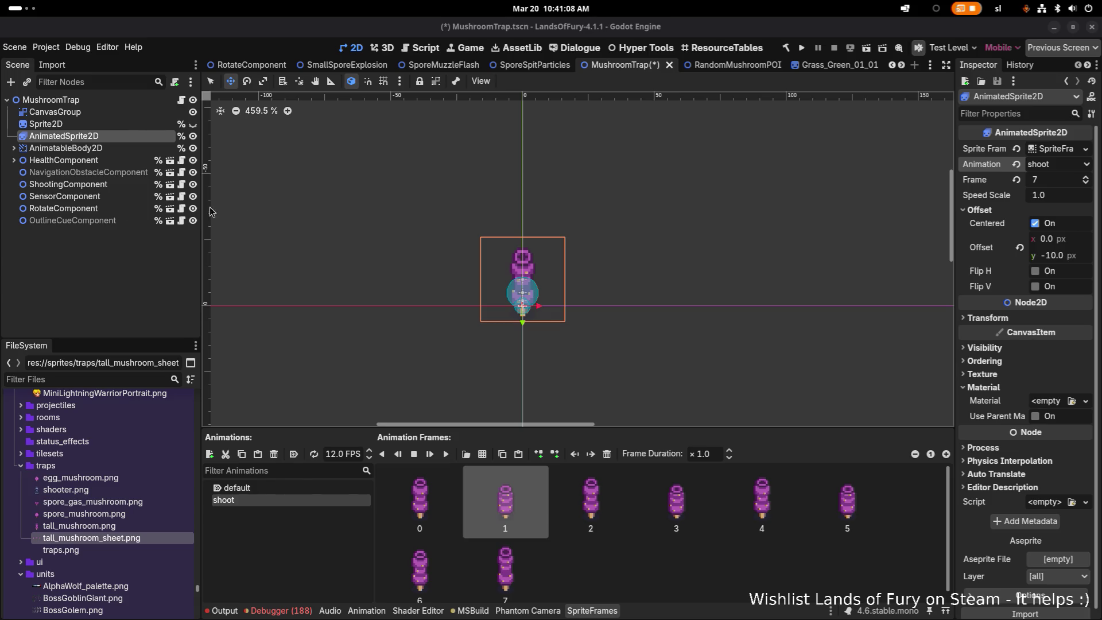
{"action": "scroll", "coordinate": [252, 212], "scroll_direction": "down", "scroll_amount": 1}
- Restart the shoot preview and save the MushroomTrap scene
{"action": "left_click", "coordinate": [447, 455]}
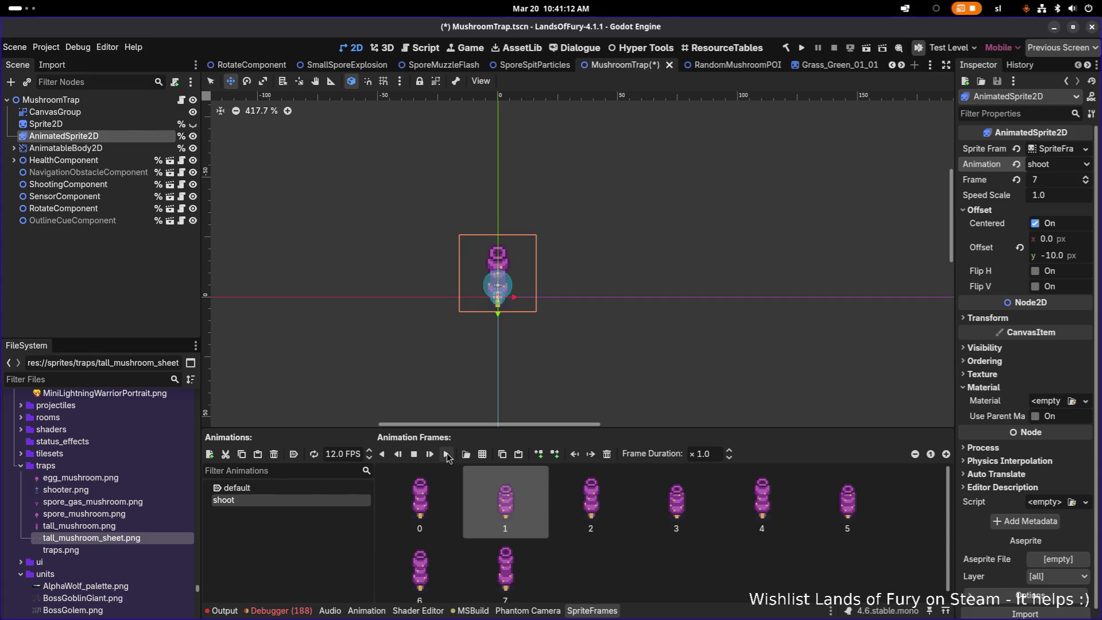
{"action": "left_click", "coordinate": [80, 161]}
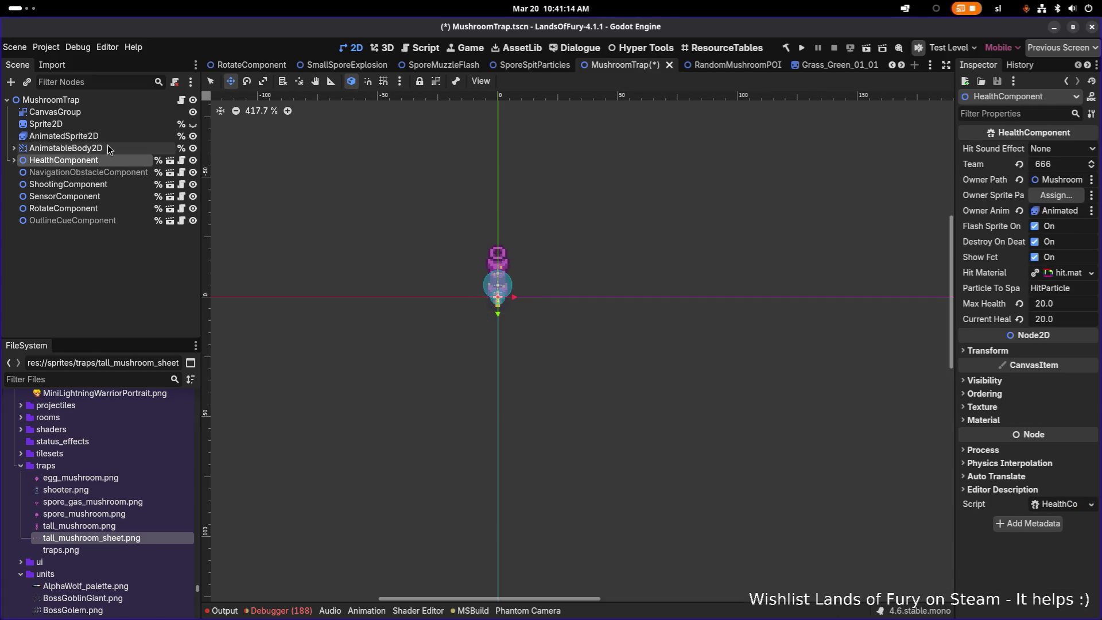
{"action": "key", "text": "ctrl+s"}
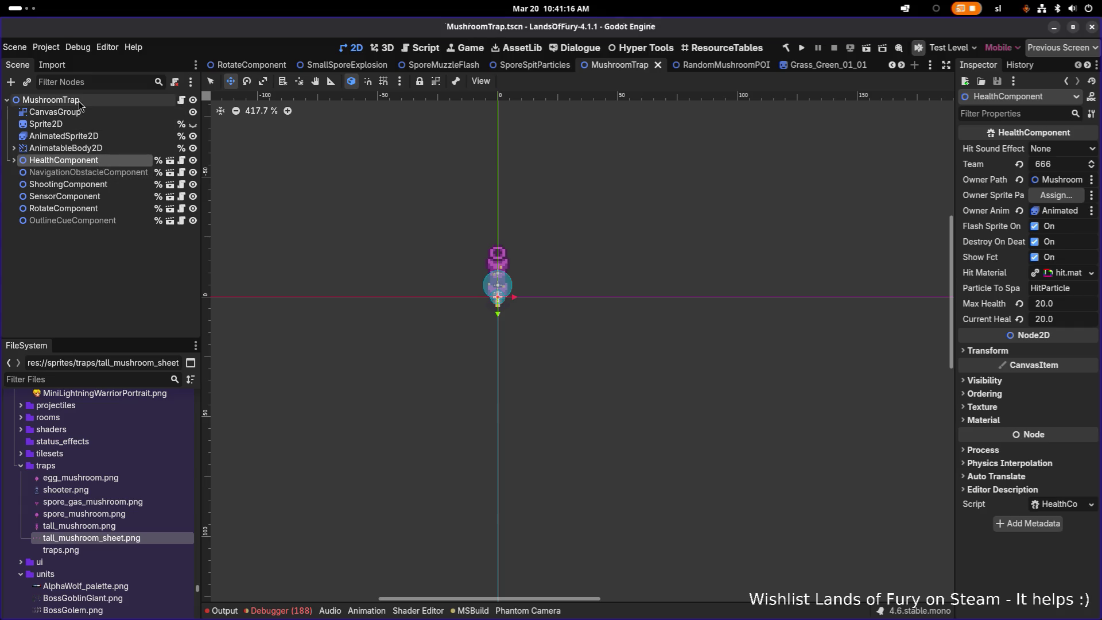
{"action": "left_click", "coordinate": [144, 100]}
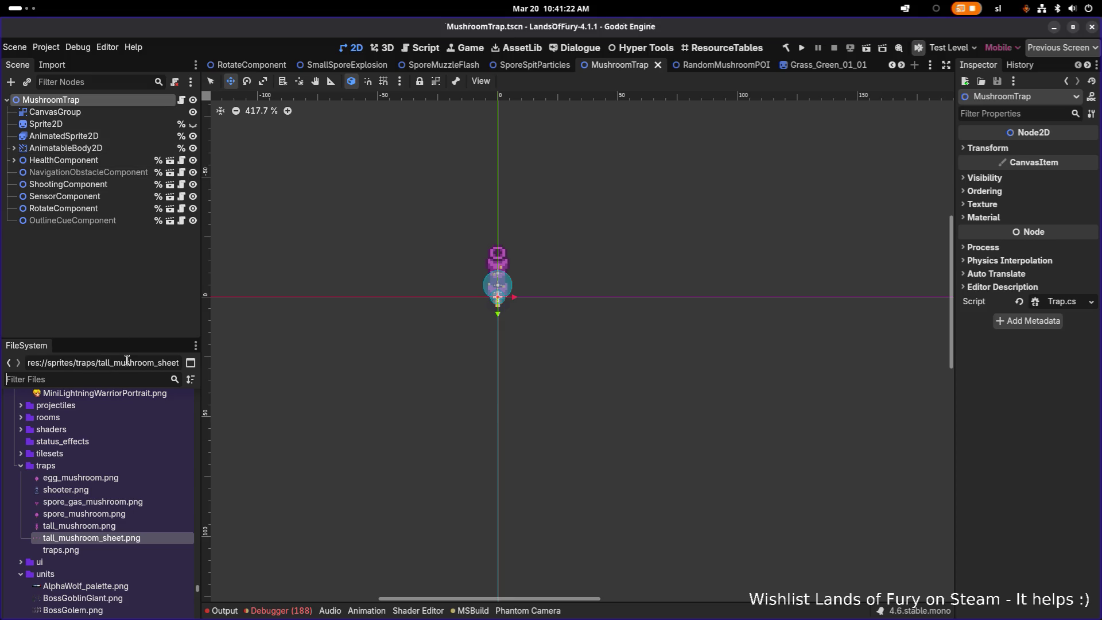
- Filter the FileSystem panel by 'mushroom' to list mushroom-related files
{"action": "type", "text": "mushroom"}
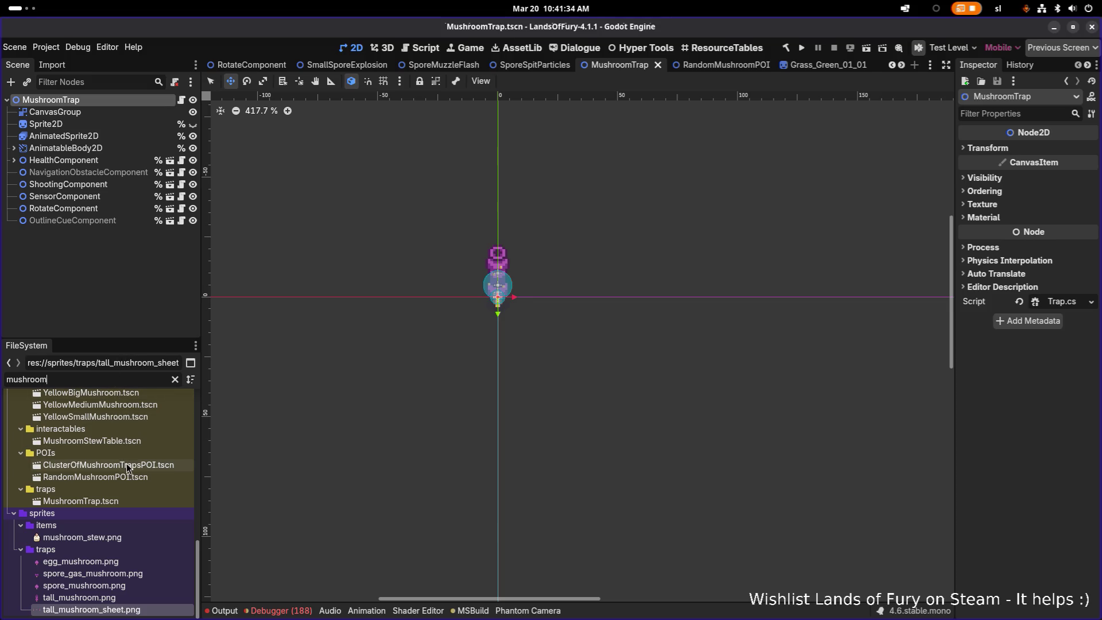
{"action": "scroll", "coordinate": [127, 468], "scroll_direction": "up", "scroll_amount": 5}
{"action": "scroll", "coordinate": [130, 480], "scroll_direction": "down", "scroll_amount": 5}
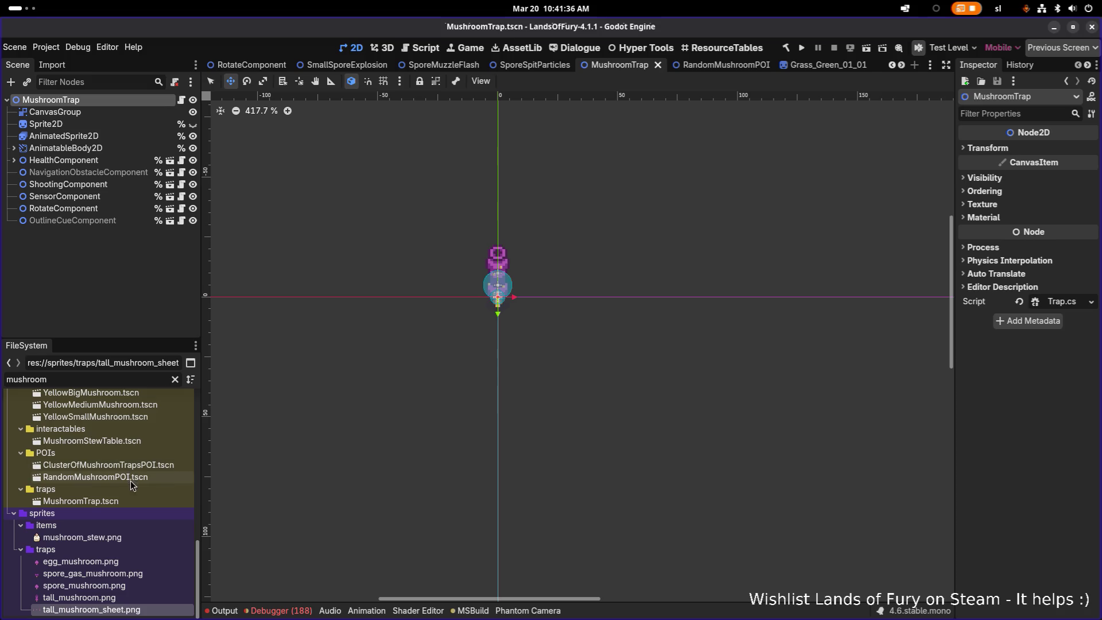
- Rename the scene file MushroomTrap.tscn to PurpleShooterMushroomTrap.tscn
{"action": "left_click", "coordinate": [150, 501]}
{"action": "key", "text": "F2"}
{"action": "key", "text": "Escape"}
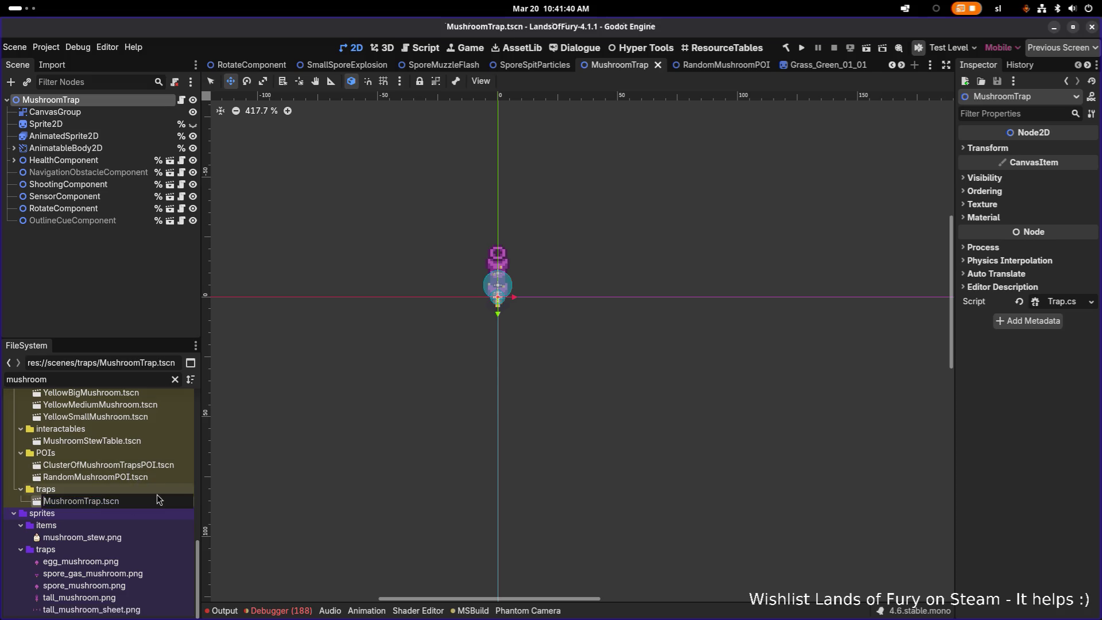
{"action": "type", "text": "Purple"}
{"action": "type", "text": "Shooter"}
{"action": "key", "text": "Return"}
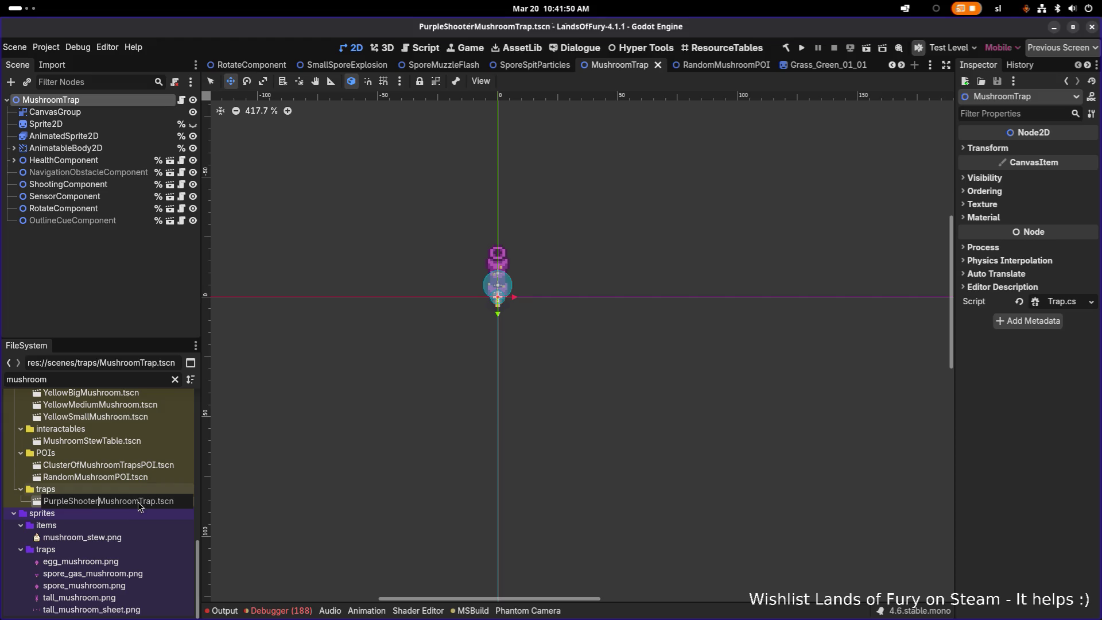
- Rename the root node to PurpleShooterMushroomTrap by pasting the copied file name, and save the scene
{"action": "left_click", "coordinate": [138, 501]}
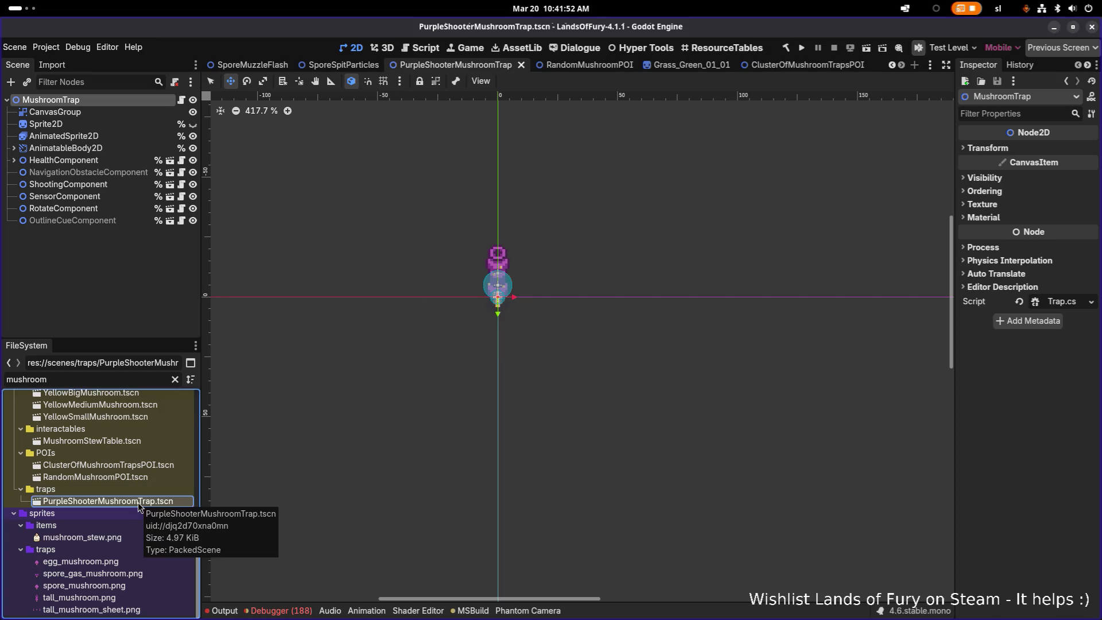
{"action": "left_click", "coordinate": [138, 501]}
{"action": "key", "text": "ctrl+c"}
{"action": "key", "text": "Escape"}
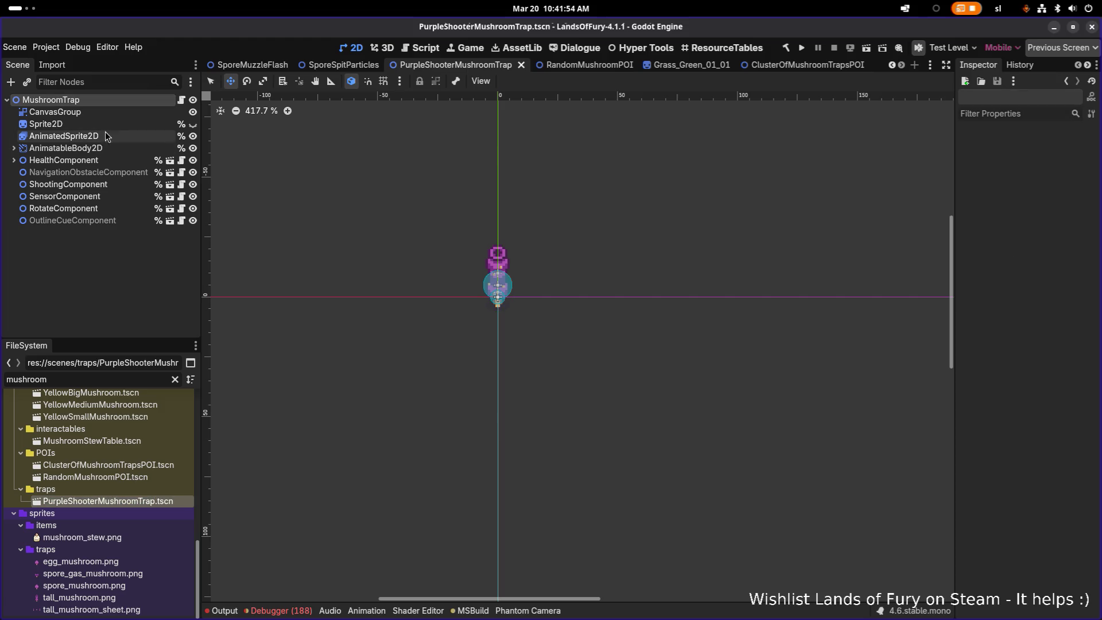
{"action": "double_click", "coordinate": [114, 97]}
{"action": "key", "text": "ctrl+v"}
{"action": "key", "text": "Return"}
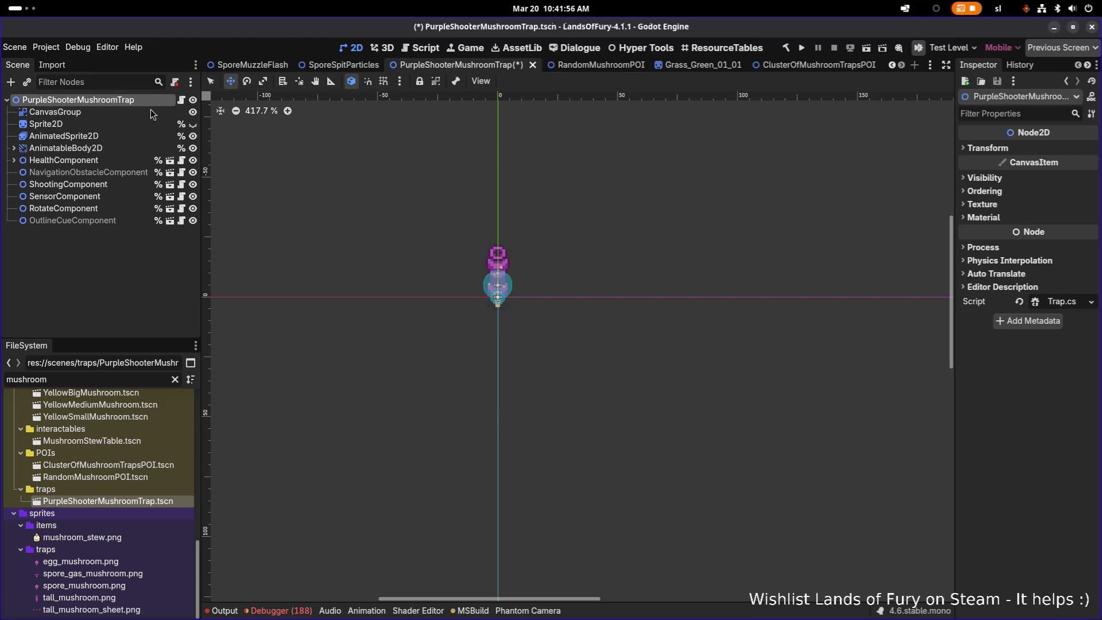
{"action": "key", "text": "ctrl+s"}
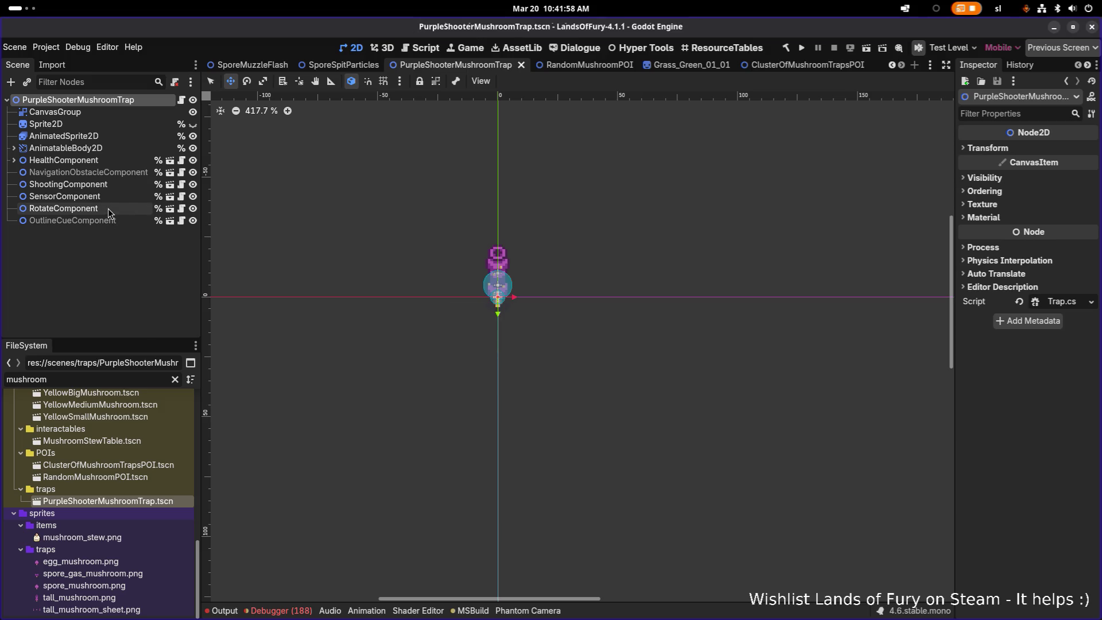
- Preview the AnimatedSprite2D's shoot animation in the renamed scene
{"action": "left_click", "coordinate": [129, 138]}
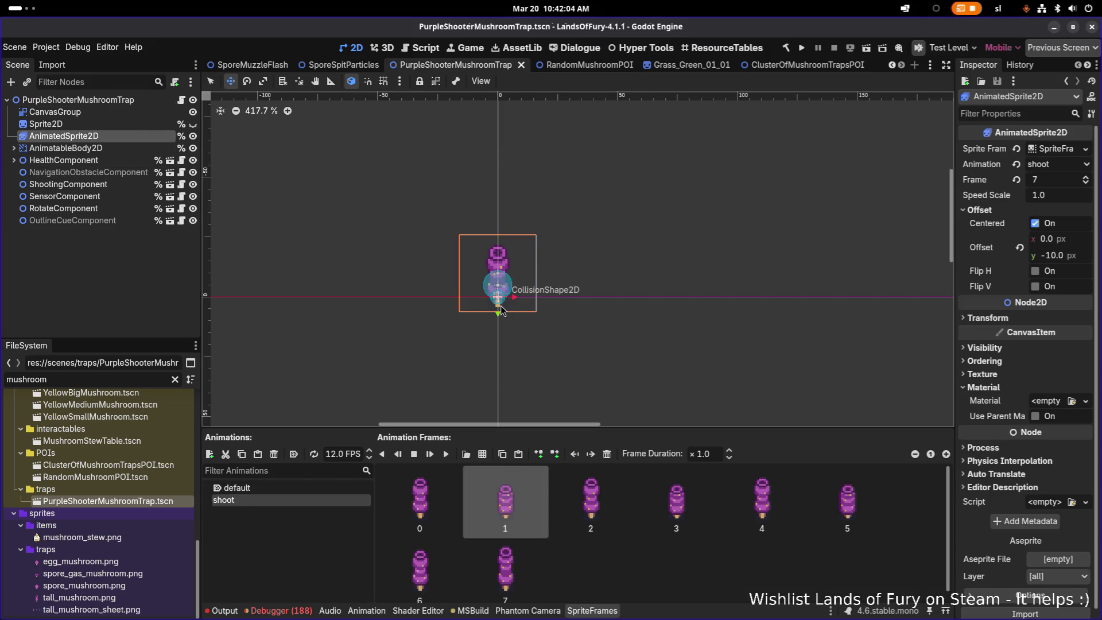
{"action": "left_click", "coordinate": [448, 459]}
{"action": "key", "text": "alt+Tab"}
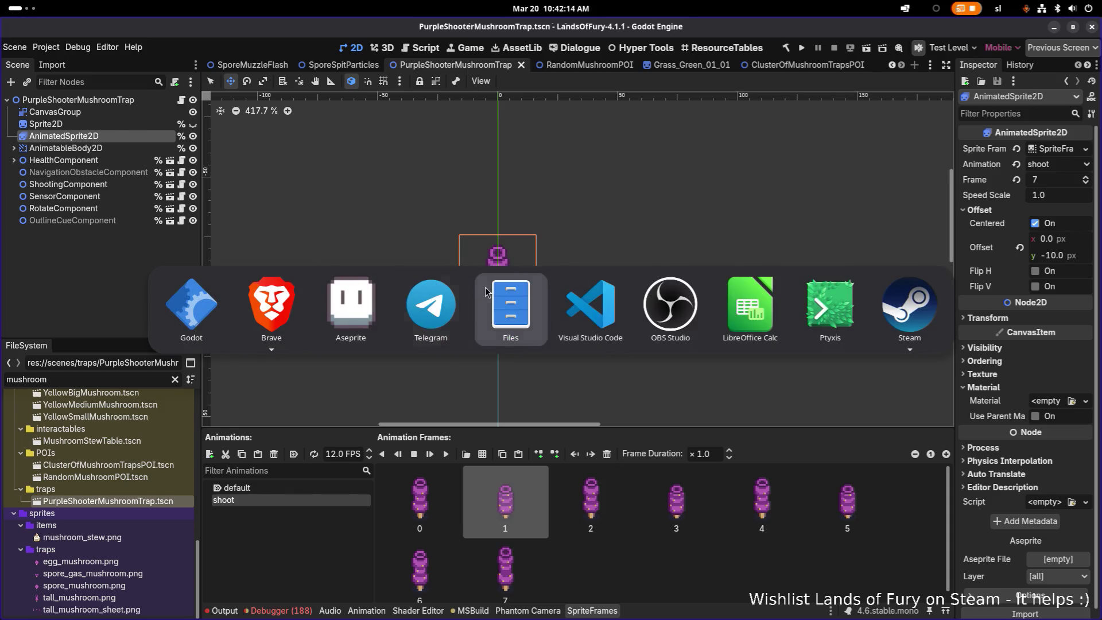
- In Visual Studio Code, add an [Export] attribute line at the top of the Trap class
{"action": "left_click", "coordinate": [604, 313]}
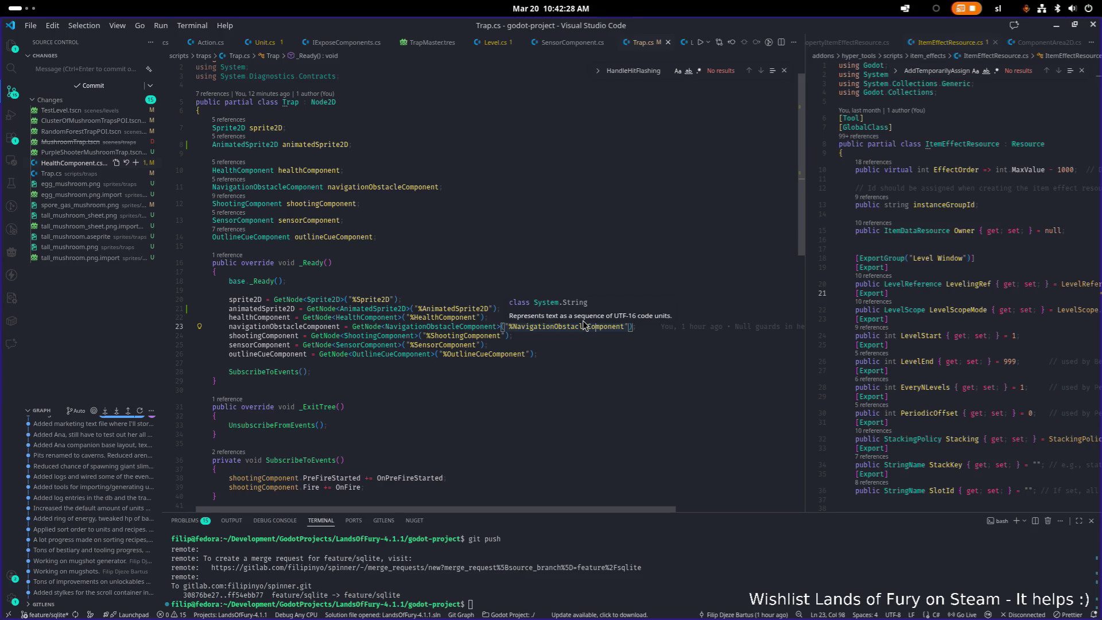
{"action": "left_click", "coordinate": [456, 111]}
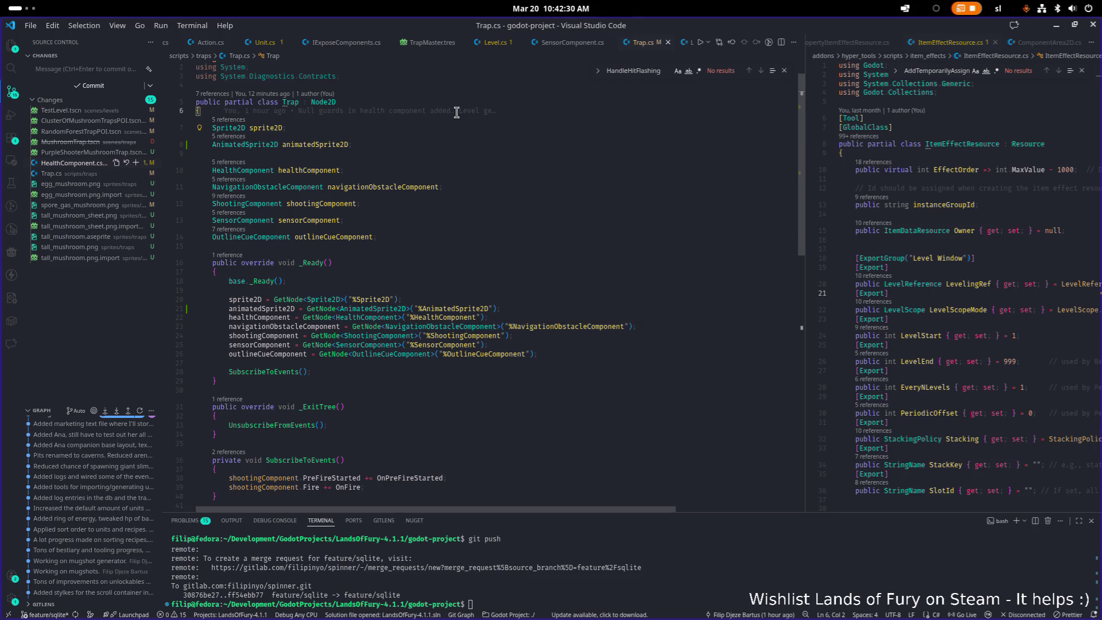
{"action": "key", "text": "Return"}
{"action": "type", "text": "[Expo"}
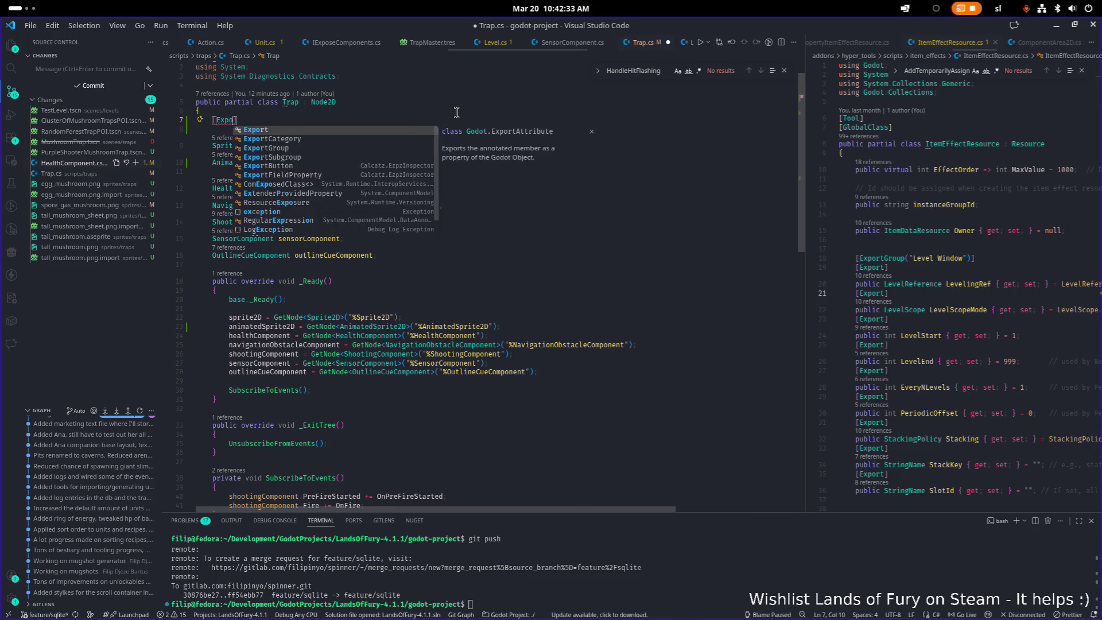
{"action": "key", "text": "Tab"}
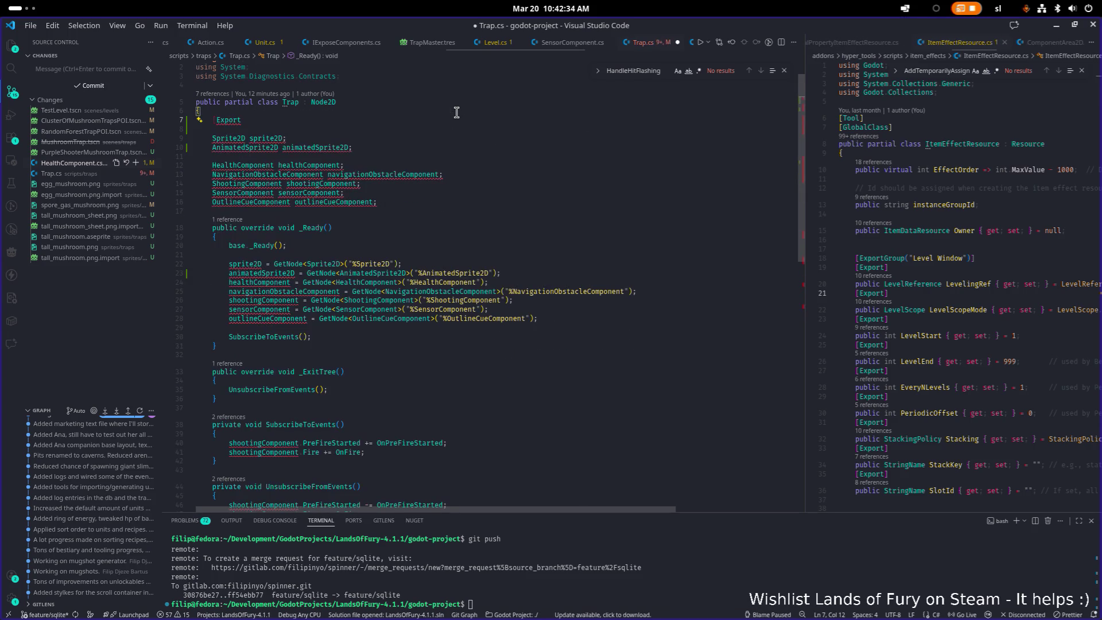
{"action": "type", "text": "]"}
{"action": "key", "text": "Return"}
- Declare 'public string FireAnamition;' under the attribute and save Trap.cs
{"action": "type", "text": "public string"}
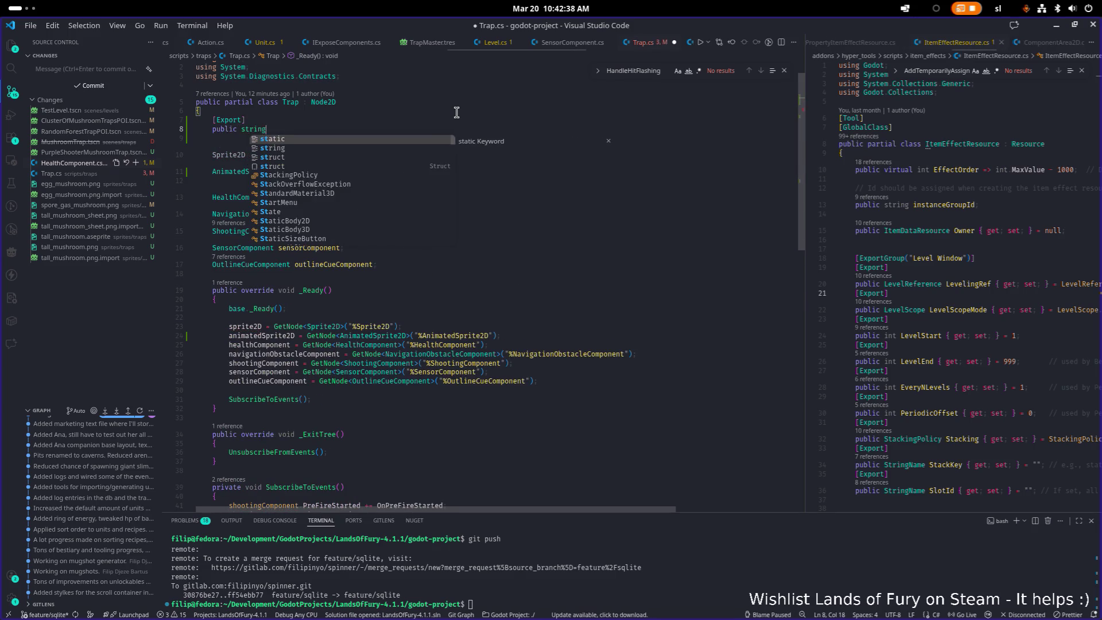
{"action": "type", "text": " Animati"}
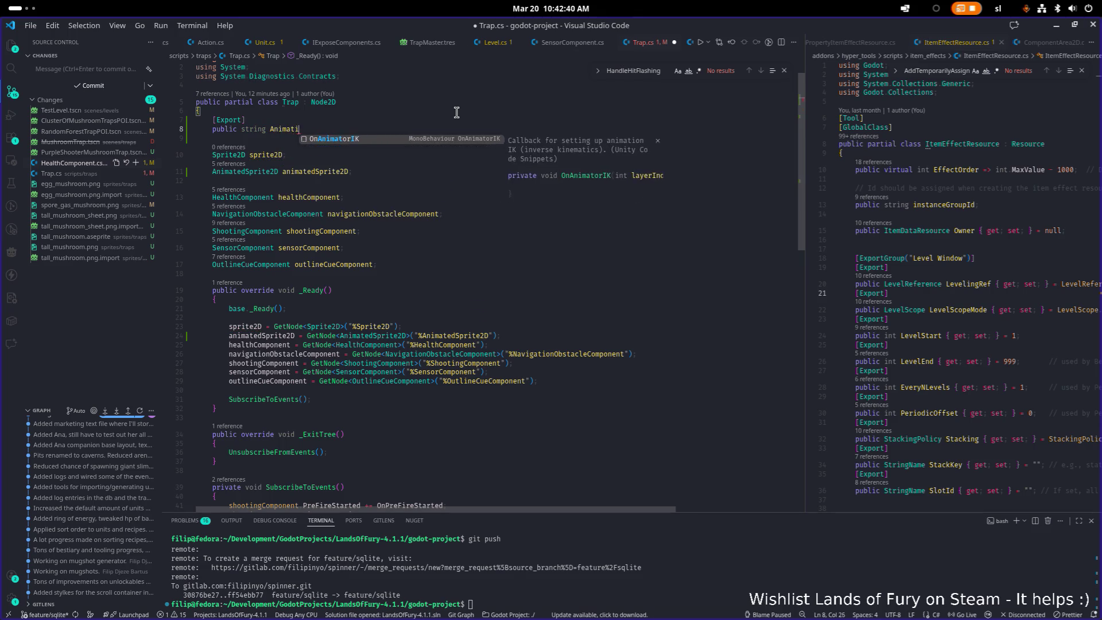
{"action": "type", "text": "onToPlayBefore"}
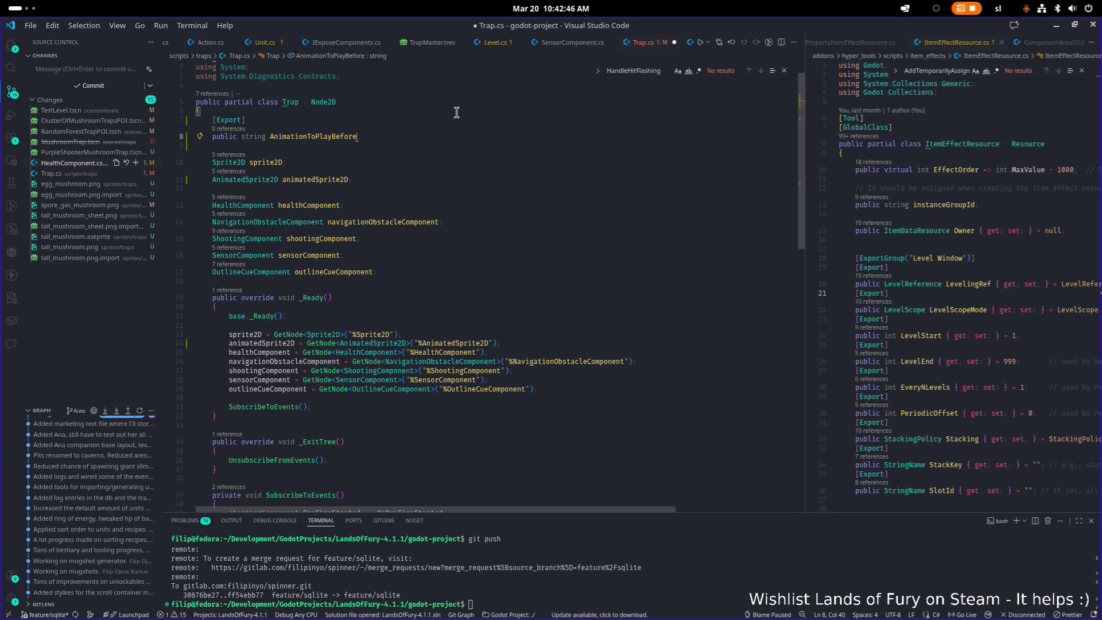
{"action": "key", "text": "BackSpace"}
{"action": "key", "text": "BackSpace"}
{"action": "key", "text": "BackSpace"}
{"action": "type", "text": "ForSh"}
{"action": "type", "text": "oot"}
{"action": "key", "text": "ctrl+shift+Left"}
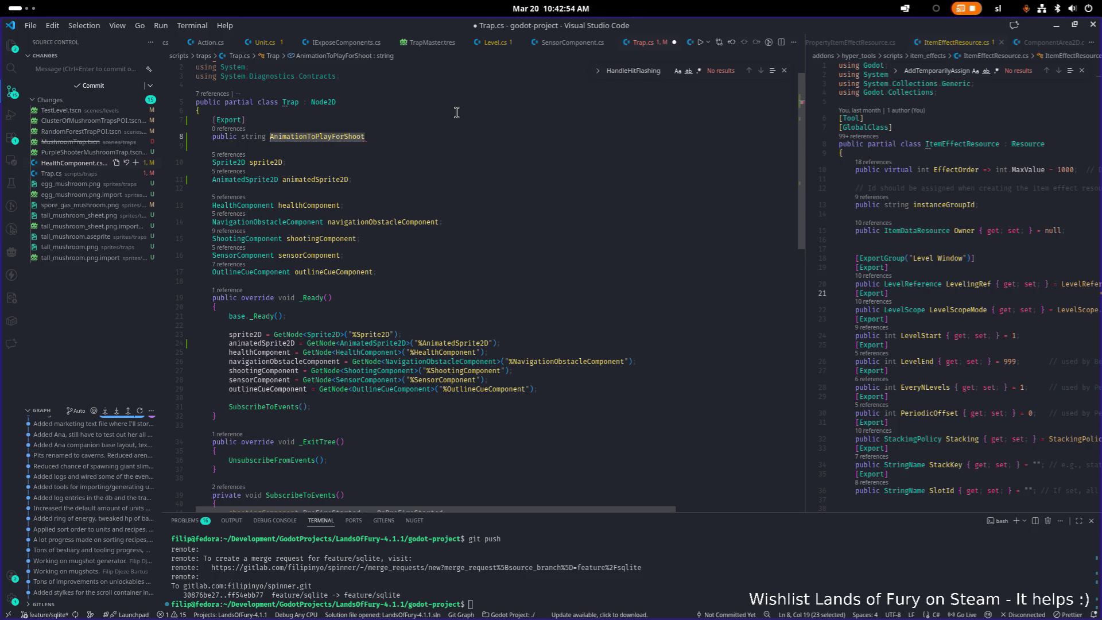
{"action": "type", "text": "F"}
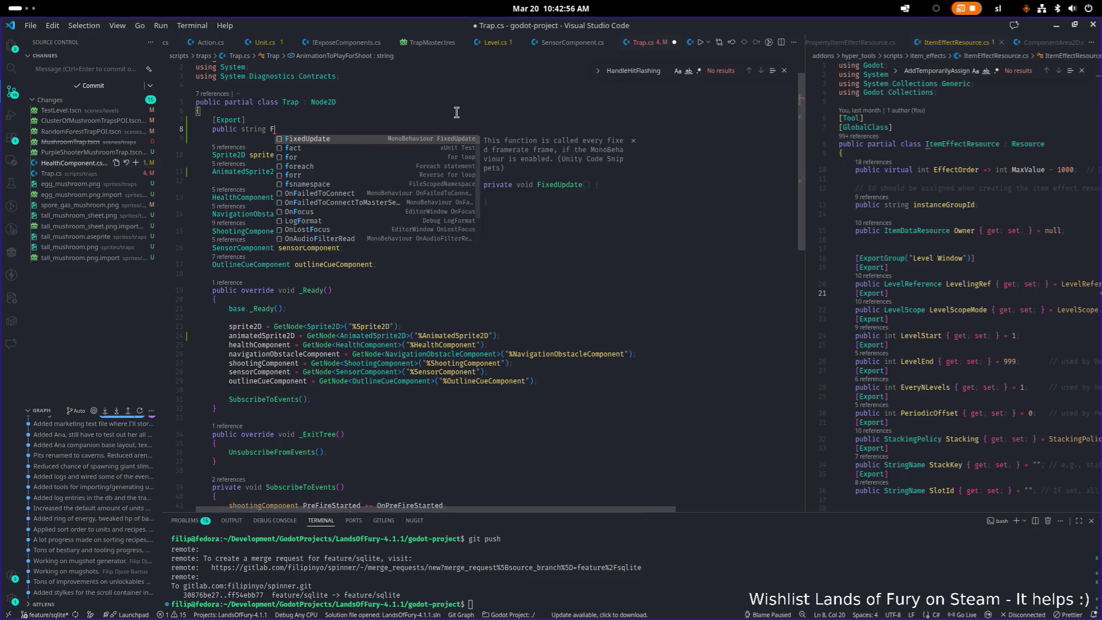
{"action": "type", "text": "ireAn"}
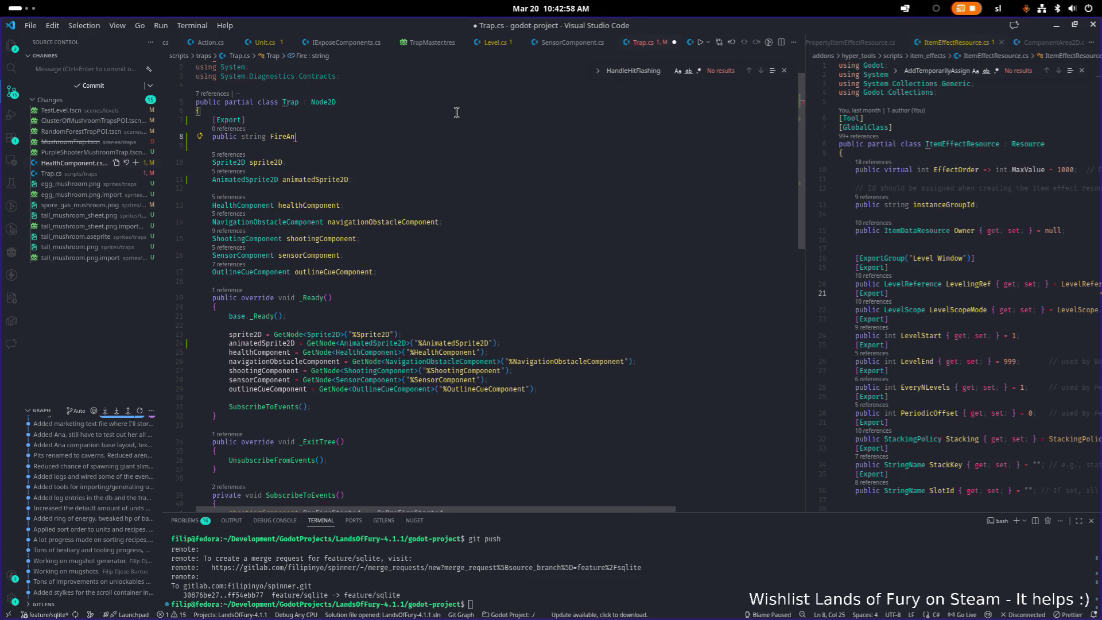
{"action": "type", "text": "amition;"}
{"action": "key", "text": "ctrl+s"}
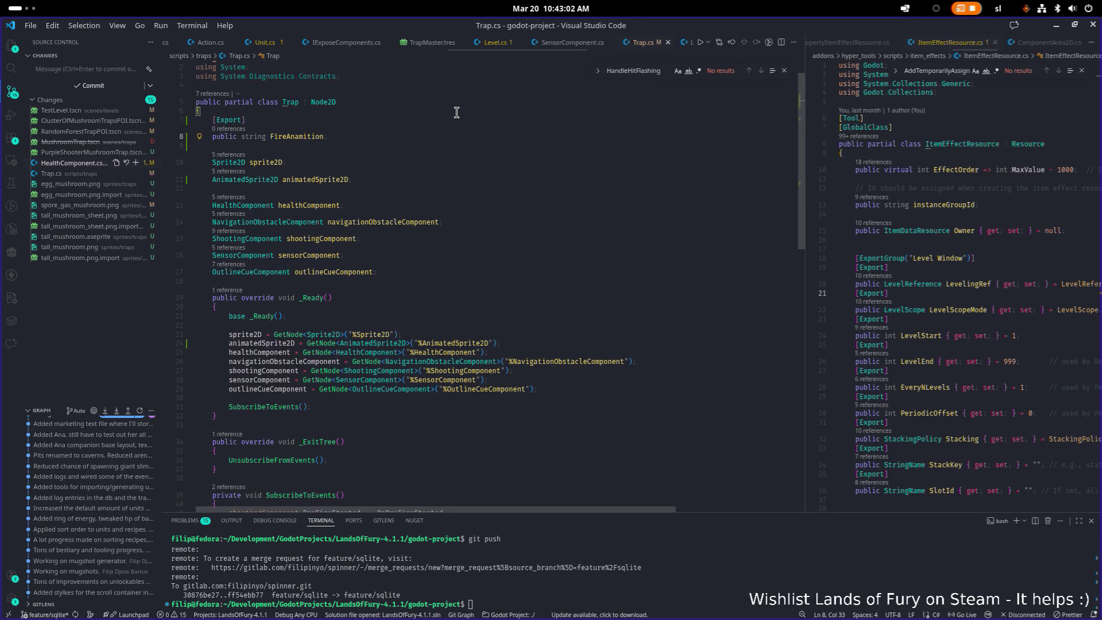
{"action": "key", "text": "Left"}
{"action": "key", "text": "ctrl+shift+Left"}
- Tidy the blank lines in OnPreFireStarted and start a new line at the end of the class
{"action": "double_click", "coordinate": [313, 138]}
{"action": "scroll", "coordinate": [380, 165], "scroll_direction": "down", "scroll_amount": 5}
{"action": "scroll", "coordinate": [413, 224], "scroll_direction": "down", "scroll_amount": 5}
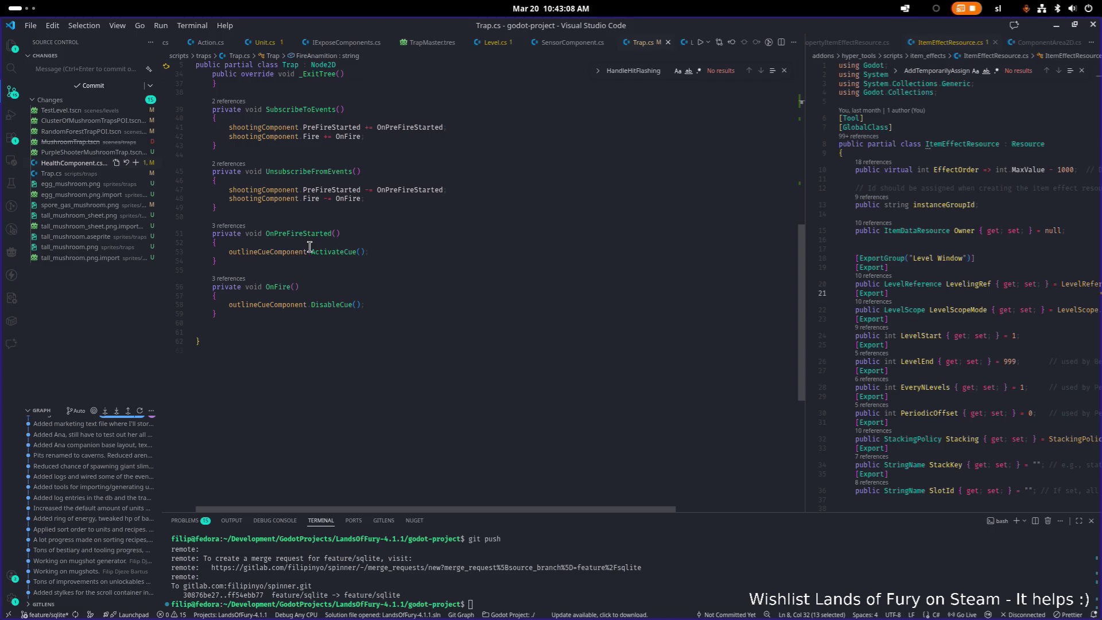
{"action": "mouse_move", "coordinate": [336, 287]}
{"action": "left_click", "coordinate": [386, 251]}
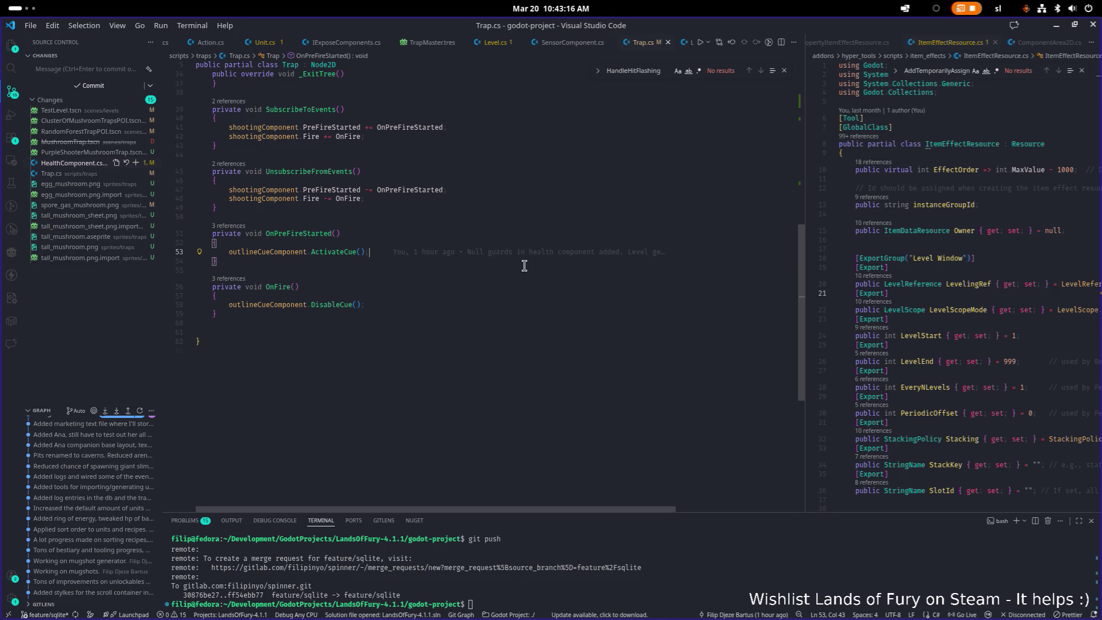
{"action": "key", "text": "Return"}
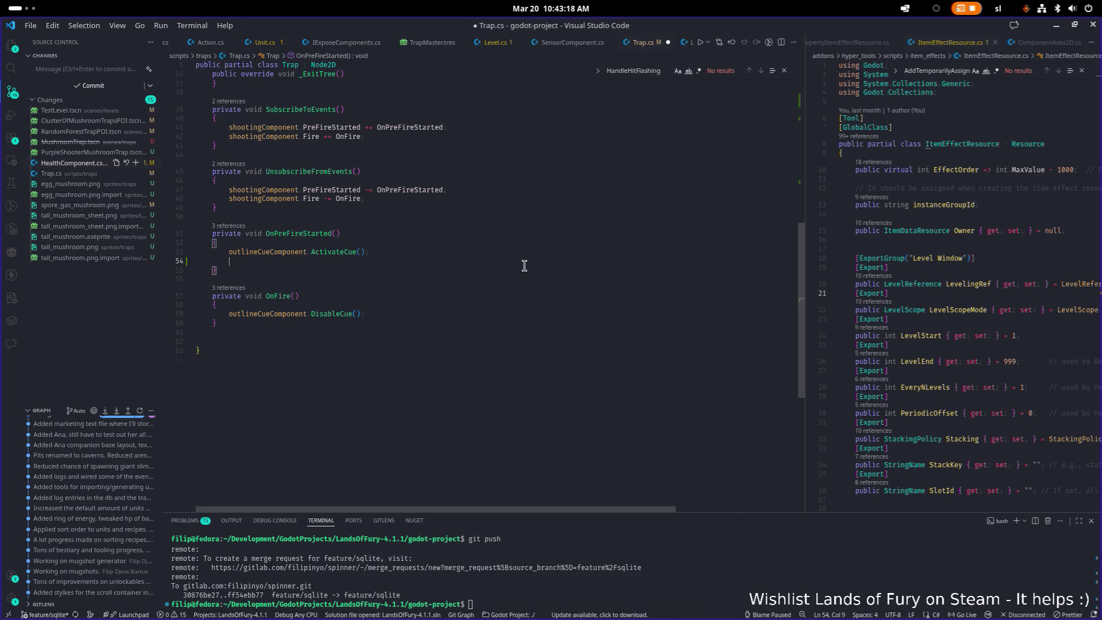
{"action": "key", "text": "Return"}
{"action": "key", "text": "Up"}
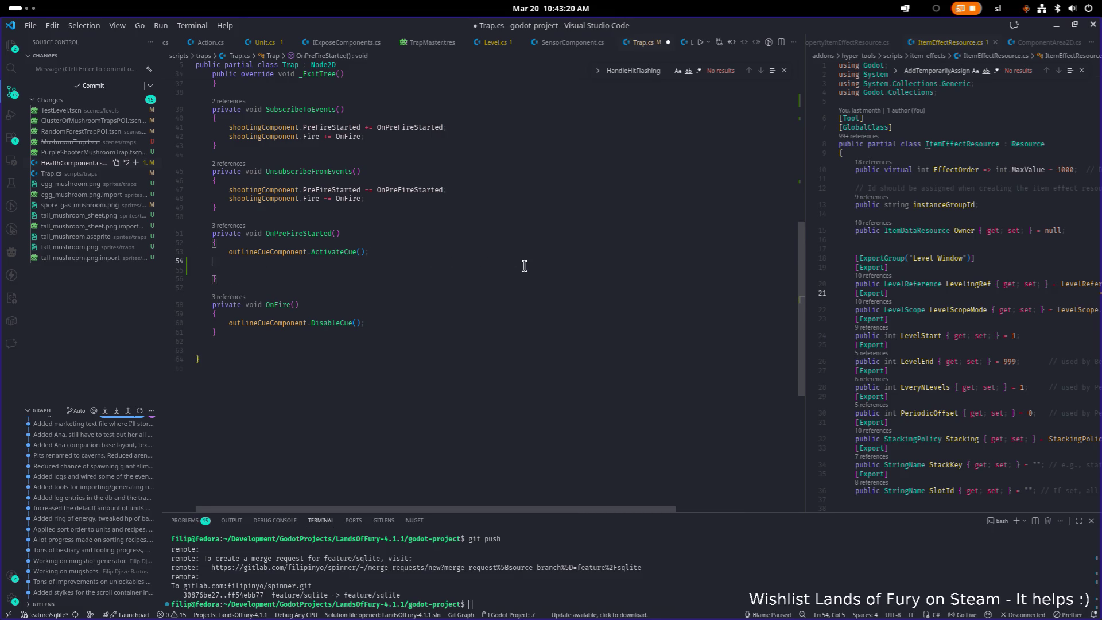
{"action": "key", "text": "ctrl+shift+k"}
{"action": "key", "text": "ctrl+shift+k"}
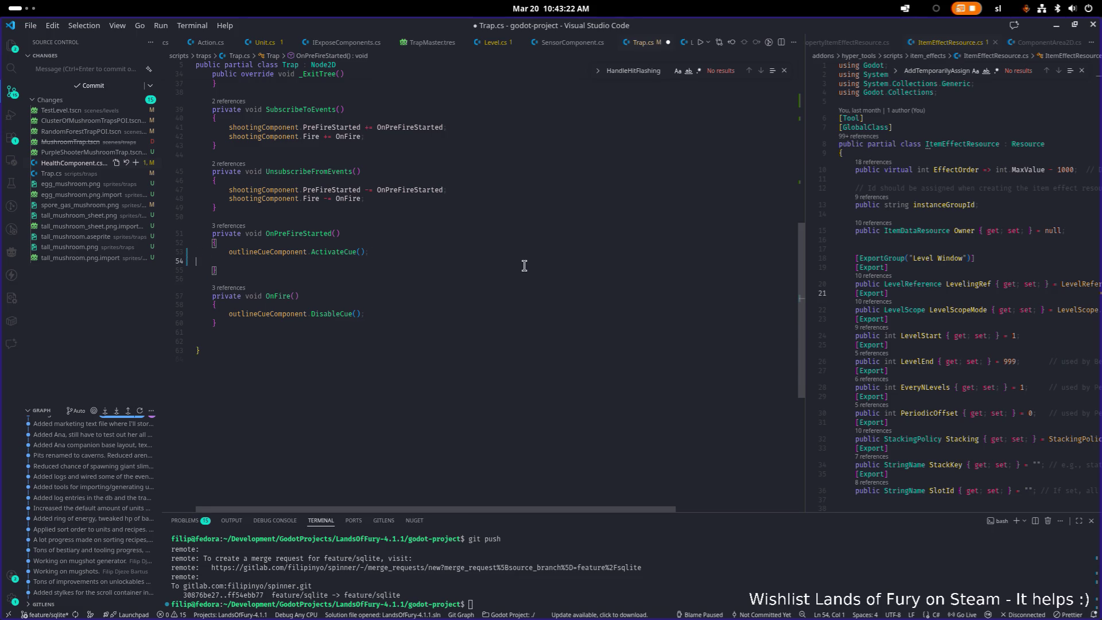
{"action": "key", "text": "Down"}
{"action": "key", "text": "Down"}
{"action": "key", "text": "Down"}
{"action": "key", "text": "Return"}
{"action": "key", "text": "Return"}
- Add a 'private void PlayFireAnimation()' method header with its opening brace
{"action": "type", "text": "prviate voi"}
{"action": "key", "text": "ctrl+BackSpace"}
{"action": "key", "text": "ctrl+BackSpace"}
{"action": "type", "text": "private void PlayAnim"}
{"action": "key", "text": "BackSpace"}
{"action": "key", "text": "BackSpace"}
{"action": "type", "text": "eAnimation()"}
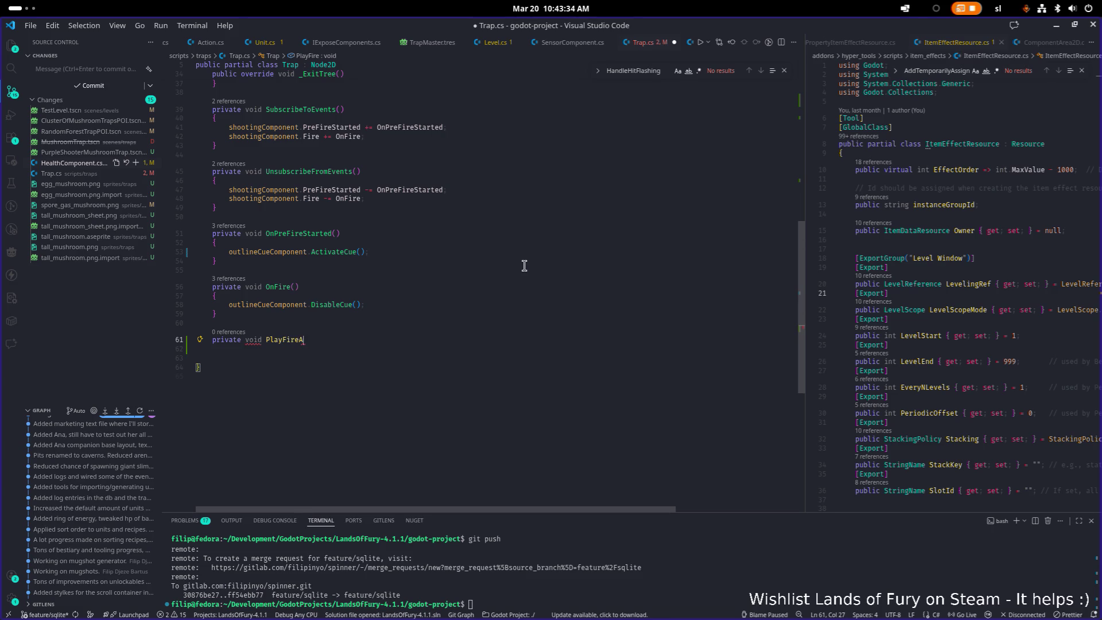
{"action": "key", "text": "Return"}
{"action": "type", "text": "{"}
{"action": "key", "text": "Return"}
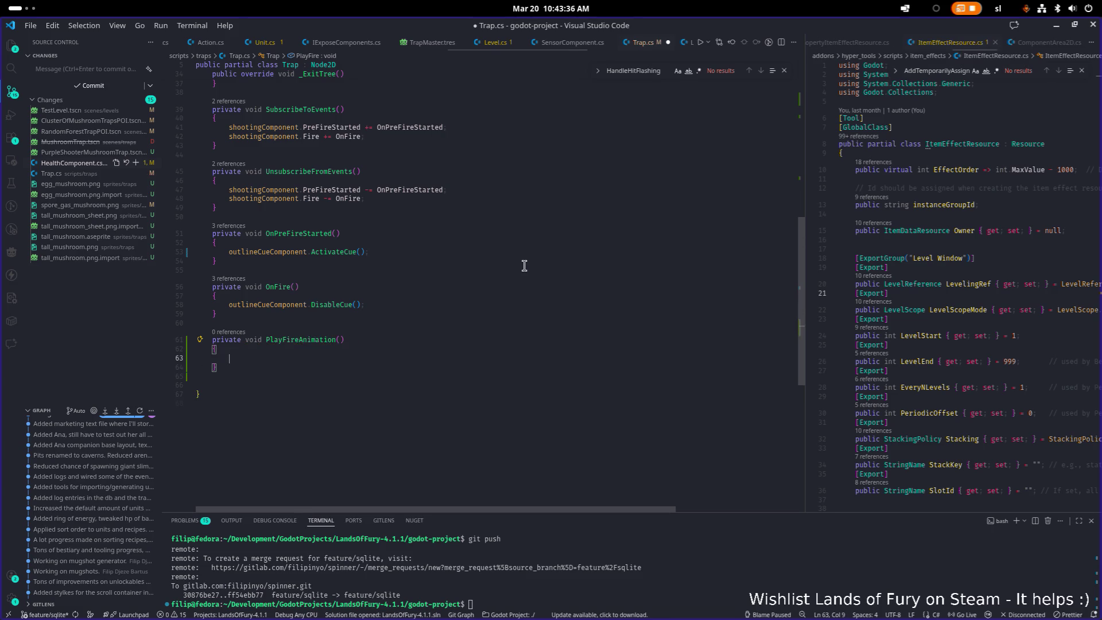
- Begin an if on the field, then F2-rename the misspelled FireAnamition field to FireAnimation
{"action": "type", "text": "if("}
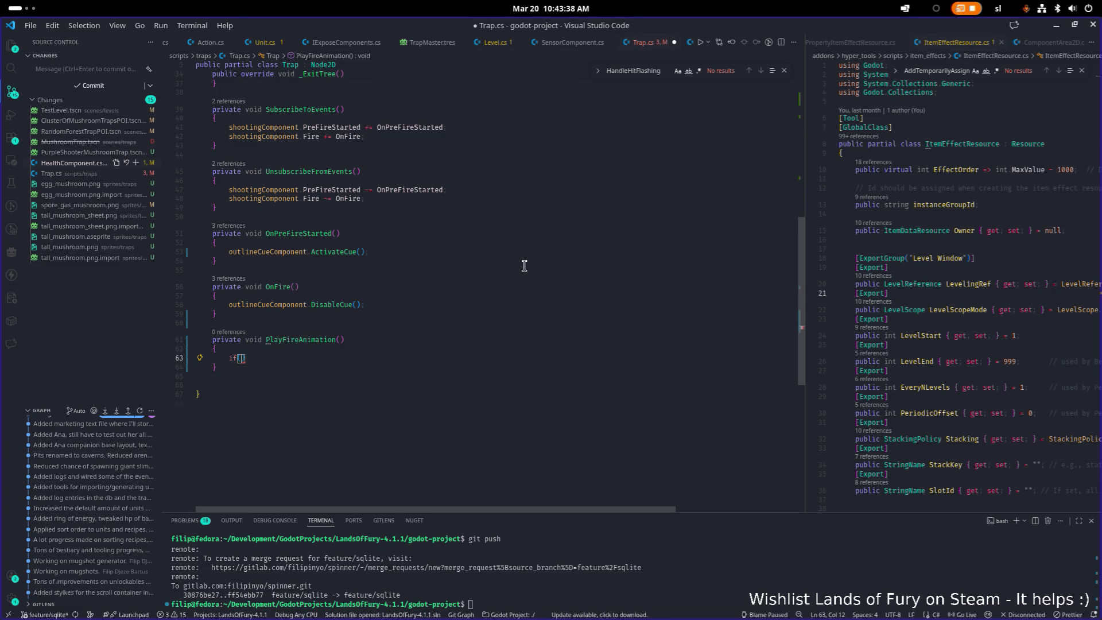
{"action": "type", "text": "FireAnamition"}
{"action": "key", "text": "F12"}
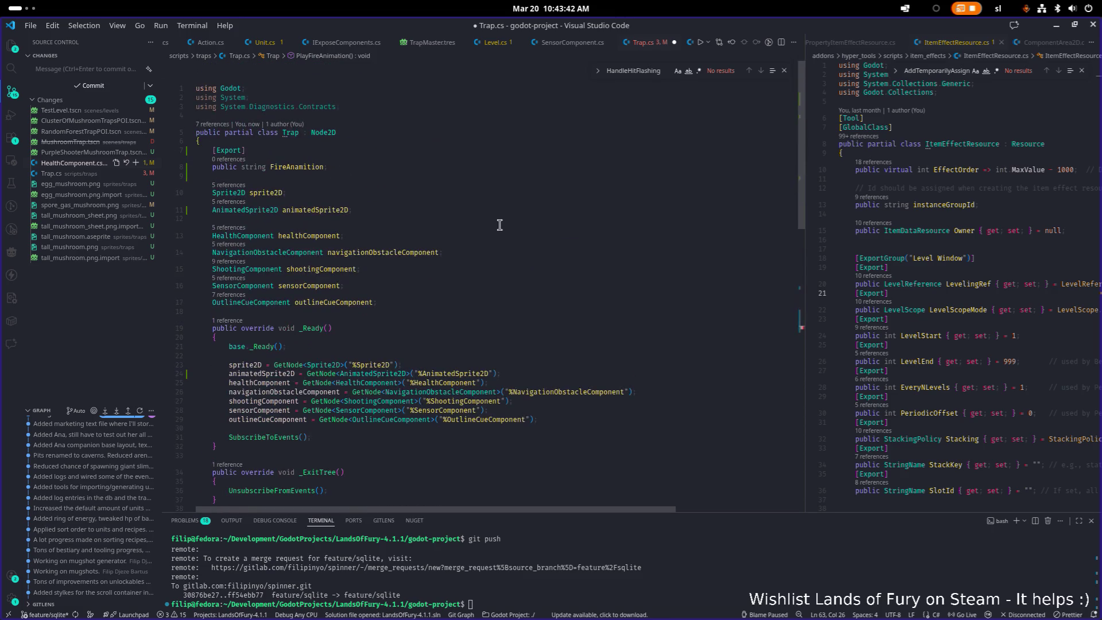
{"action": "key", "text": "F2"}
{"action": "key", "text": "Right"}
{"action": "key", "text": "Left"}
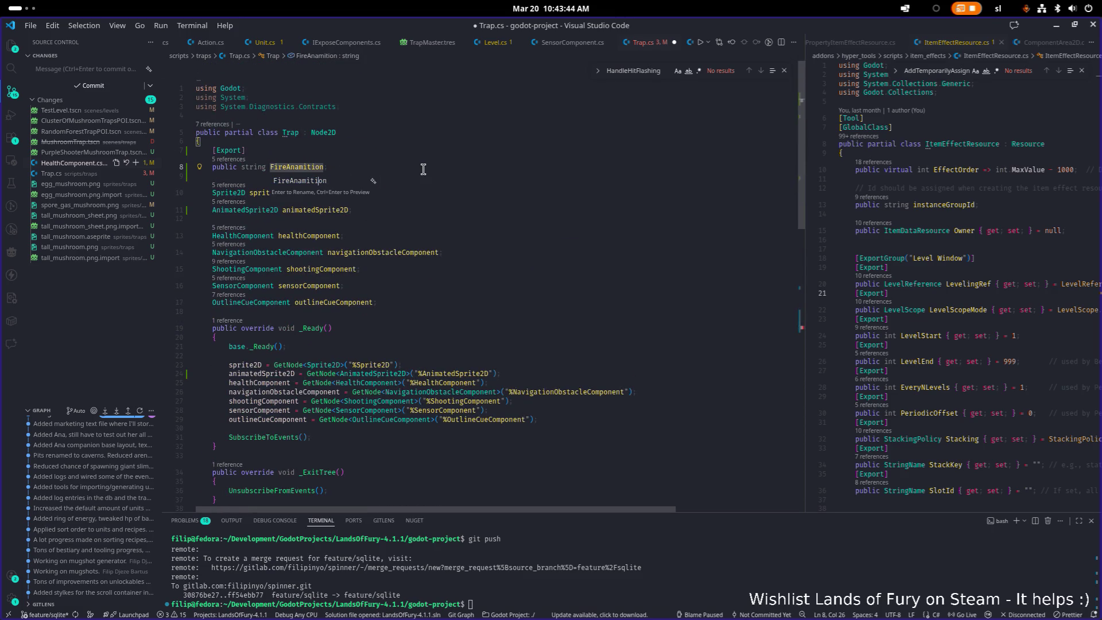
{"action": "key", "text": "BackSpace"}
{"action": "type", "text": "i"}
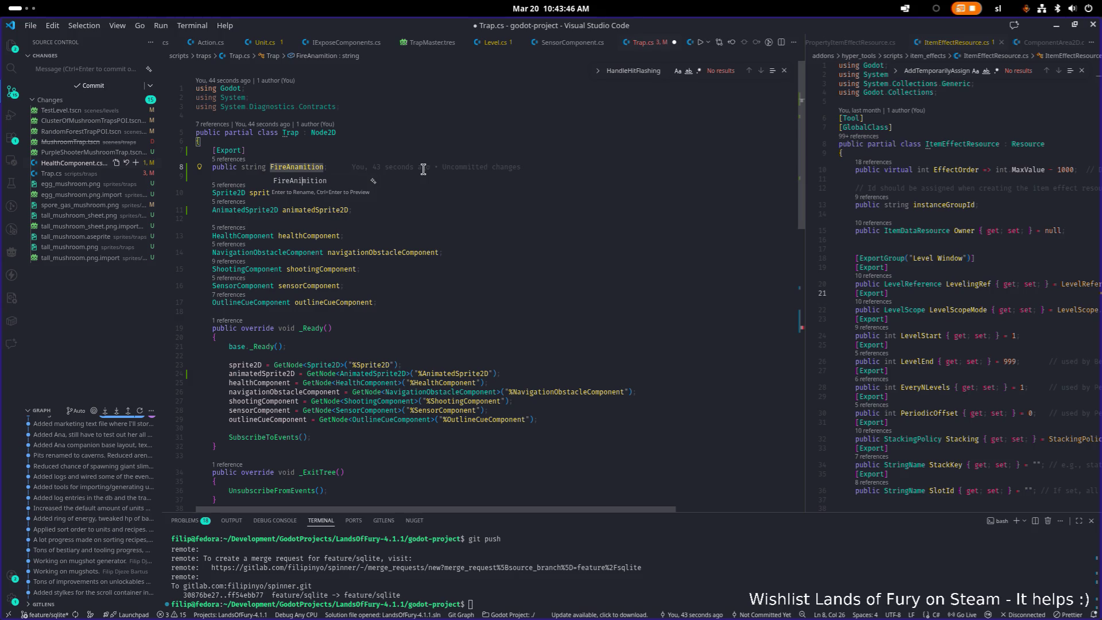
{"action": "key", "text": "BackSpace"}
{"action": "type", "text": "a"}
{"action": "key", "text": "Return"}
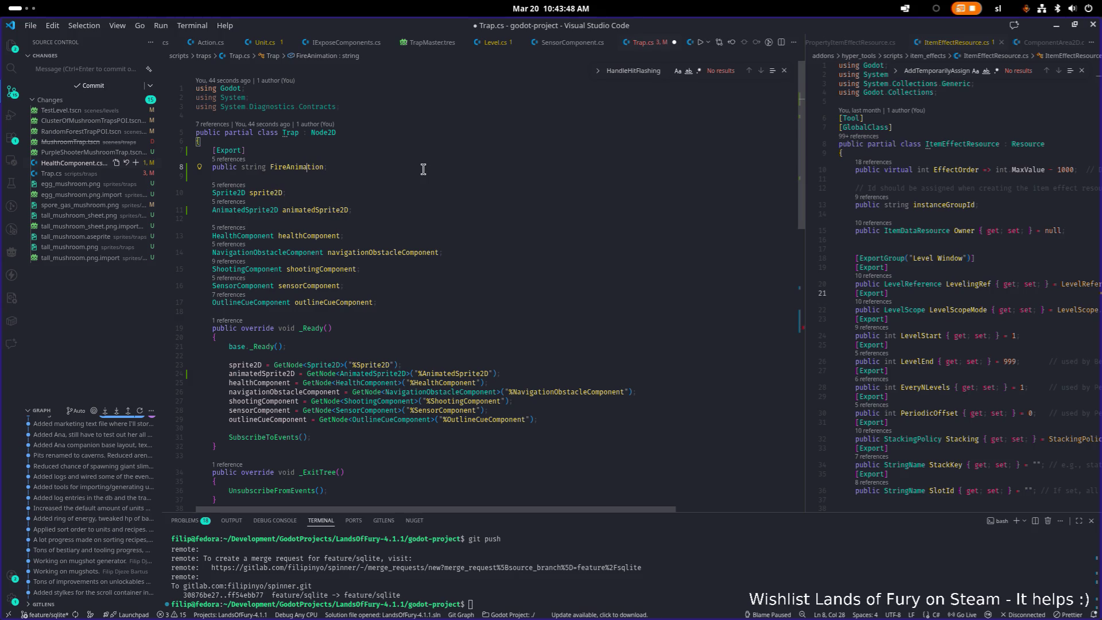
- Write the condition as if(string.IsNullOrEmpty(FireAnimation) in PlayFireAnimation
{"action": "key", "text": "ctrl+alt+minus"}
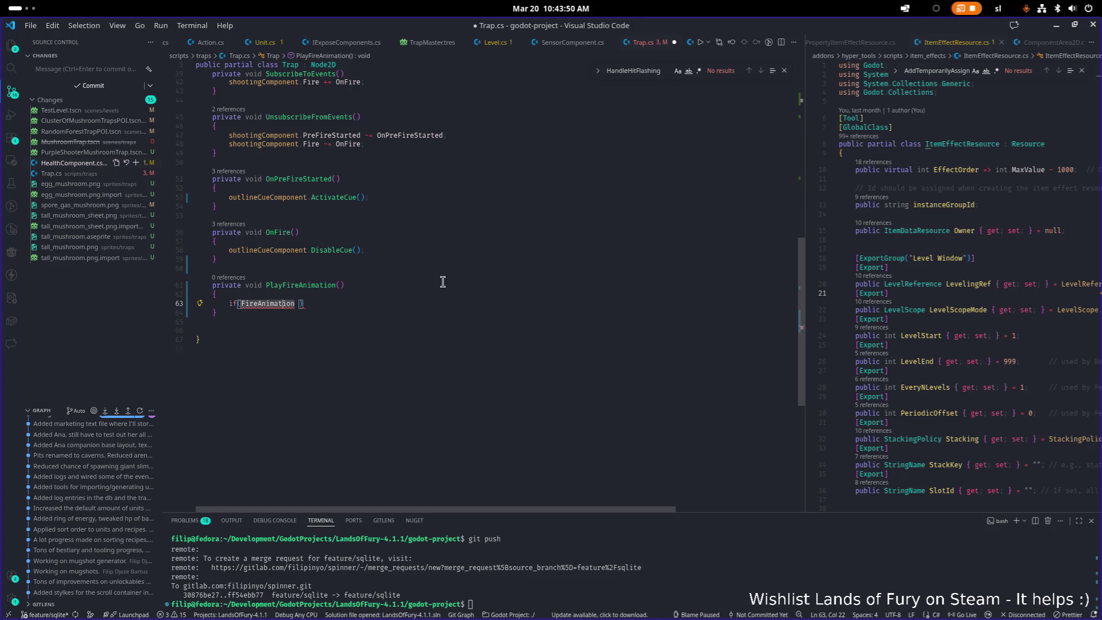
{"action": "type", "text": "!="}
{"action": "key", "text": "BackSpace"}
{"action": "key", "text": "BackSpace"}
{"action": "key", "text": "BackSpace"}
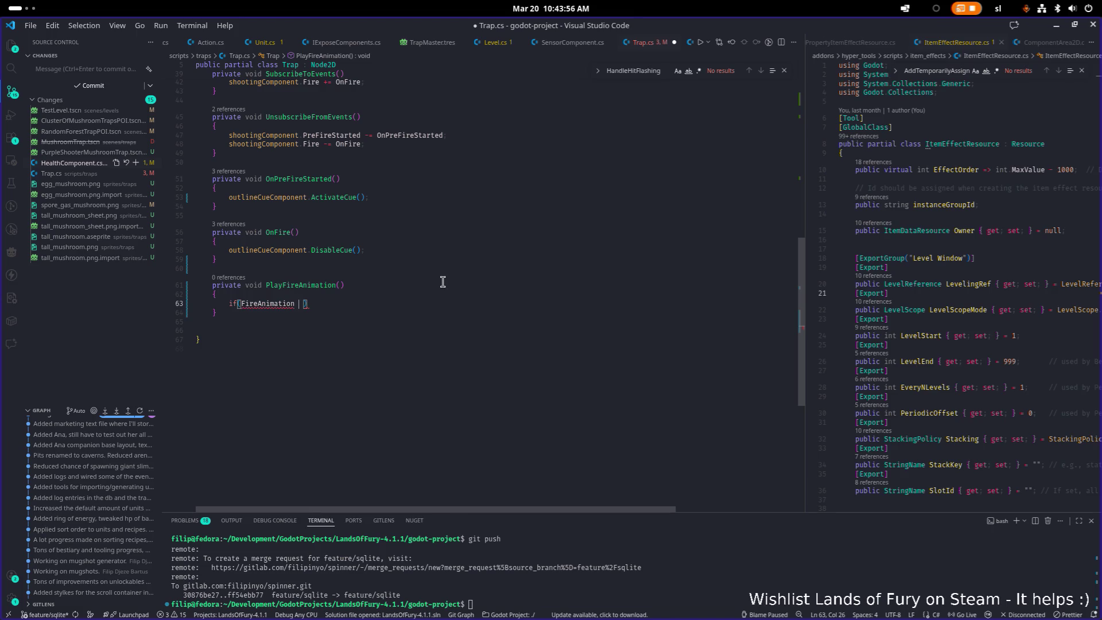
{"action": "type", "text": "|"}
{"action": "type", "text": "string"}
{"action": "type", "text": ".is"}
{"action": "key", "text": "Down"}
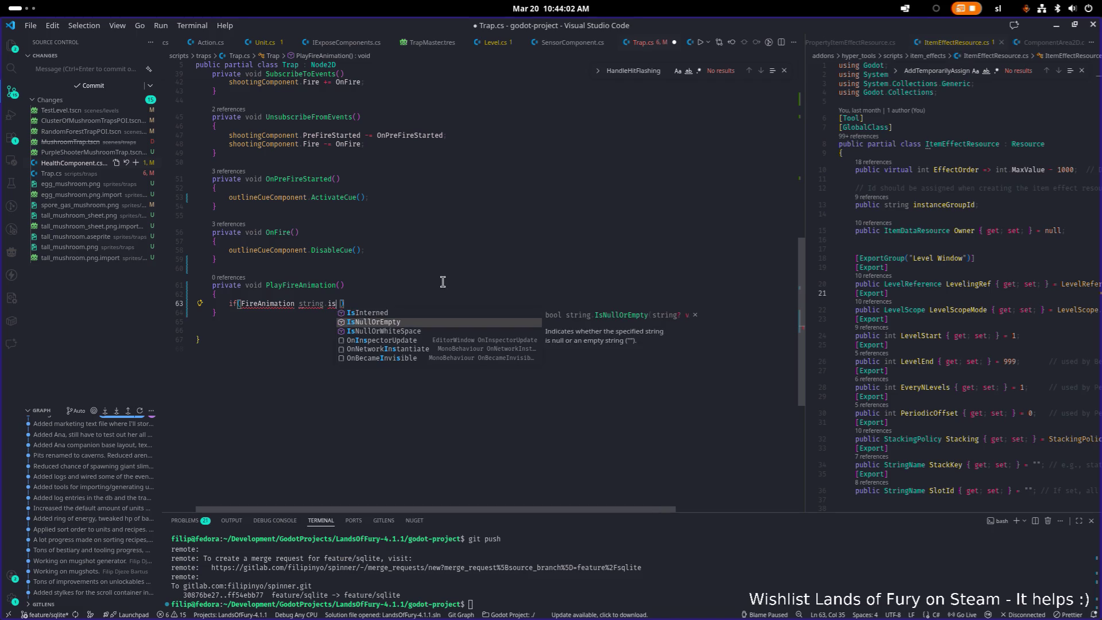
{"action": "key", "text": "Tab"}
{"action": "type", "text": "(Fireani"}
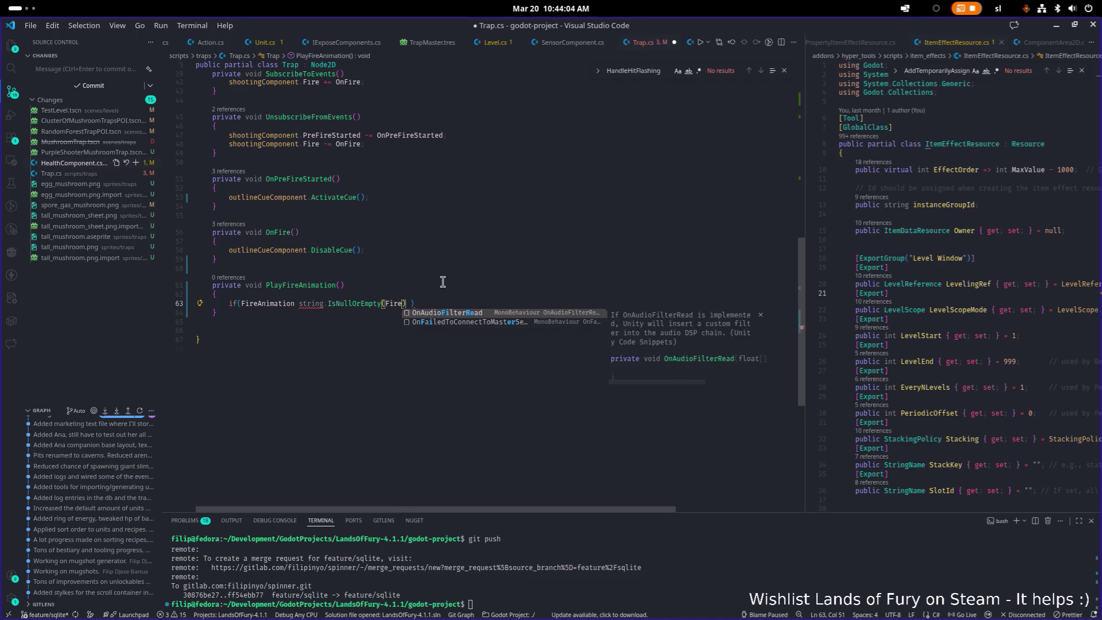
{"action": "key", "text": "ctrl+Left"}
{"action": "key", "text": "ctrl+Left"}
{"action": "key", "text": "ctrl+Left"}
{"action": "key", "text": "ctrl+BackSpace"}
{"action": "key", "text": "Delete"}
{"action": "key", "text": "ctrl+Right"}
{"action": "key", "text": "ctrl+Right"}
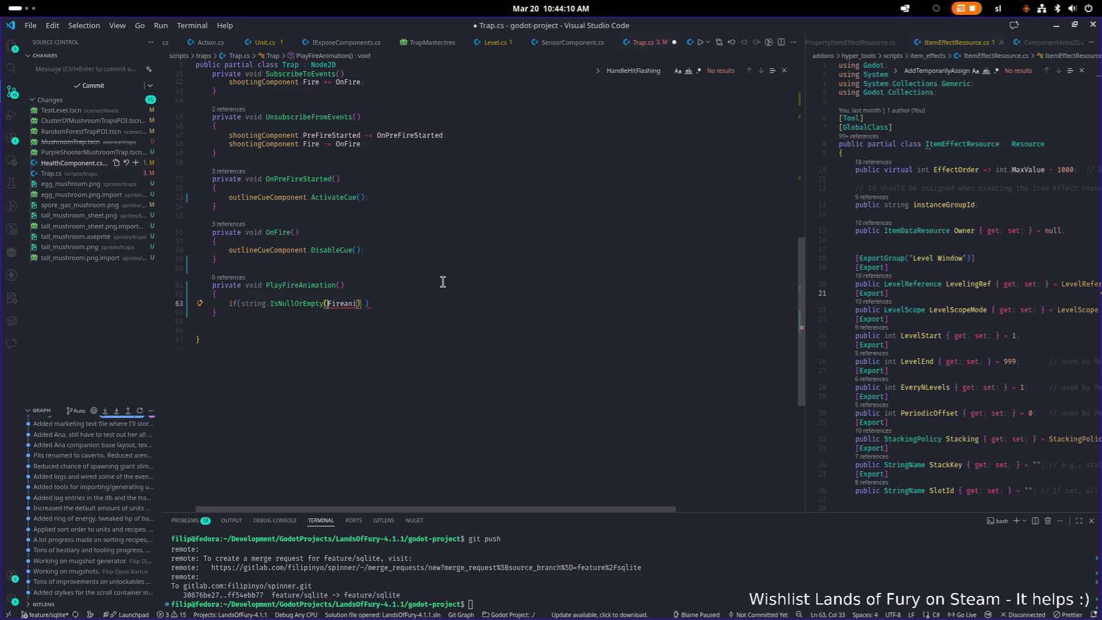
{"action": "key", "text": "ctrl+v"}
{"action": "key", "text": "ctrl+z"}
{"action": "key", "text": "ctrl+BackSpace"}
{"action": "type", "text": "Firea"}
{"action": "key", "text": "Tab"}
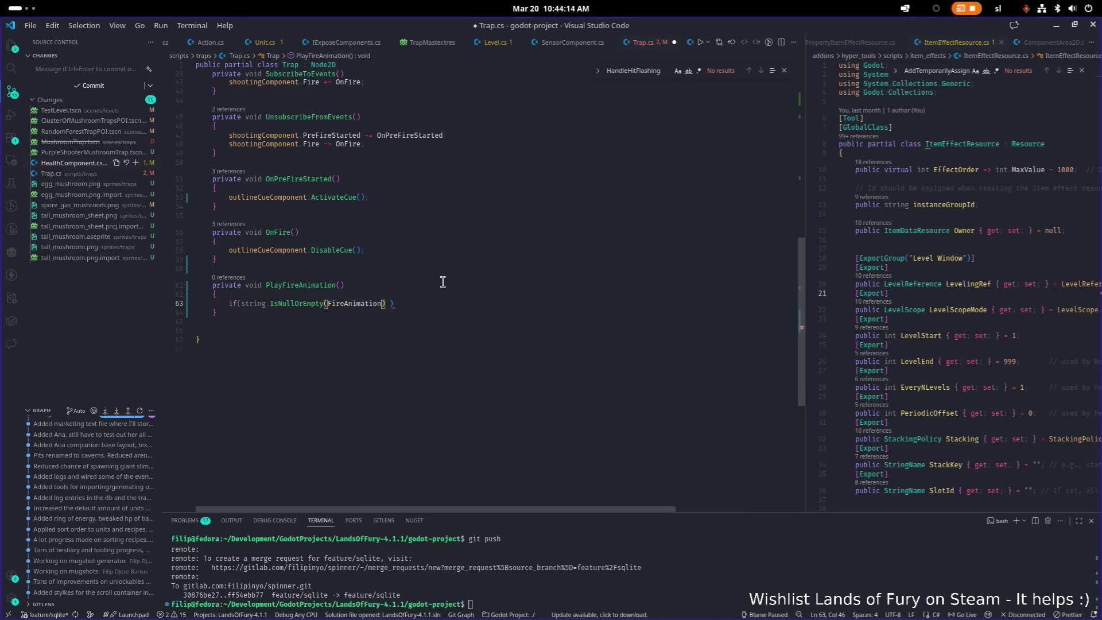
- Add a { return; block under the if and append an || animatedSprite2D clause
{"action": "key", "text": "End"}
{"action": "key", "text": "Return"}
{"action": "type", "text": "{"}
{"action": "key", "text": "Return"}
{"action": "type", "text": "return"}
{"action": "type", "text": ";"}
{"action": "key", "text": "Up"}
{"action": "key", "text": "Up"}
{"action": "key", "text": "End"}
{"action": "key", "text": "Left"}
{"action": "type", "text": "||  an"}
{"action": "key", "text": "Tab"}
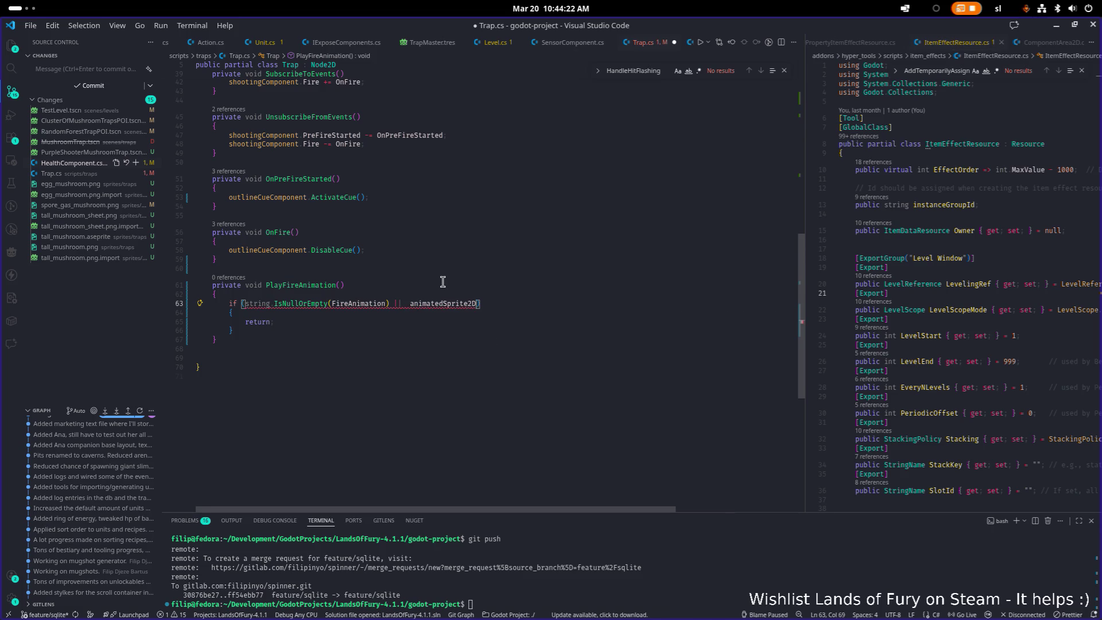
- Turn the clause into IsInstanceValid(animatedSprite2D) == false and save
{"action": "key", "text": "ctrl+Left"}
{"action": "key", "text": "Left"}
{"action": "type", "text": "Is"}
{"action": "type", "text": "inst"}
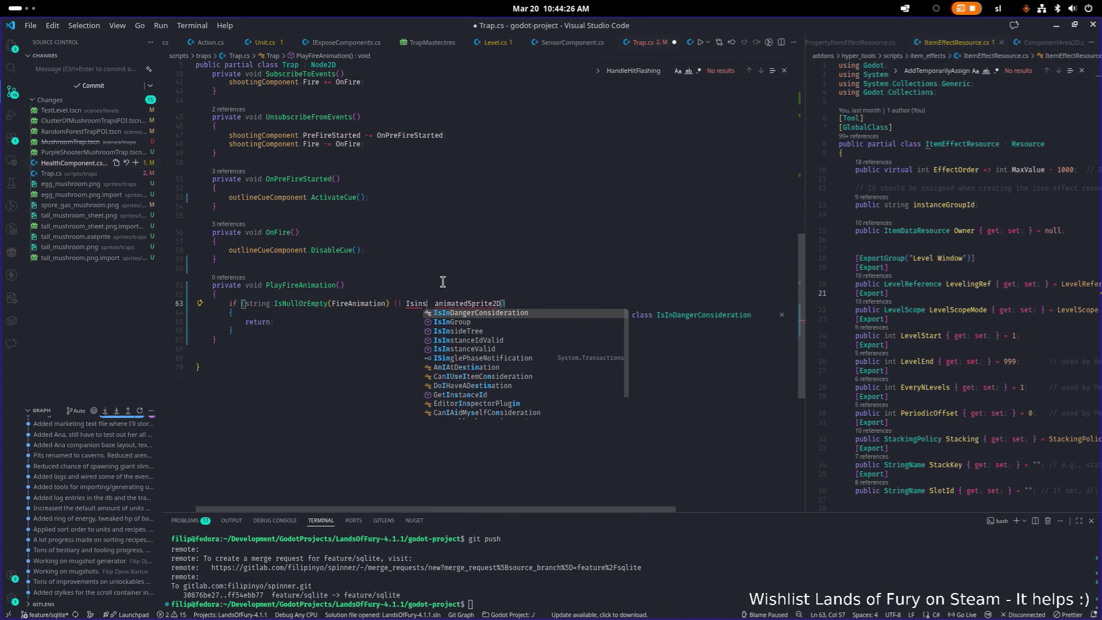
{"action": "key", "text": "Down"}
{"action": "key", "text": "Tab"}
{"action": "type", "text": "("}
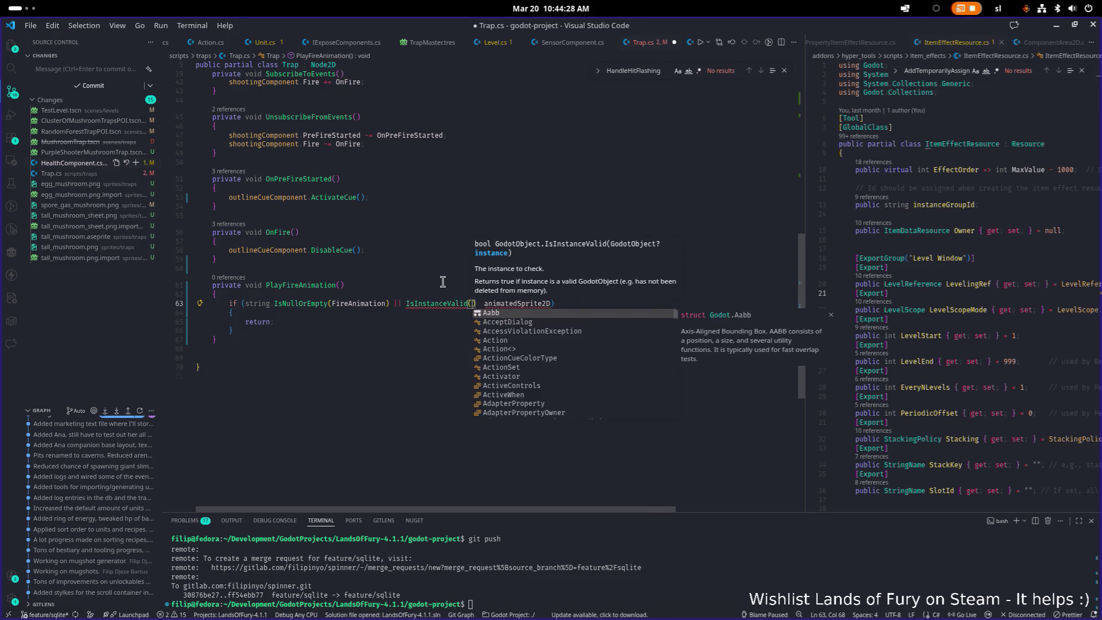
{"action": "key", "text": "Escape"}
{"action": "key", "text": "ctrl+Right"}
{"action": "type", "text": "="}
{"action": "key", "text": "BackSpace"}
{"action": "type", "text": ")) == f"}
{"action": "key", "text": "Tab"}
{"action": "key", "text": "Down"}
{"action": "key", "text": "ctrl+s"}
- Add animatedSprite2D.Play(FireAnimation); after the early return, save Trap.cs, and return to Godot
{"action": "key", "text": "Down"}
{"action": "key", "text": "Down"}
{"action": "key", "text": "Return"}
{"action": "key", "text": "Return"}
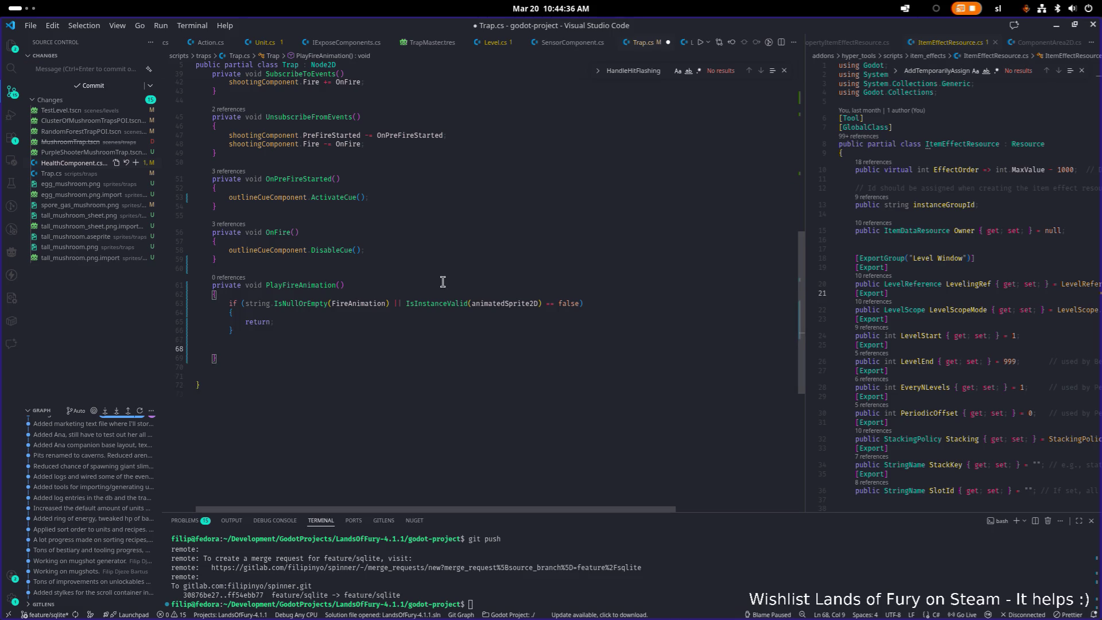
{"action": "type", "text": "anim"}
{"action": "key", "text": "Tab"}
{"action": "type", "text": "."}
{"action": "key", "text": "Escape"}
{"action": "type", "text": "P"}
{"action": "key", "text": "Tab"}
{"action": "type", "text": "("}
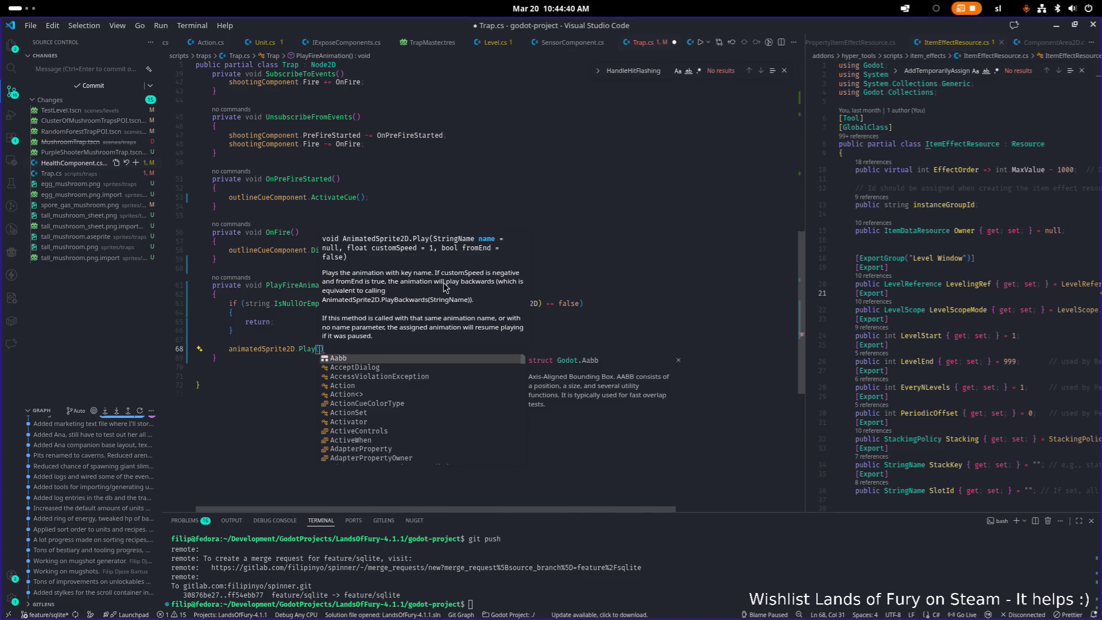
{"action": "type", "text": "fire"}
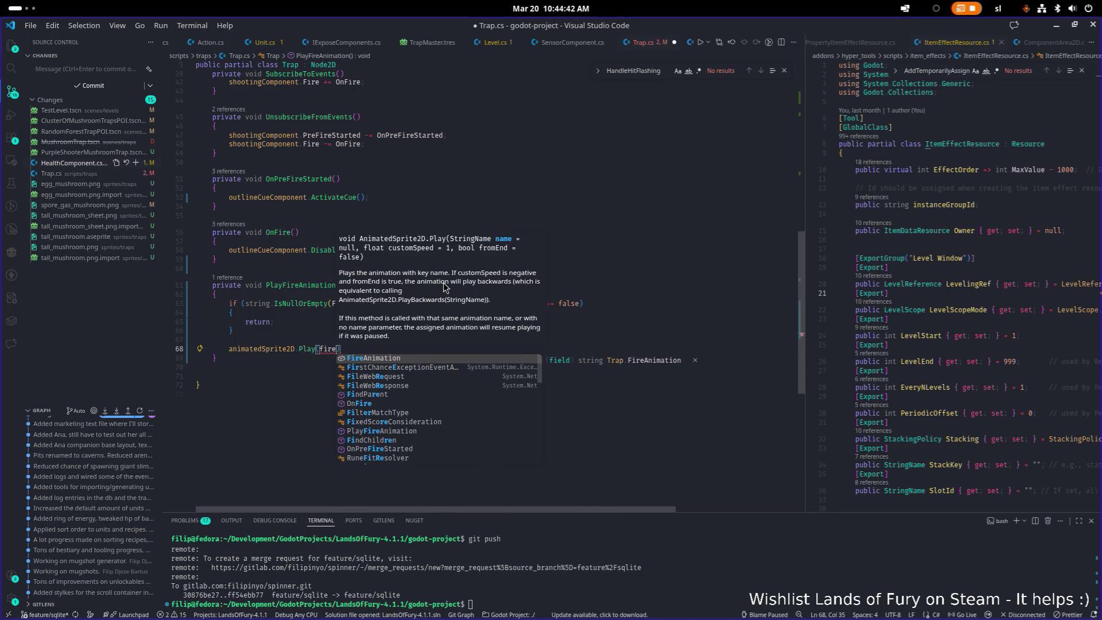
{"action": "key", "text": "Tab"}
{"action": "type", "text": ");"}
{"action": "key", "text": "ctrl+s"}
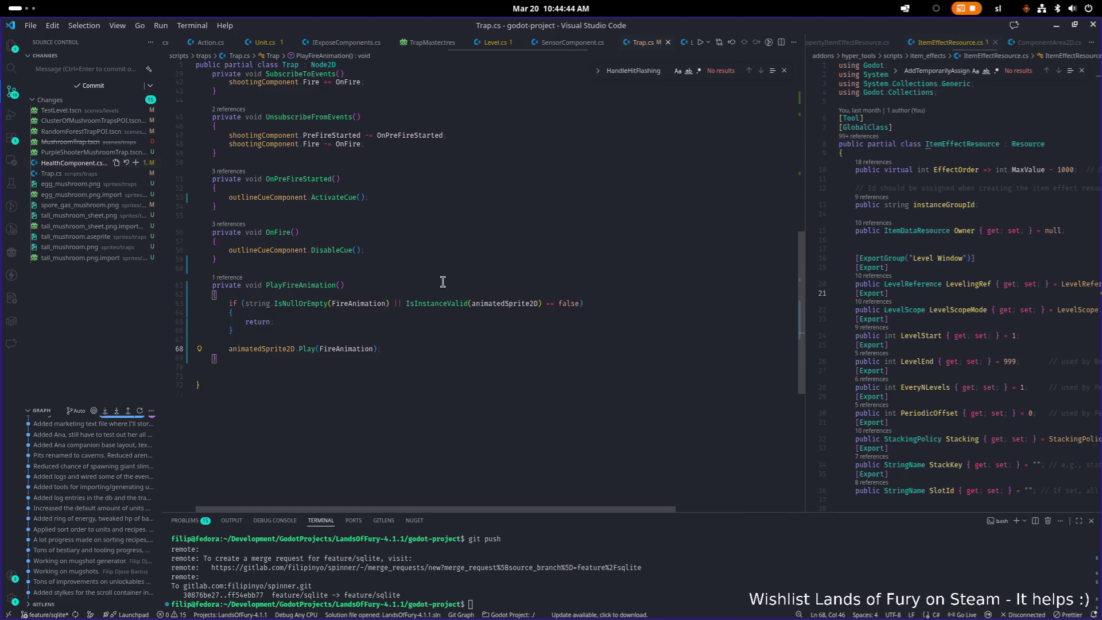
{"action": "key", "text": "alt+Tab"}
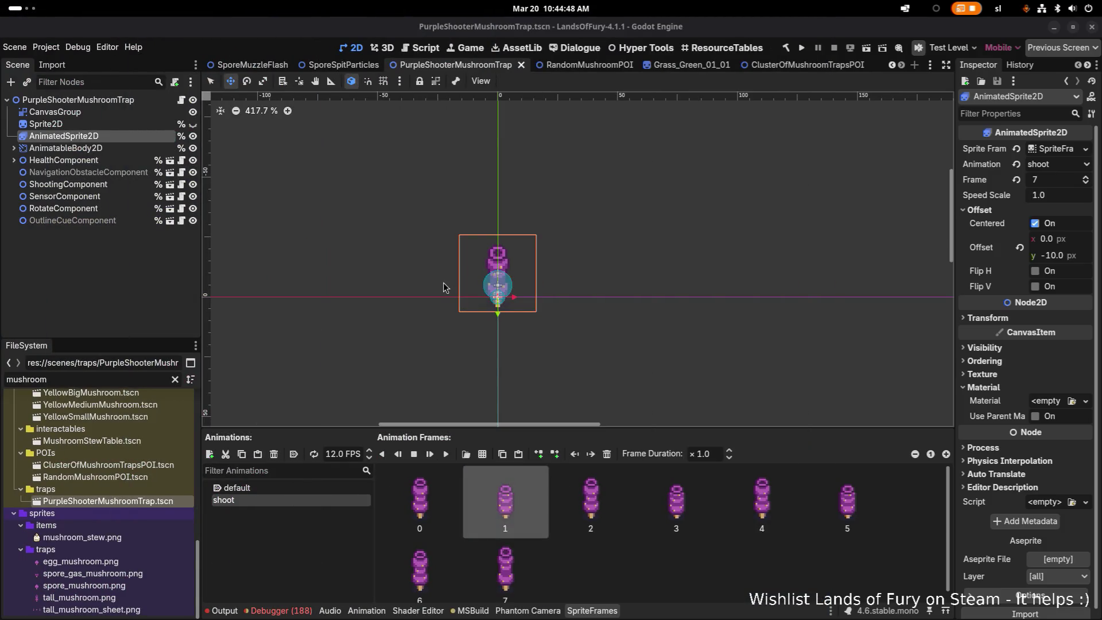
- Minimize VS Code, select the CanvasGroup node, and rebuild the .NET project with the hammer Build button
{"action": "key", "text": "alt+Tab"}
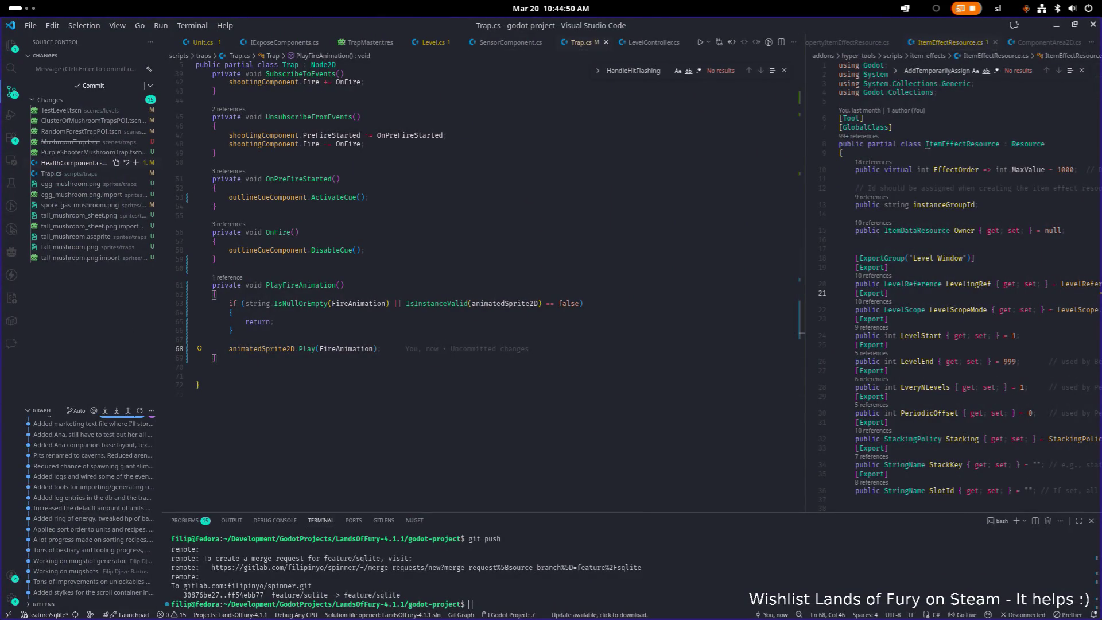
{"action": "left_click", "coordinate": [381, 188]}
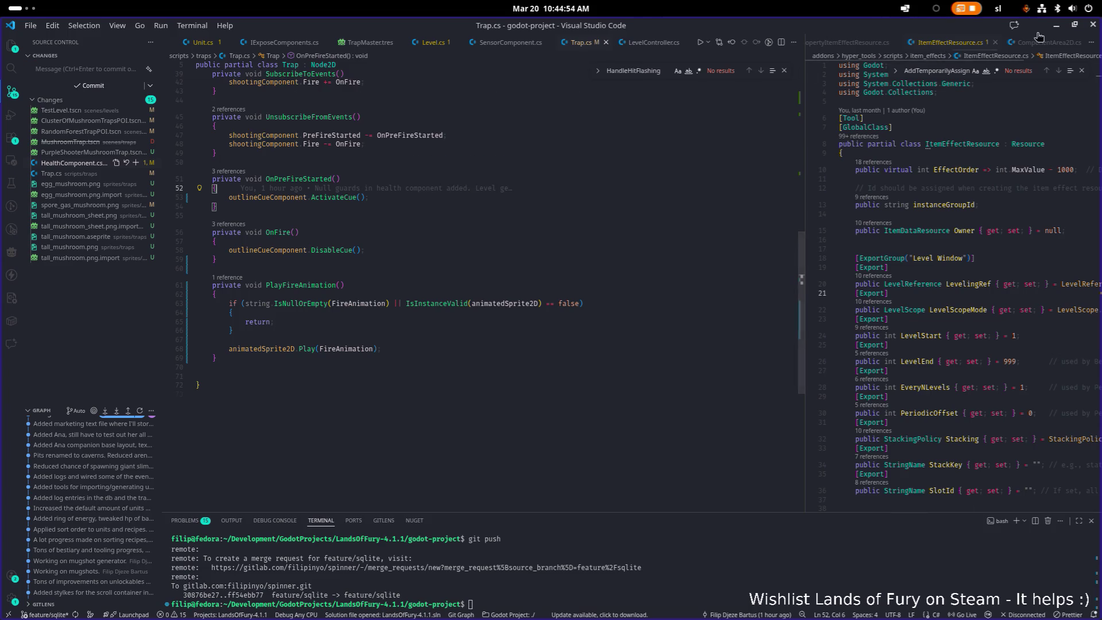
{"action": "left_click", "coordinate": [1057, 26]}
{"action": "left_click", "coordinate": [86, 113]}
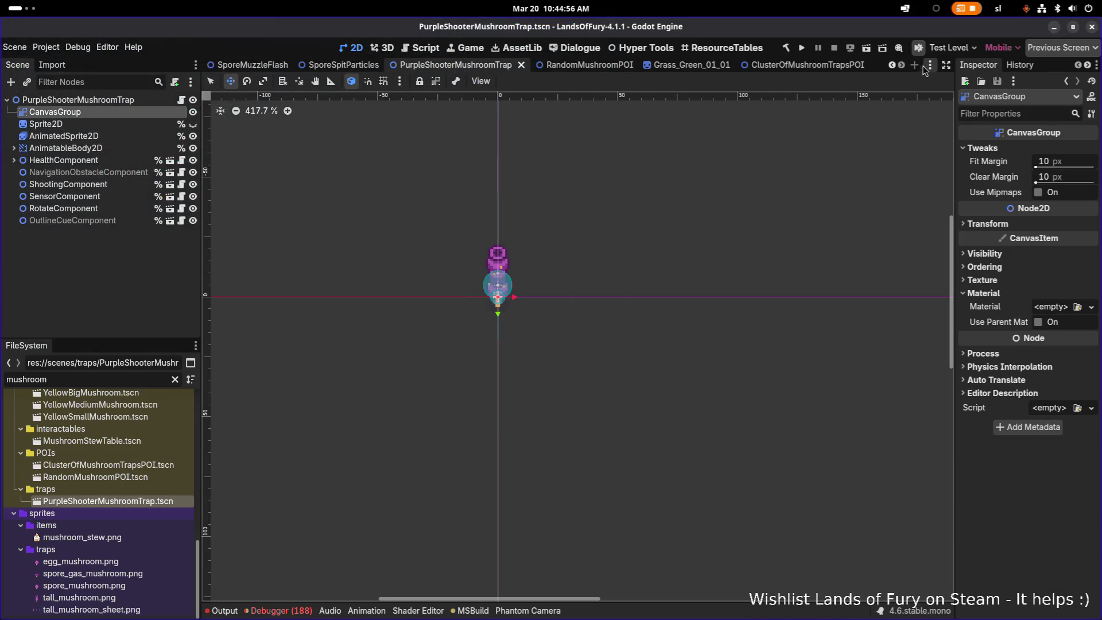
{"action": "left_click", "coordinate": [786, 49]}
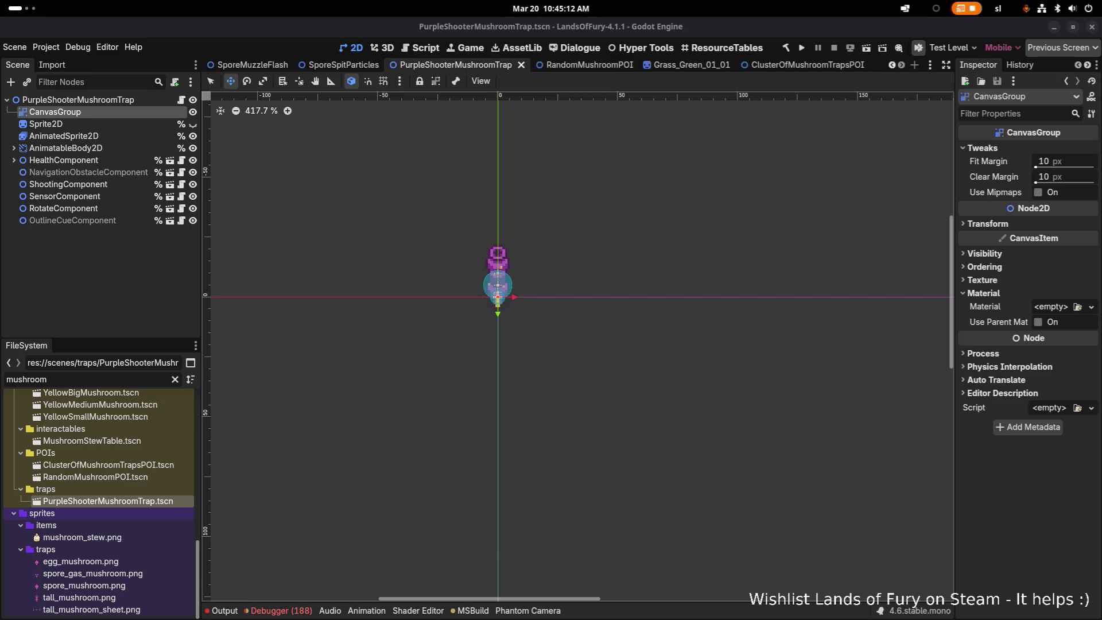
- Set the trap root's Fire Animation to 'shoot', save the scene, and run the project
{"action": "left_click", "coordinate": [114, 100]}
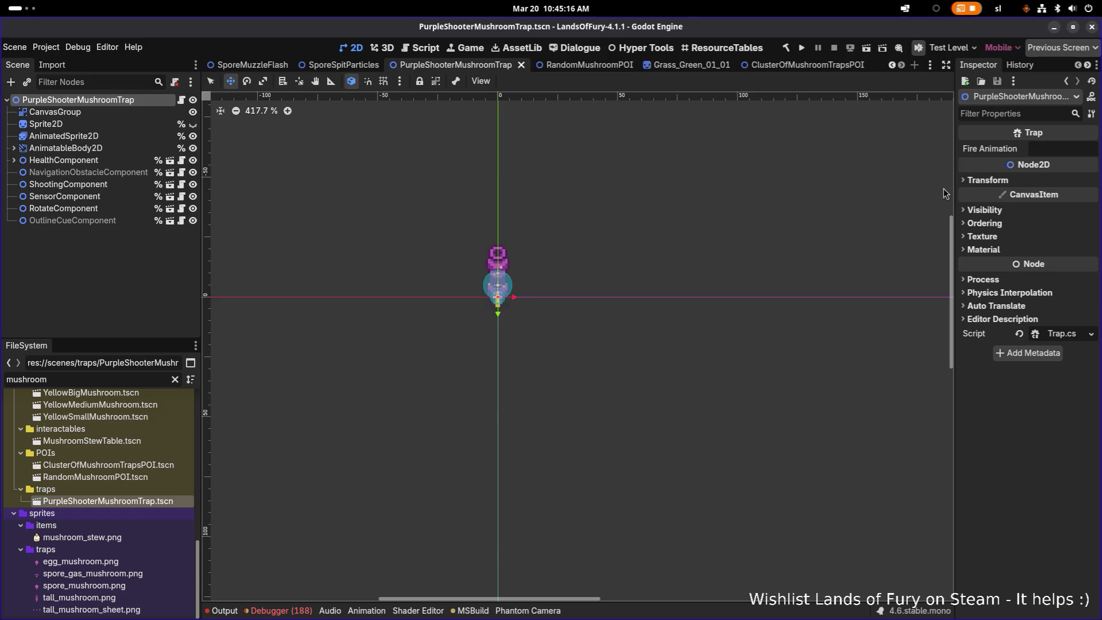
{"action": "left_click_drag", "start_coordinate": [955, 192], "coordinate": [827, 187]}
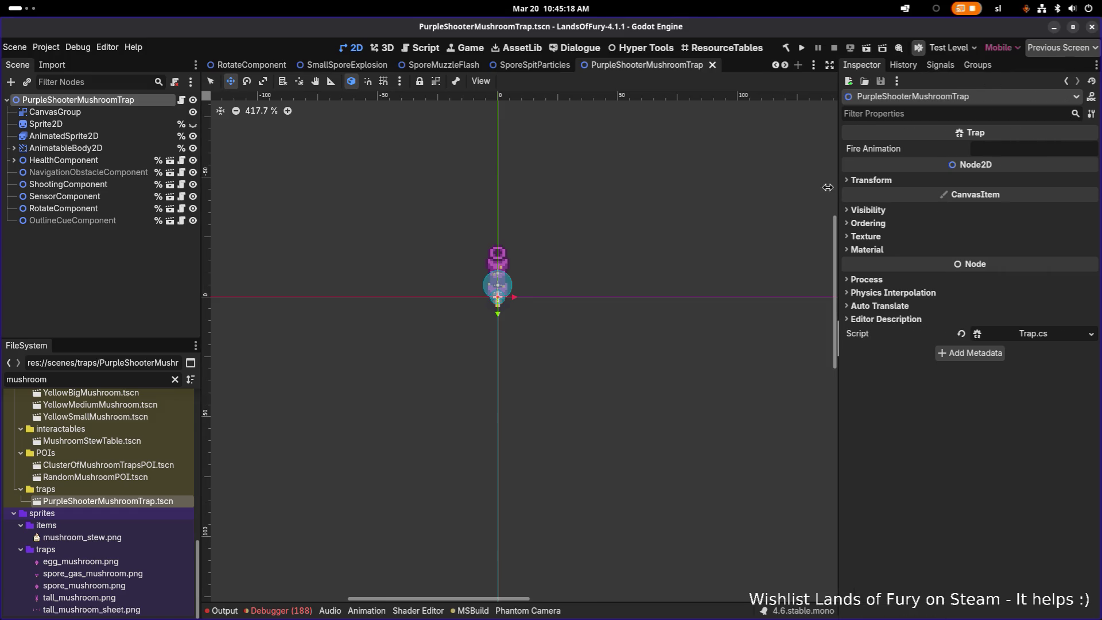
{"action": "left_click", "coordinate": [999, 150]}
{"action": "type", "text": "shooz"}
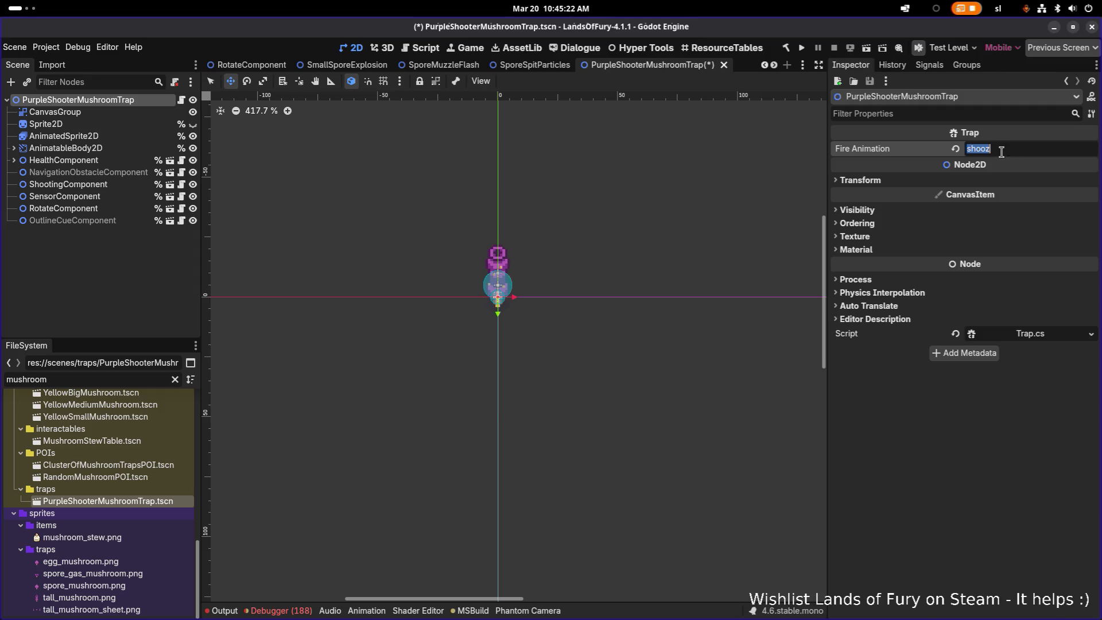
{"action": "key", "text": "ctrl+s"}
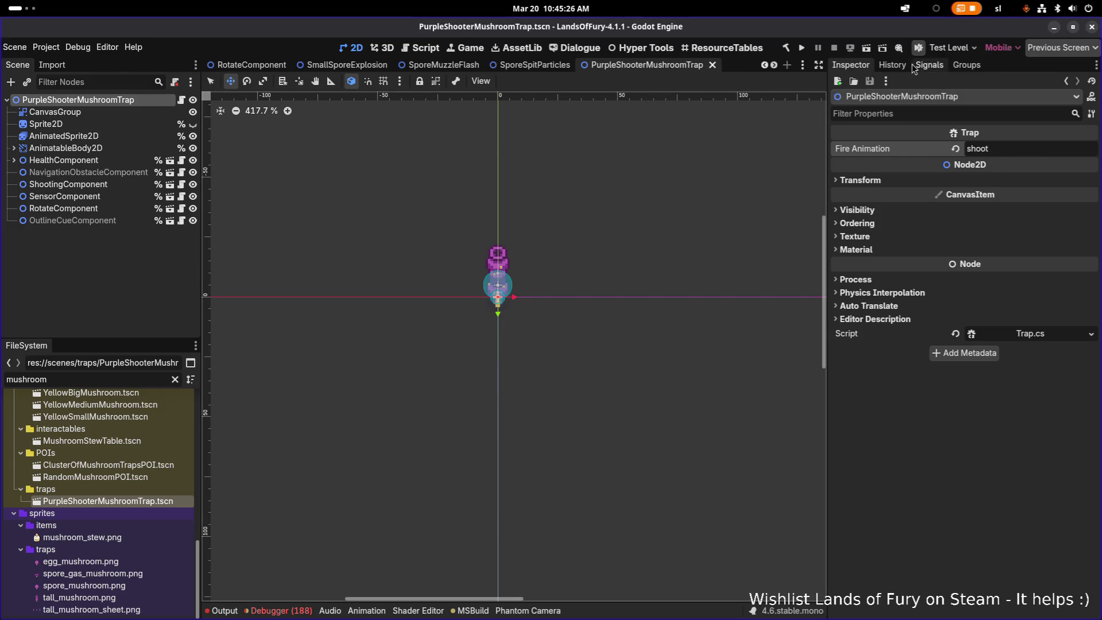
{"action": "left_click", "coordinate": [802, 48]}
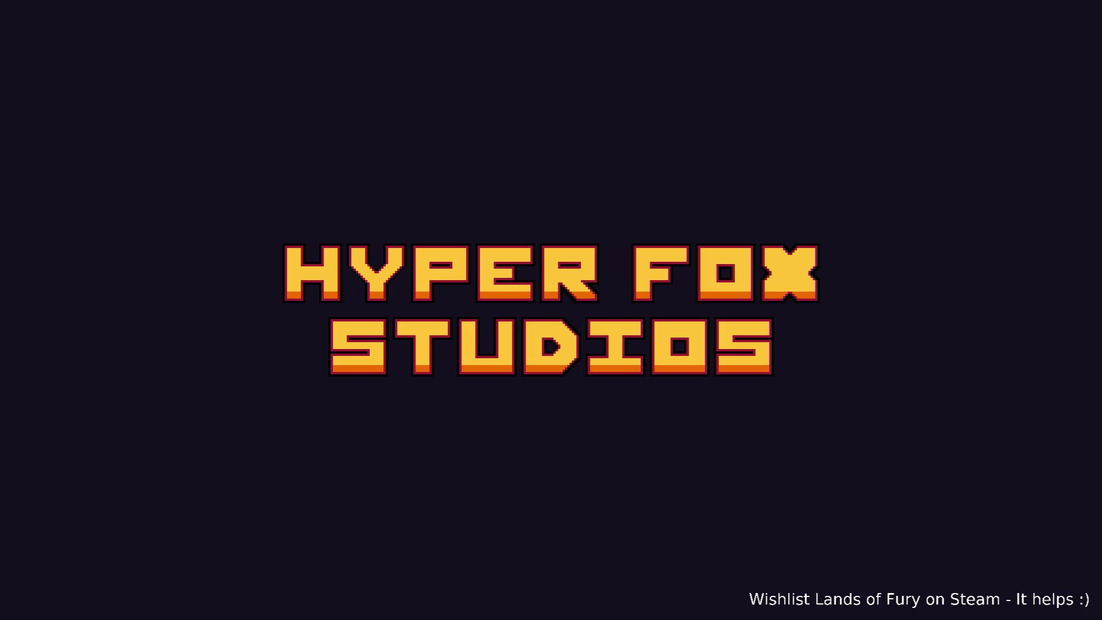
- Start a game, walk the player past the campfire and mushroom trap, then pause and quit to the editor
{"action": "key", "text": "Return"}
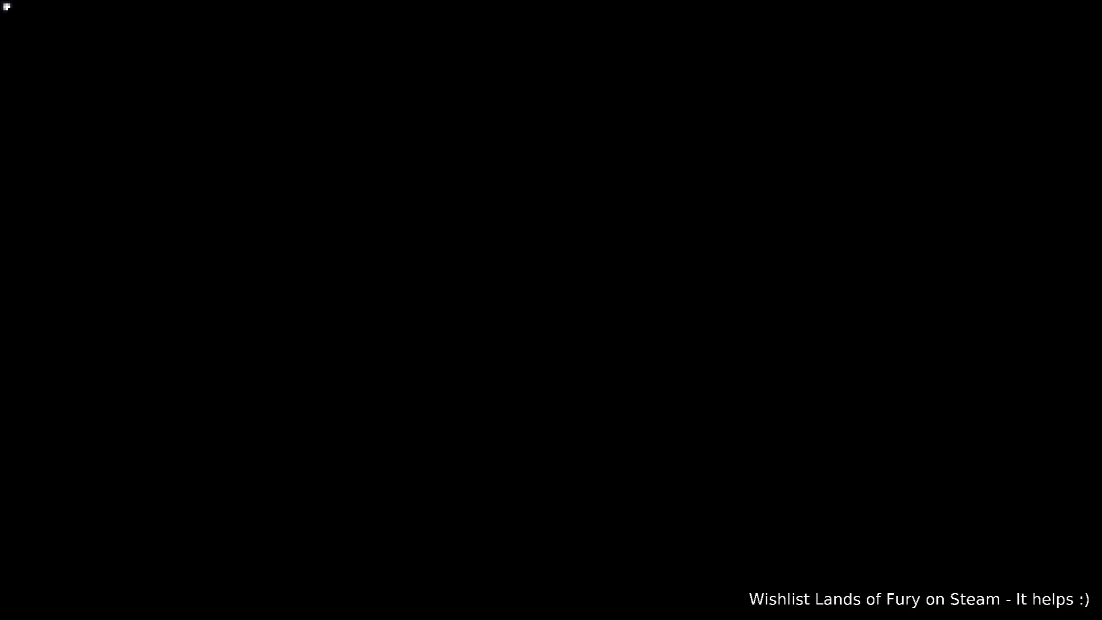
{"action": "key", "text": "w"}
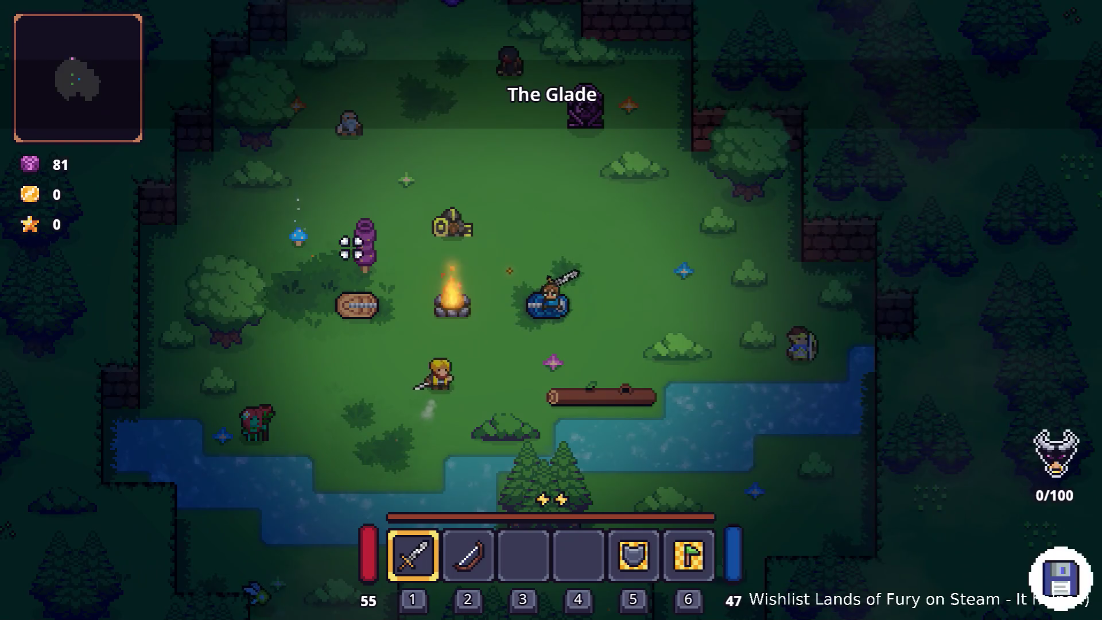
{"action": "key", "text": "d"}
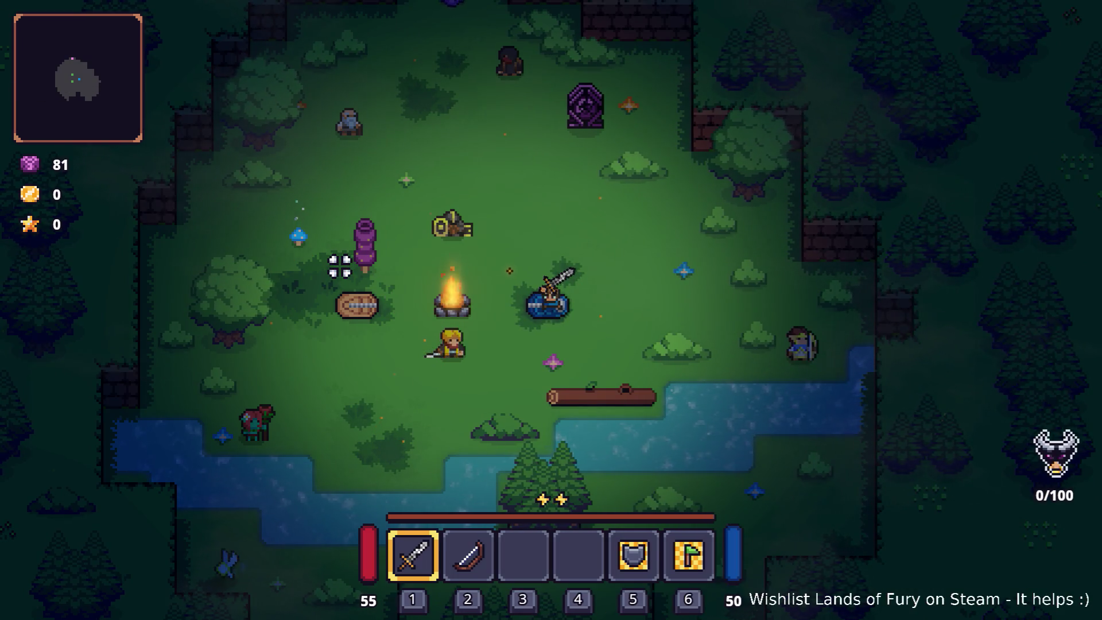
{"action": "key", "text": "F8"}
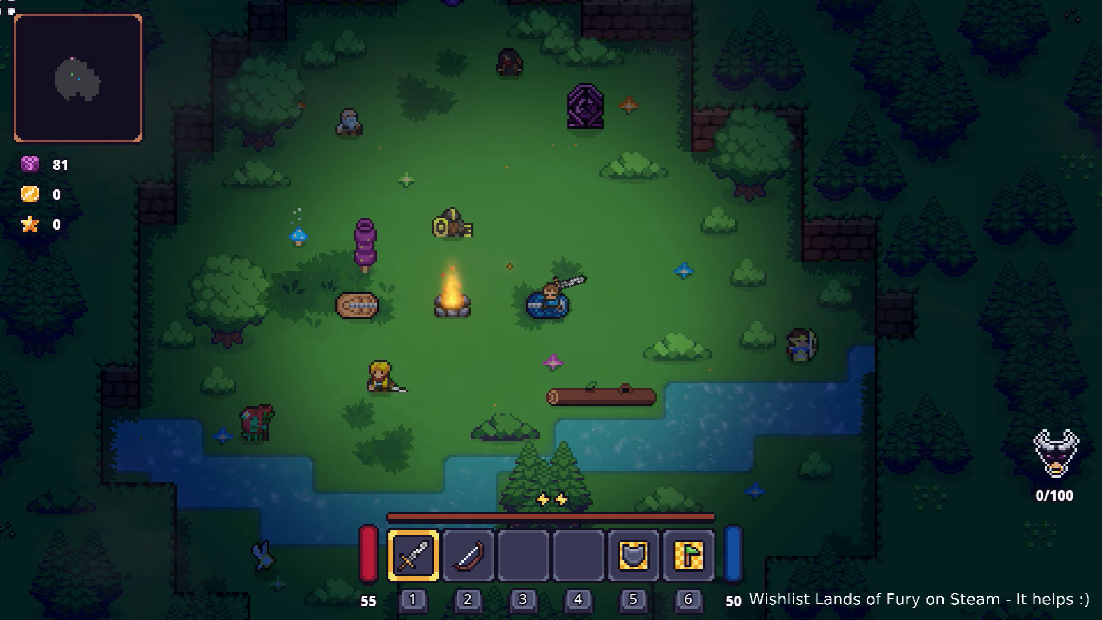
{"action": "key", "text": "s"}
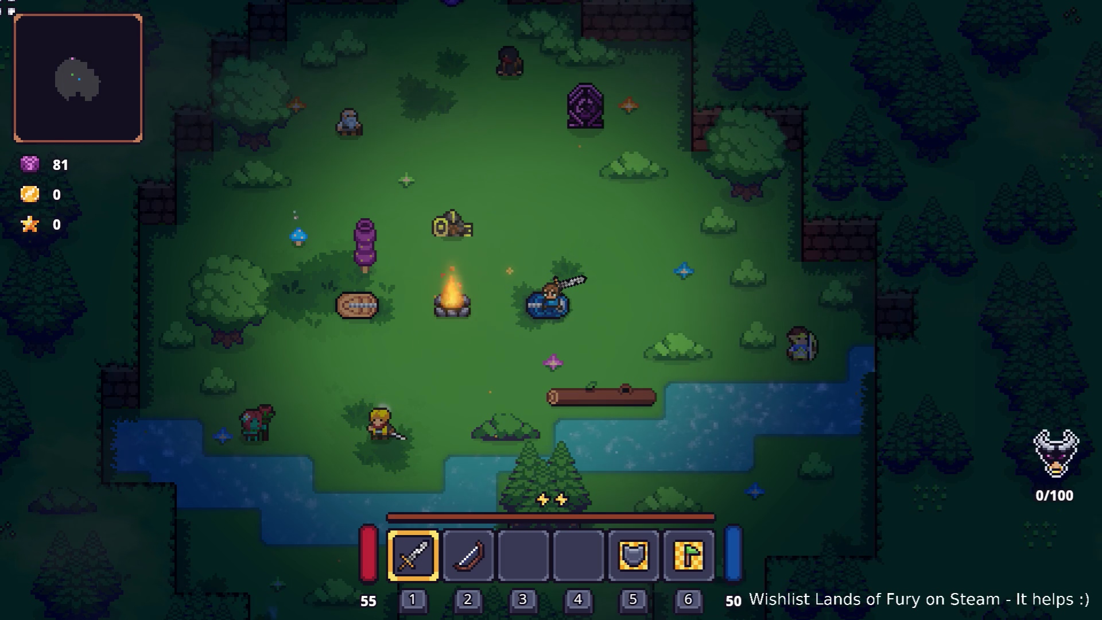
{"action": "key", "text": "s"}
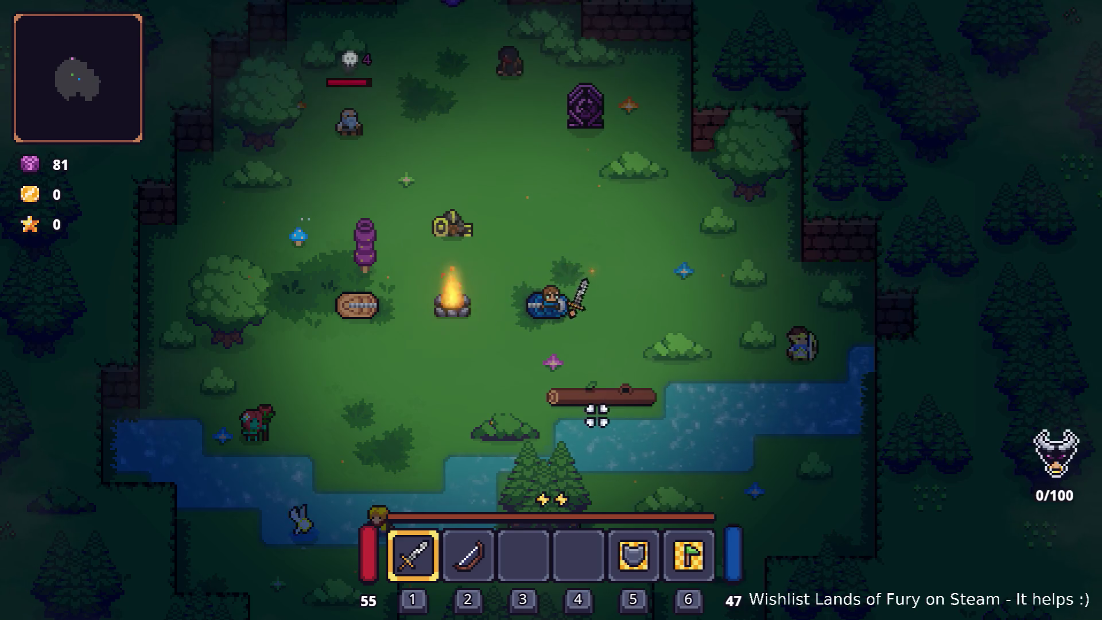
{"action": "key", "text": "Escape"}
{"action": "left_click", "coordinate": [584, 532]}
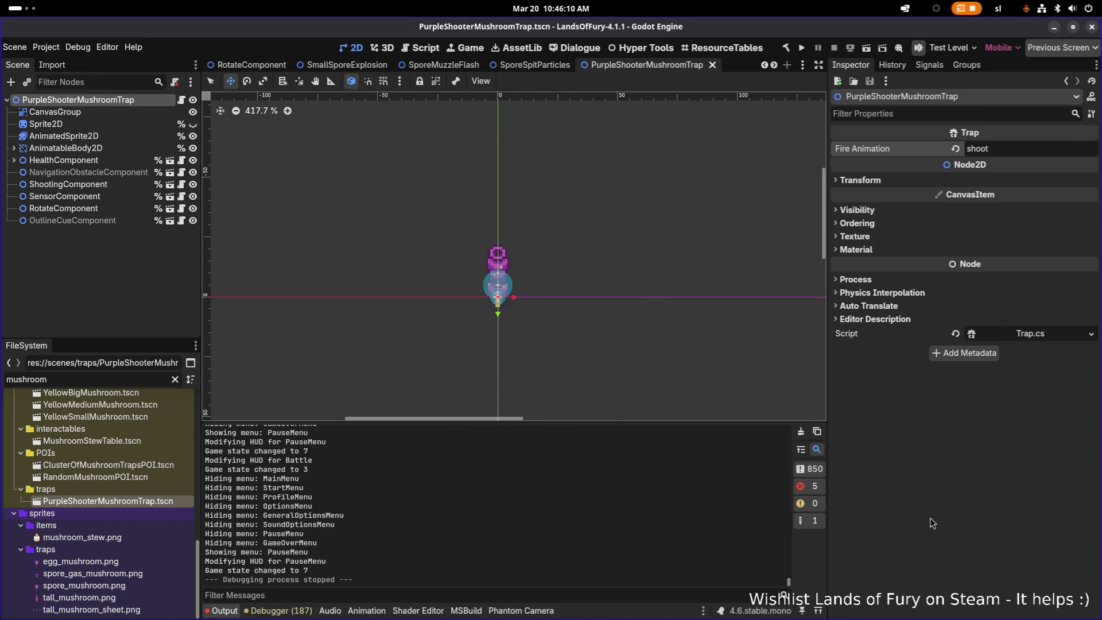
- On AnimatedSprite2D, pick the shoot animation to reset it to frame 0, keeping shoot selected in the Inspector
{"action": "left_click", "coordinate": [118, 148]}
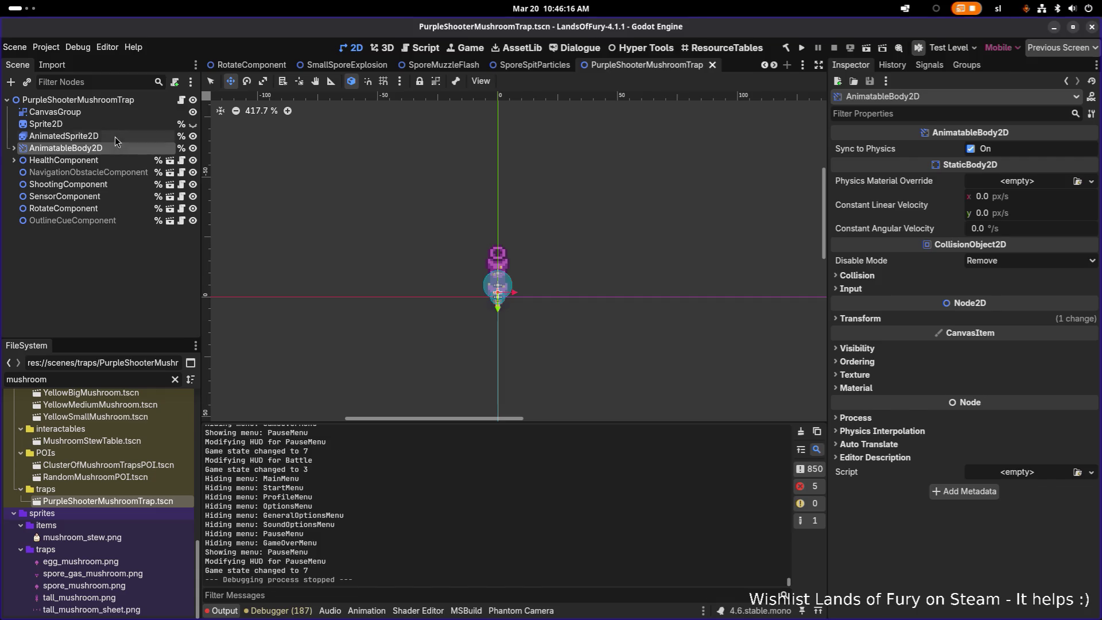
{"action": "left_click", "coordinate": [114, 137]}
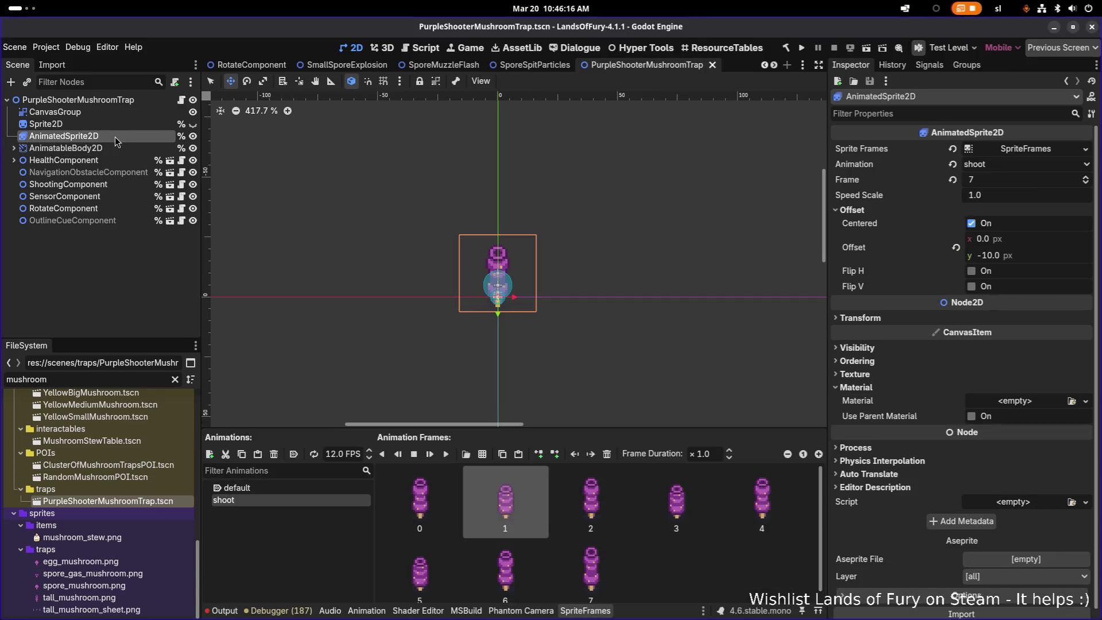
{"action": "left_click", "coordinate": [301, 499]}
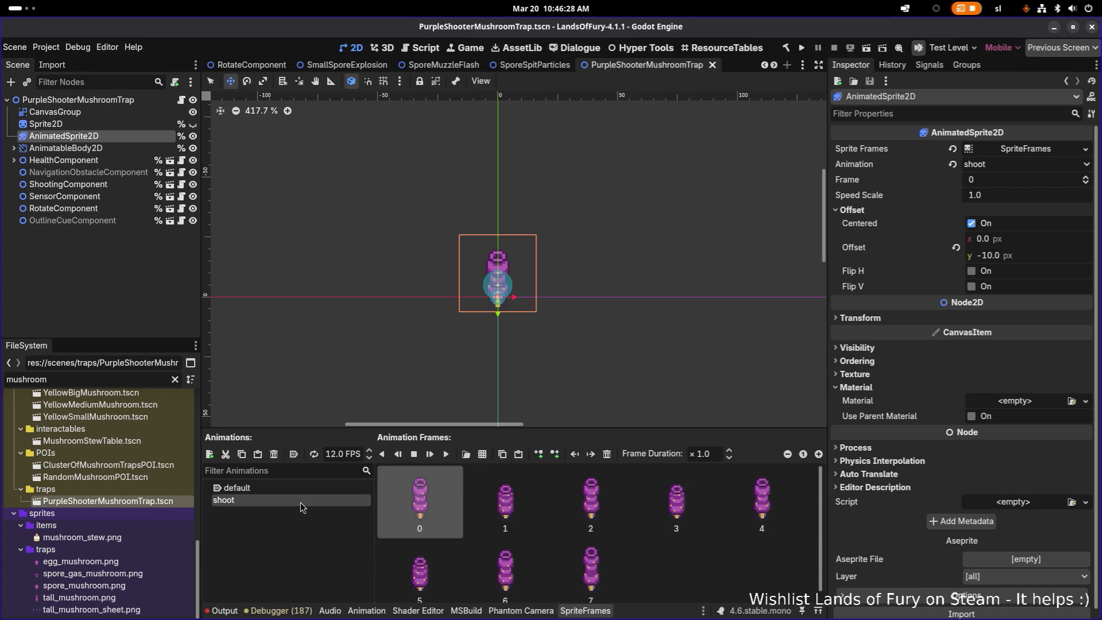
{"action": "left_click", "coordinate": [1005, 167]}
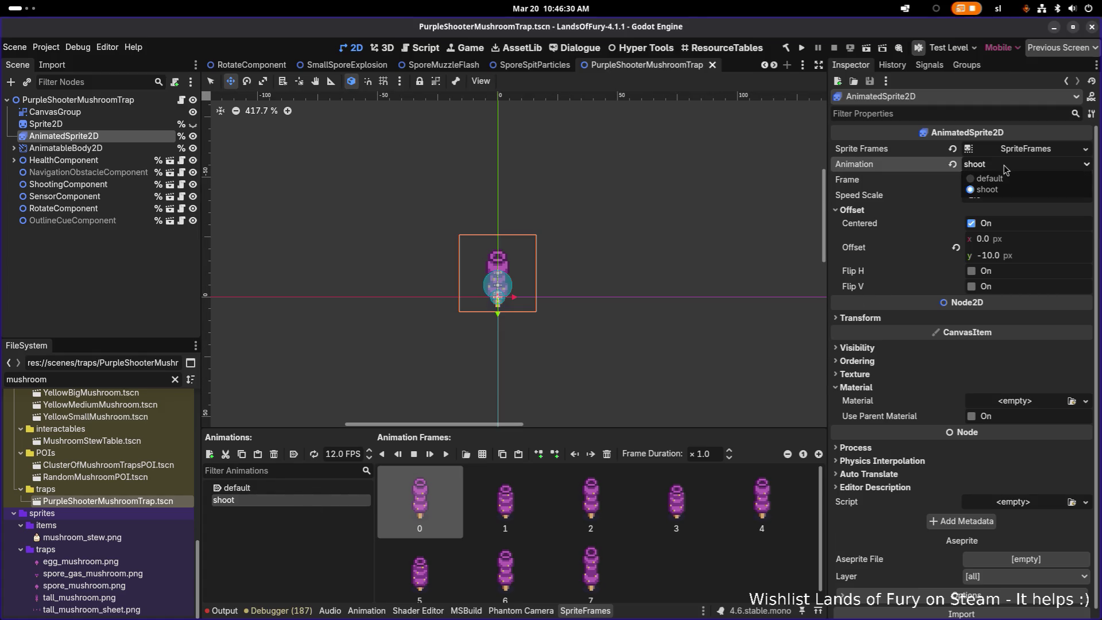
{"action": "left_click", "coordinate": [907, 165]}
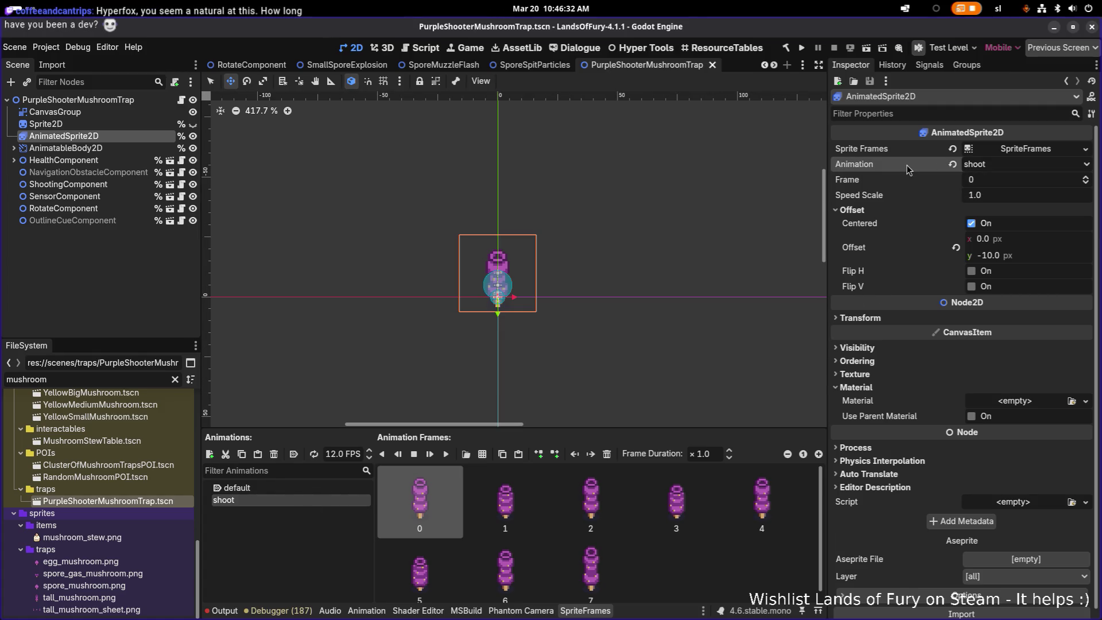
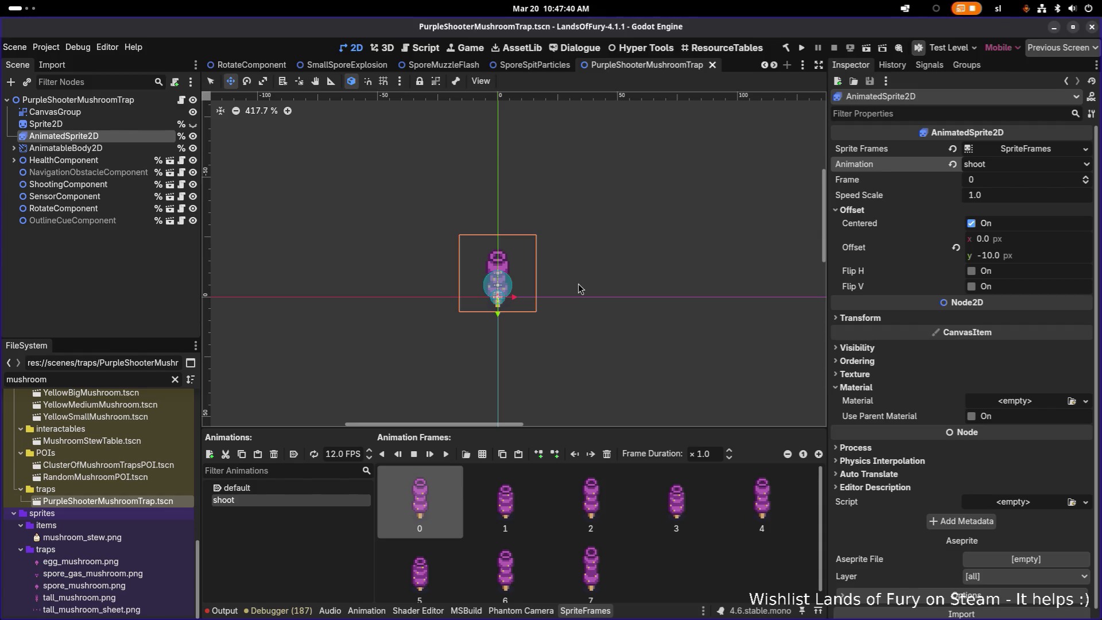
- Switch from the Godot editor to Visual Studio Code with Alt+Tab
{"action": "left_click", "coordinate": [105, 136]}
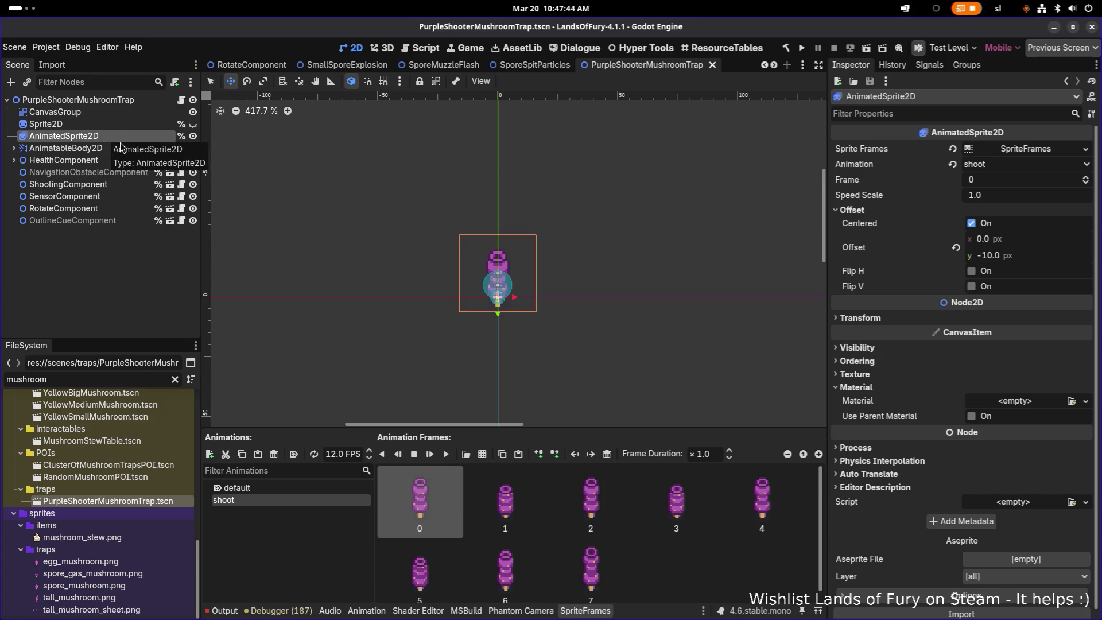
{"action": "key", "text": "alt+Tab"}
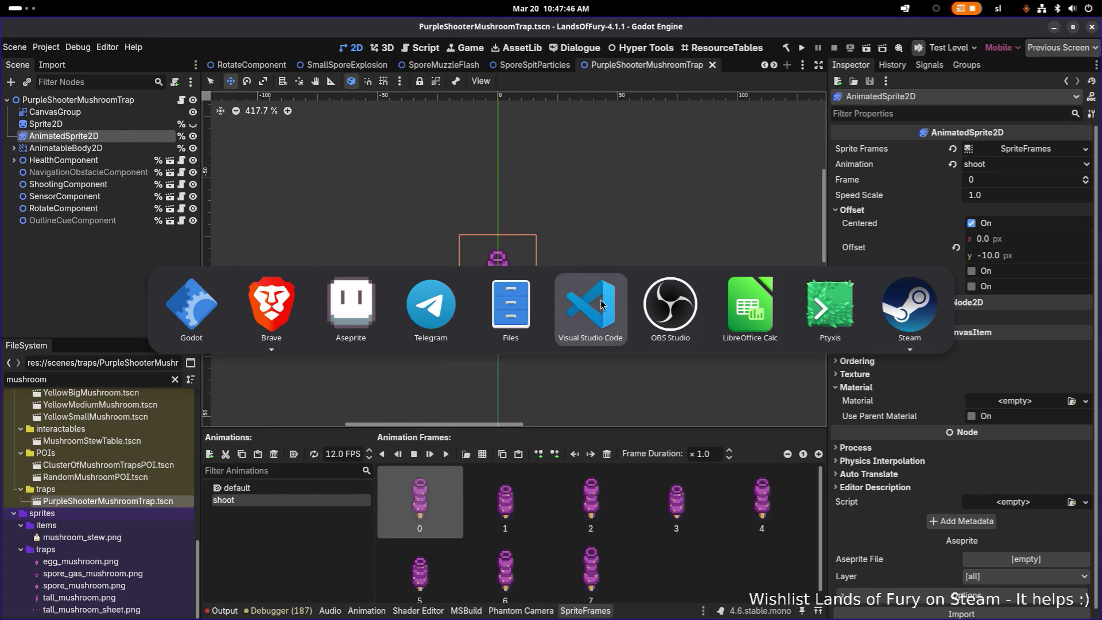
{"action": "left_click", "coordinate": [596, 299]}
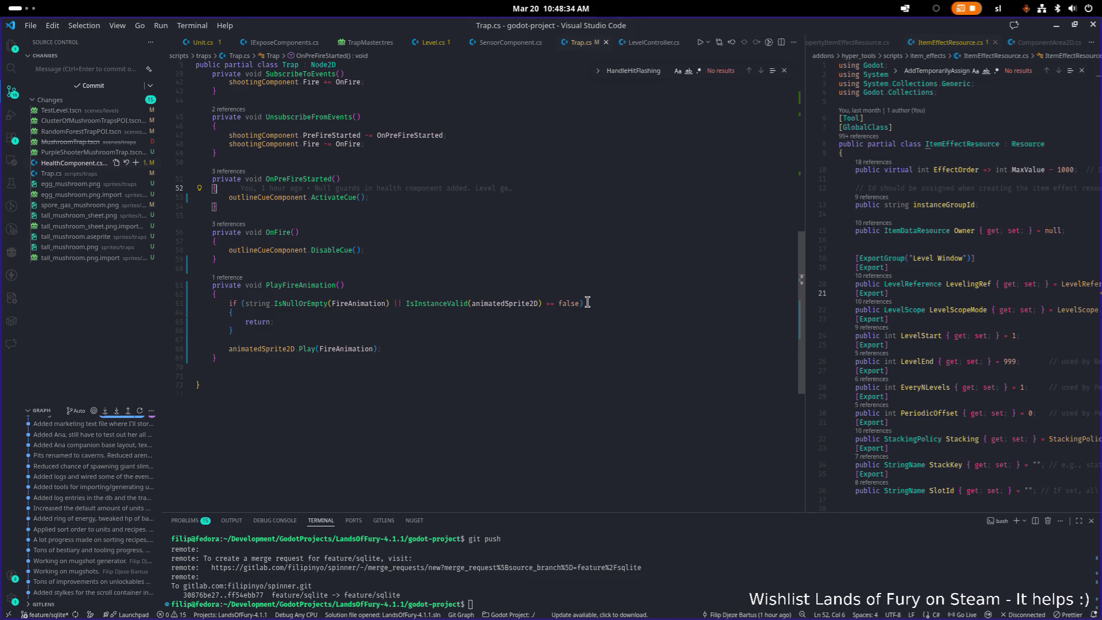
- Locate the PlayFireAnimation method in Trap.cs and search the file for its uses
{"action": "key", "text": "Down"}
{"action": "key", "text": "Down"}
{"action": "key", "text": "Down"}
{"action": "key", "text": "End"}
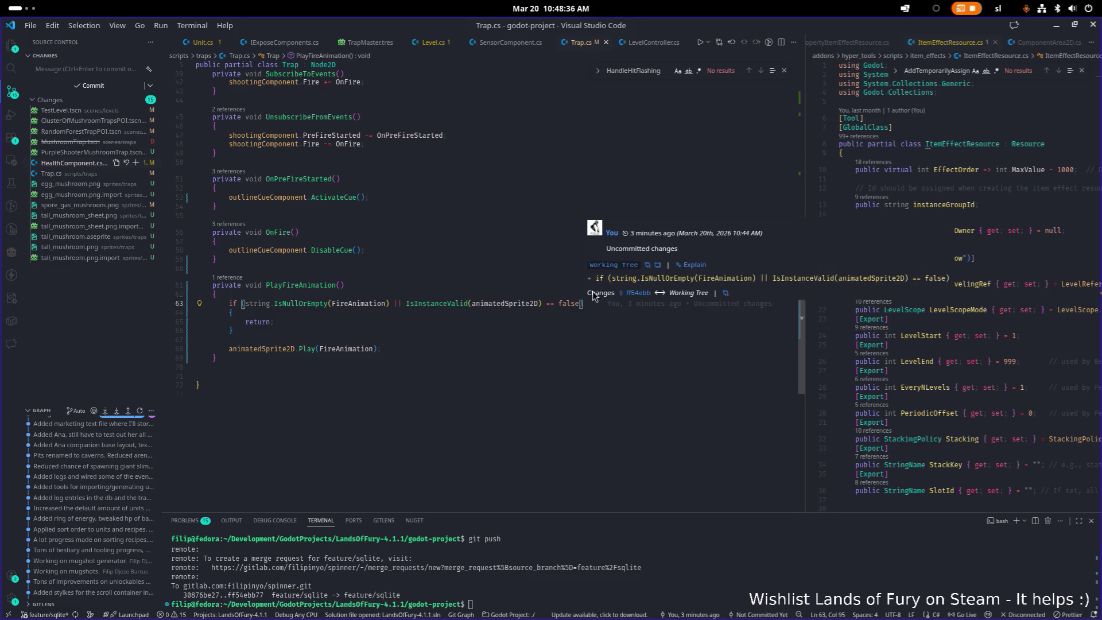
{"action": "key", "text": "Down"}
{"action": "key", "text": "Down"}
{"action": "key", "text": "Down"}
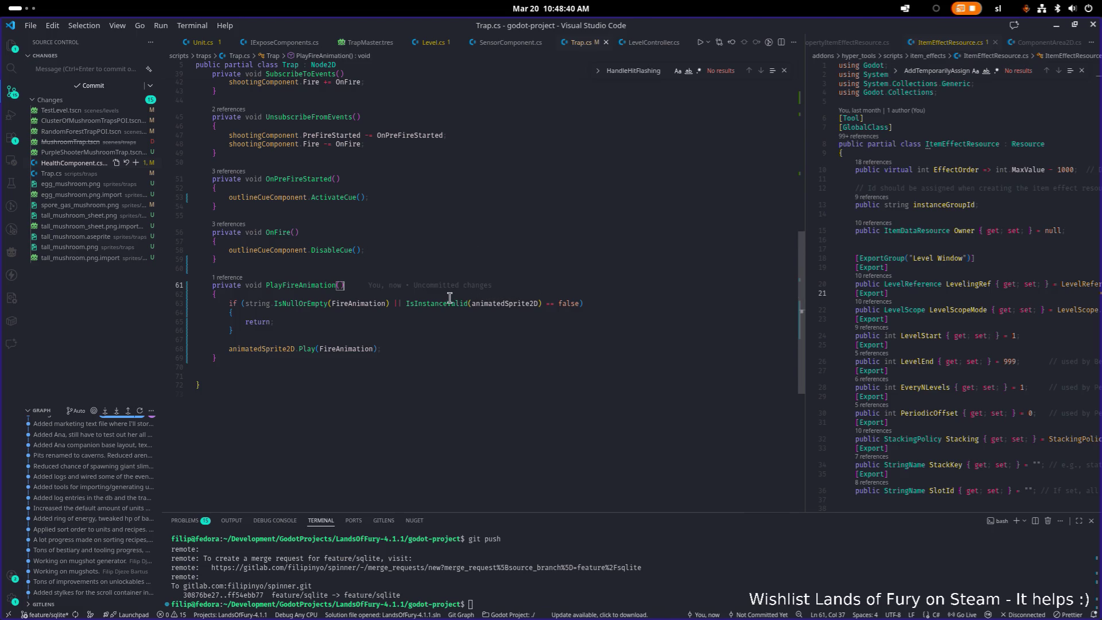
{"action": "double_click", "coordinate": [288, 286]}
{"action": "key", "text": "ctrl+f"}
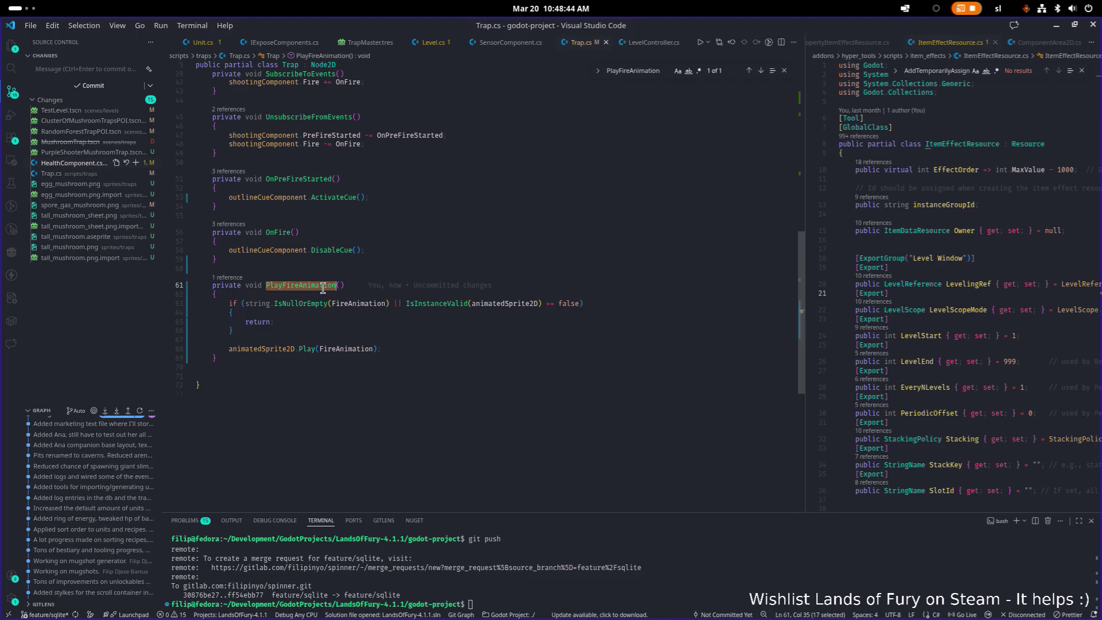
{"action": "scroll", "coordinate": [394, 244], "scroll_direction": "up", "scroll_amount": 3}
- Add 'PlayFireAnimation();' after ActivateCue() in OnPreFireStarted, save Trap.cs, and return to Godot
{"action": "left_click", "coordinate": [437, 271]}
{"action": "left_click", "coordinate": [438, 284]}
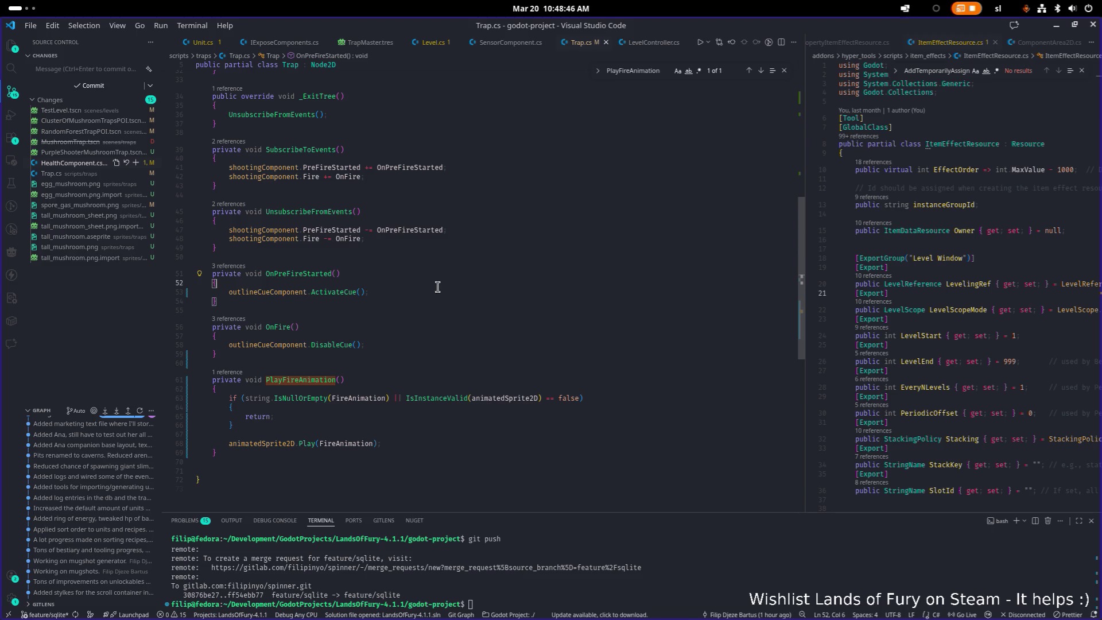
{"action": "key", "text": "Down"}
{"action": "key", "text": "End"}
{"action": "key", "text": "Return"}
{"action": "type", "text": "PlayFireAnimation();"}
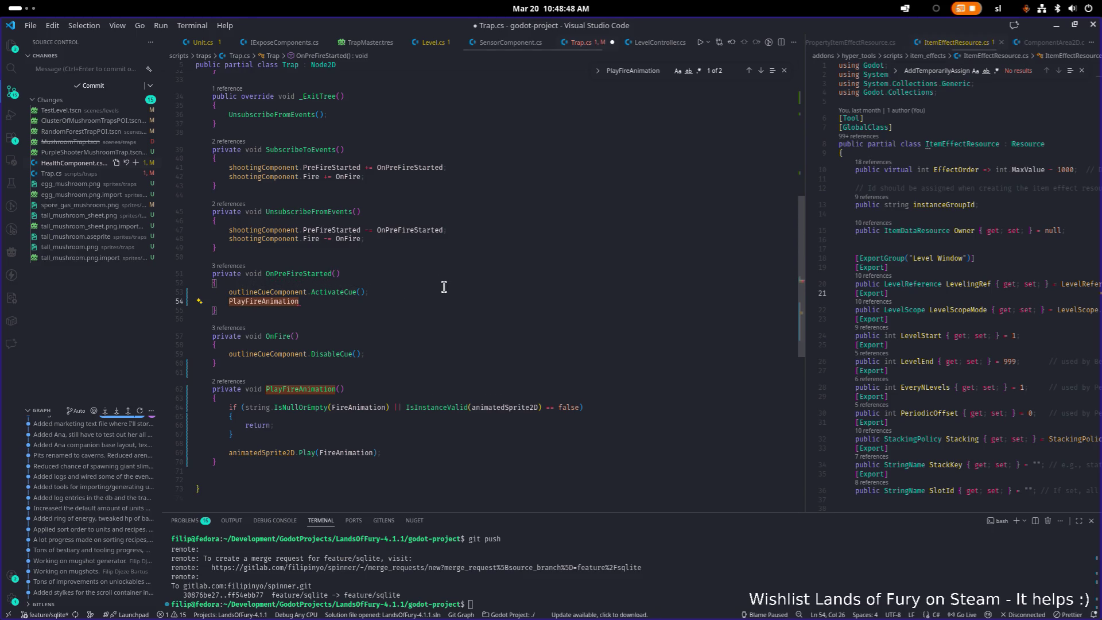
{"action": "key", "text": "ctrl+s"}
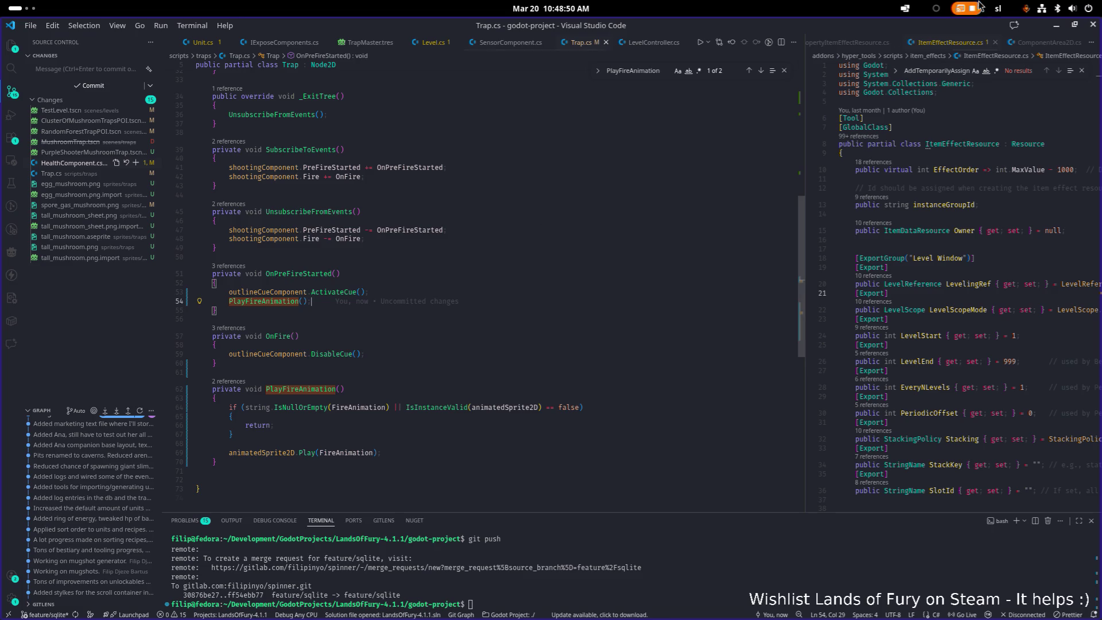
{"action": "left_click", "coordinate": [1056, 27]}
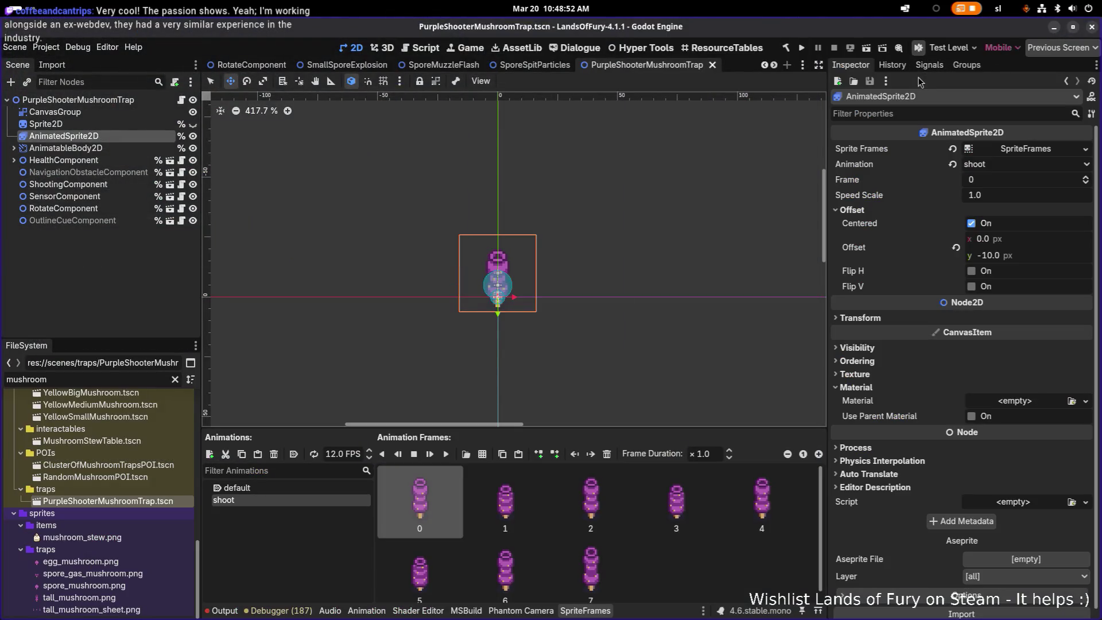
- Run Lands of Fury, start a game to watch the purple mushroom trap, then quit to desktop
{"action": "left_click", "coordinate": [801, 48]}
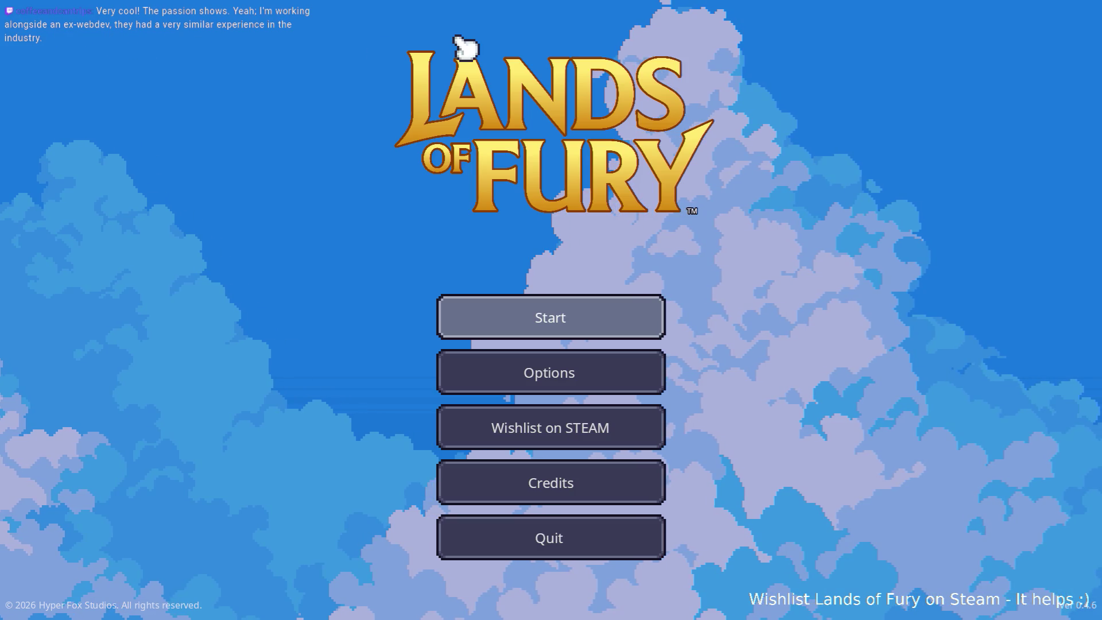
{"action": "key", "text": "Return"}
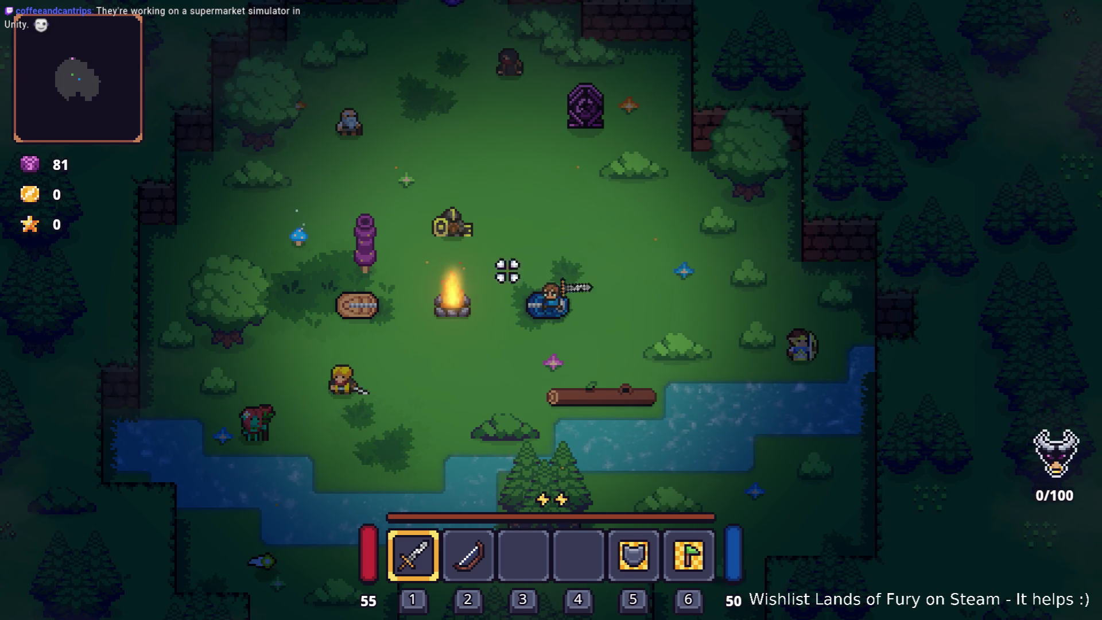
{"action": "key", "text": "Escape"}
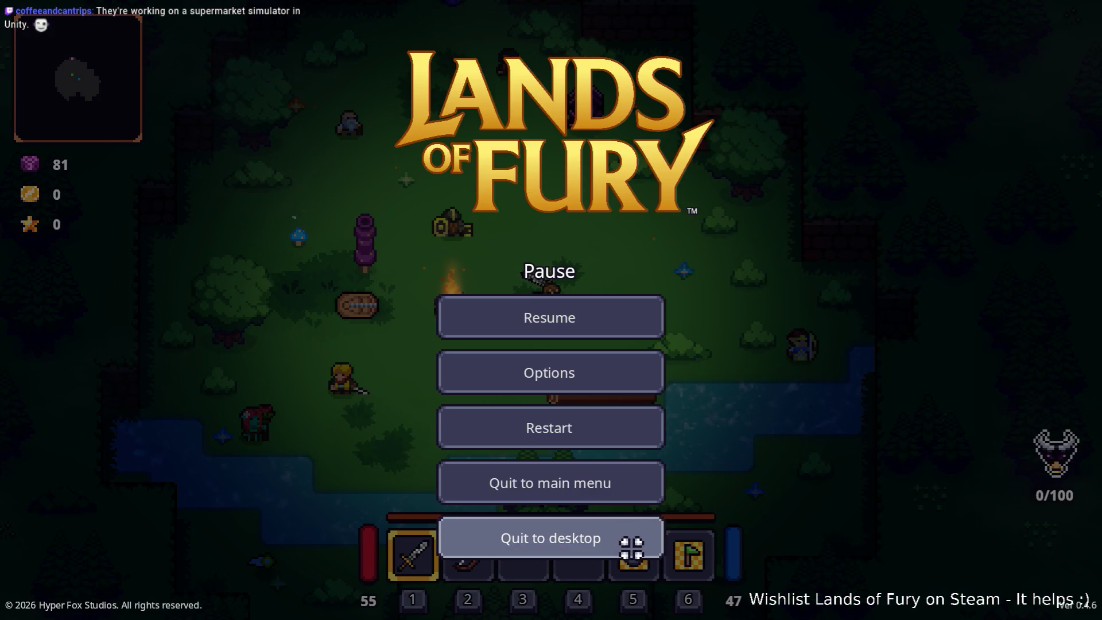
{"action": "left_click", "coordinate": [630, 545]}
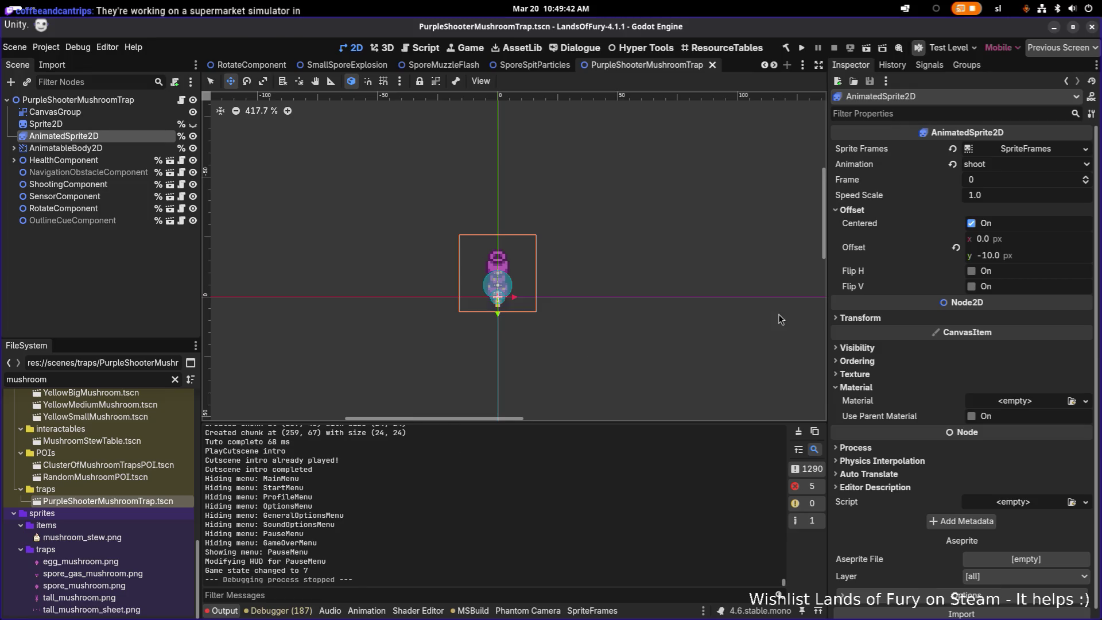
- Drag the ShootingComponent up to y -17 in the viewport and save the trap scene
{"action": "left_click", "coordinate": [133, 149]}
{"action": "left_click", "coordinate": [133, 196]}
{"action": "left_click", "coordinate": [132, 210]}
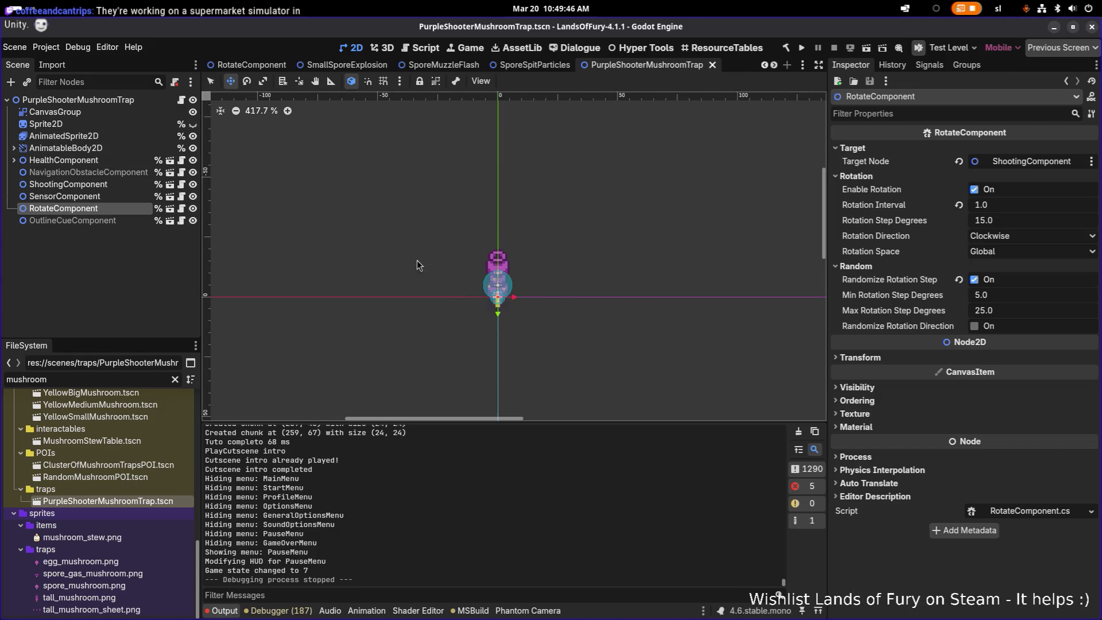
{"action": "left_click", "coordinate": [141, 197]}
{"action": "left_click", "coordinate": [117, 187]}
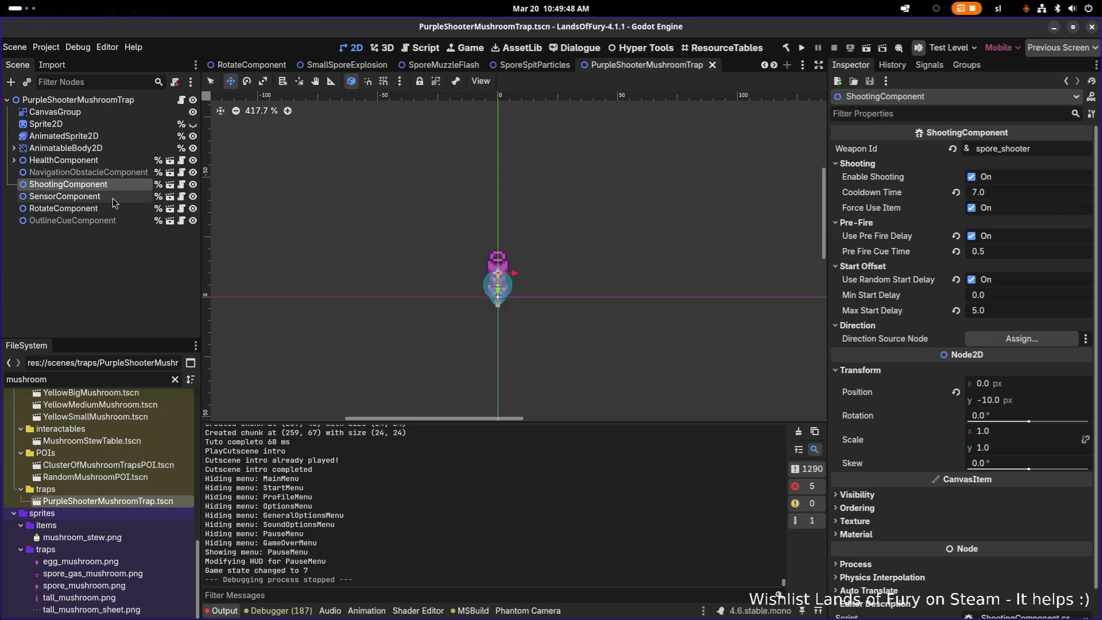
{"action": "scroll", "coordinate": [468, 247], "scroll_direction": "up", "scroll_amount": 3}
{"action": "left_click_drag", "start_coordinate": [529, 324], "coordinate": [529, 288]}
{"action": "key", "text": "ctrl+s"}
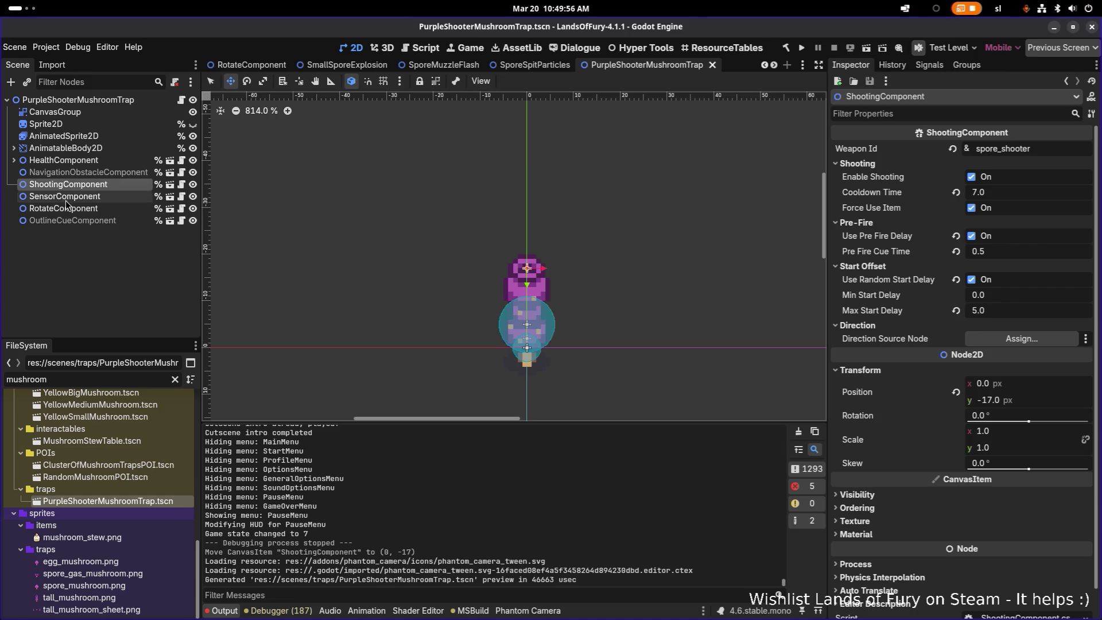
- Inspect the Sensor, Rotate, Shooting and Health component nodes of the trap
{"action": "left_click", "coordinate": [66, 197]}
{"action": "left_click", "coordinate": [74, 209]}
{"action": "left_click", "coordinate": [75, 198]}
{"action": "left_click", "coordinate": [78, 189]}
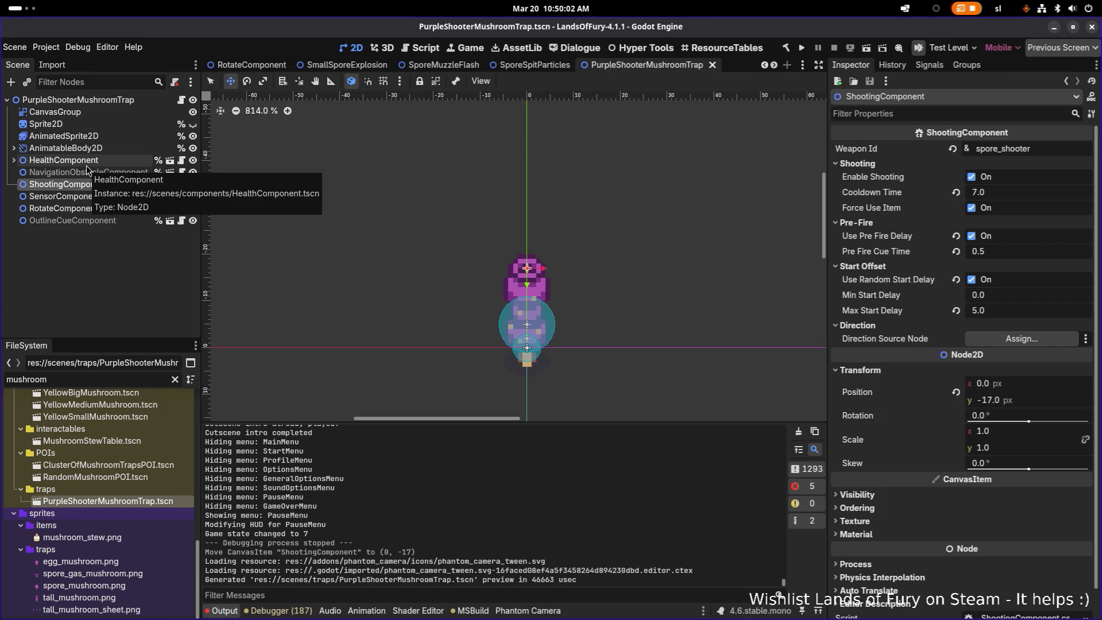
{"action": "left_click", "coordinate": [86, 161]}
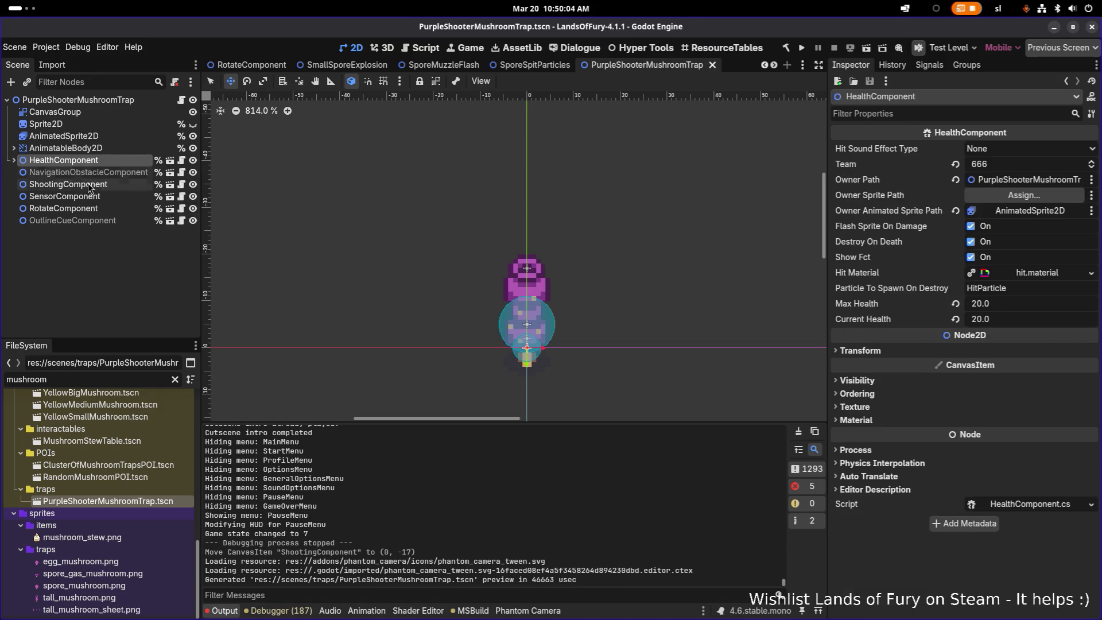
{"action": "left_click", "coordinate": [91, 185]}
{"action": "left_click", "coordinate": [89, 197]}
{"action": "left_click", "coordinate": [90, 208]}
{"action": "left_click", "coordinate": [89, 196]}
- Inspect the upper nodes up to the root's Trap settings, then save the scene again
{"action": "left_click", "coordinate": [86, 172]}
{"action": "left_click", "coordinate": [85, 160]}
{"action": "left_click", "coordinate": [85, 136]}
{"action": "left_click", "coordinate": [84, 160]}
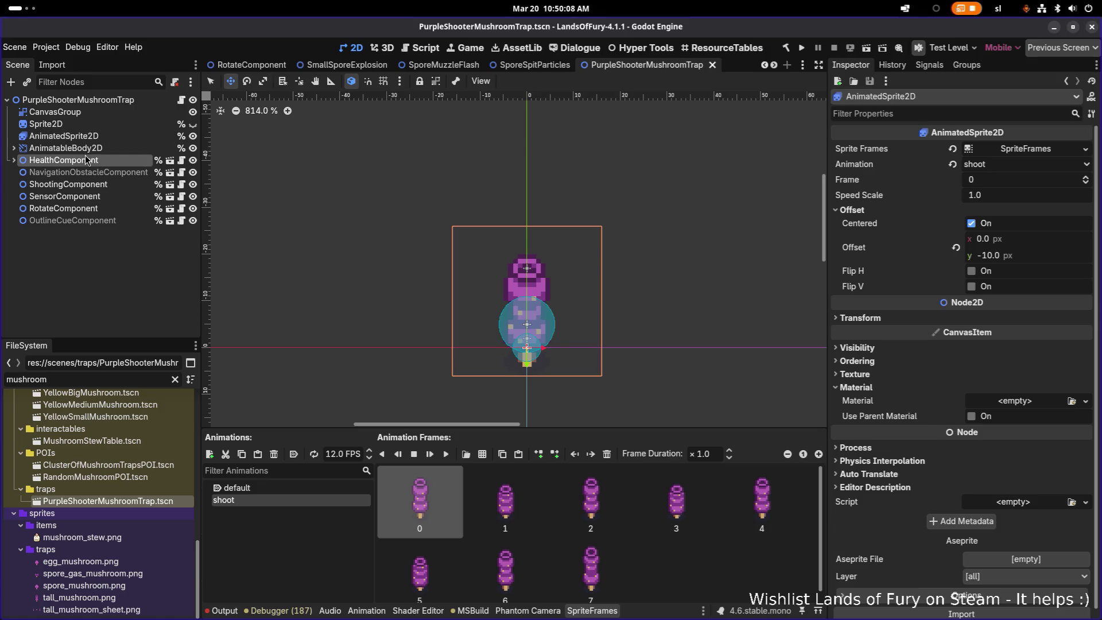
{"action": "left_click", "coordinate": [88, 172]}
{"action": "left_click", "coordinate": [86, 161]}
{"action": "left_click", "coordinate": [95, 149]}
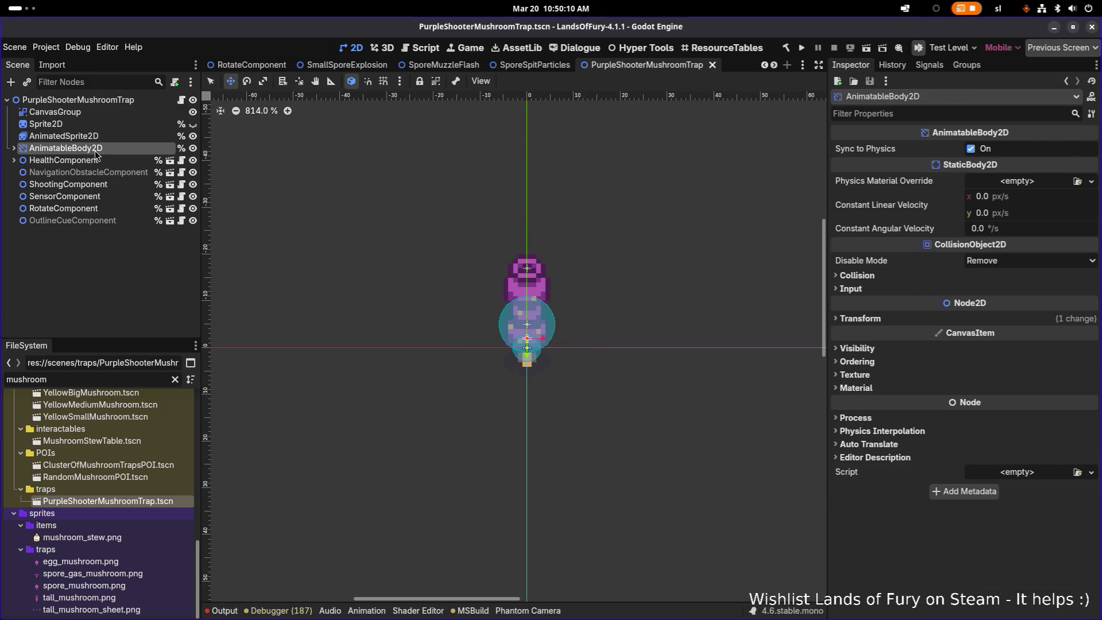
{"action": "left_click", "coordinate": [103, 138]}
{"action": "left_click", "coordinate": [104, 124]}
{"action": "left_click", "coordinate": [104, 112]}
{"action": "left_click", "coordinate": [106, 99]}
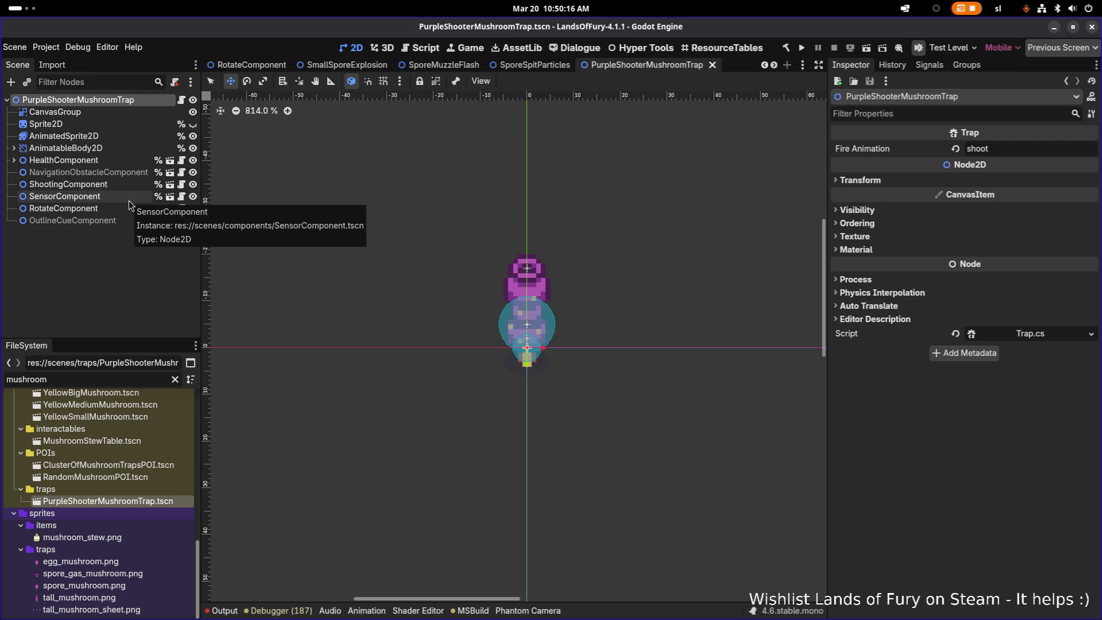
{"action": "key", "text": "ctrl+s"}
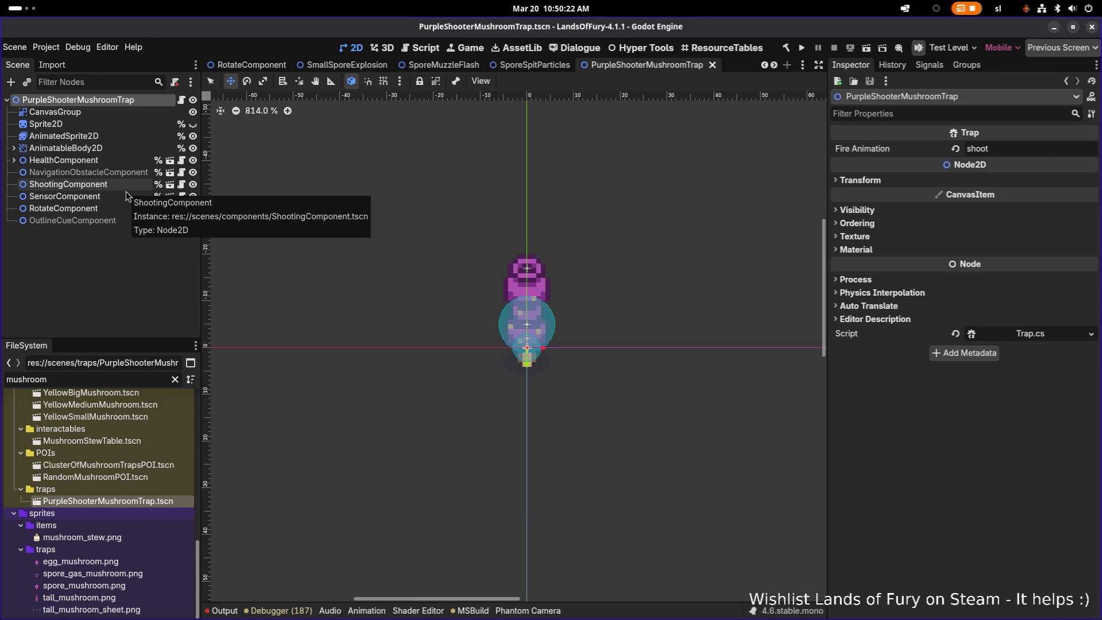
- Review the Shooting, Sensor and Rotate components, finishing on the OutlineCueComponent node
{"action": "left_click", "coordinate": [117, 184]}
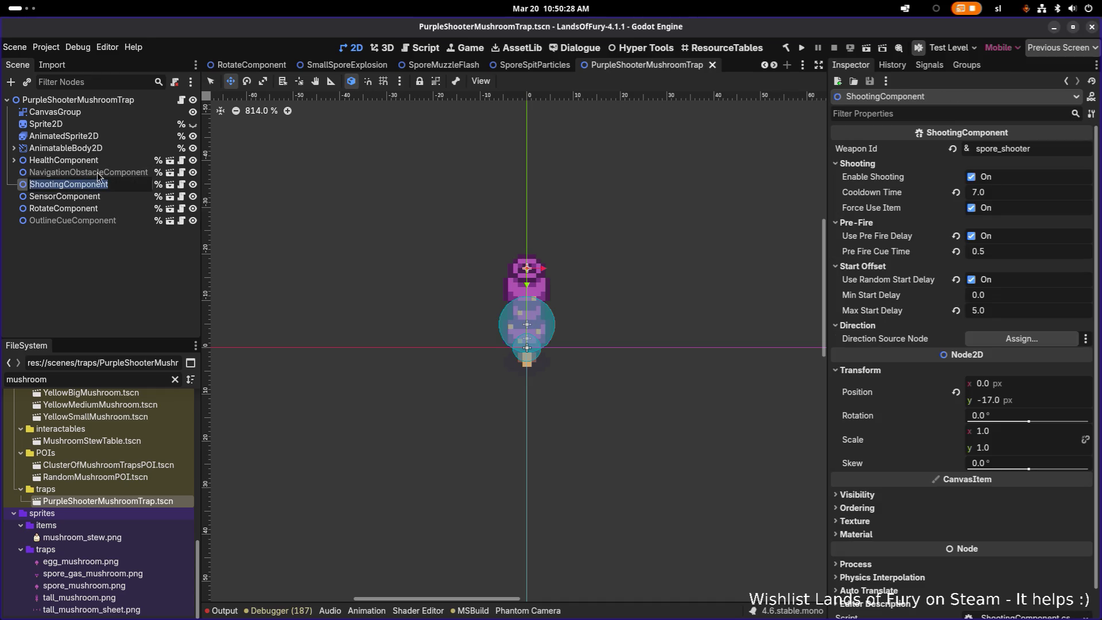
{"action": "key", "text": "Up"}
{"action": "left_click", "coordinate": [105, 196]}
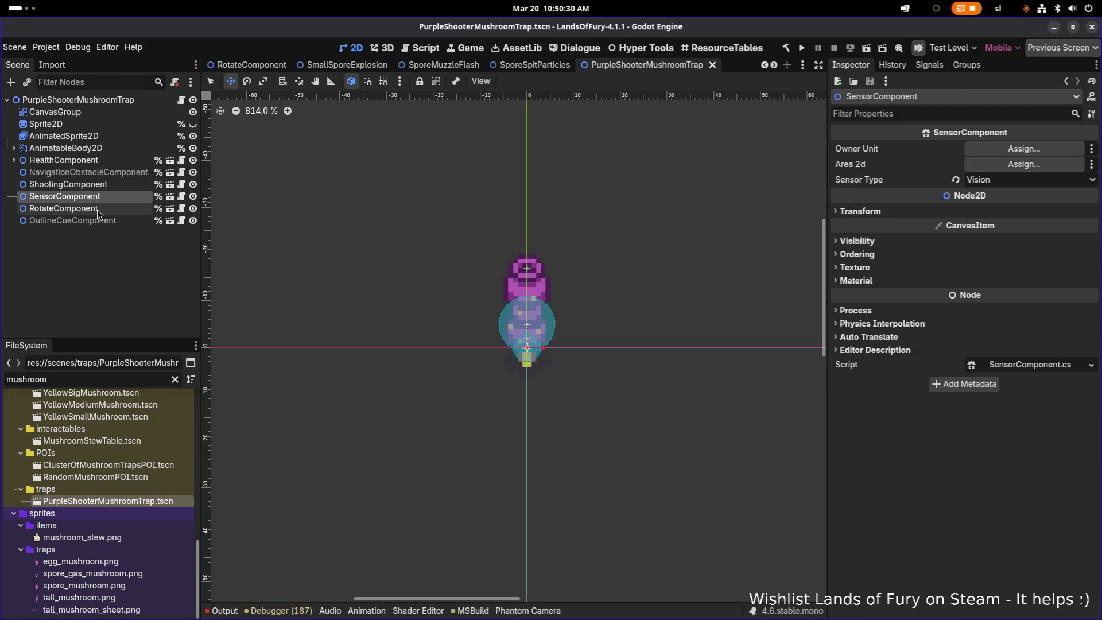
{"action": "left_click", "coordinate": [97, 209]}
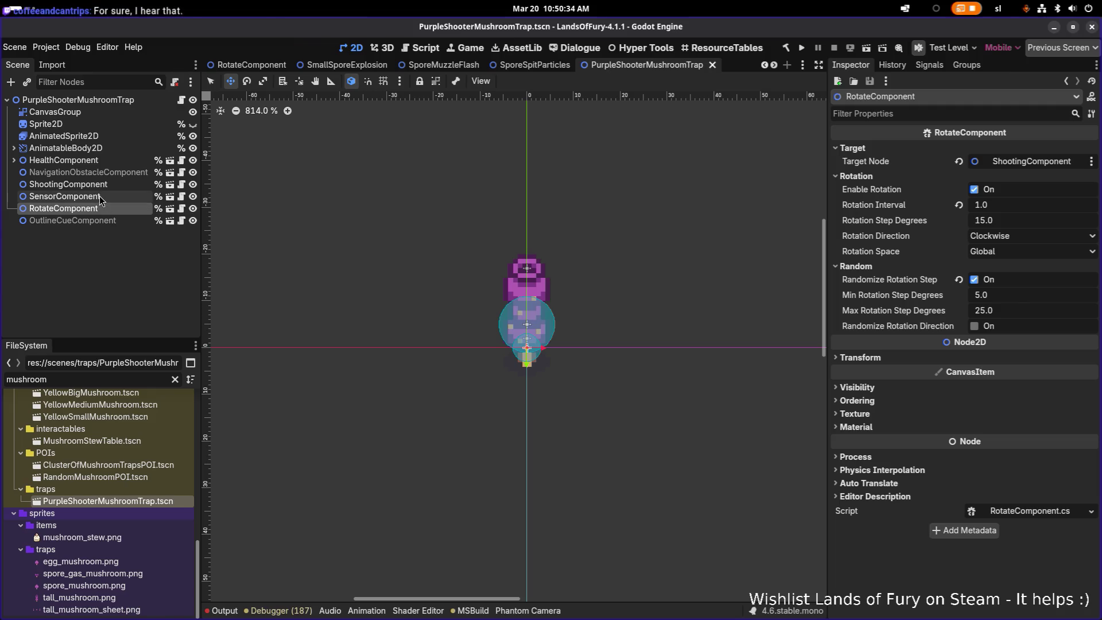
{"action": "left_click", "coordinate": [93, 222]}
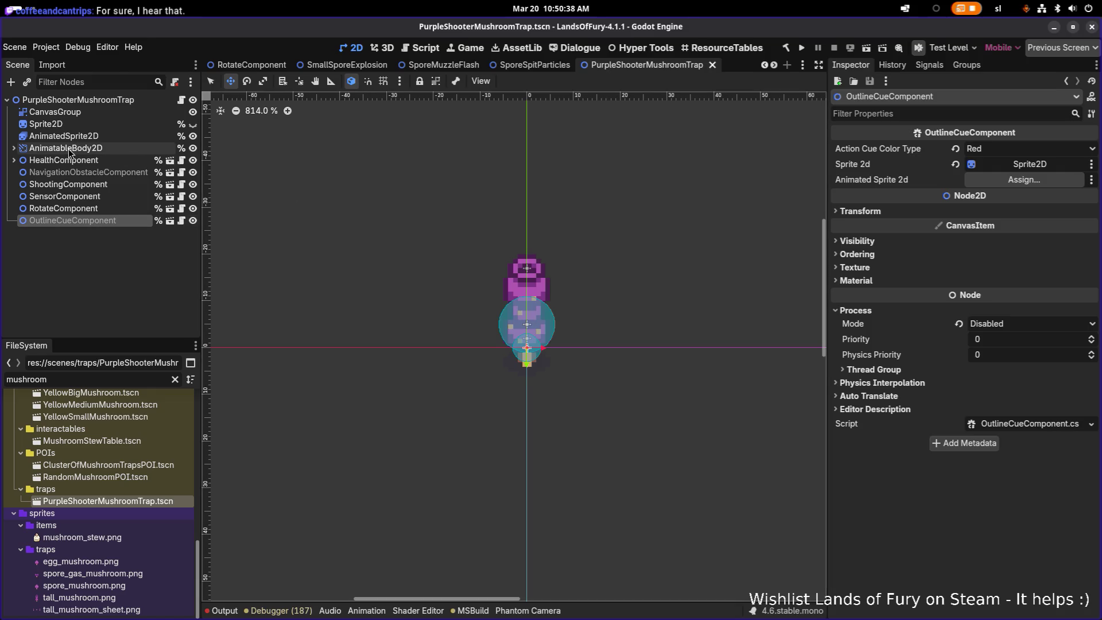
- Assign AnimatedSprite2D to OutlineCueComponent's Animated Sprite 2d slot and run the project
{"action": "mouse_move", "coordinate": [75, 154]}
{"action": "left_mouse_down"}
{"action": "mouse_move", "coordinate": [574, 184]}
{"action": "mouse_move", "coordinate": [1011, 185]}
{"action": "mouse_move", "coordinate": [998, 190]}
{"action": "left_mouse_up"}
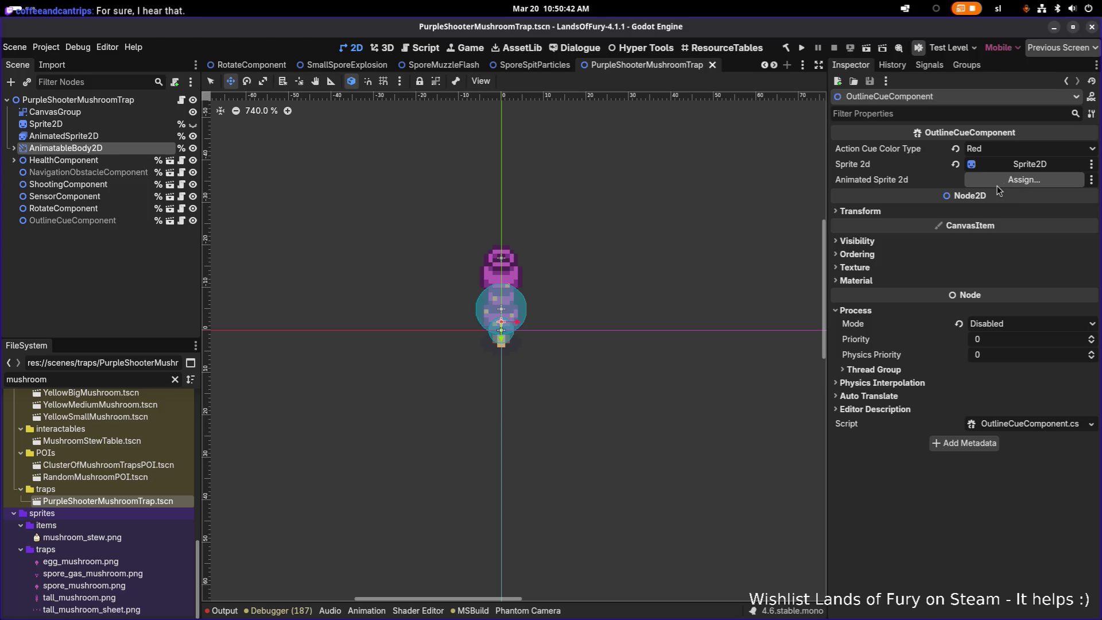
{"action": "left_click_drag", "start_coordinate": [69, 136], "coordinate": [1008, 185]}
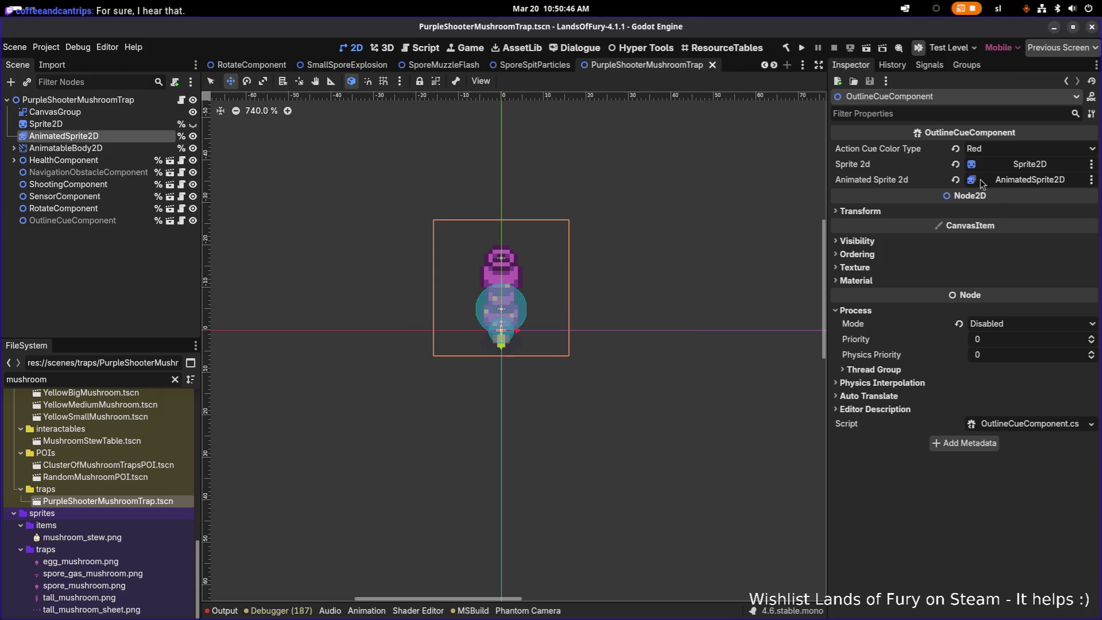
{"action": "left_click", "coordinate": [801, 48]}
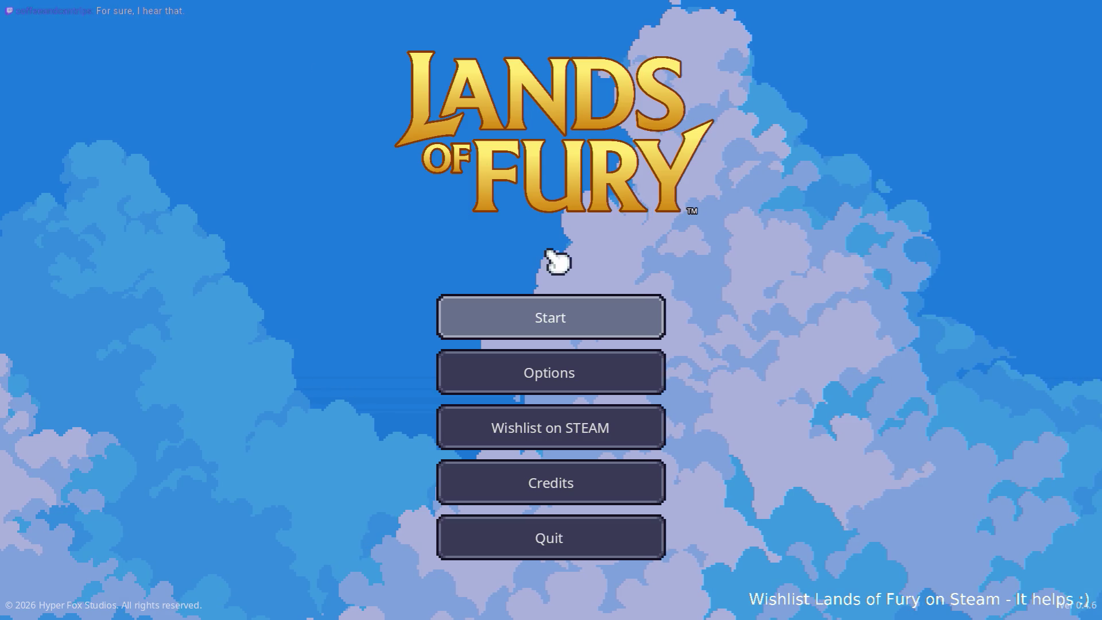
- Start the game with the first profile and walk the hero left and right
{"action": "left_click", "coordinate": [498, 310]}
{"action": "left_click", "coordinate": [502, 312]}
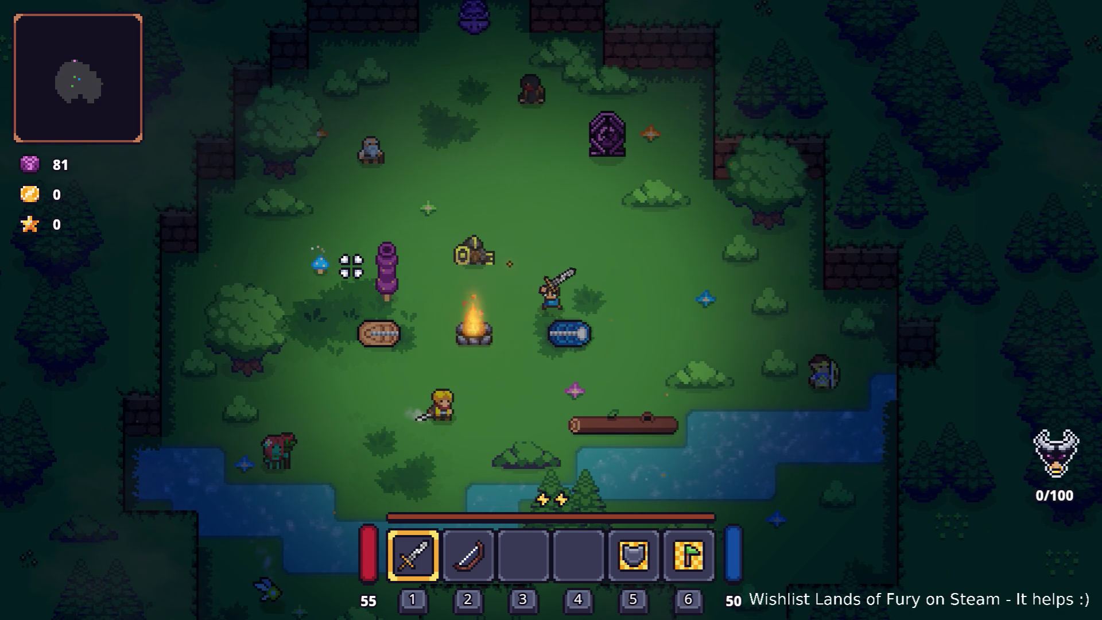
{"action": "key", "text": "a"}
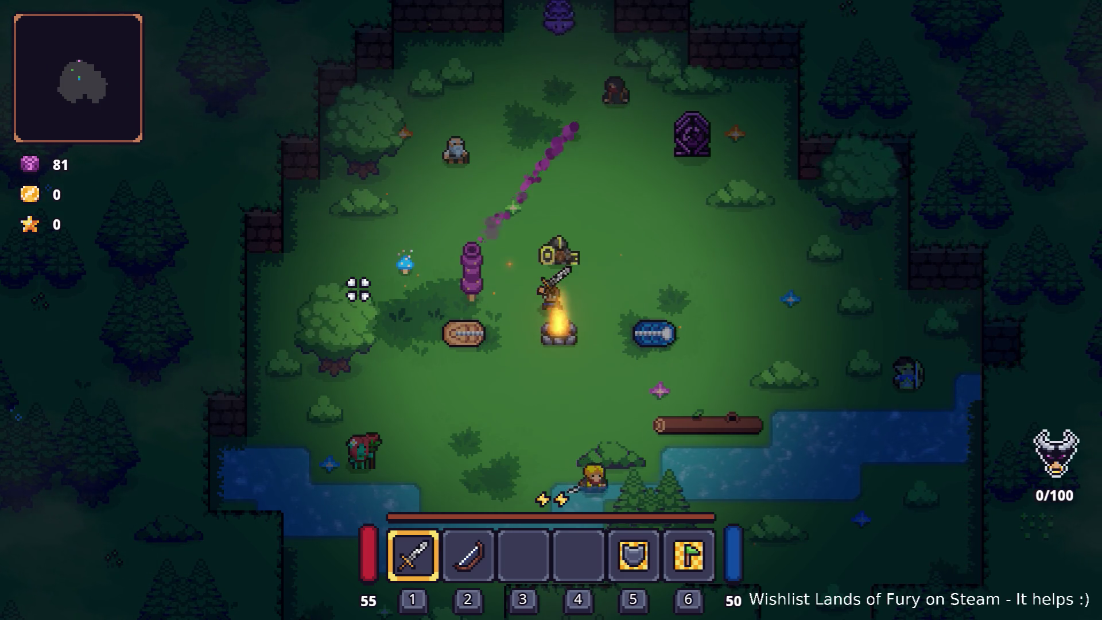
{"action": "key", "text": "d"}
- Switch to the bow, fire three arrows at the target, then pause and quit to desktop
{"action": "key", "text": "2"}
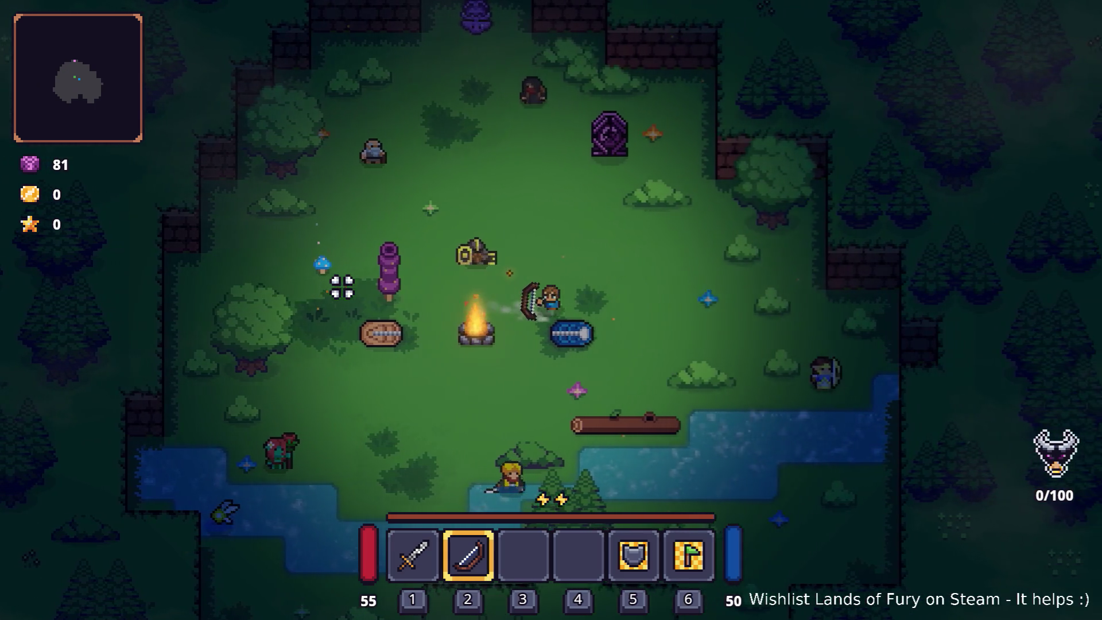
{"action": "left_click", "coordinate": [288, 279]}
{"action": "left_click", "coordinate": [289, 281]}
{"action": "left_click", "coordinate": [289, 281]}
{"action": "key", "text": "a"}
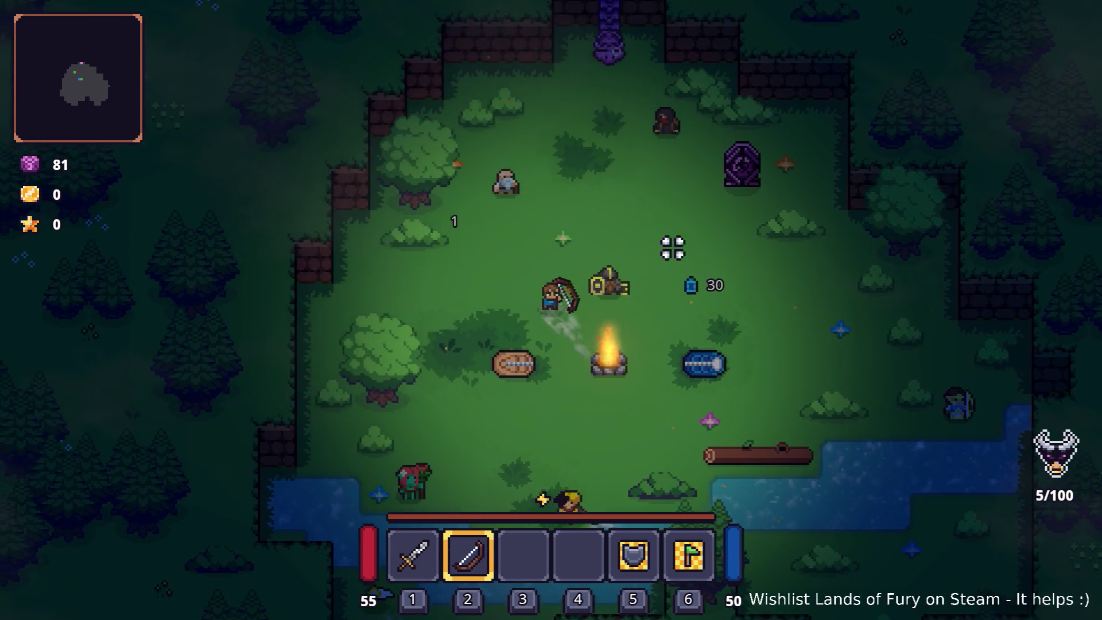
{"action": "key", "text": "Escape"}
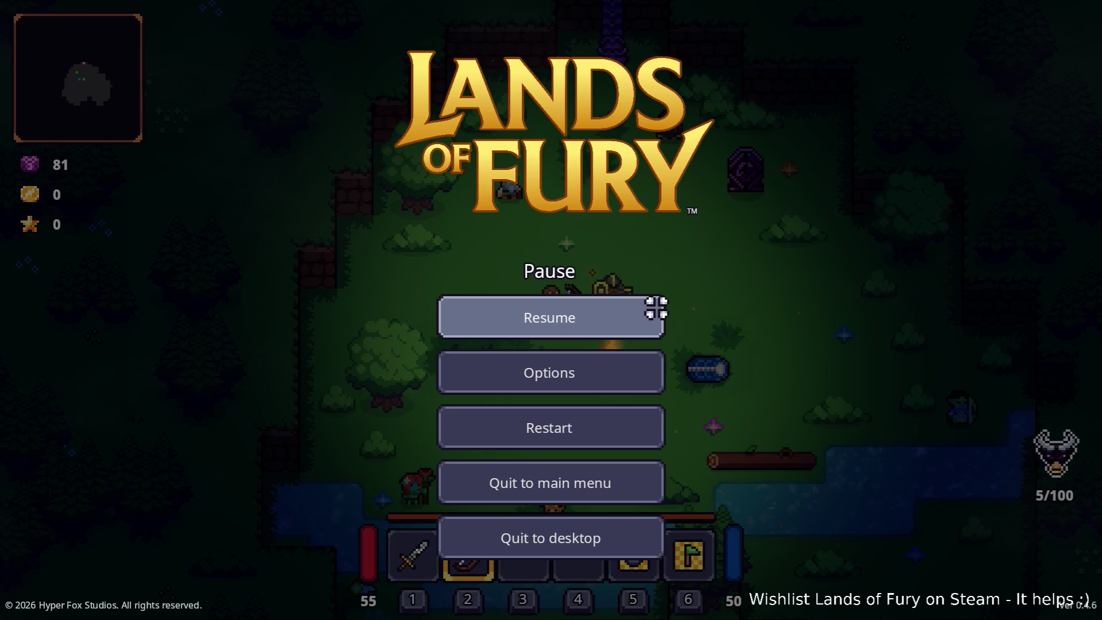
{"action": "left_click", "coordinate": [551, 524]}
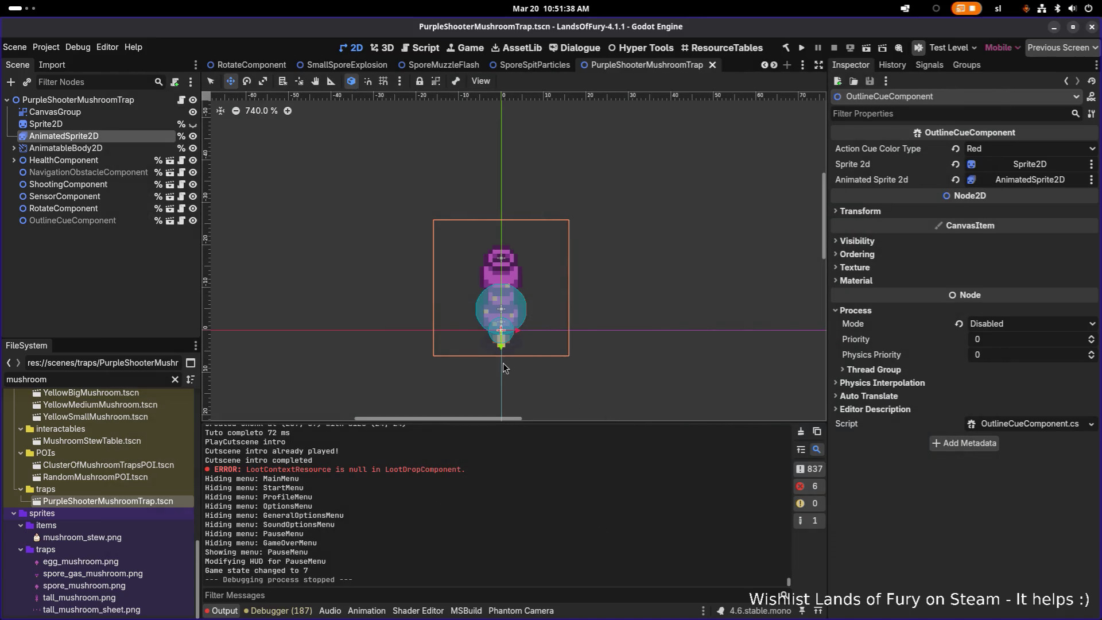
{"action": "scroll", "coordinate": [503, 368], "scroll_direction": "up", "scroll_amount": 4}
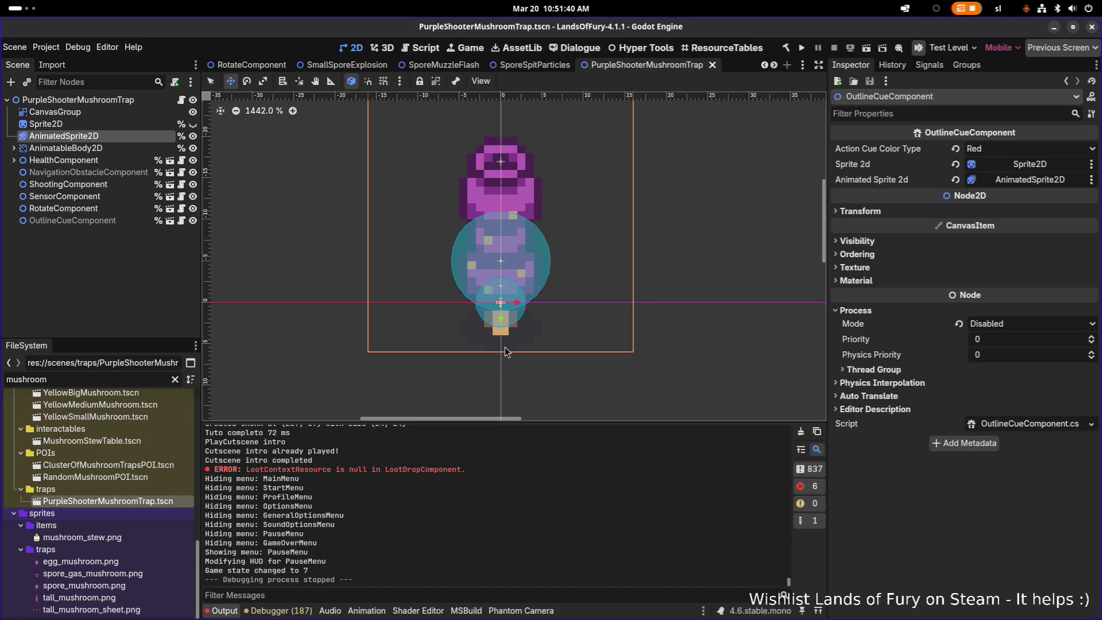
{"action": "scroll", "coordinate": [499, 351], "scroll_direction": "up", "scroll_amount": 6}
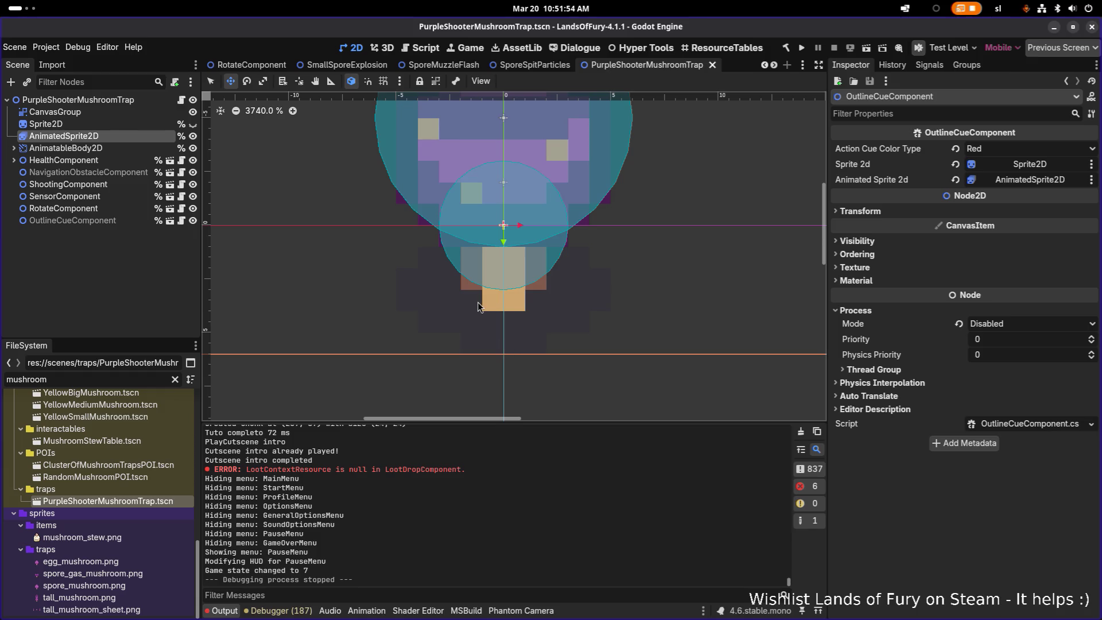
{"action": "scroll", "coordinate": [479, 306], "scroll_direction": "down", "scroll_amount": 5}
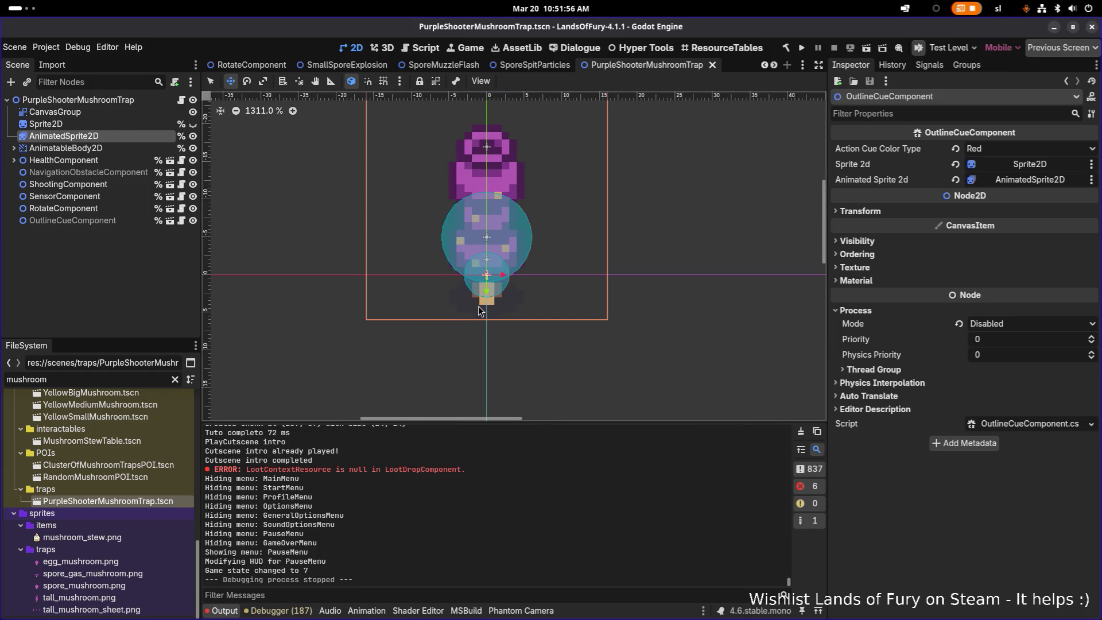
{"action": "key", "text": "alt+Tab"}
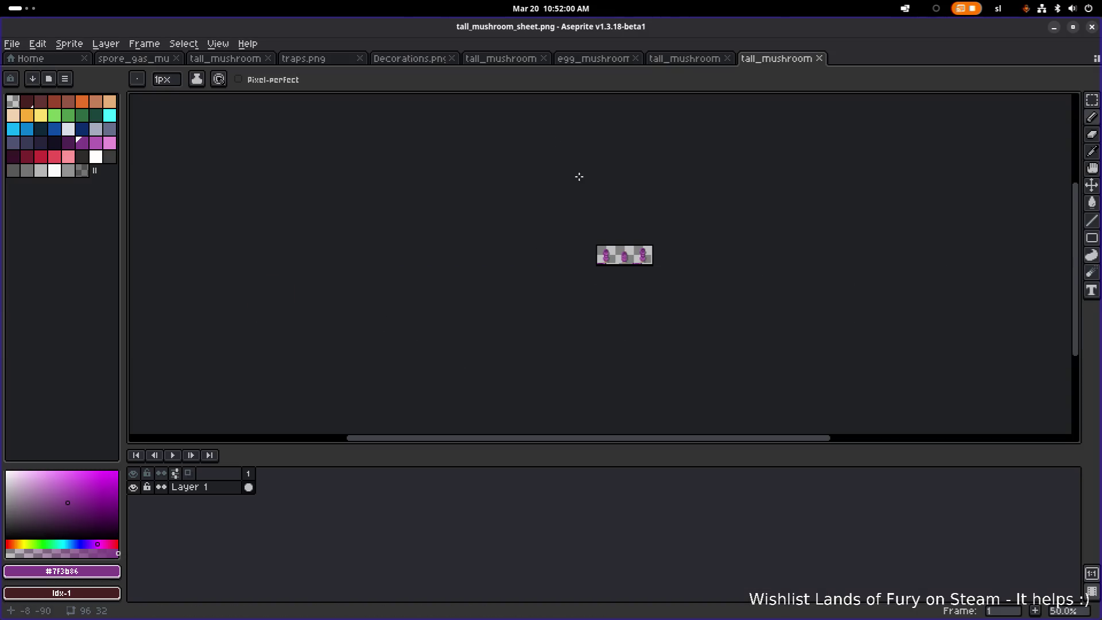
- Erase the stray purple pixel below the mushroom, then undo the erase
{"action": "scroll", "coordinate": [622, 281], "scroll_direction": "up", "scroll_amount": 8}
{"action": "scroll", "coordinate": [607, 272], "scroll_direction": "down", "scroll_amount": 8}
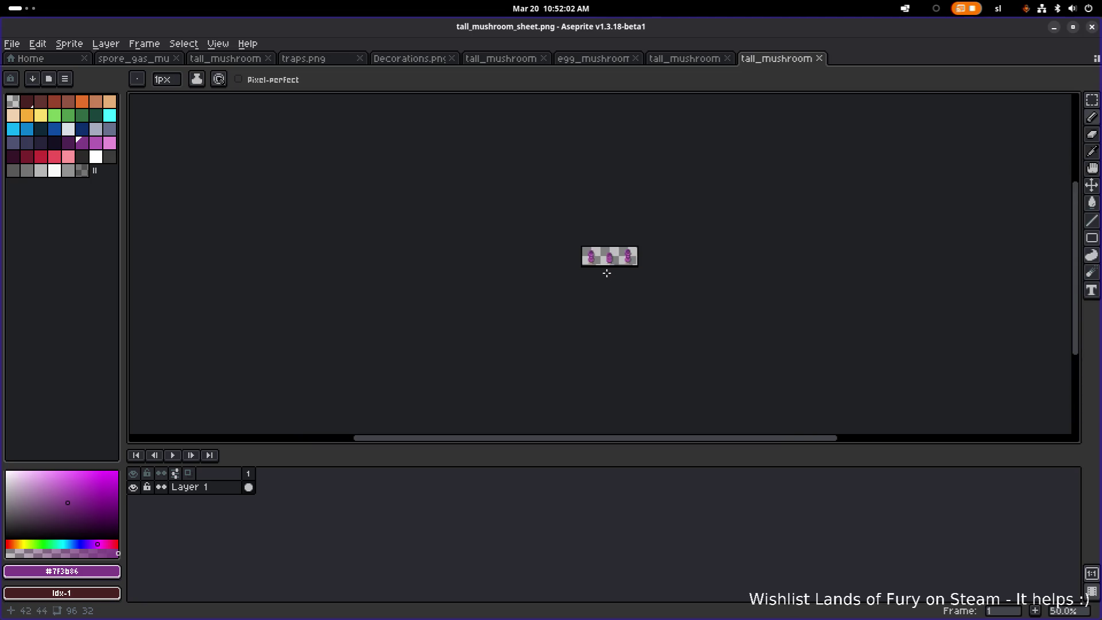
{"action": "scroll", "coordinate": [606, 272], "scroll_direction": "up", "scroll_amount": 9}
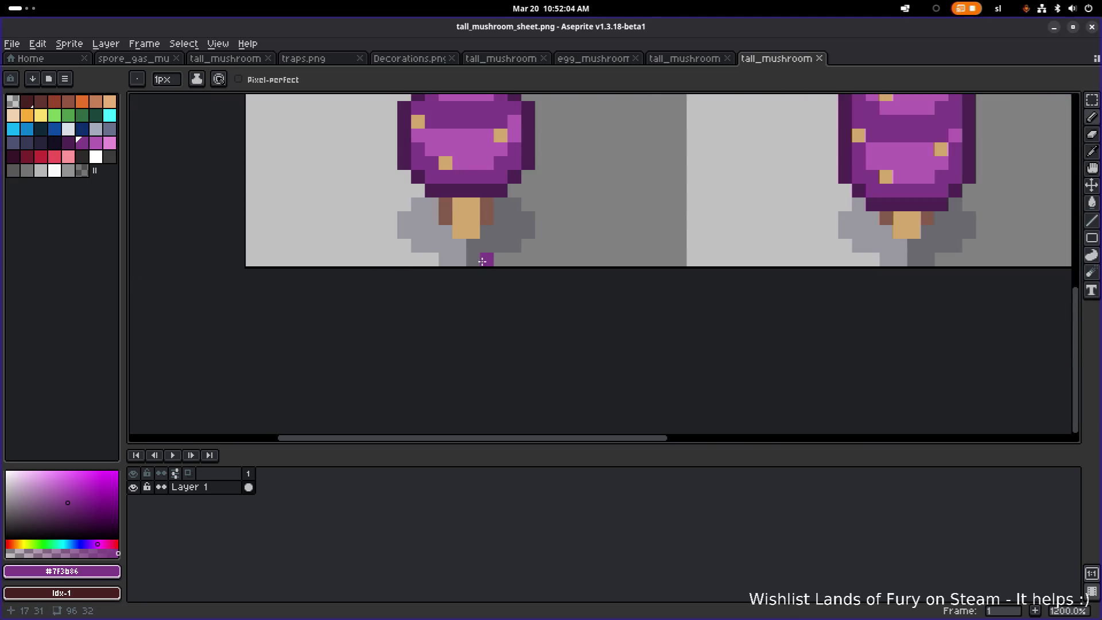
{"action": "left_click_drag", "start_coordinate": [464, 264], "coordinate": [509, 270]}
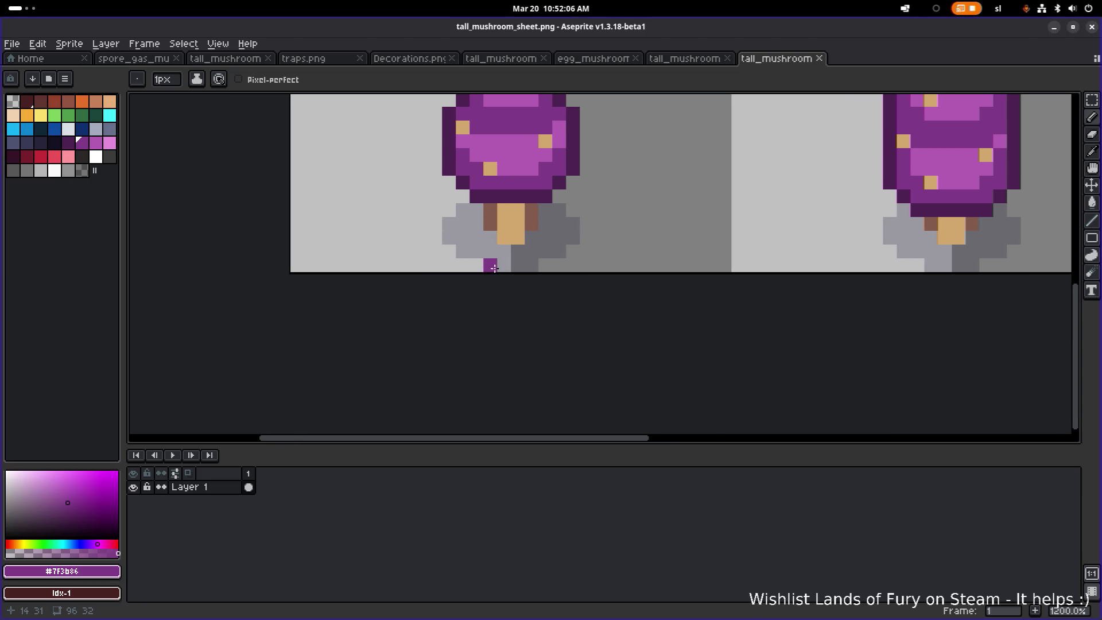
{"action": "scroll", "coordinate": [477, 270], "scroll_direction": "down", "scroll_amount": 2}
{"action": "scroll", "coordinate": [478, 269], "scroll_direction": "up", "scroll_amount": 3}
{"action": "key", "text": "e"}
{"action": "left_click", "coordinate": [439, 267]}
{"action": "scroll", "coordinate": [678, 268], "scroll_direction": "down", "scroll_amount": 2}
{"action": "scroll", "coordinate": [545, 247], "scroll_direction": "up", "scroll_amount": 2}
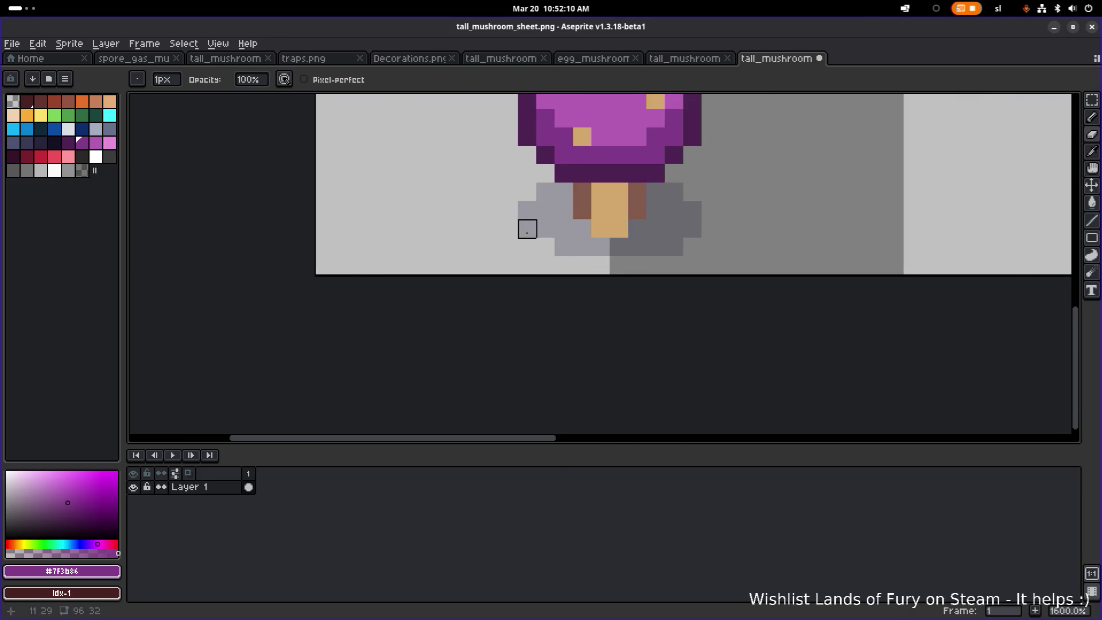
{"action": "scroll", "coordinate": [652, 214], "scroll_direction": "down", "scroll_amount": 3}
{"action": "scroll", "coordinate": [606, 287], "scroll_direction": "up", "scroll_amount": 2}
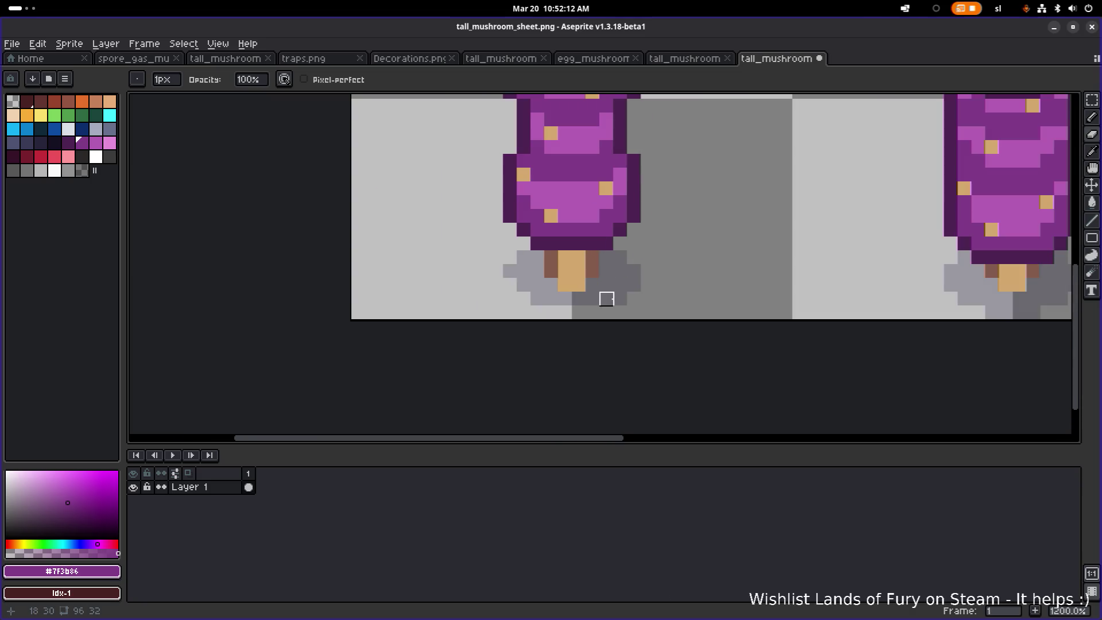
{"action": "scroll", "coordinate": [647, 258], "scroll_direction": "down", "scroll_amount": 6}
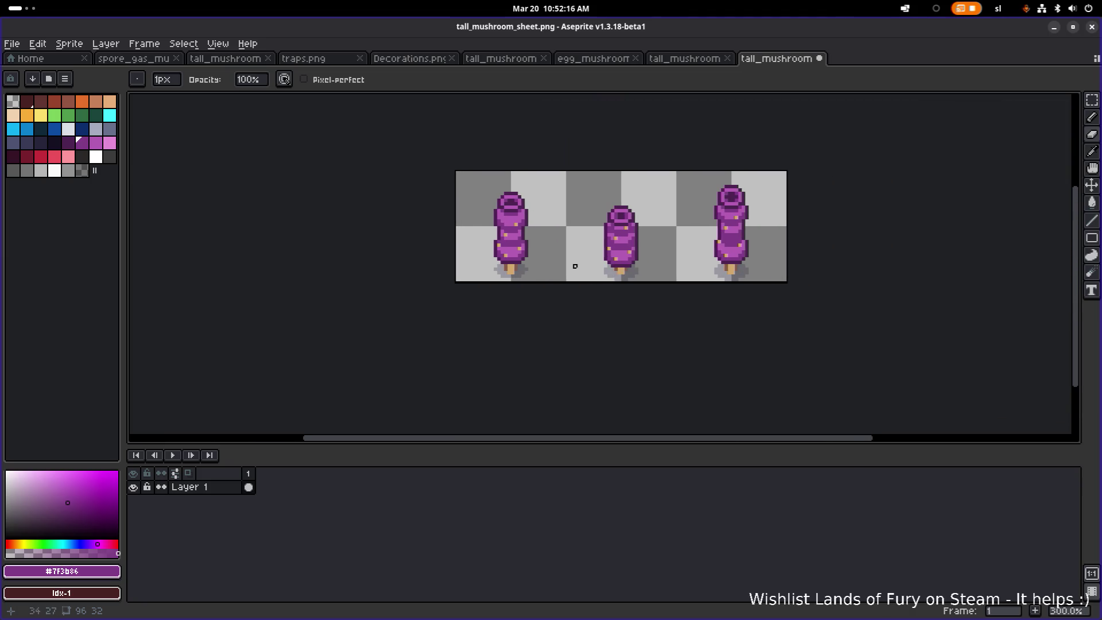
{"action": "key", "text": "v"}
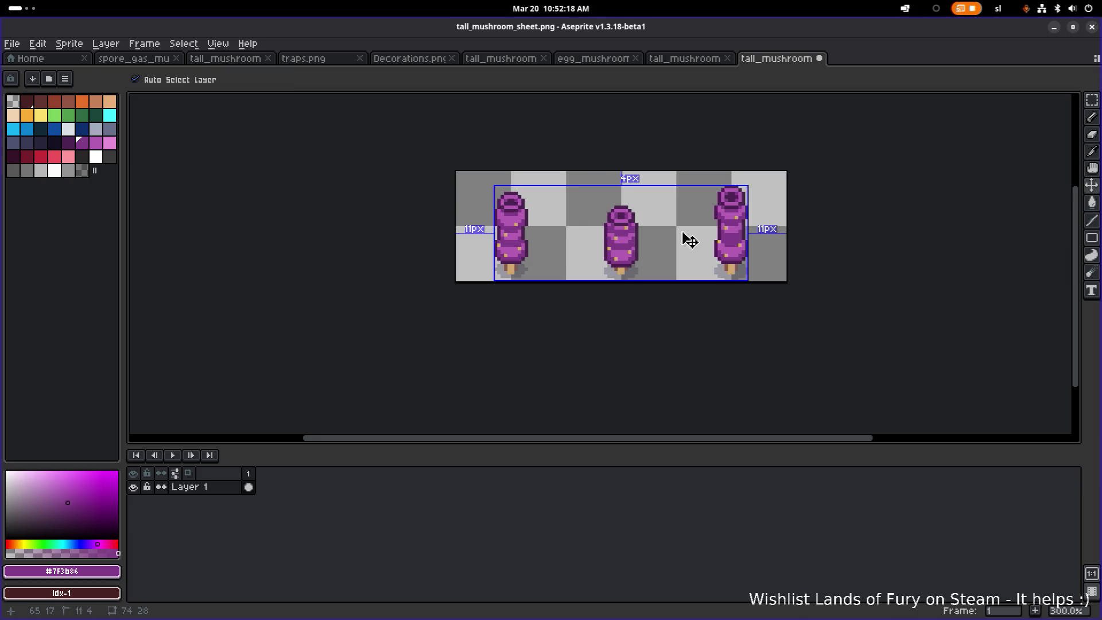
{"action": "key", "text": "ctrl+z"}
{"action": "key", "text": "ctrl+z"}
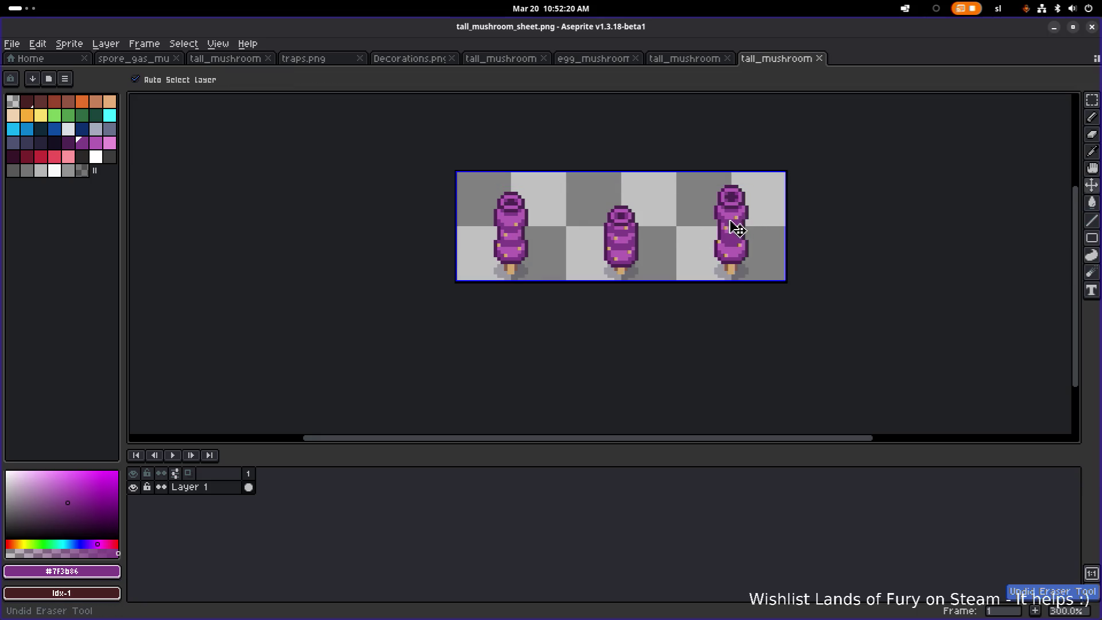
- Nudge the whole sheet up one pixel, save tall_mushroom_sheet.png, and return to Godot
{"action": "key", "text": "b"}
{"action": "key", "text": "ctrl+a"}
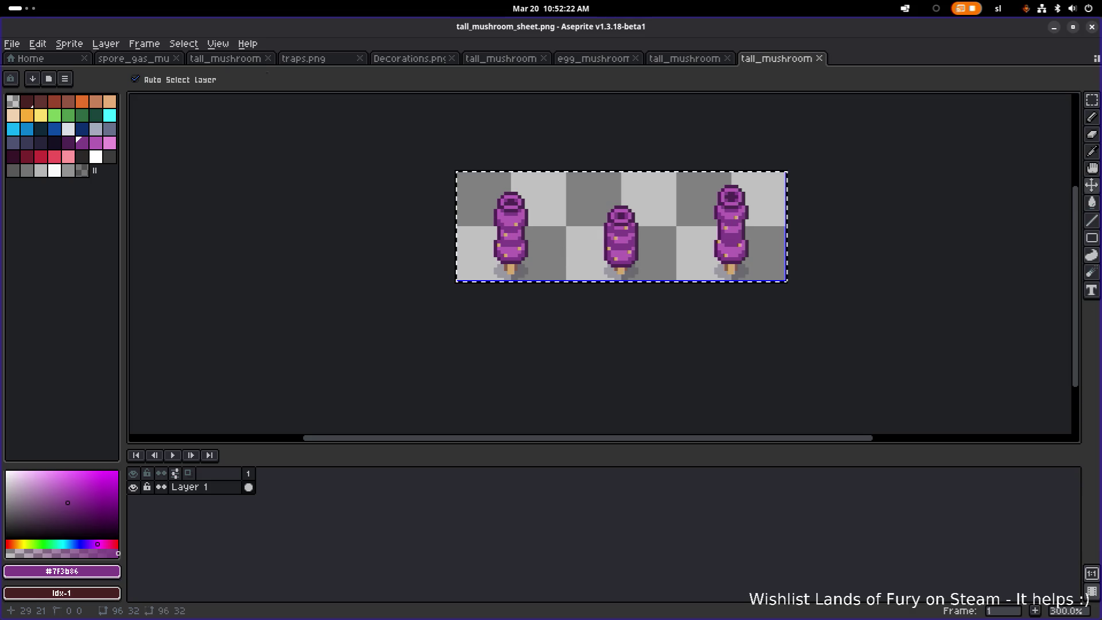
{"action": "scroll", "coordinate": [537, 245], "scroll_direction": "up", "scroll_amount": 1}
{"action": "key", "text": "Up"}
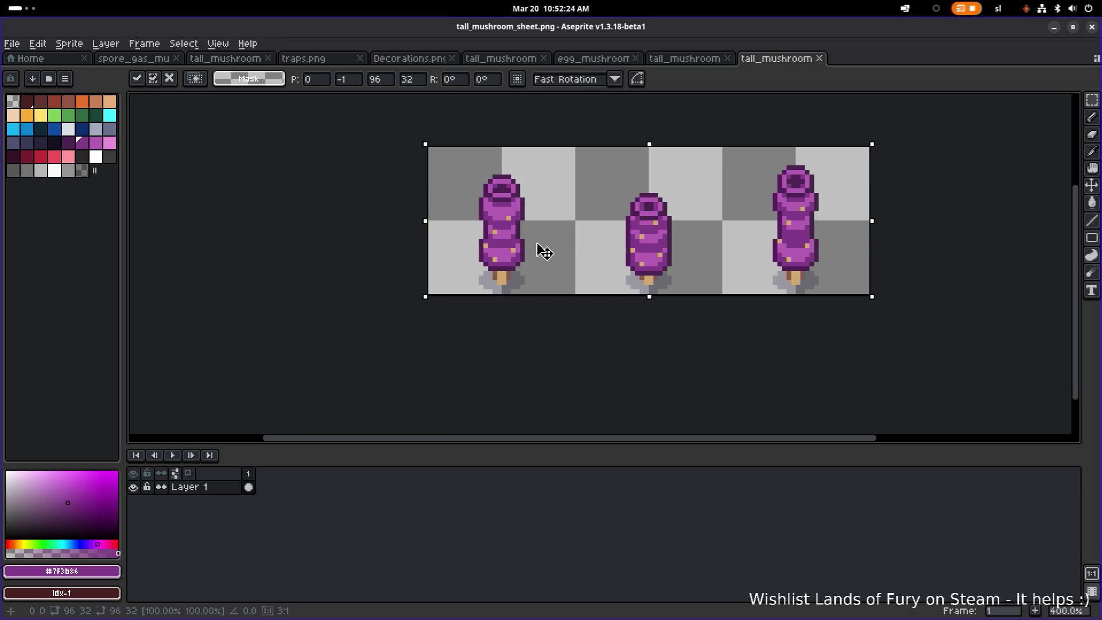
{"action": "key", "text": "ctrl+d"}
{"action": "key", "text": "ctrl+s"}
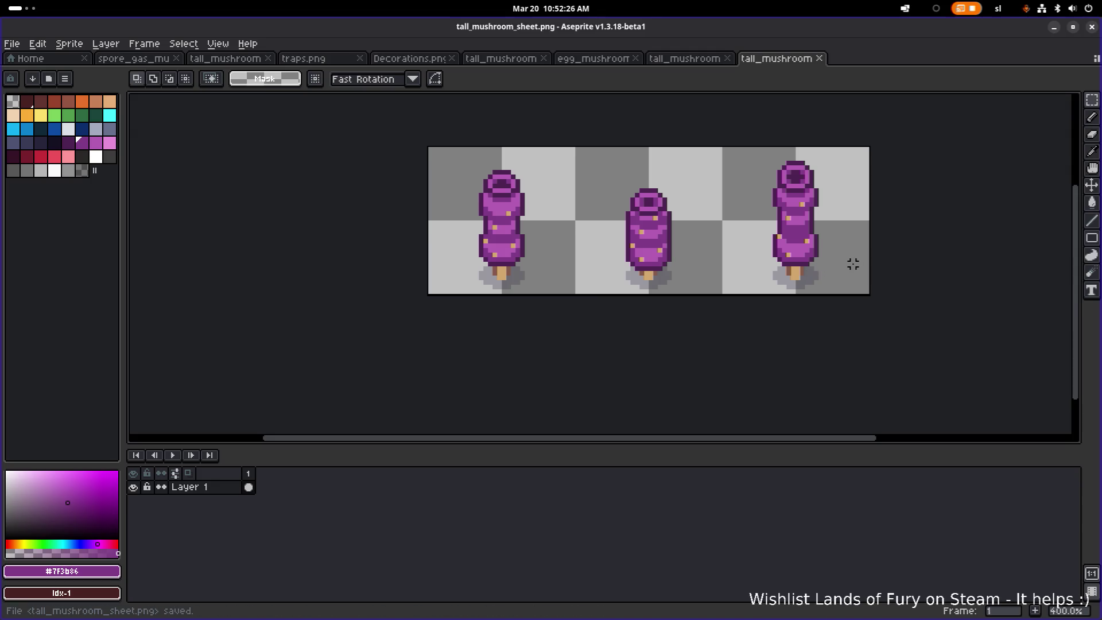
{"action": "key", "text": "alt+Tab"}
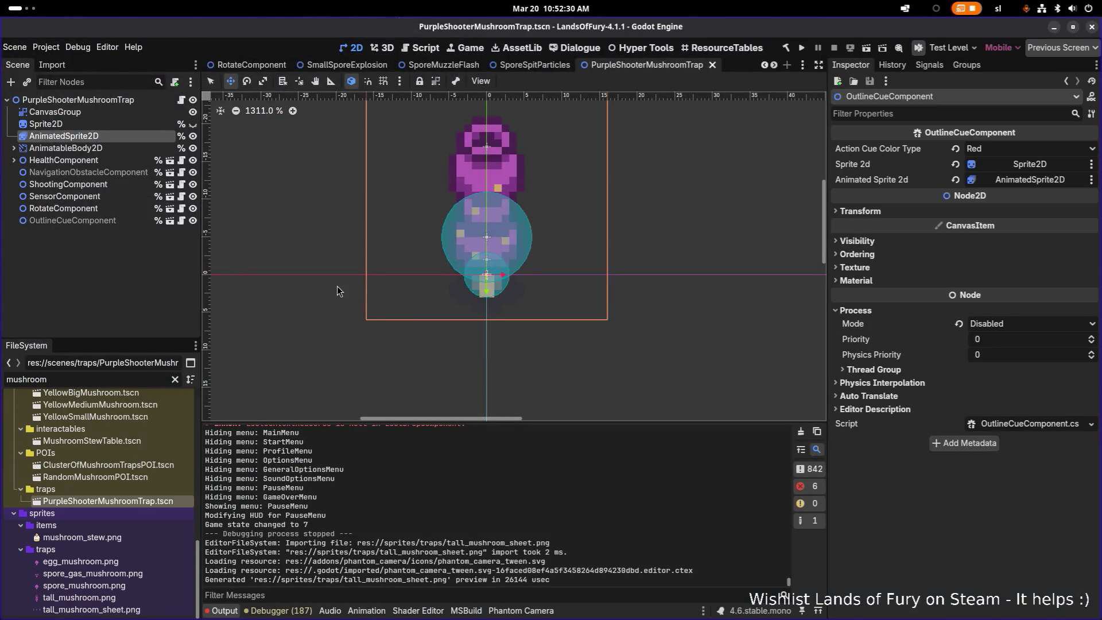
- Set the AnimatedSprite2D Offset y to -12 in the Inspector
{"action": "scroll", "coordinate": [505, 281], "scroll_direction": "left", "scroll_amount": 2}
{"action": "scroll", "coordinate": [505, 281], "scroll_direction": "up", "scroll_amount": 1}
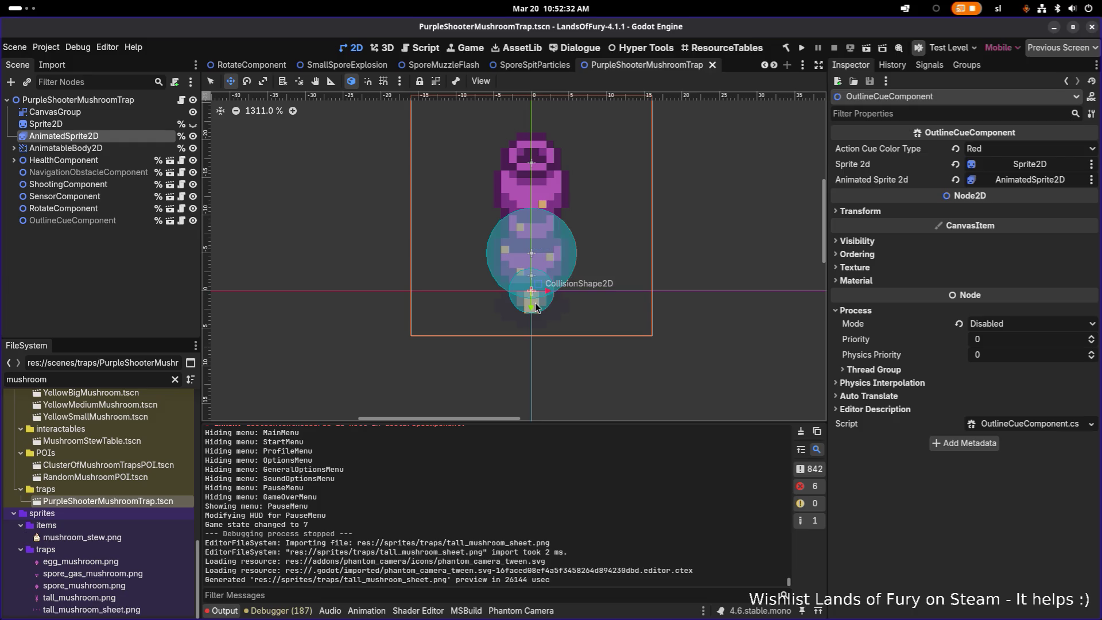
{"action": "left_click", "coordinate": [68, 140]}
{"action": "left_click", "coordinate": [85, 150]}
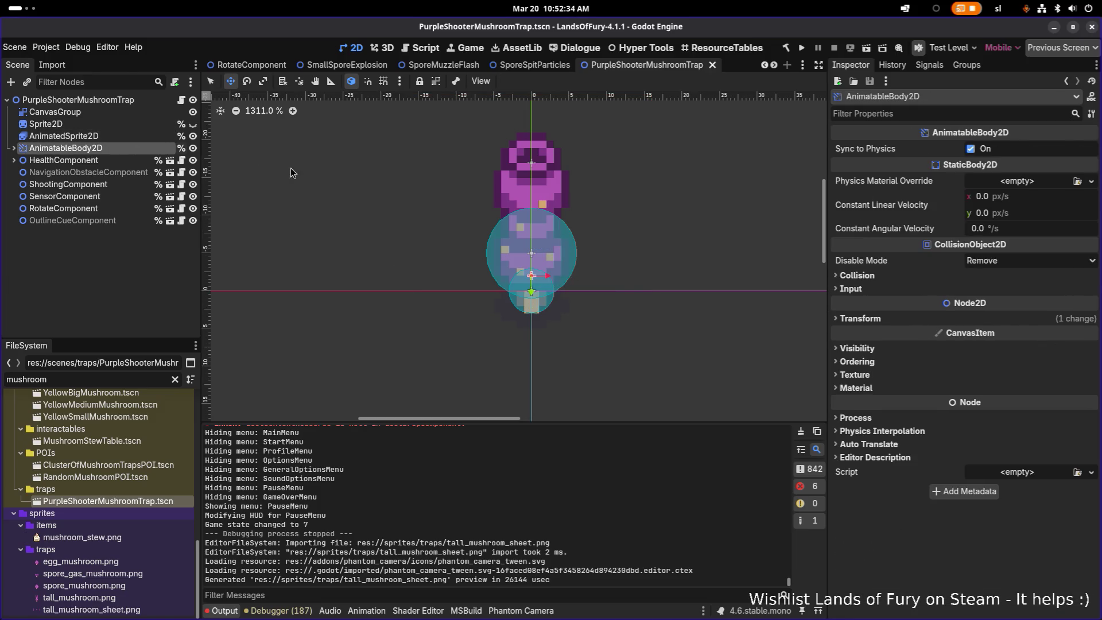
{"action": "left_click", "coordinate": [138, 137]}
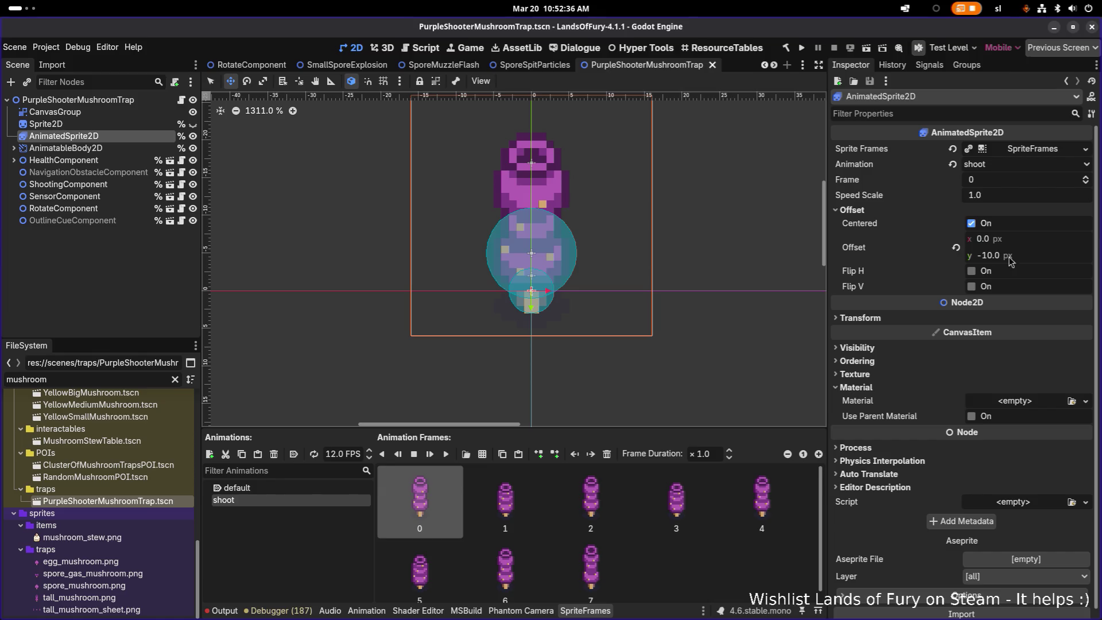
{"action": "left_click", "coordinate": [1008, 261]}
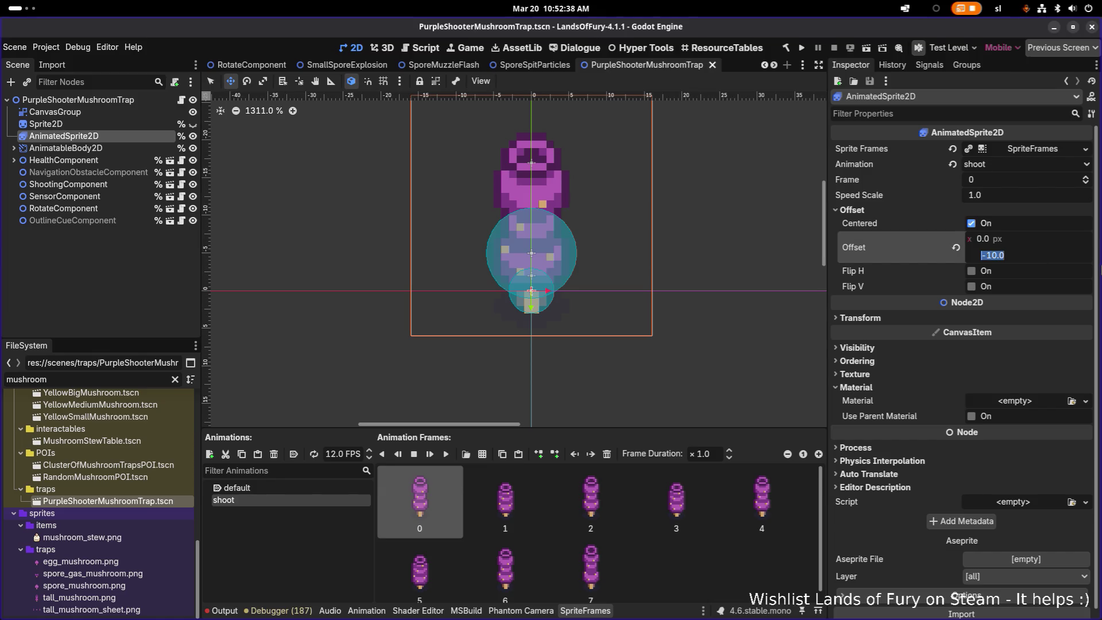
{"action": "type", "text": "-1"}
{"action": "key", "text": "Return"}
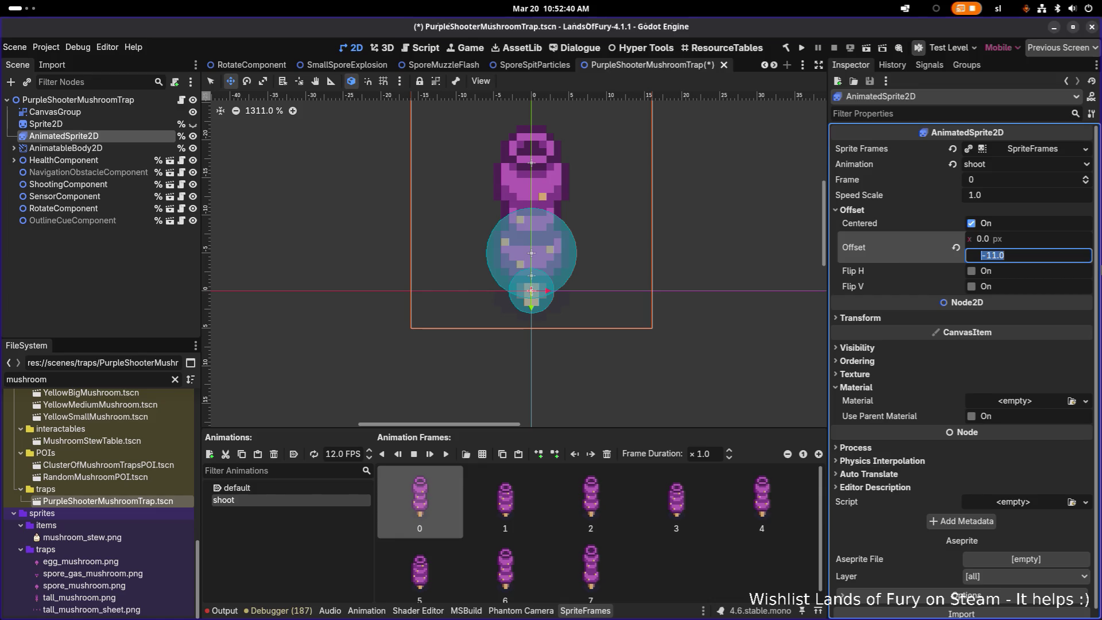
{"action": "type", "text": "2"}
{"action": "key", "text": "Return"}
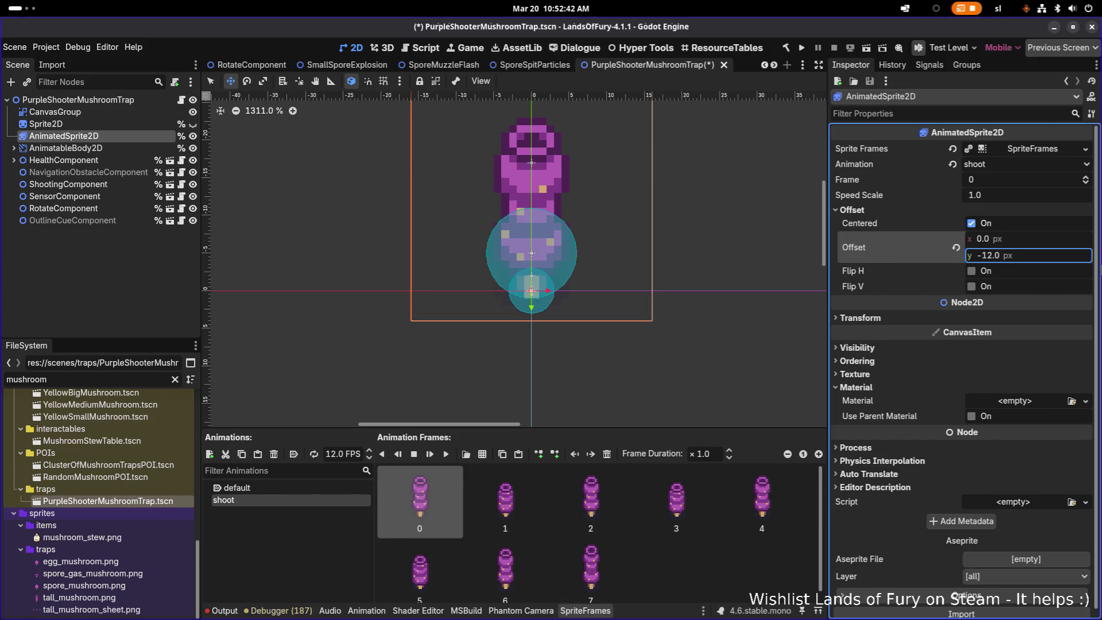
- Save PurpleShooterMushroomTrap.tscn and launch the game to test the new offset
{"action": "key", "text": "ctrl+s"}
{"action": "scroll", "coordinate": [566, 284], "scroll_direction": "down", "scroll_amount": 2}
{"action": "key", "text": "ctrl+s"}
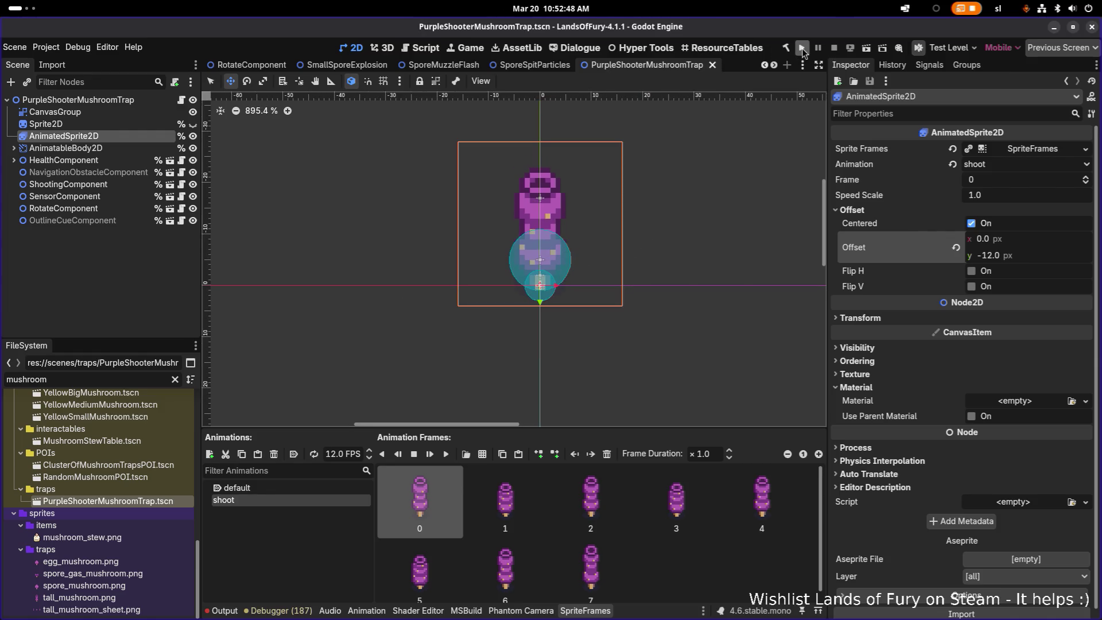
{"action": "left_click", "coordinate": [801, 48]}
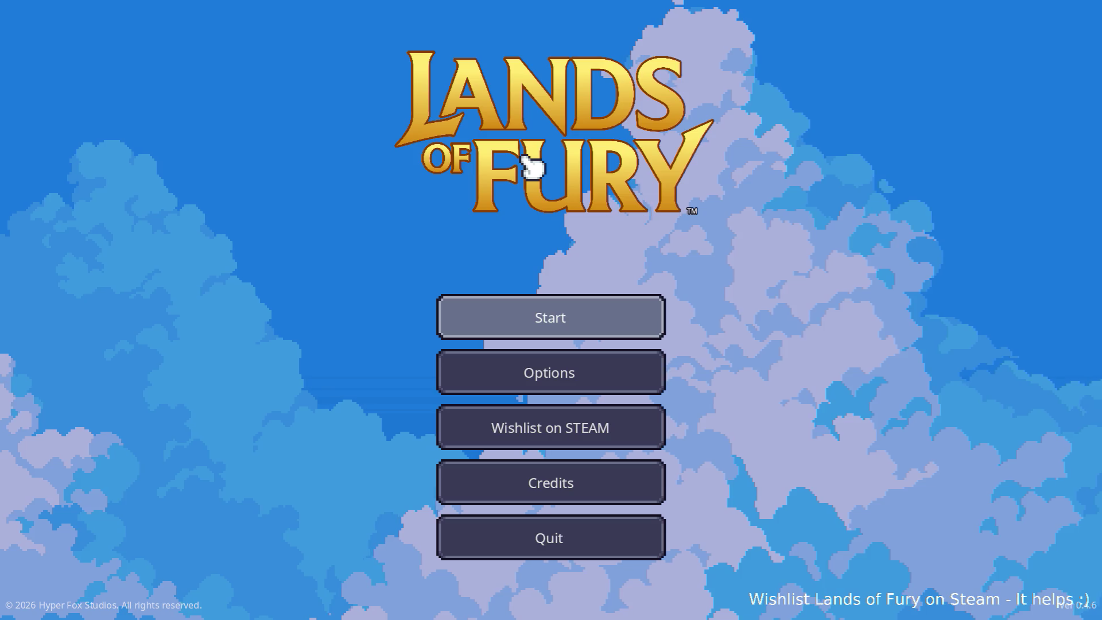
- Start a run and walk the hero around The Glade, across the blue log
{"action": "key", "text": "Return"}
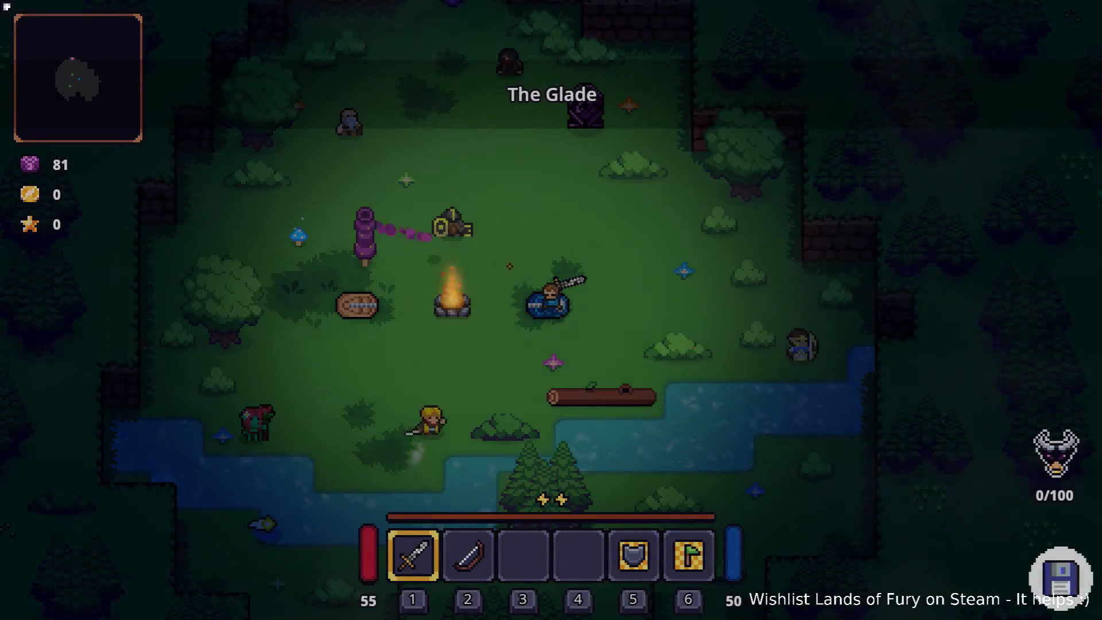
{"action": "key", "text": "w"}
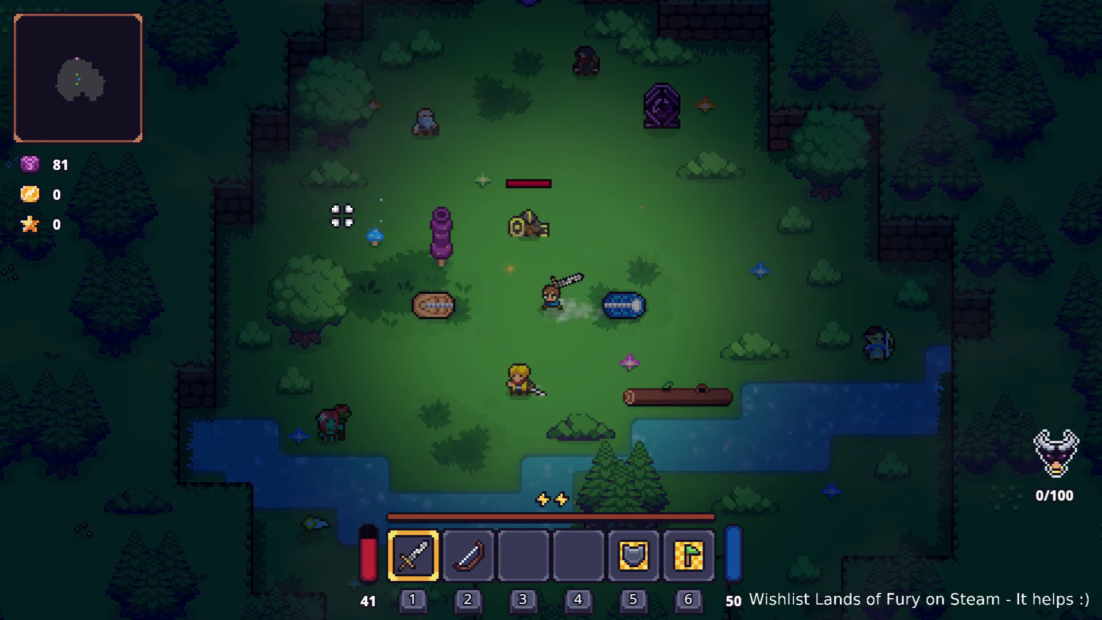
{"action": "key", "text": "a"}
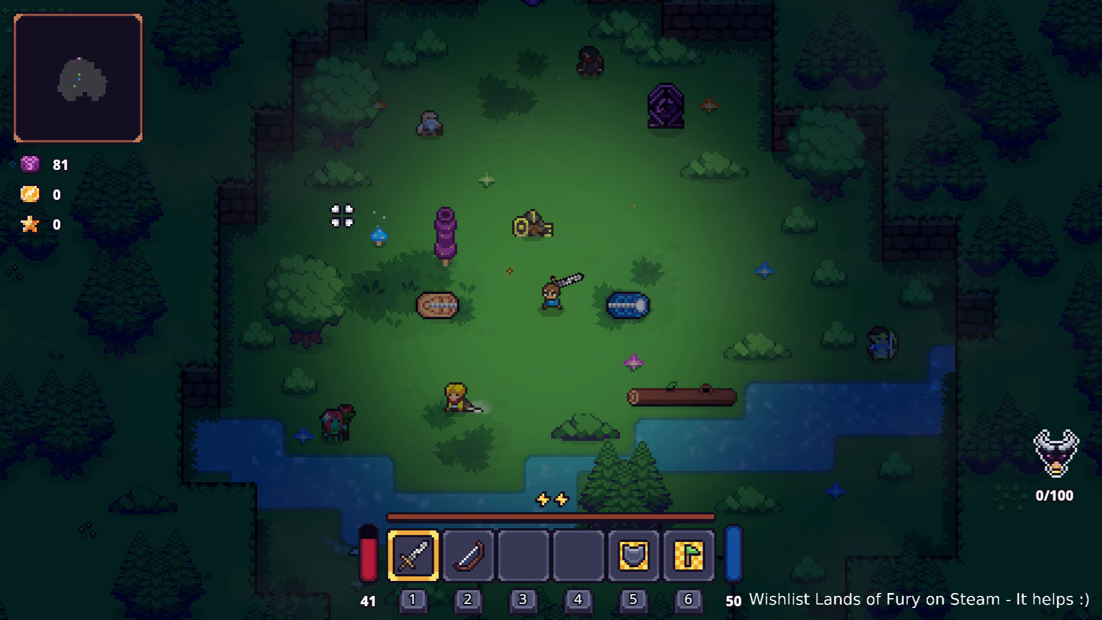
{"action": "key", "text": "d"}
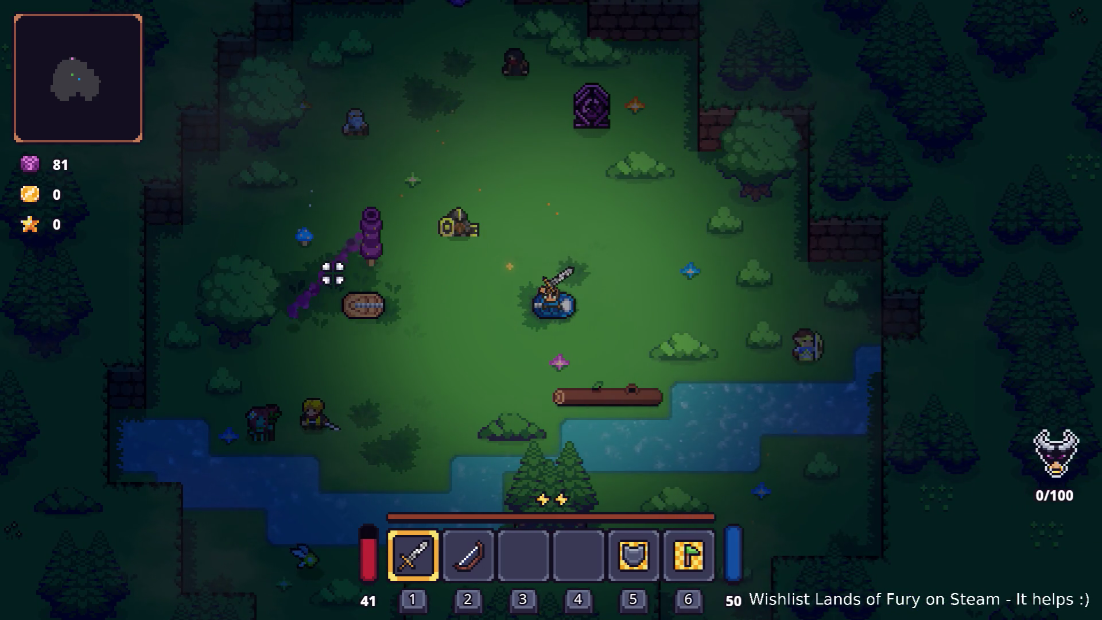
{"action": "key", "text": "a"}
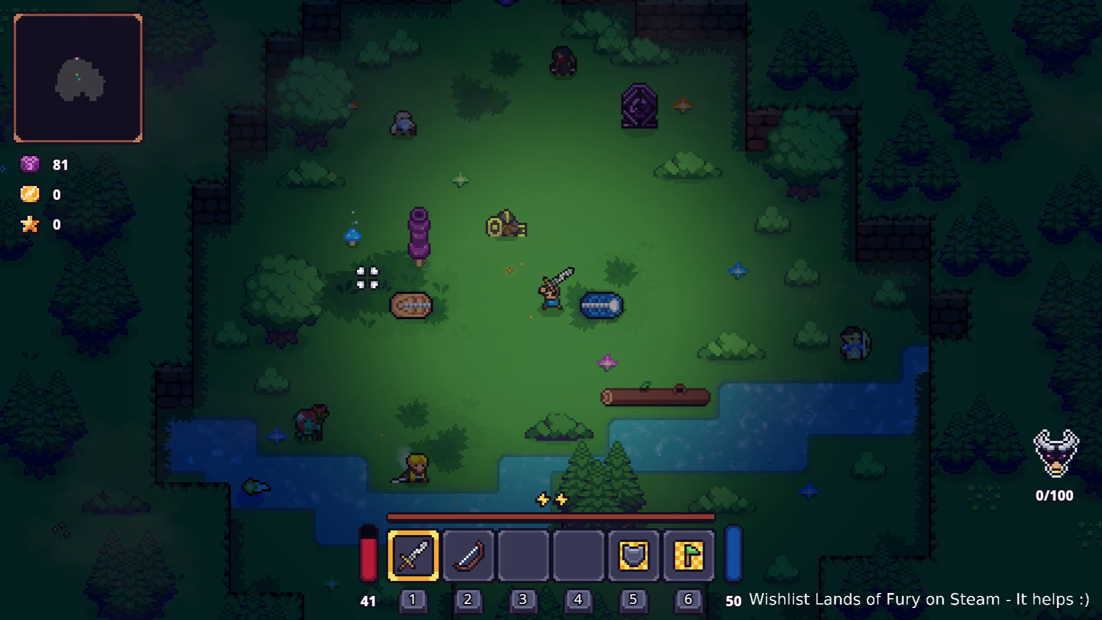
{"action": "key", "text": "a"}
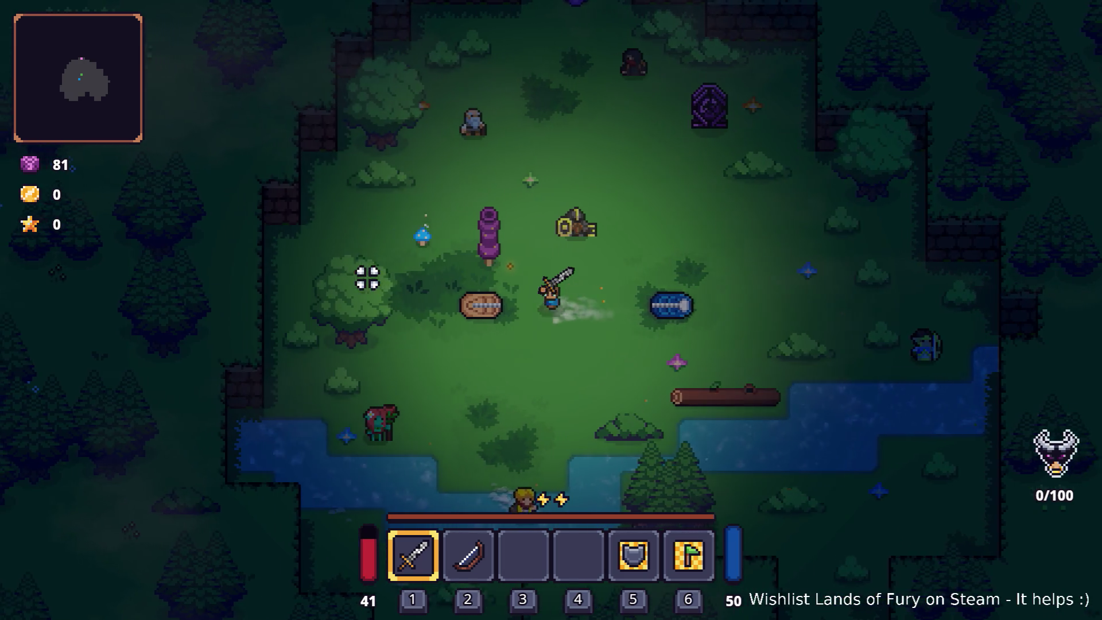
- Walk the hero up to the purple pillar and interact with E to load the next level
{"action": "key", "text": "w"}
{"action": "key", "text": "a"}
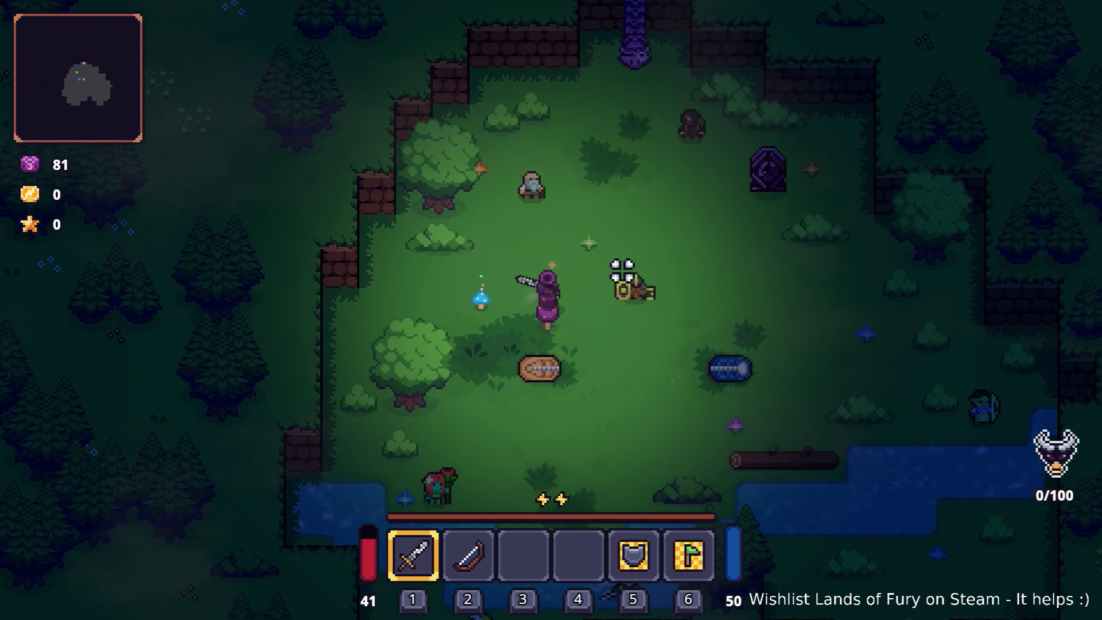
{"action": "key", "text": "s"}
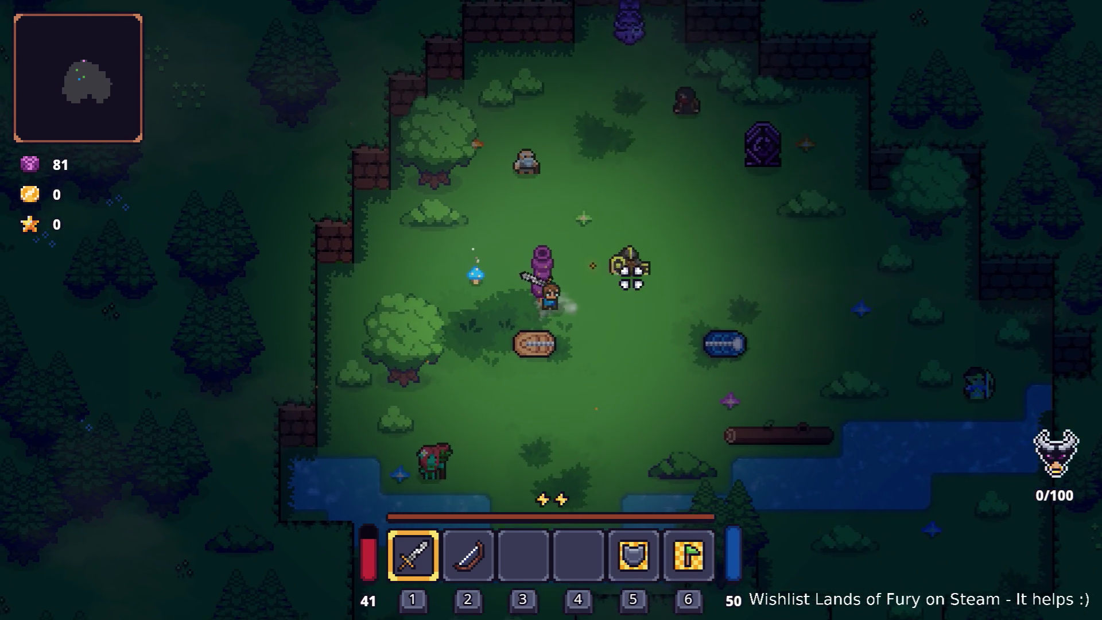
{"action": "key", "text": "a"}
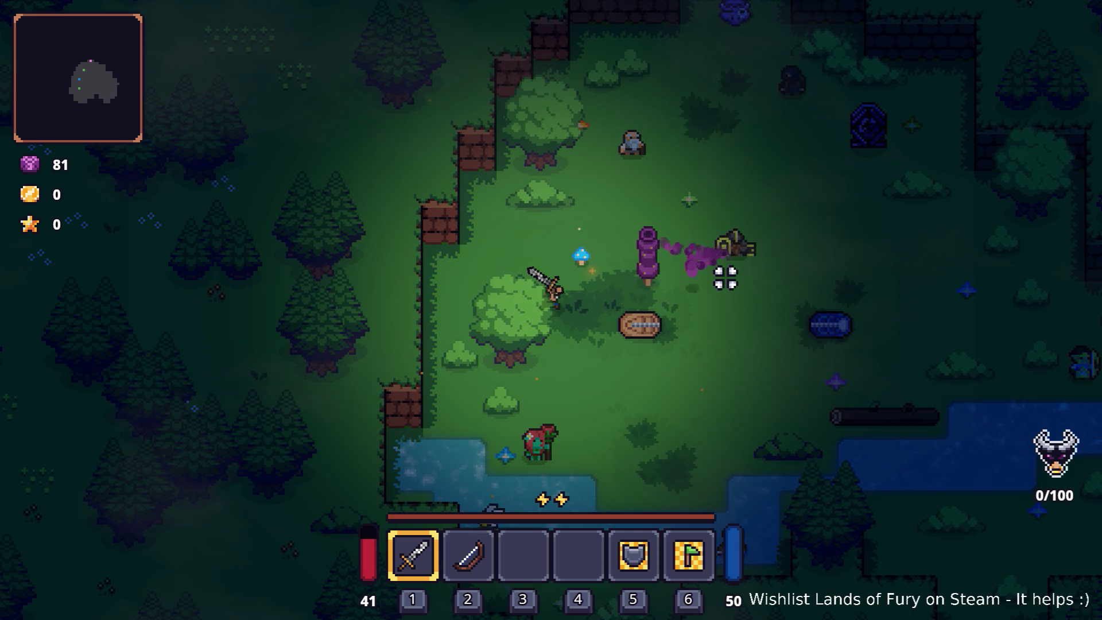
{"action": "key", "text": "w"}
{"action": "key", "text": "d"}
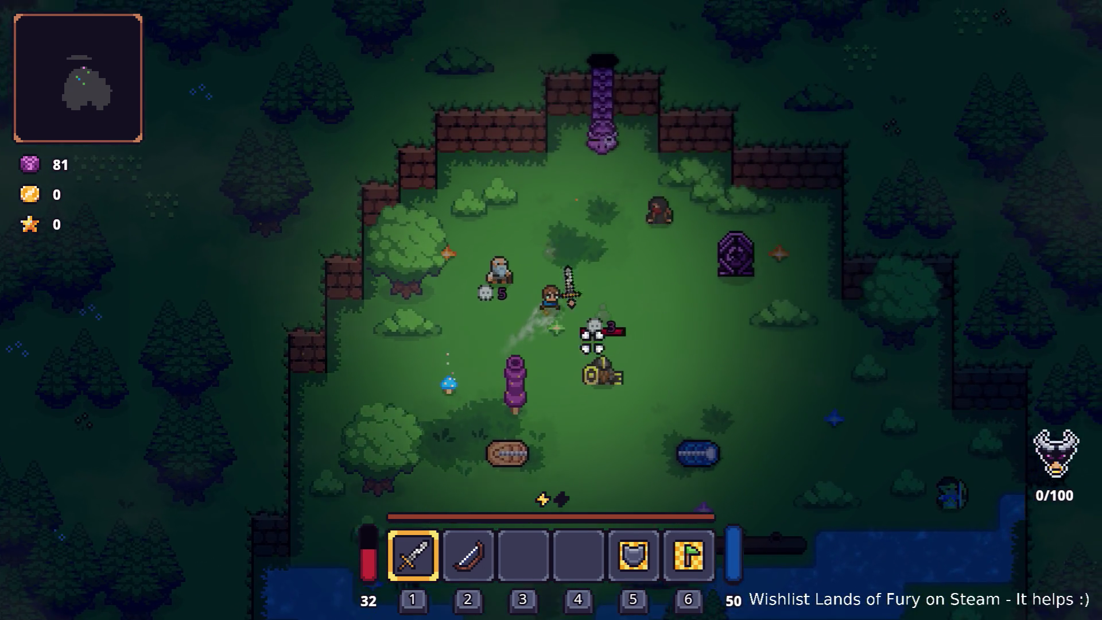
{"action": "key", "text": "w"}
{"action": "key", "text": "e"}
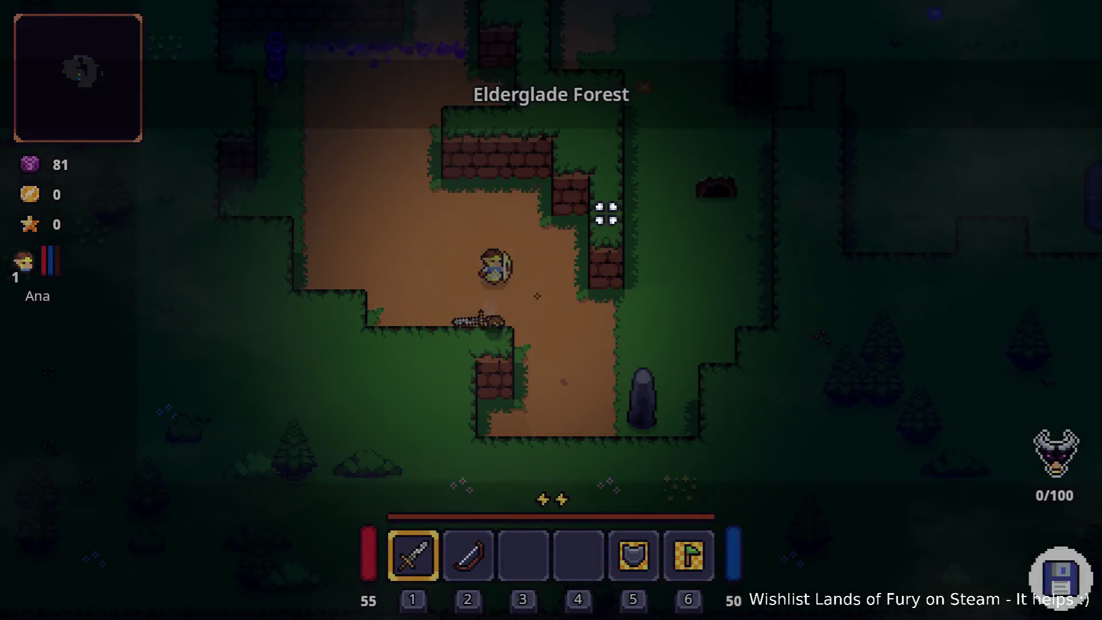
- Walk up the forest path, then over toward the purple pillar on the left
{"action": "key", "text": "w"}
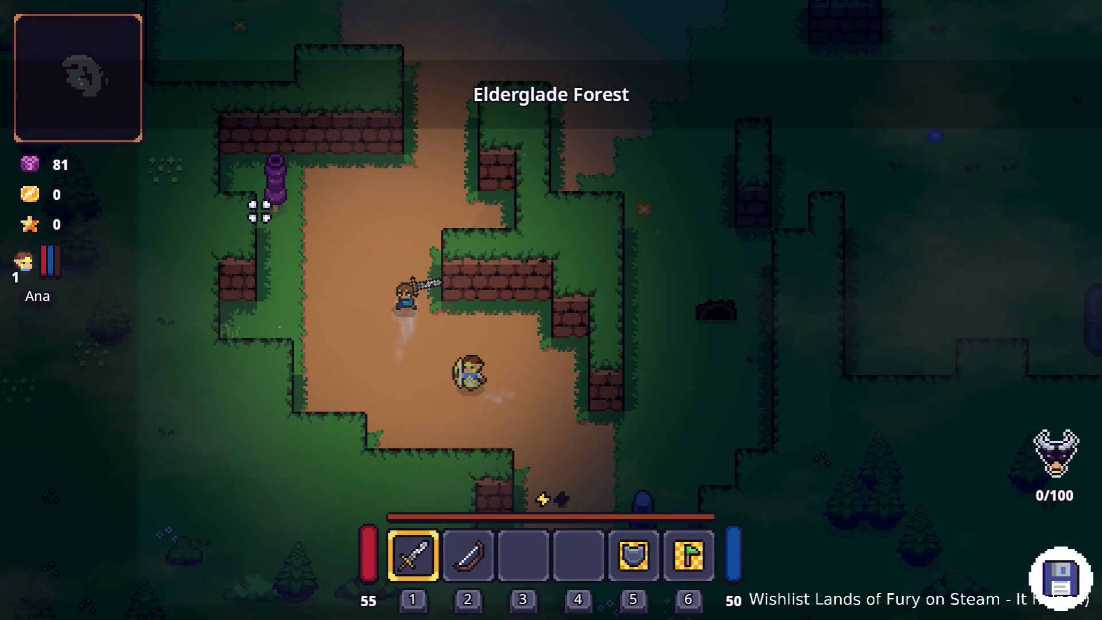
{"action": "key", "text": "w"}
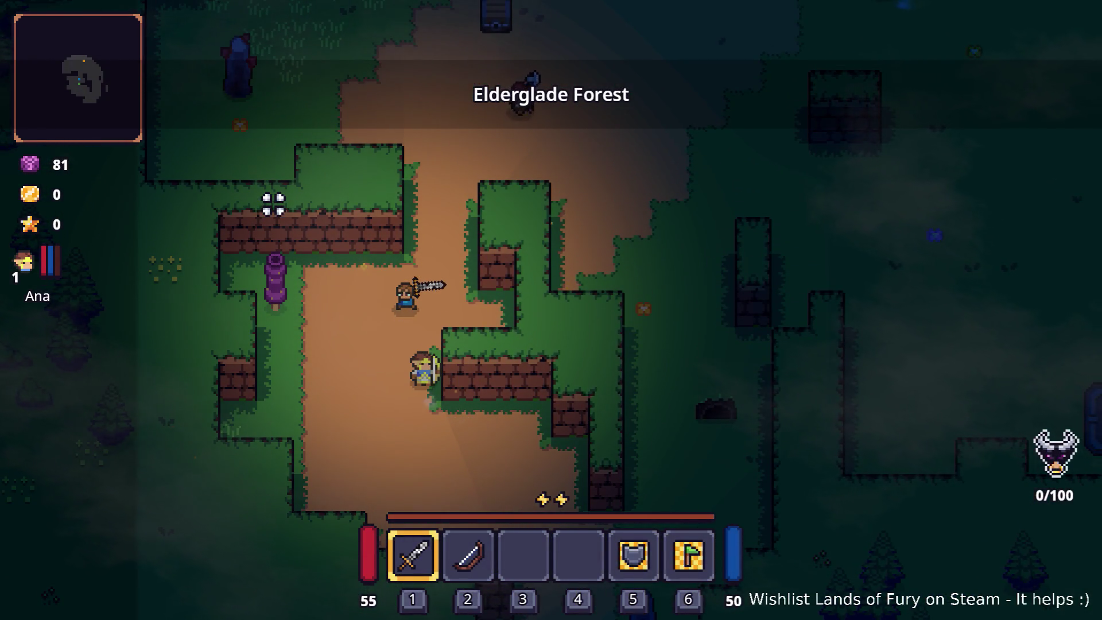
{"action": "key", "text": "s"}
{"action": "key", "text": "a"}
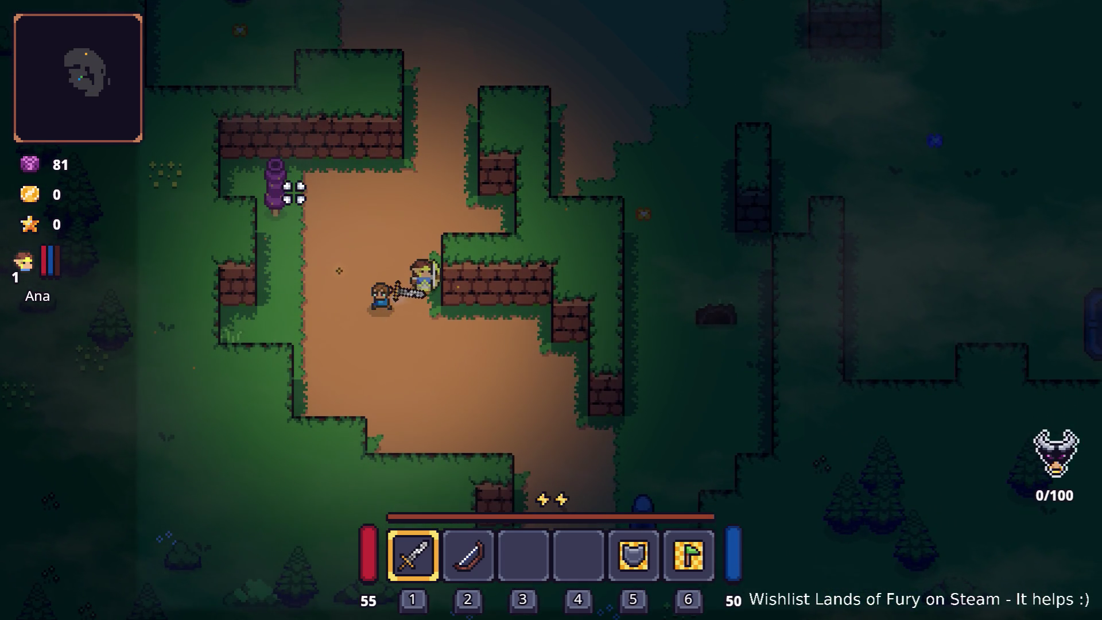
{"action": "key", "text": "a"}
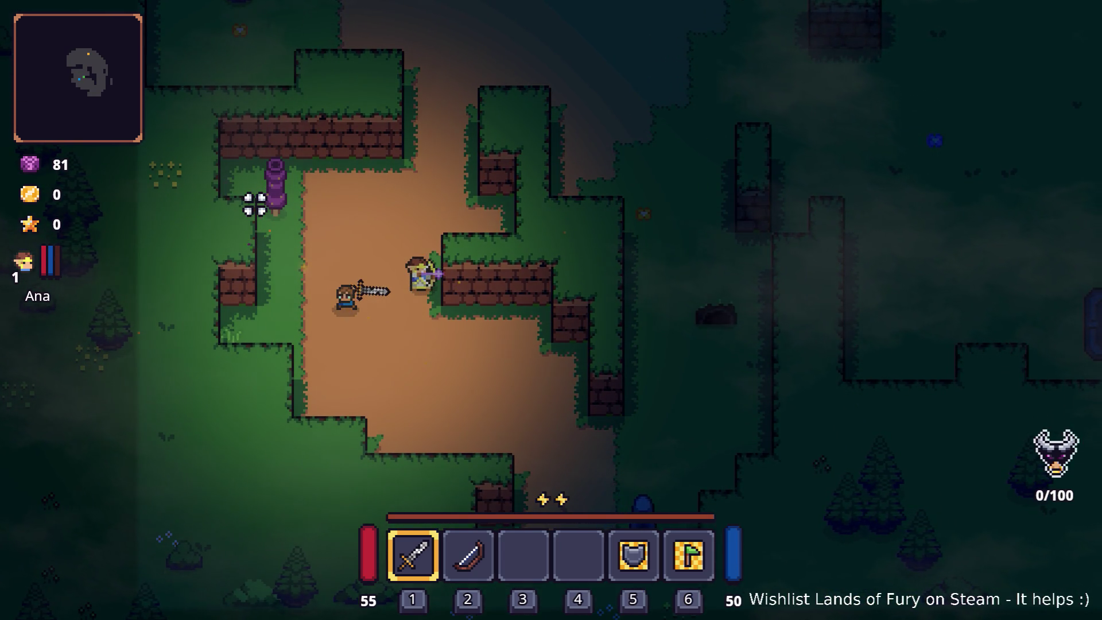
{"action": "key", "text": "w"}
{"action": "key", "text": "a"}
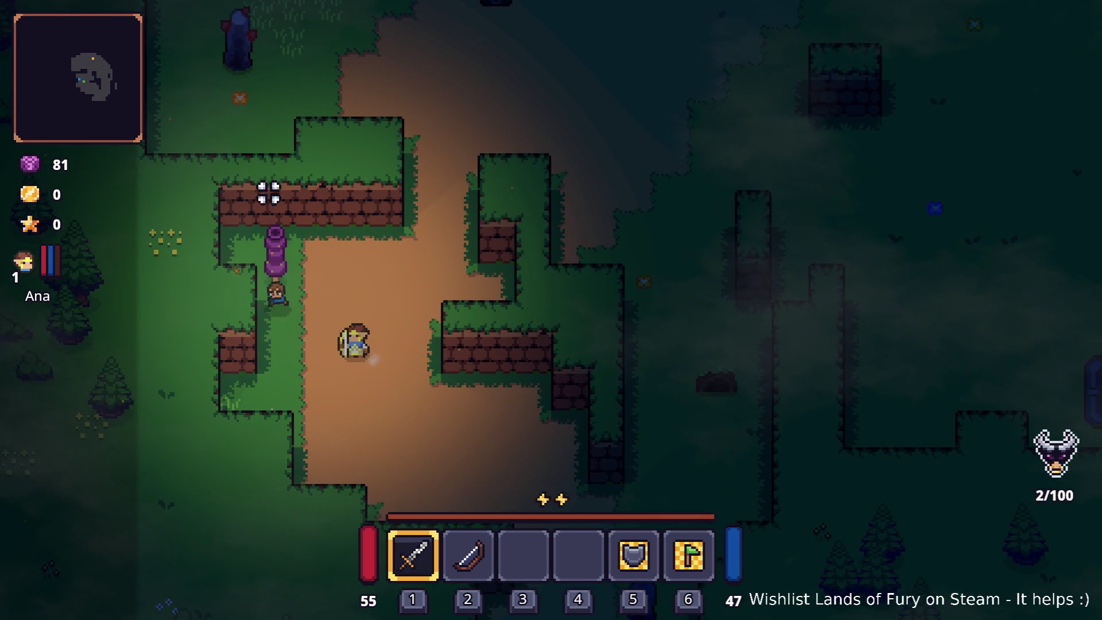
{"action": "key", "text": "d"}
- Defeat the ghost with the sword for 45 gold and pick up the item to the north
{"action": "left_click", "coordinate": [388, 214]}
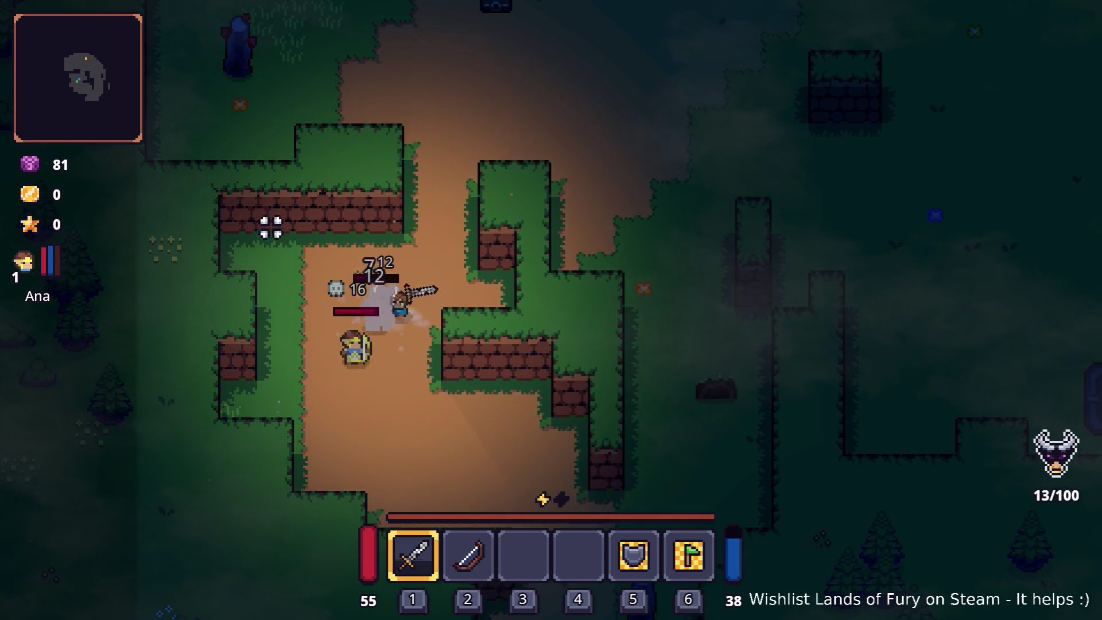
{"action": "left_click", "coordinate": [271, 223]}
{"action": "left_click", "coordinate": [514, 290]}
{"action": "key", "text": "w"}
{"action": "key", "text": "d"}
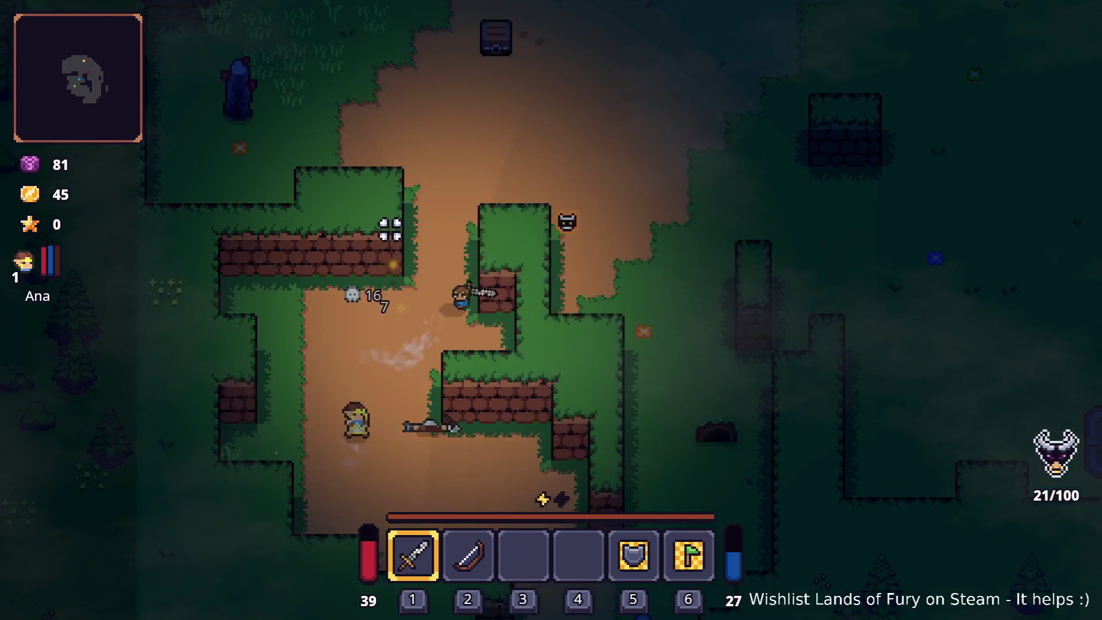
{"action": "key", "text": "w"}
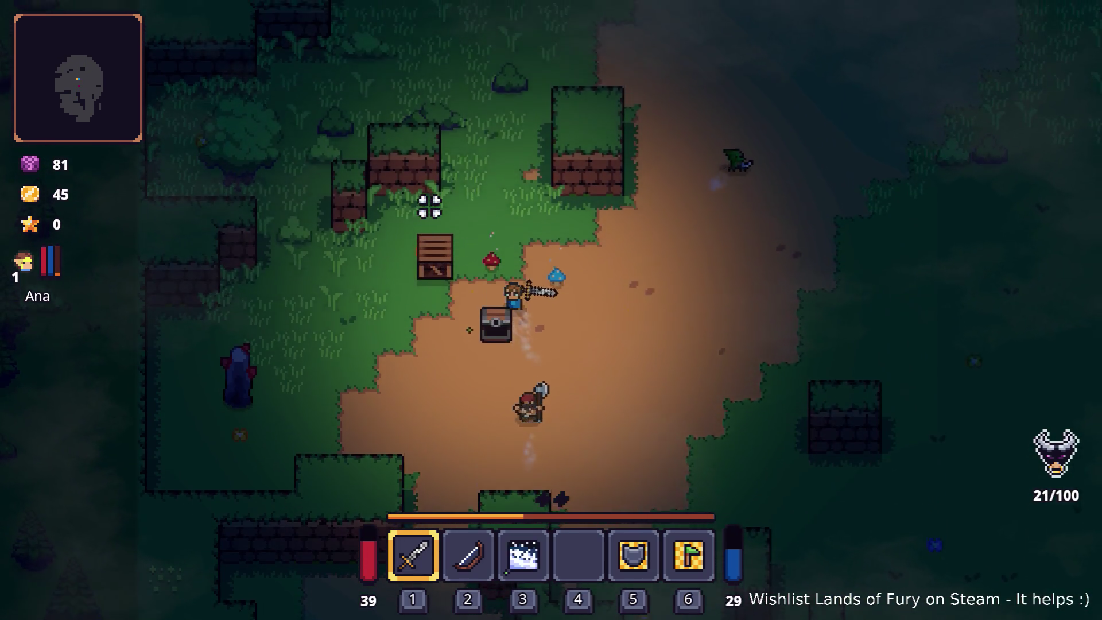
{"action": "left_click", "coordinate": [428, 206]}
- Explore east and south-east through the forest, past the anvil
{"action": "key", "text": "d"}
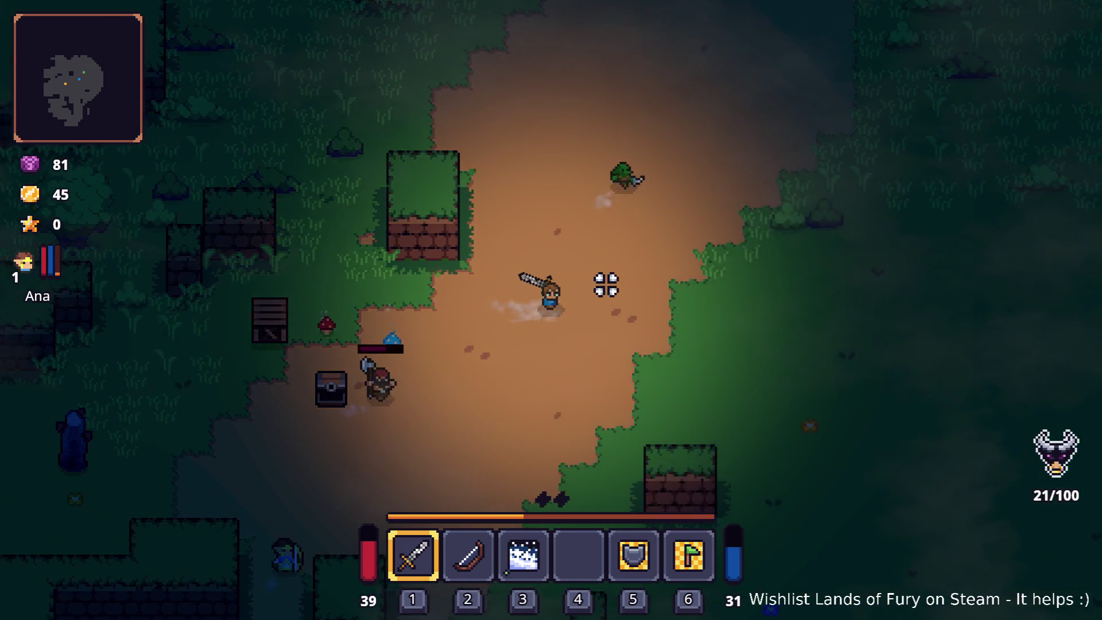
{"action": "key", "text": "d"}
{"action": "key", "text": "s"}
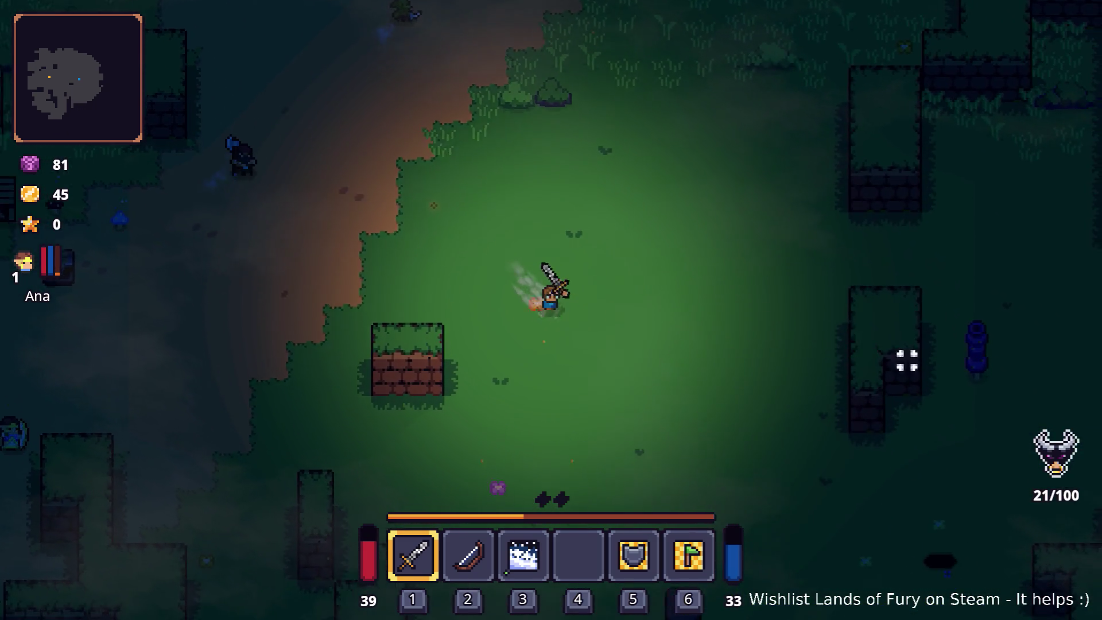
{"action": "key", "text": "d"}
{"action": "key", "text": "s"}
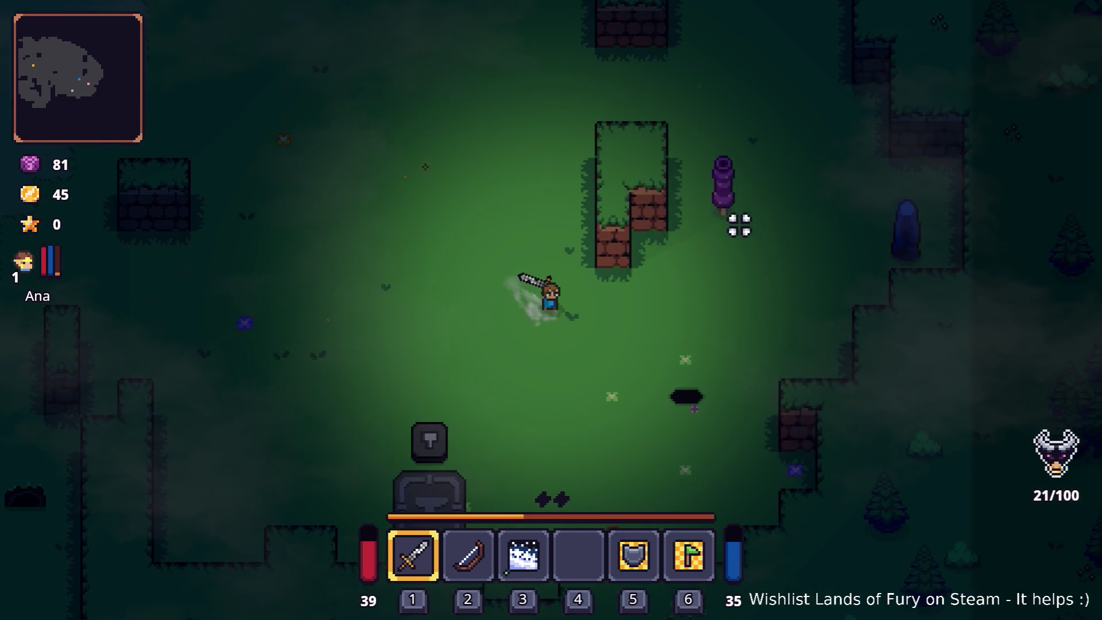
{"action": "key", "text": "d"}
{"action": "key", "text": "s"}
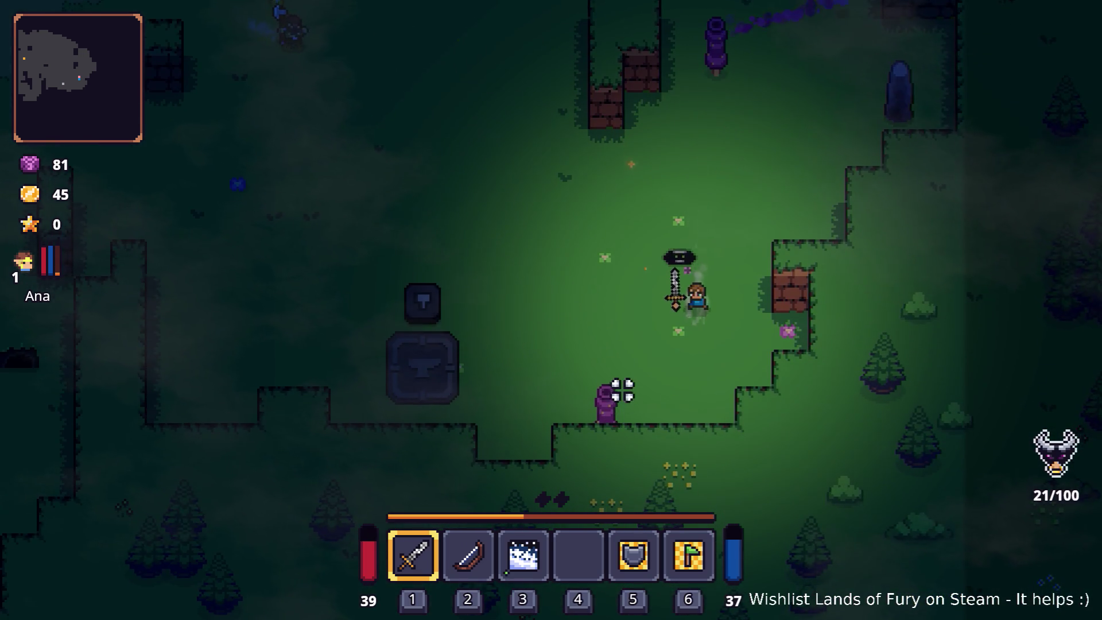
{"action": "key", "text": "w"}
{"action": "key", "text": "d"}
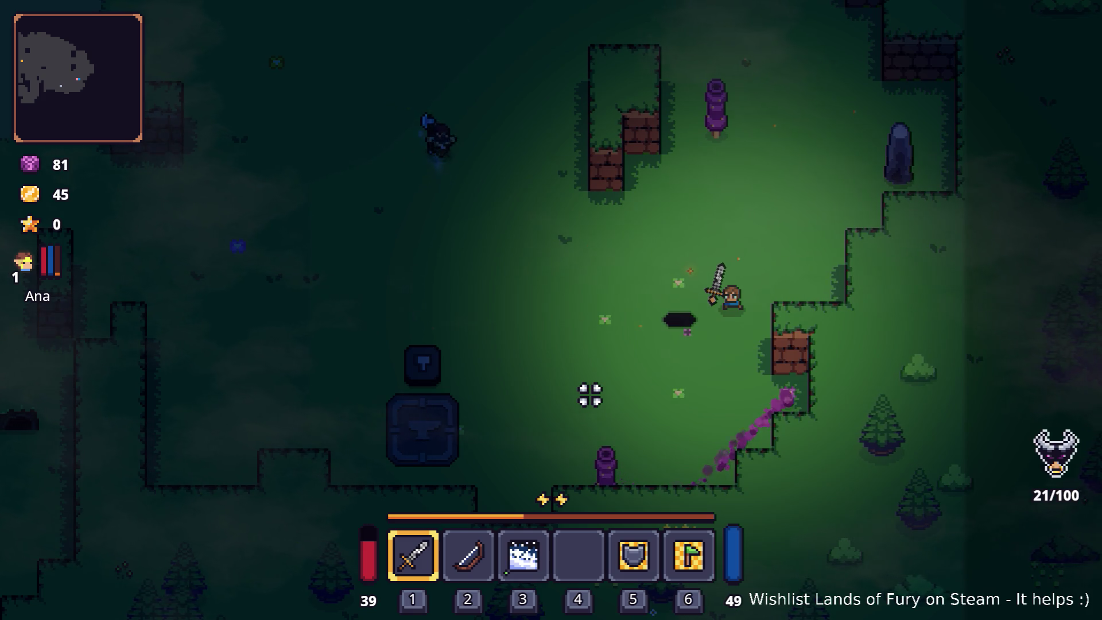
{"action": "left_click", "coordinate": [711, 288]}
- Head back up-left onto the dirt path and pause the game
{"action": "key", "text": "a"}
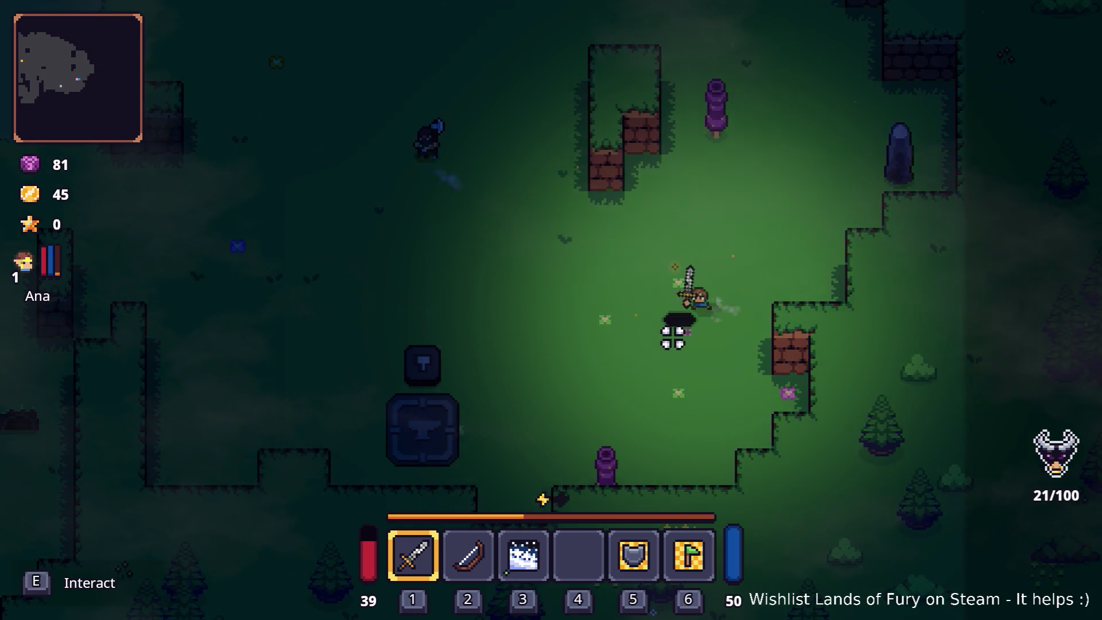
{"action": "key", "text": "a"}
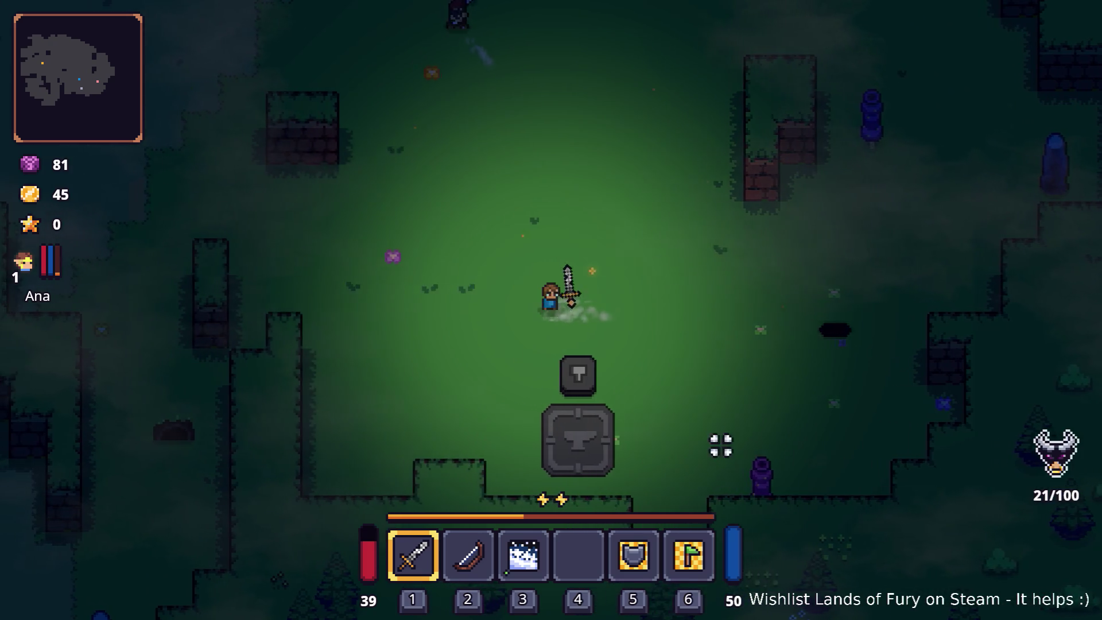
{"action": "key", "text": "w"}
{"action": "key", "text": "w"}
{"action": "key", "text": "a"}
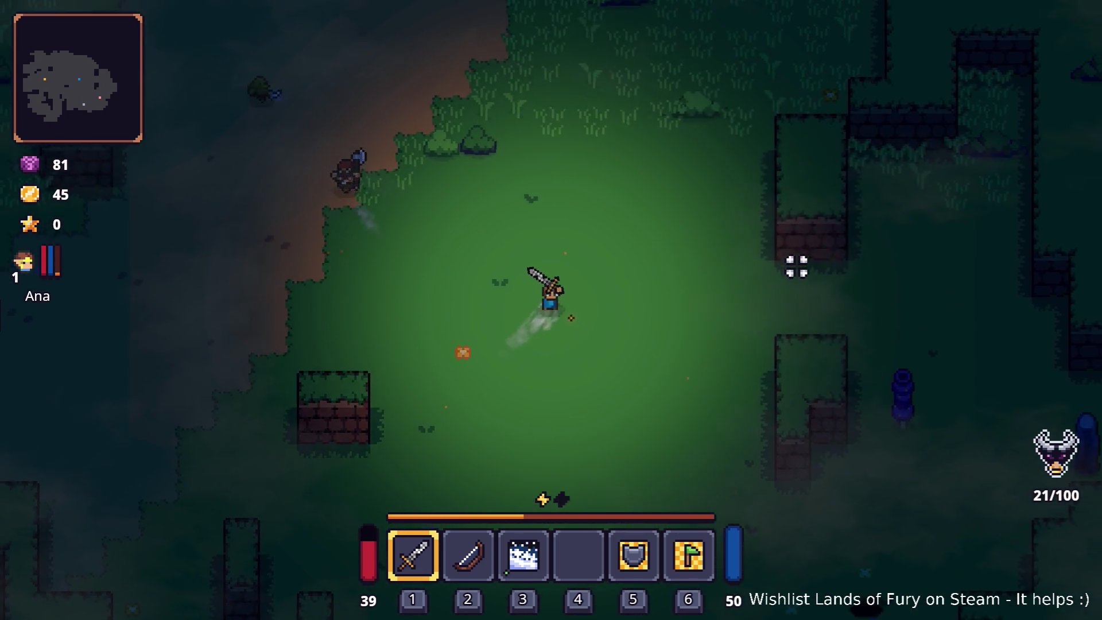
{"action": "key", "text": "w"}
{"action": "key", "text": "a"}
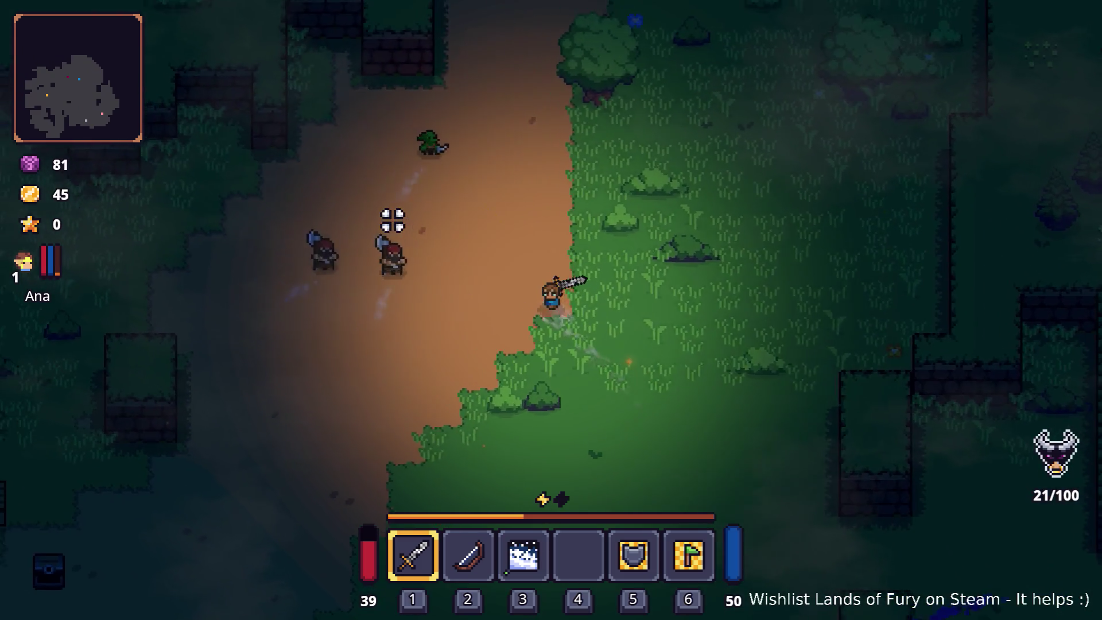
{"action": "key", "text": "w"}
{"action": "key", "text": "d"}
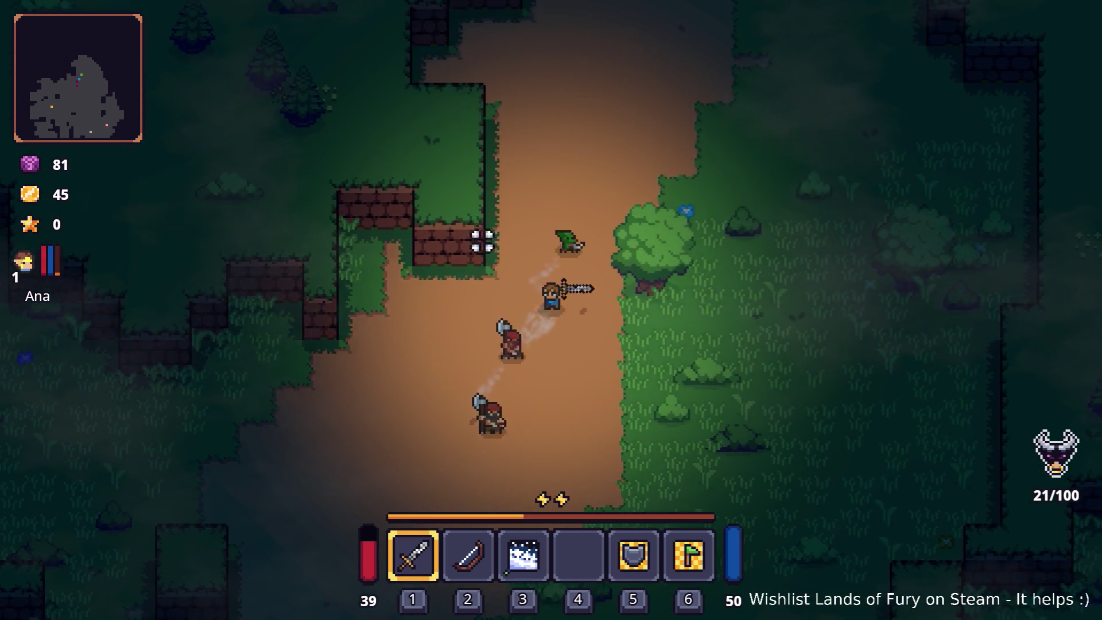
{"action": "key", "text": "Escape"}
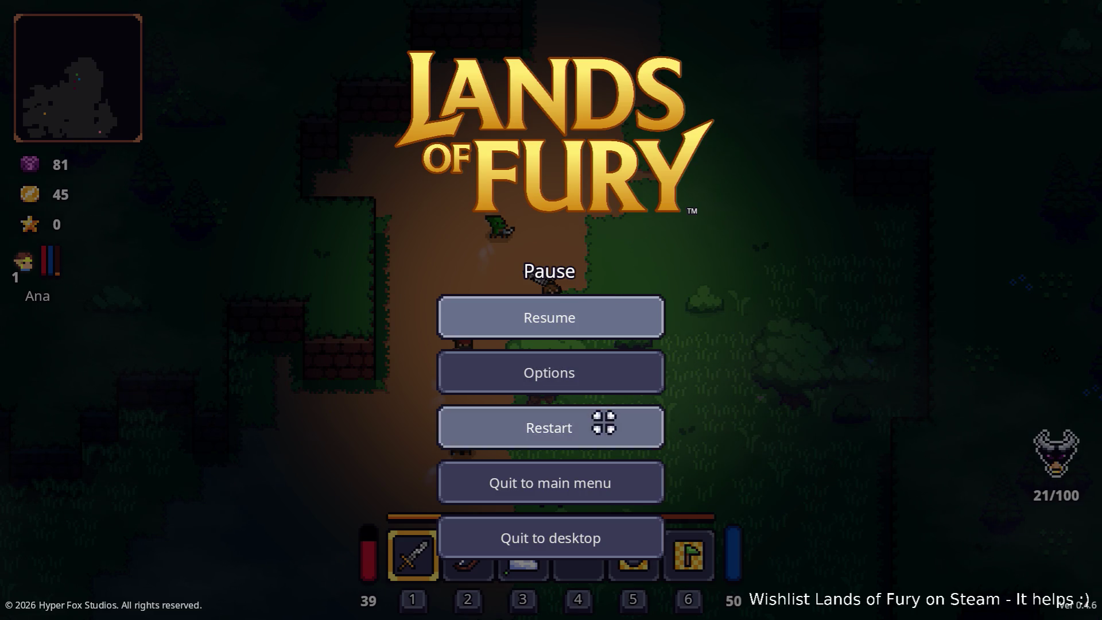
- Restart from the pause menu, then walk from the campfire into the purple portal
{"action": "left_click", "coordinate": [603, 424]}
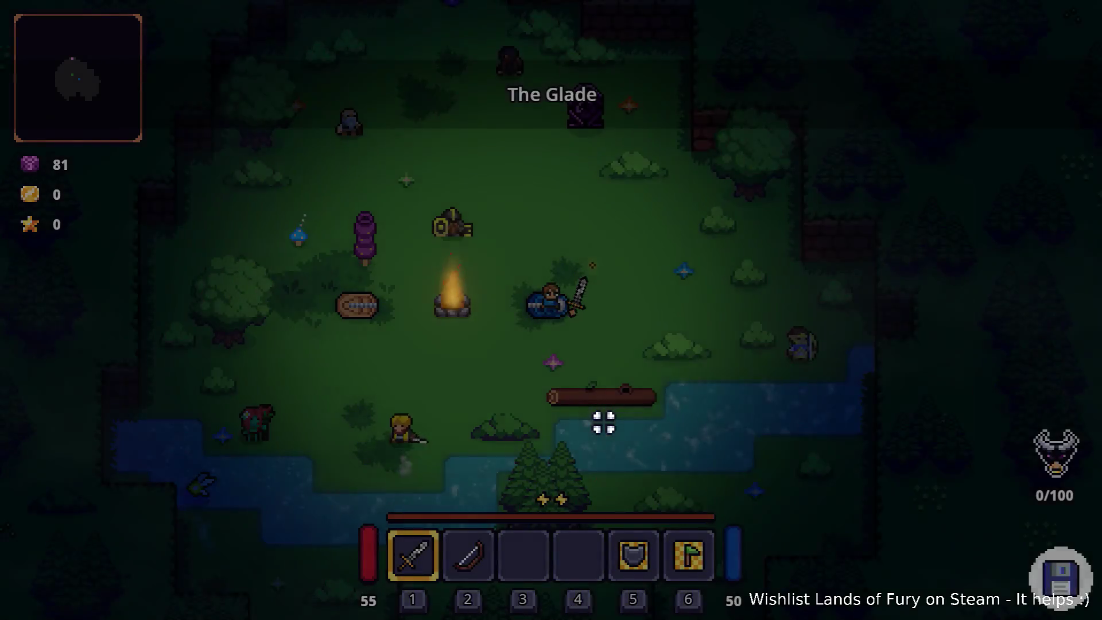
{"action": "key", "text": "w"}
{"action": "key", "text": "a"}
{"action": "key", "text": "w"}
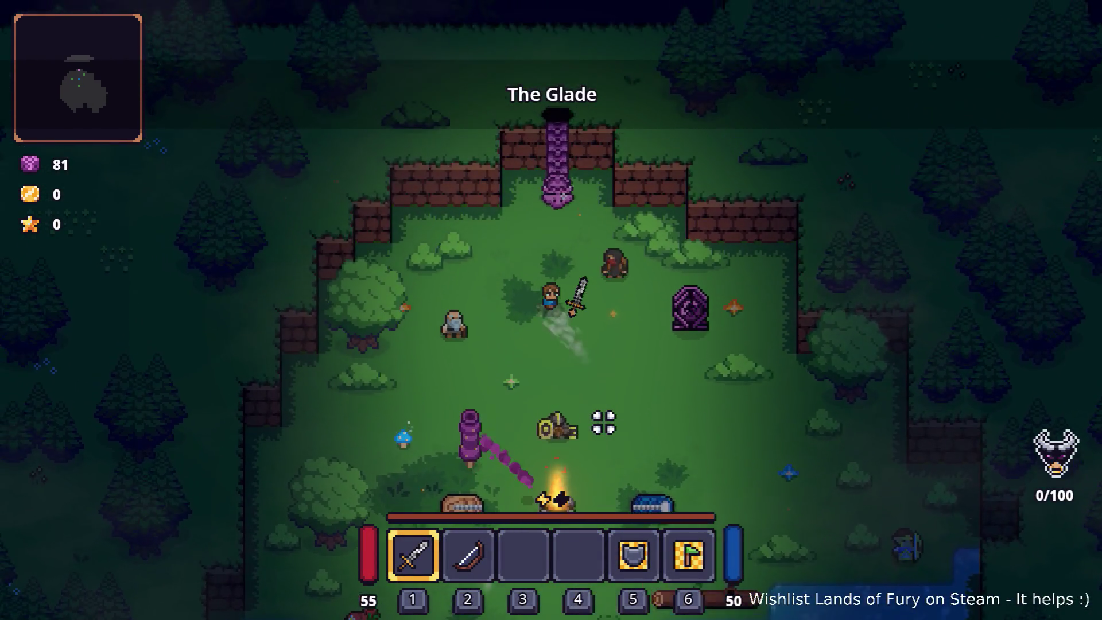
{"action": "key", "text": "e"}
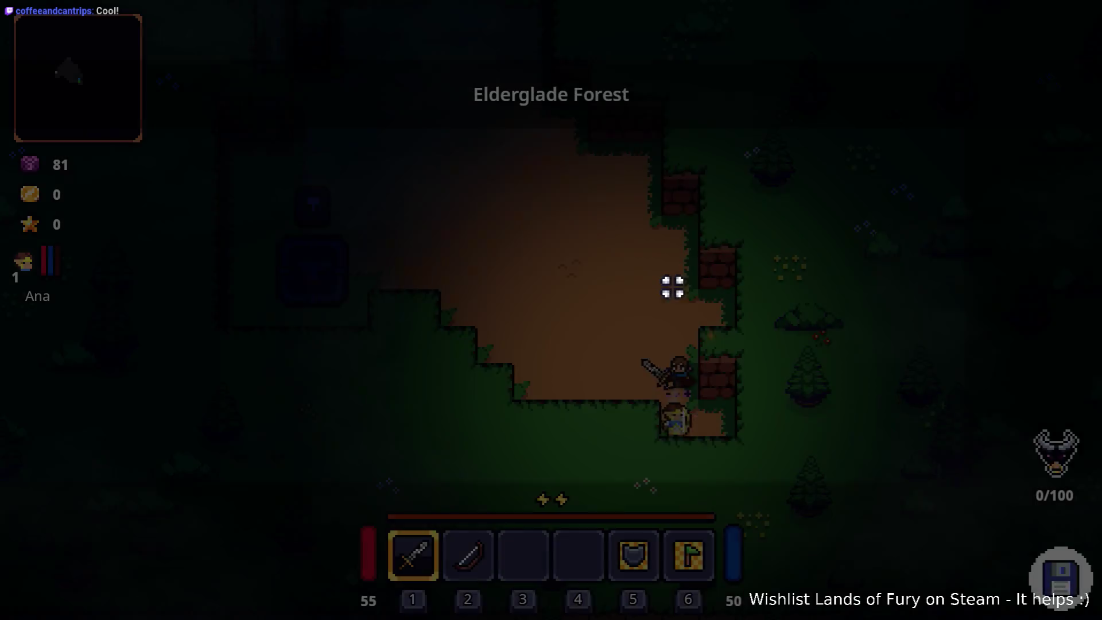
- Walk up-left out of the clearing and north along the dirt corridor
{"action": "key", "text": "w"}
{"action": "key", "text": "a"}
{"action": "key", "text": "w"}
{"action": "key", "text": "a"}
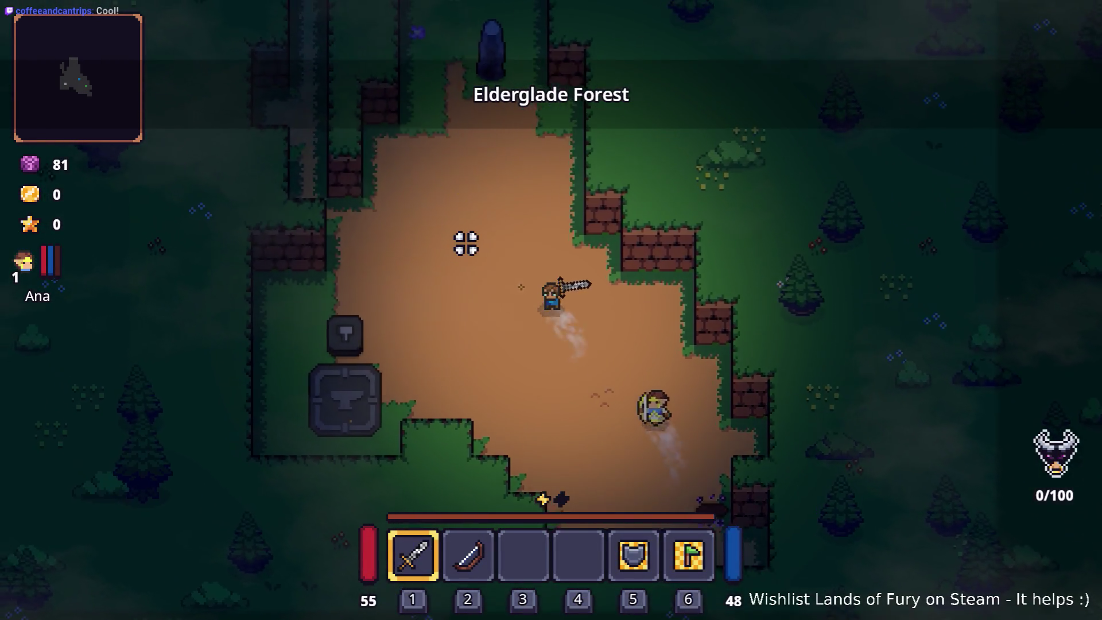
{"action": "key", "text": "w"}
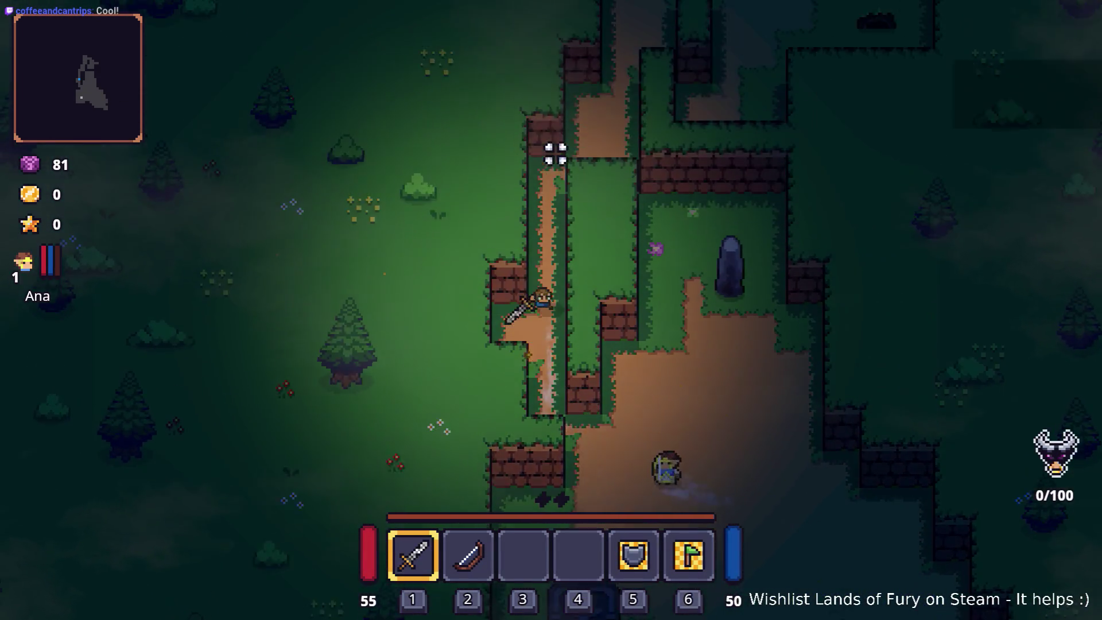
{"action": "key", "text": "w"}
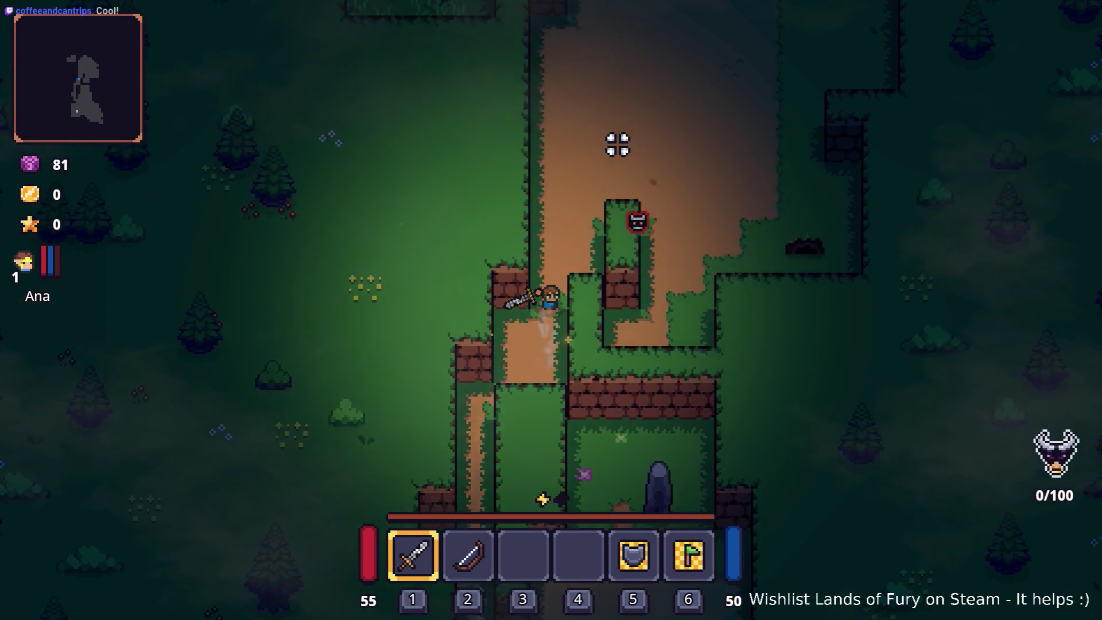
{"action": "key", "text": "w"}
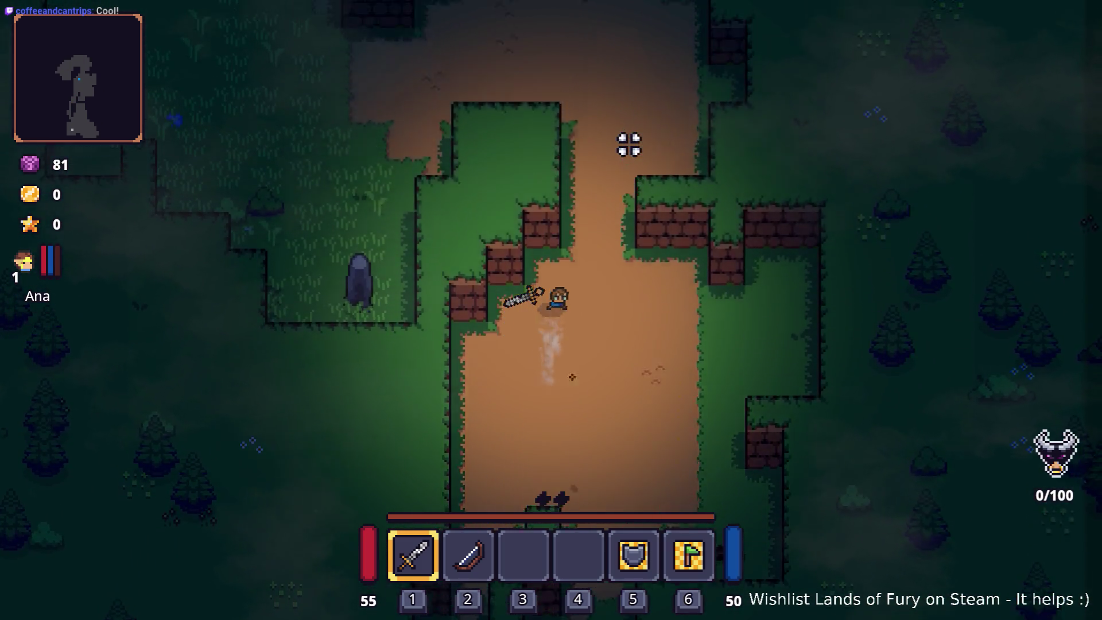
- Head west past the pond, then north-east into the dirt field toward the purple worms
{"action": "key", "text": "a"}
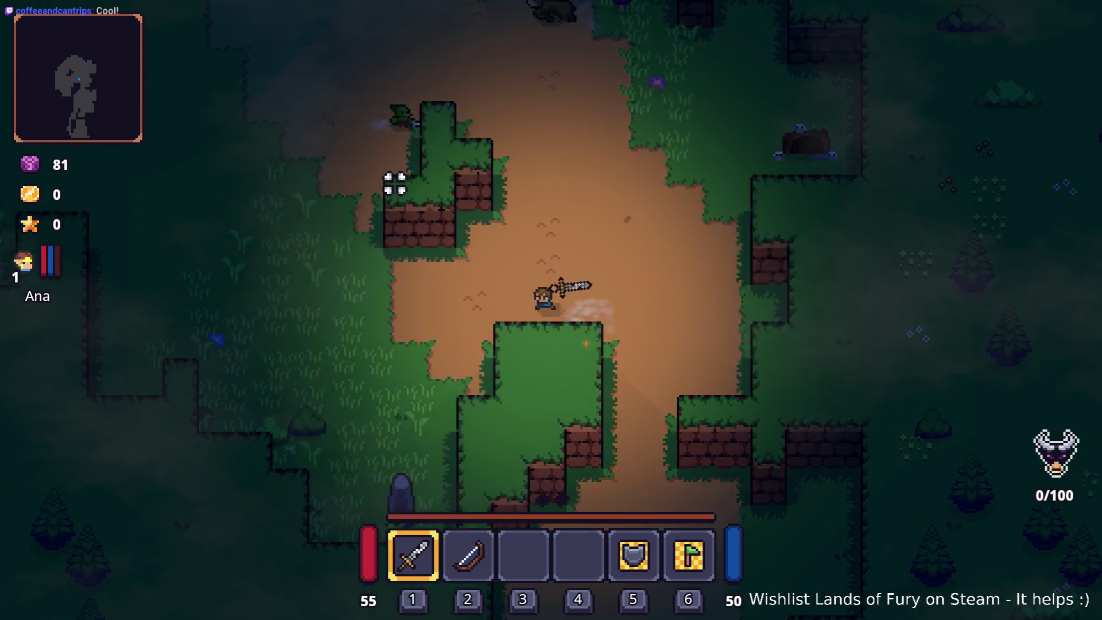
{"action": "key", "text": "a"}
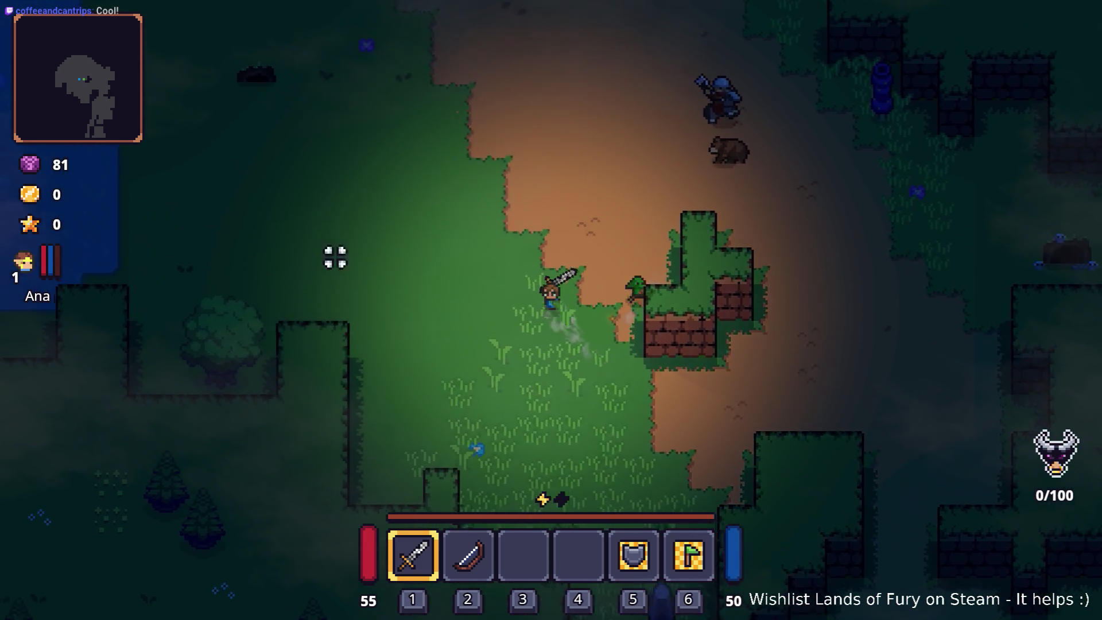
{"action": "key", "text": "a"}
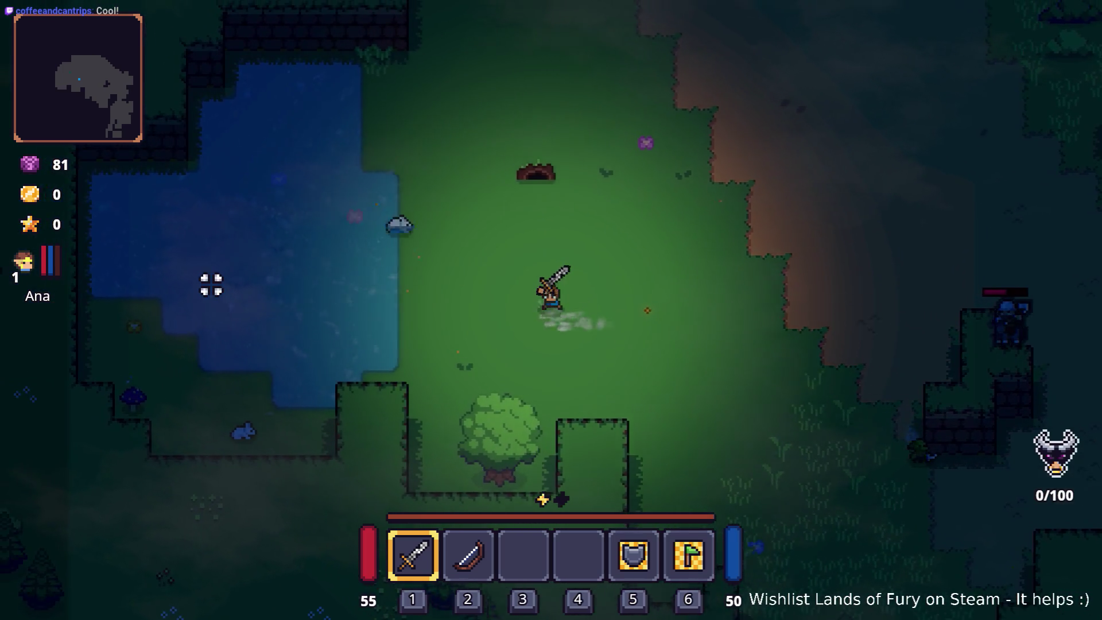
{"action": "key", "text": "w"}
{"action": "key", "text": "d"}
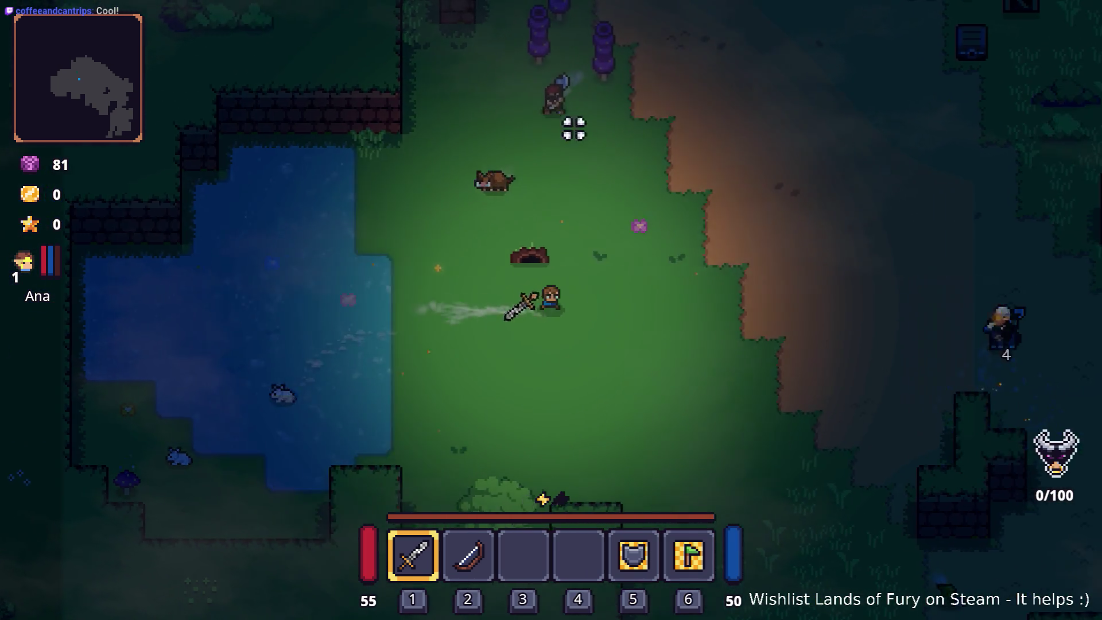
{"action": "key", "text": "w"}
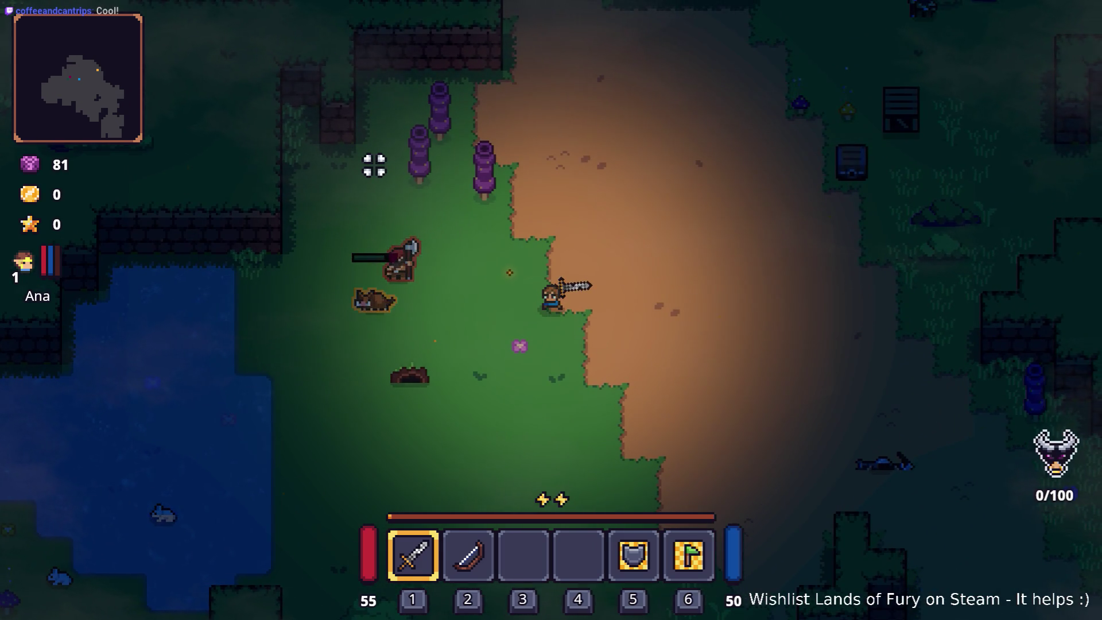
{"action": "key", "text": "w"}
{"action": "key", "text": "d"}
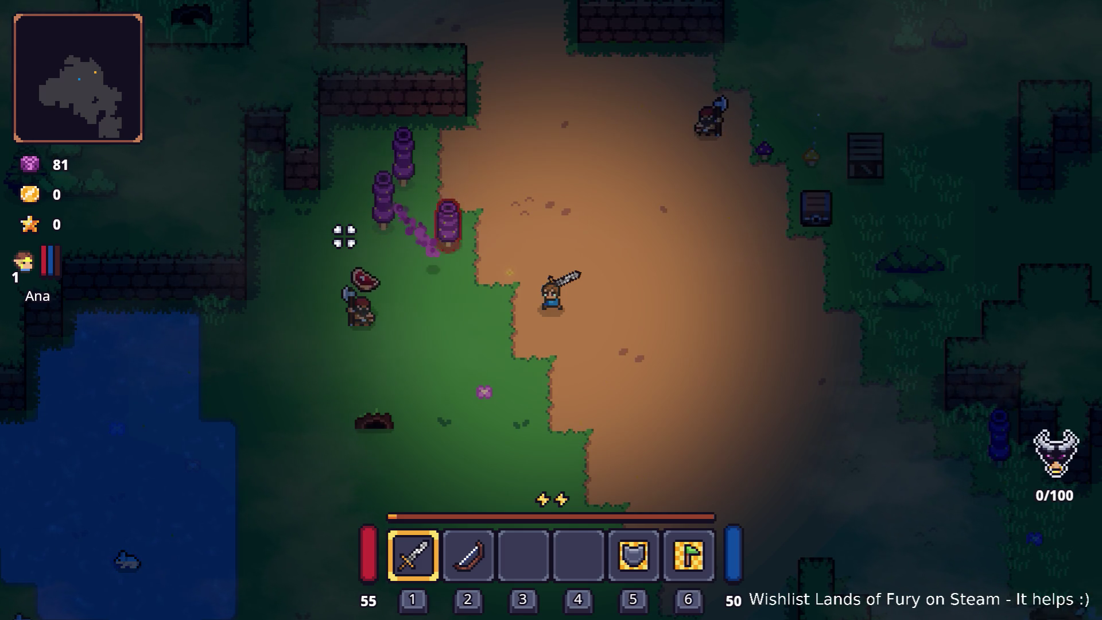
- Kill the nearby enemy with the sword and collect the dropped meat
{"action": "left_click", "coordinate": [332, 280]}
{"action": "left_click", "coordinate": [333, 281]}
{"action": "left_click", "coordinate": [332, 281]}
{"action": "key", "text": "a"}
{"action": "left_click", "coordinate": [339, 281]}
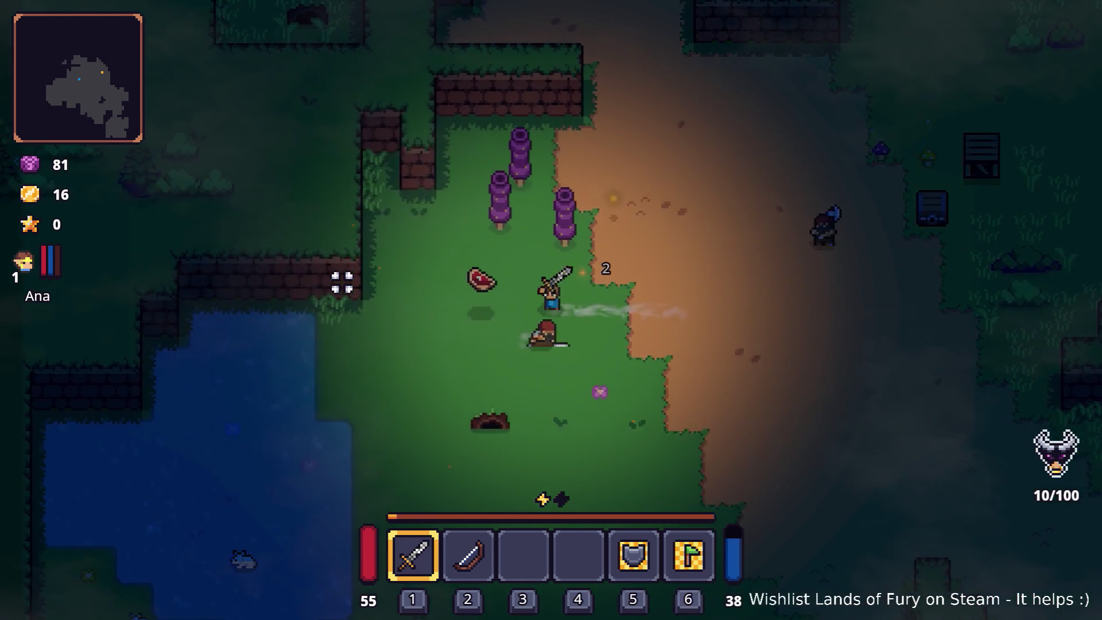
{"action": "key", "text": "a"}
{"action": "key", "text": "d"}
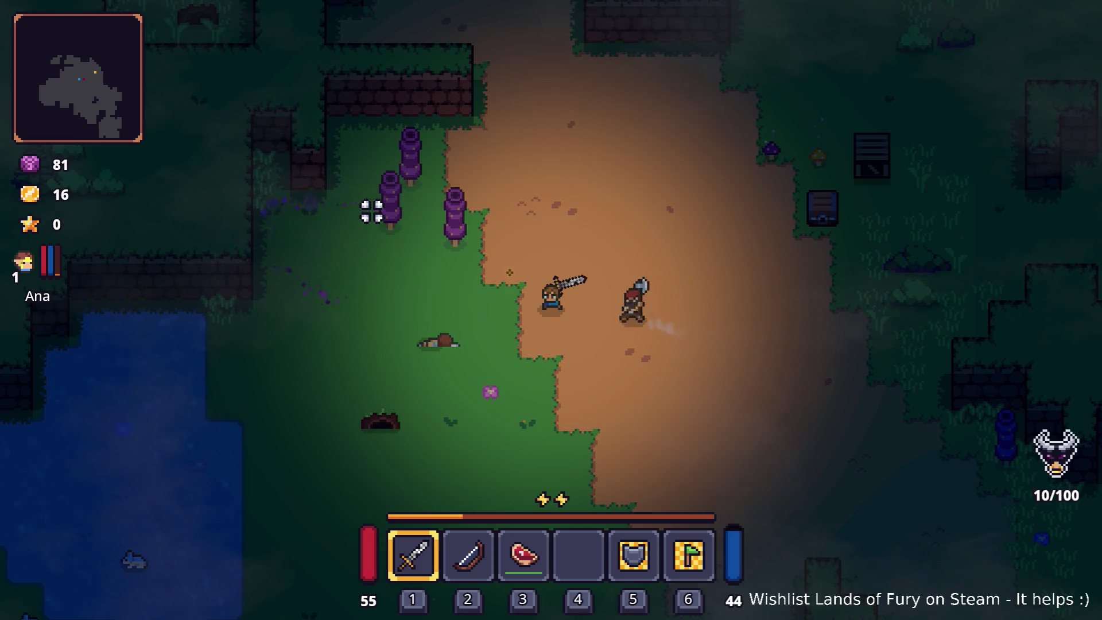
- Take down the two axe enemies with the sword
{"action": "key", "text": "w"}
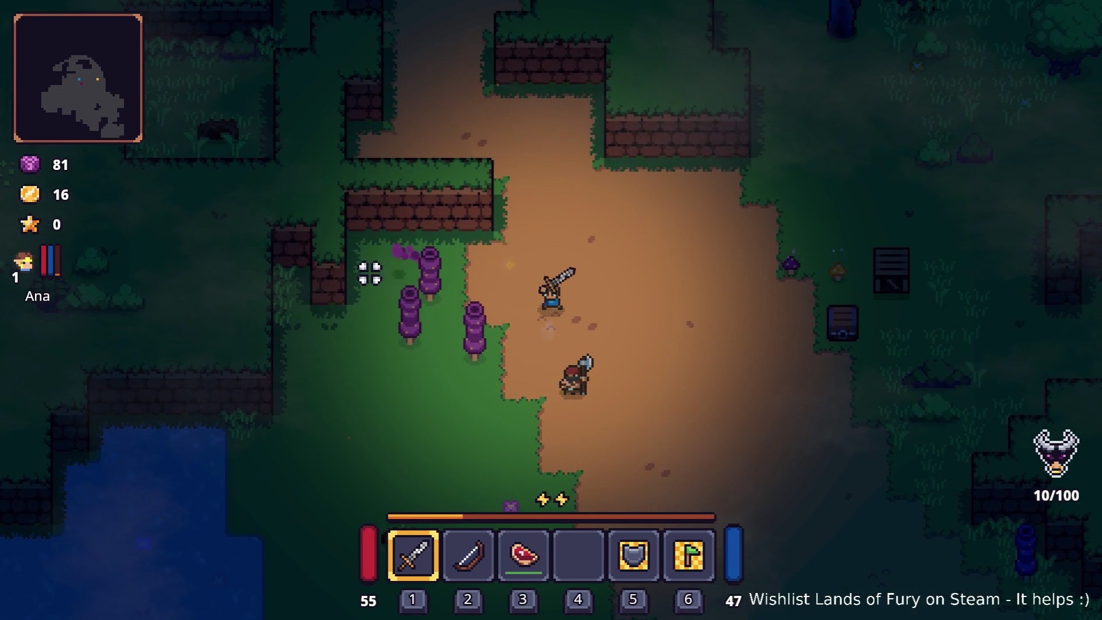
{"action": "key", "text": "d"}
{"action": "left_click", "coordinate": [364, 315]}
{"action": "key", "text": "d"}
{"action": "left_click", "coordinate": [359, 321]}
{"action": "left_click", "coordinate": [353, 326]}
{"action": "key", "text": "a"}
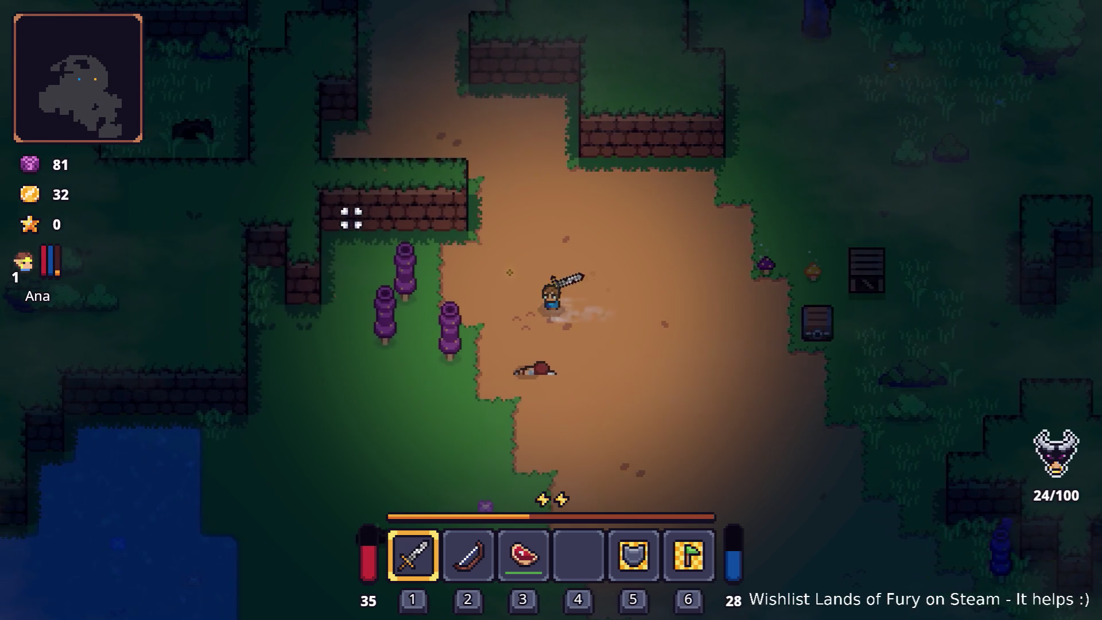
{"action": "key", "text": "a"}
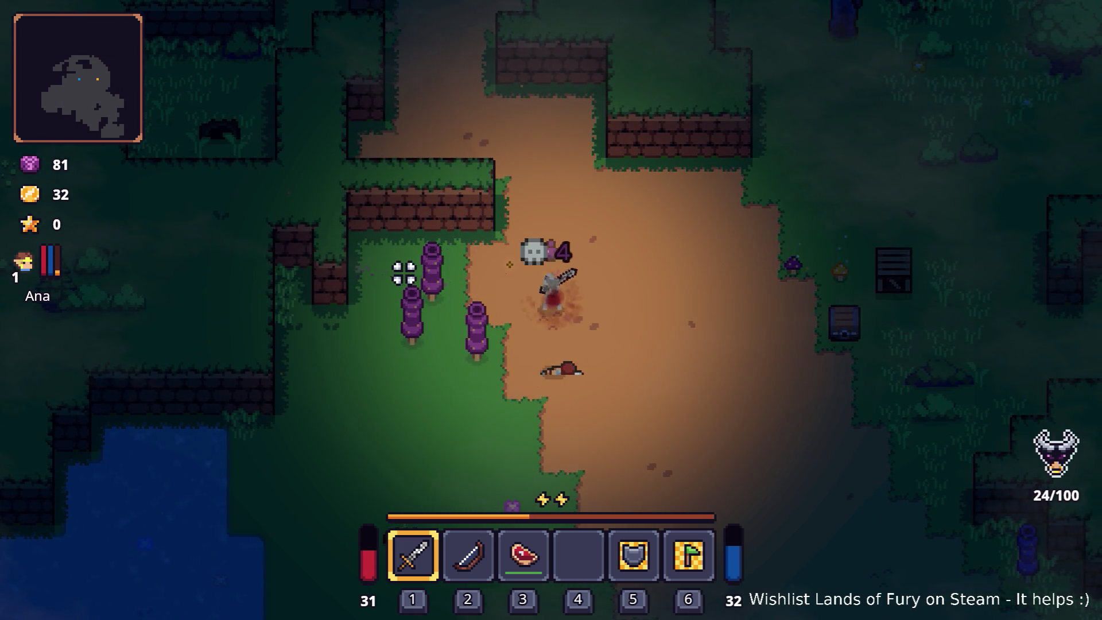
- Switch to the bow, dash north-west, and shoot at the enemy
{"action": "key", "text": "2"}
{"action": "key", "text": "d"}
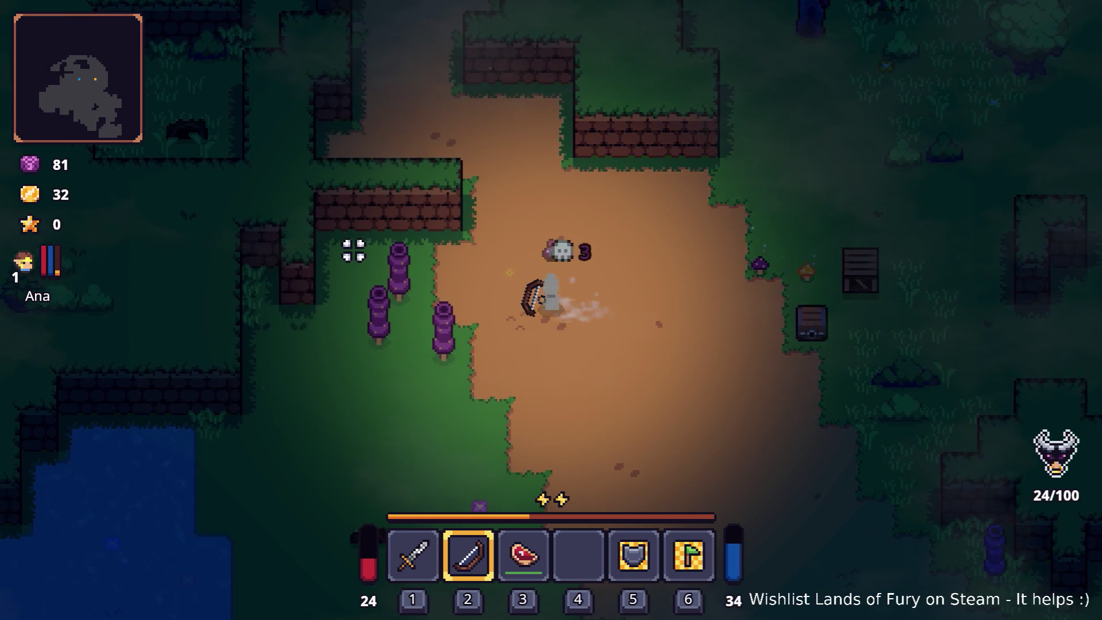
{"action": "key", "text": "s"}
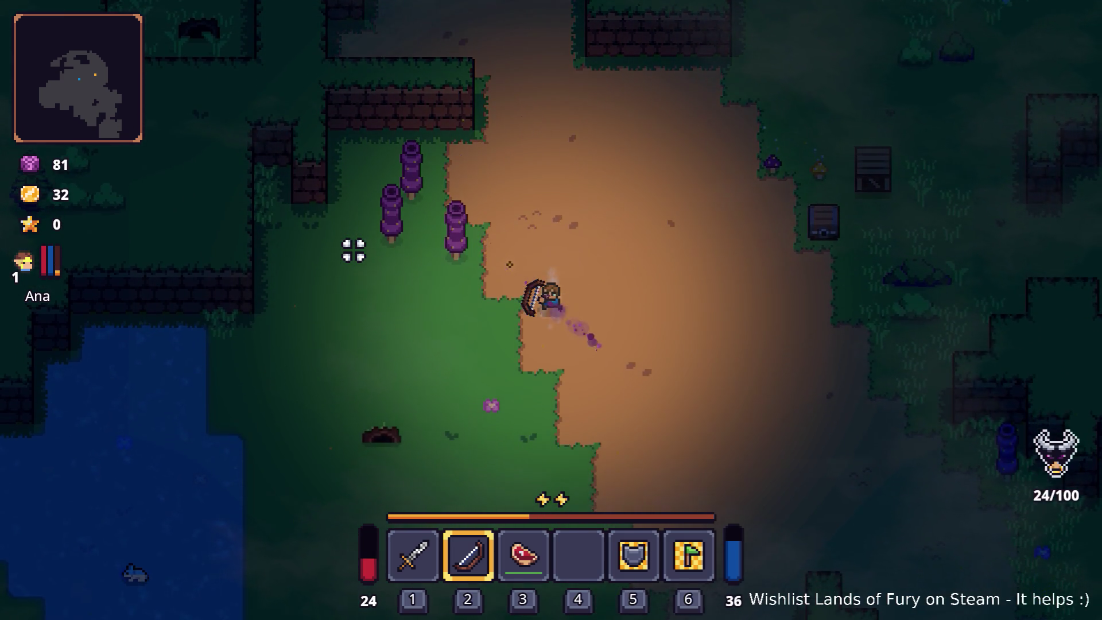
{"action": "key", "text": "d"}
{"action": "key", "text": "space"}
{"action": "key", "text": "a"}
{"action": "key", "text": "w"}
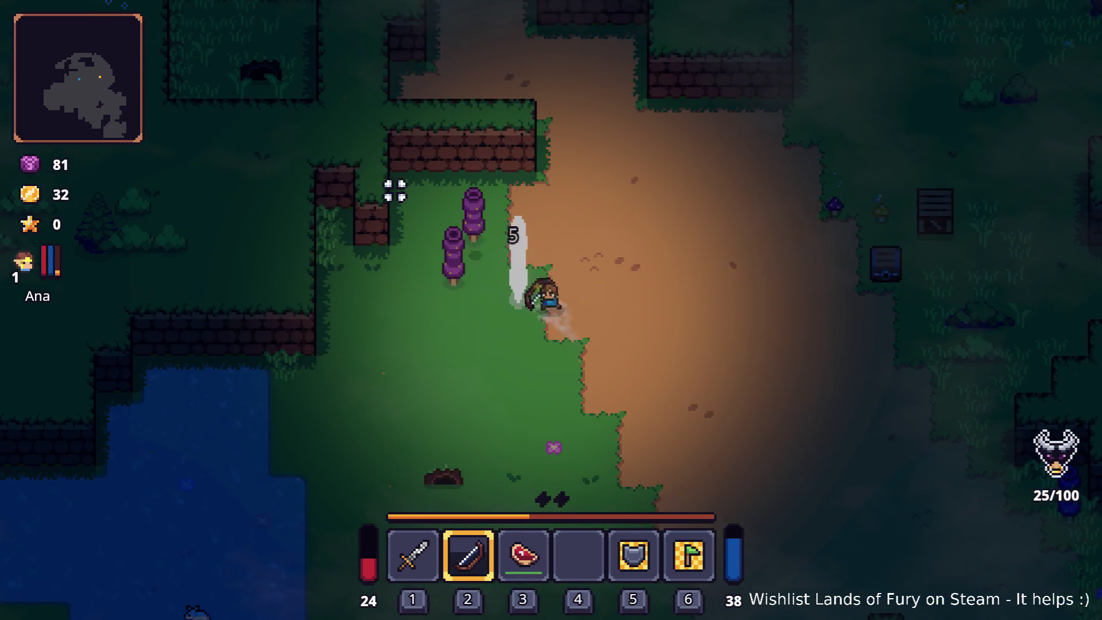
{"action": "left_click", "coordinate": [394, 190]}
{"action": "key", "text": "s"}
{"action": "key", "text": "d"}
- Shoot arrows at the purple worms until destroyed, bringing kills to 37/100
{"action": "key", "text": "a"}
{"action": "left_click", "coordinate": [392, 171]}
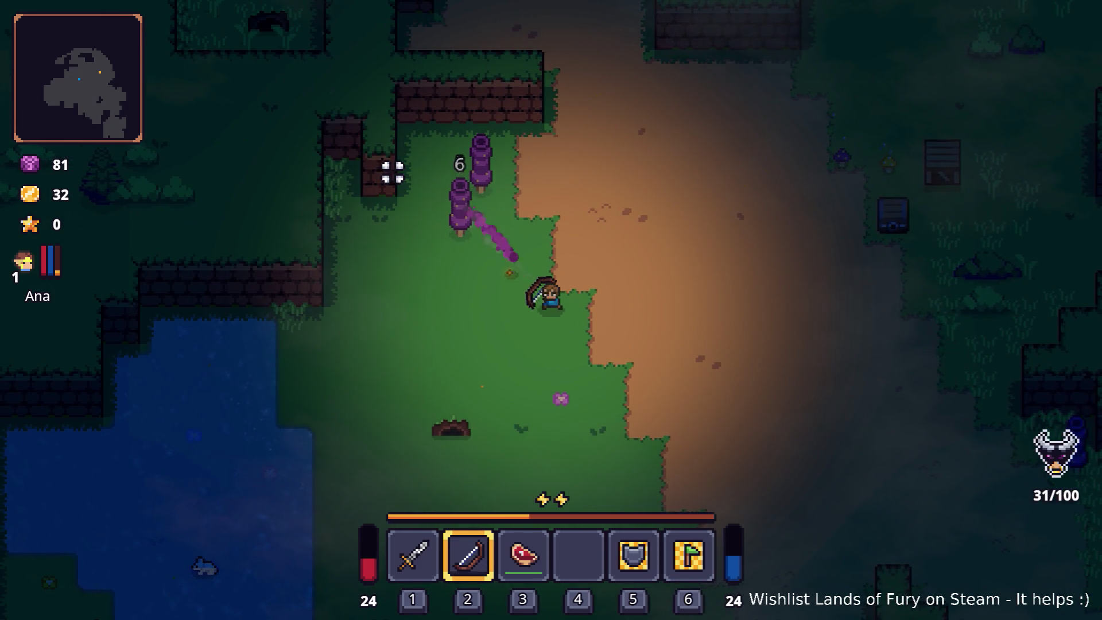
{"action": "key", "text": "d"}
{"action": "key", "text": "w"}
{"action": "left_click", "coordinate": [381, 177]}
{"action": "left_click", "coordinate": [386, 167]}
{"action": "left_click", "coordinate": [391, 163]}
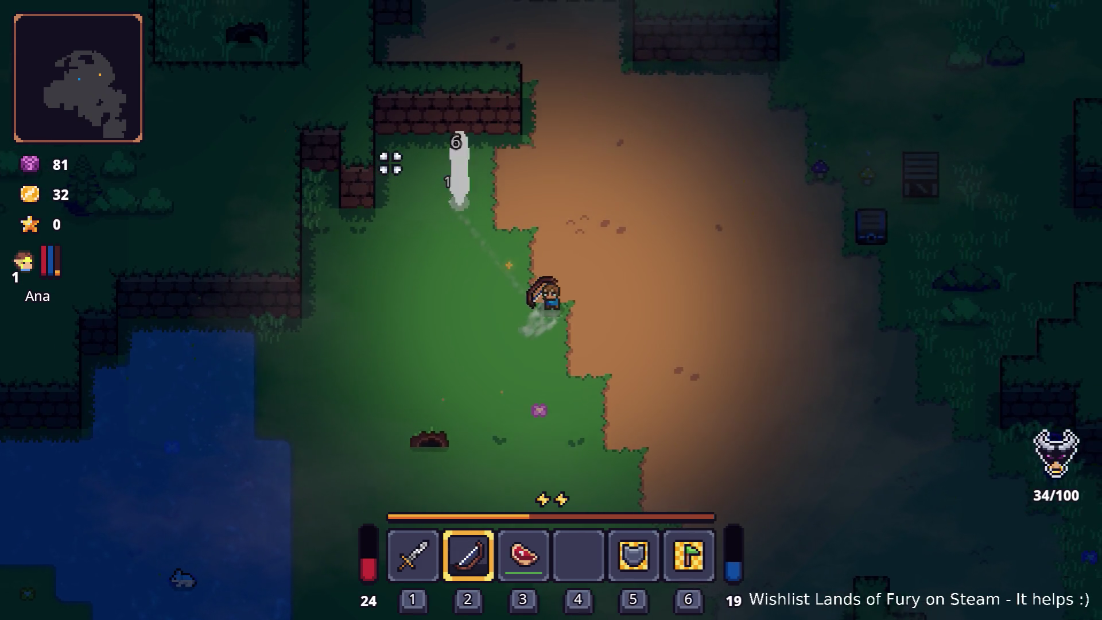
{"action": "key", "text": "w"}
{"action": "left_click", "coordinate": [346, 175]}
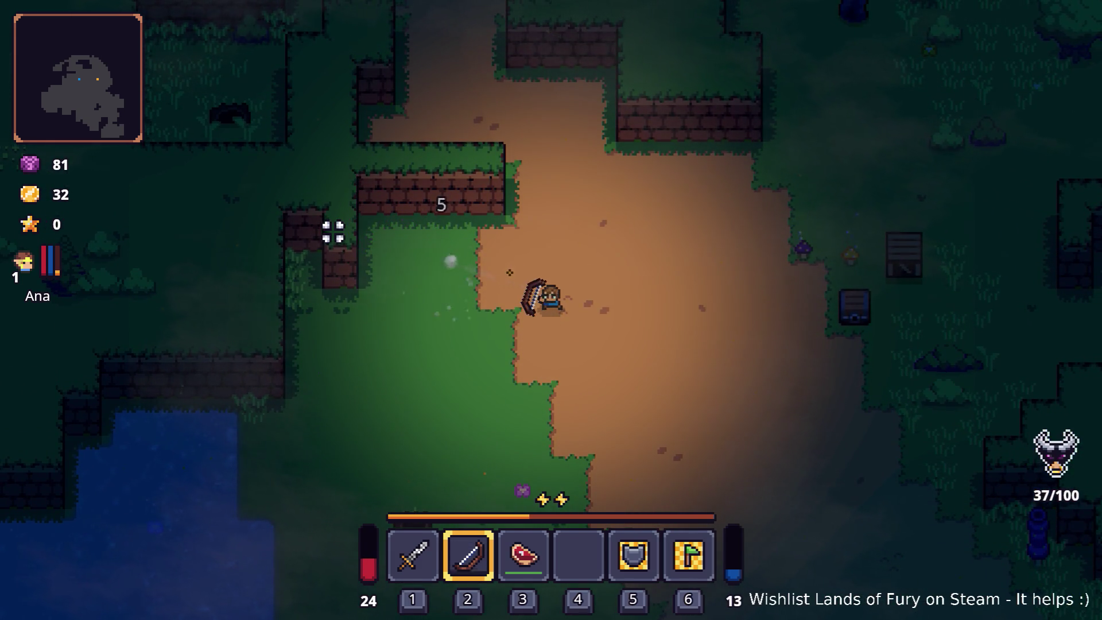
- Switch back to the sword and walk south-east along the grass past the purple worm
{"action": "key", "text": "1"}
{"action": "key", "text": "d"}
{"action": "key", "text": "s"}
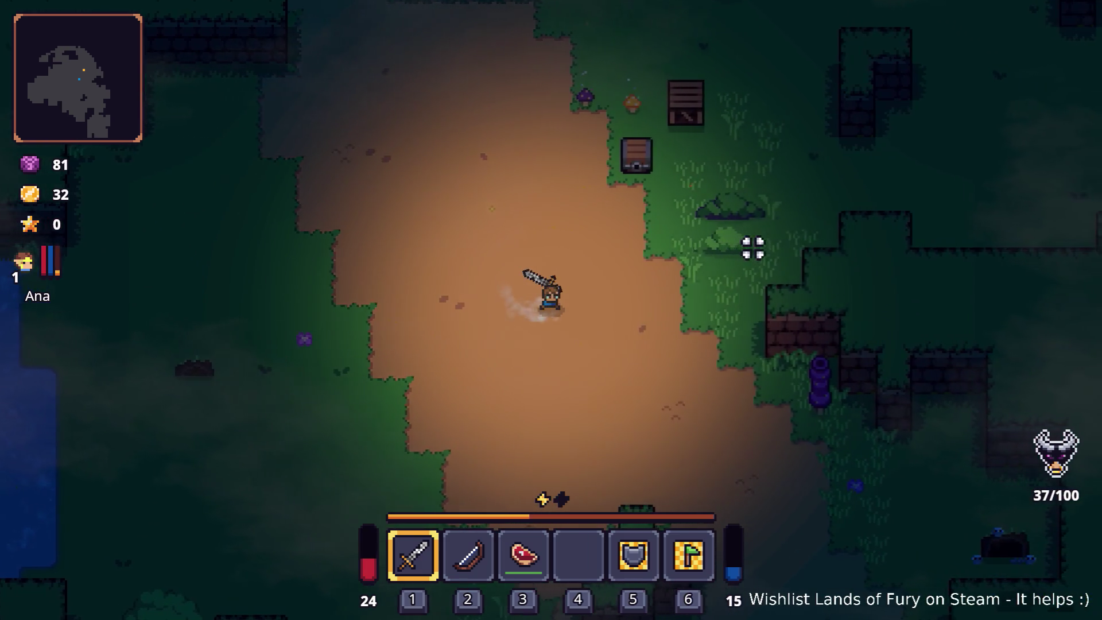
{"action": "key", "text": "d"}
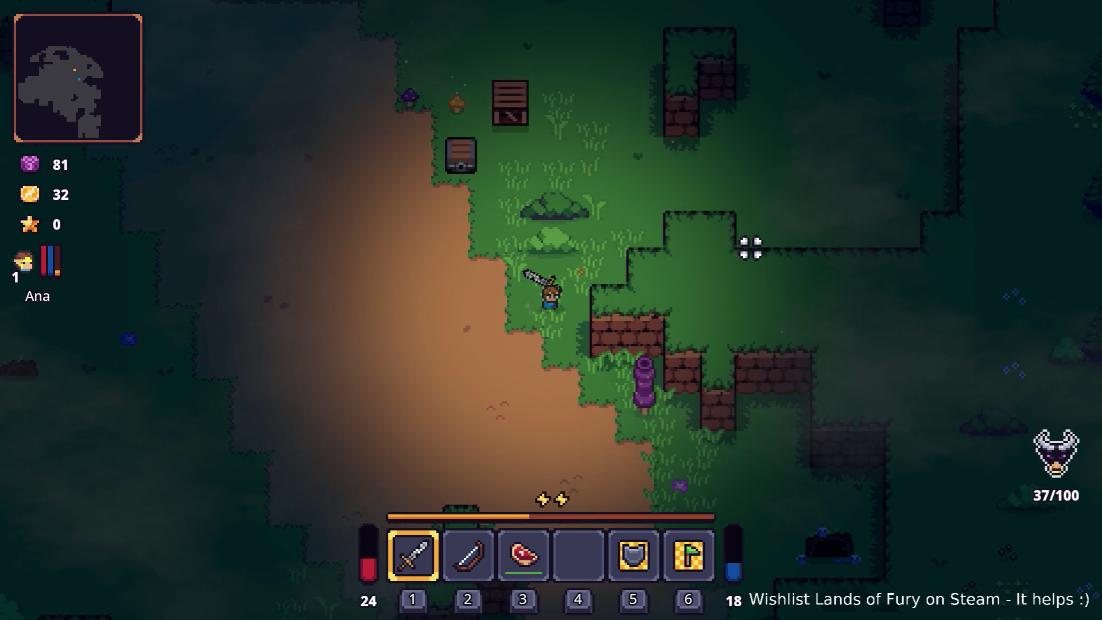
{"action": "key", "text": "s"}
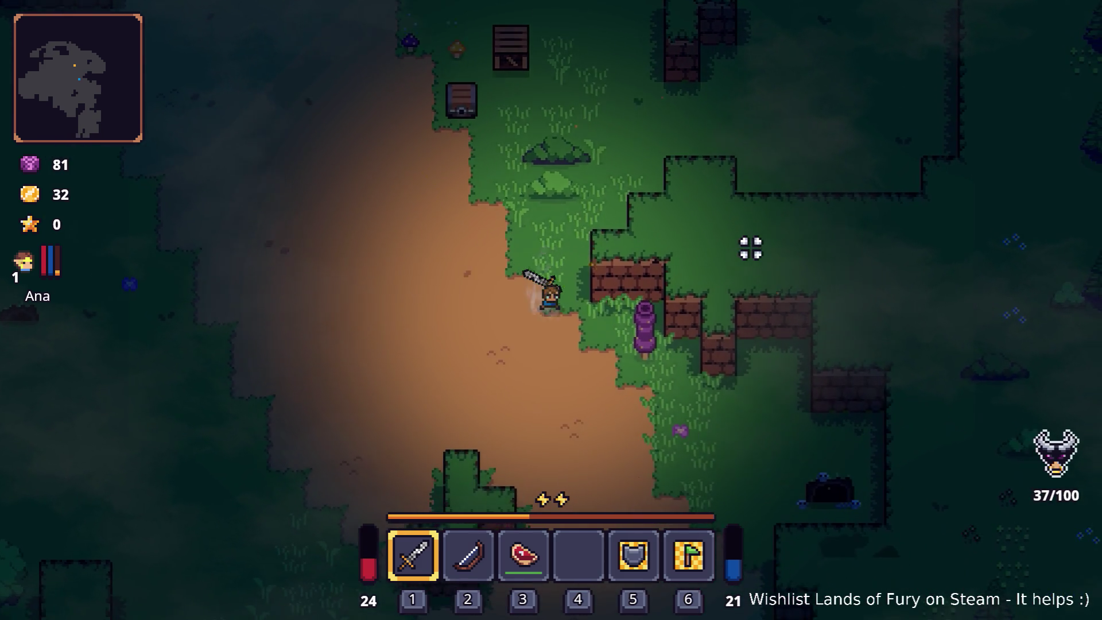
{"action": "key", "text": "d"}
{"action": "key", "text": "s"}
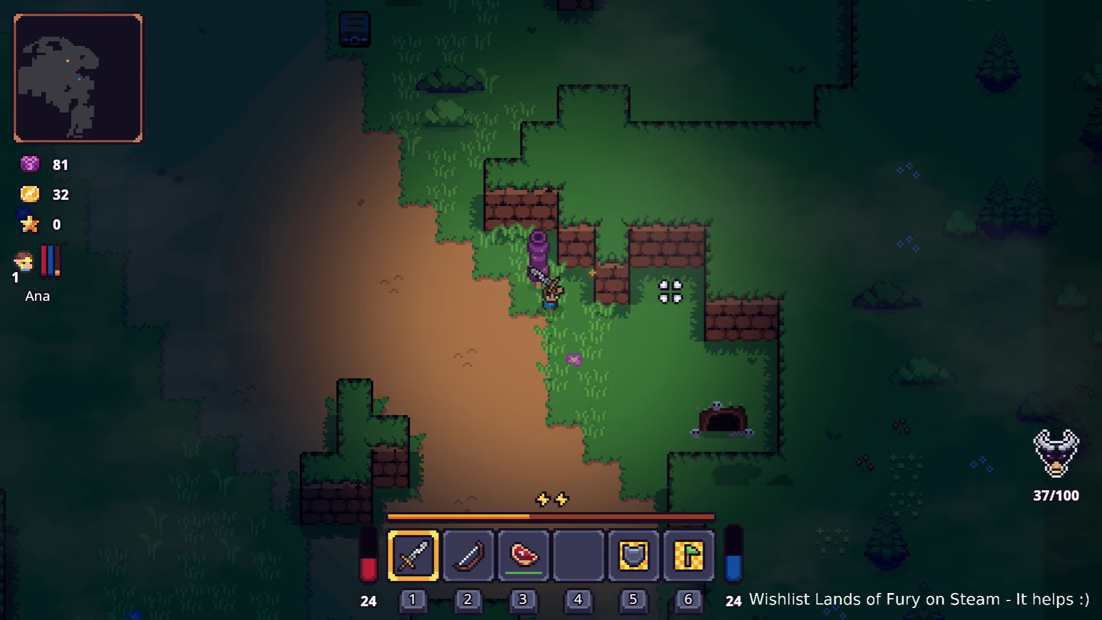
{"action": "key", "text": "d"}
{"action": "key", "text": "a"}
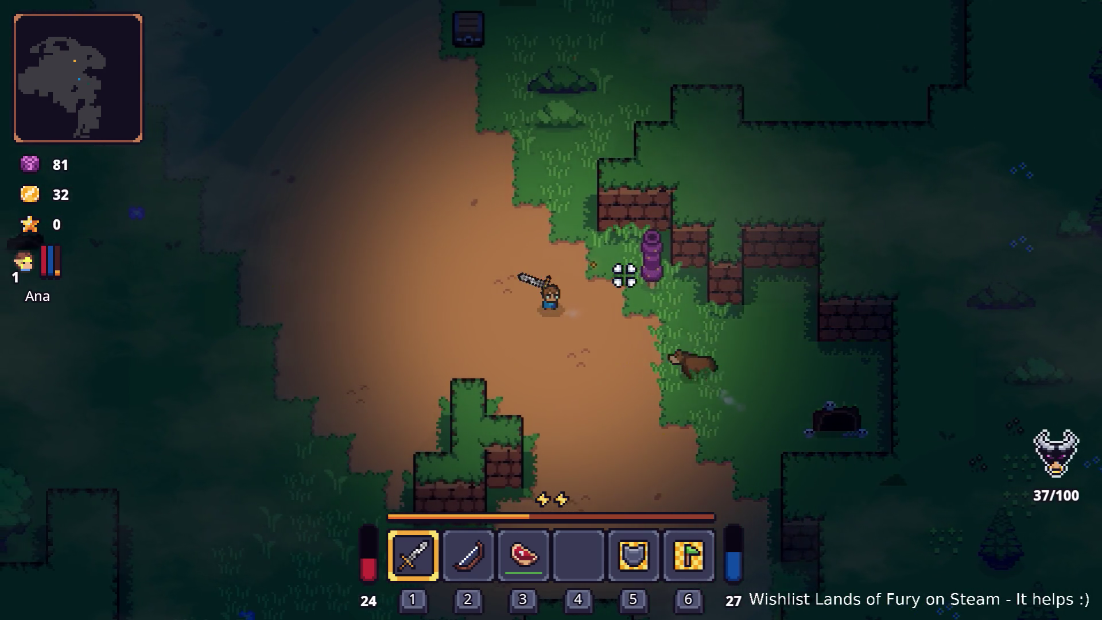
- Loot the Fury Blast Rune from the chest and view its stats in the inventory
{"action": "key", "text": "w"}
{"action": "key", "text": "a"}
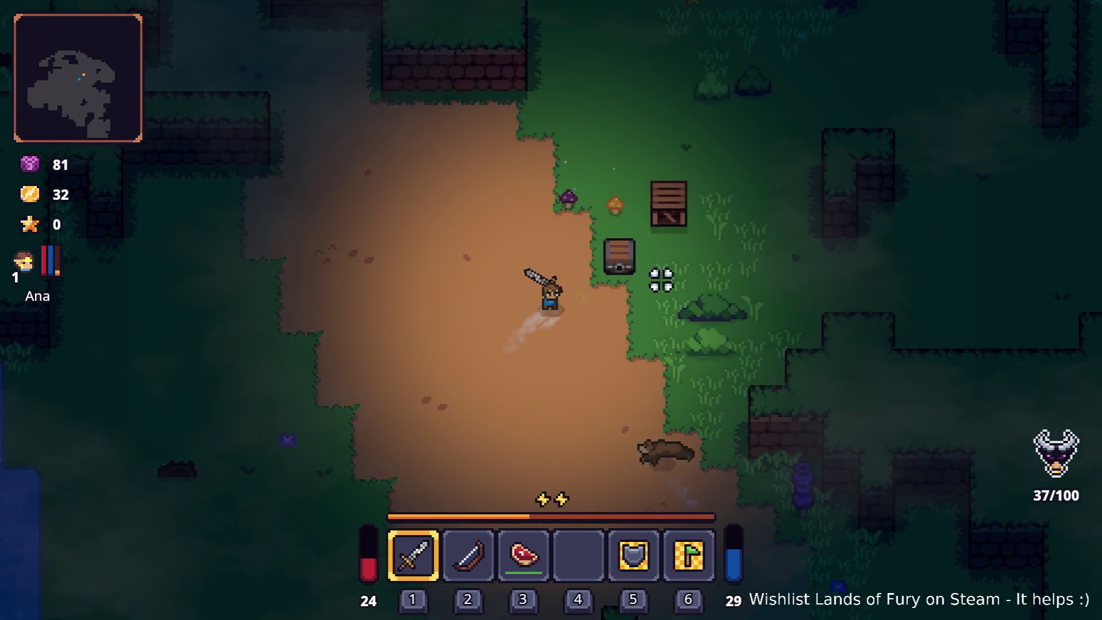
{"action": "key", "text": "w"}
{"action": "key", "text": "d"}
{"action": "key", "text": "e"}
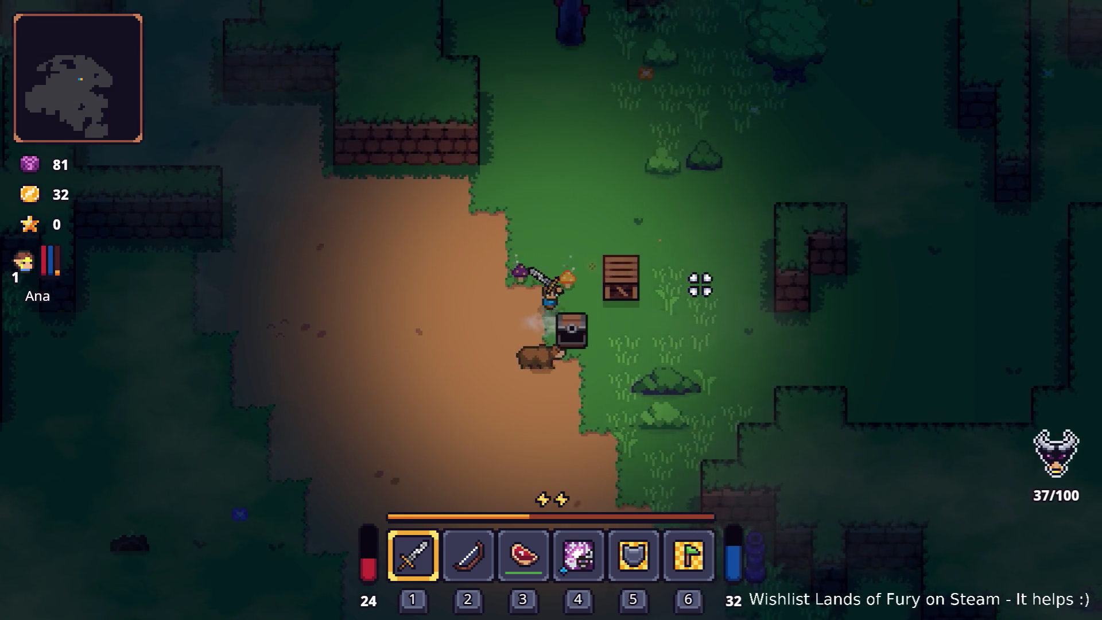
{"action": "key", "text": "w"}
{"action": "key", "text": "i"}
{"action": "mouse_move", "coordinate": [600, 421]}
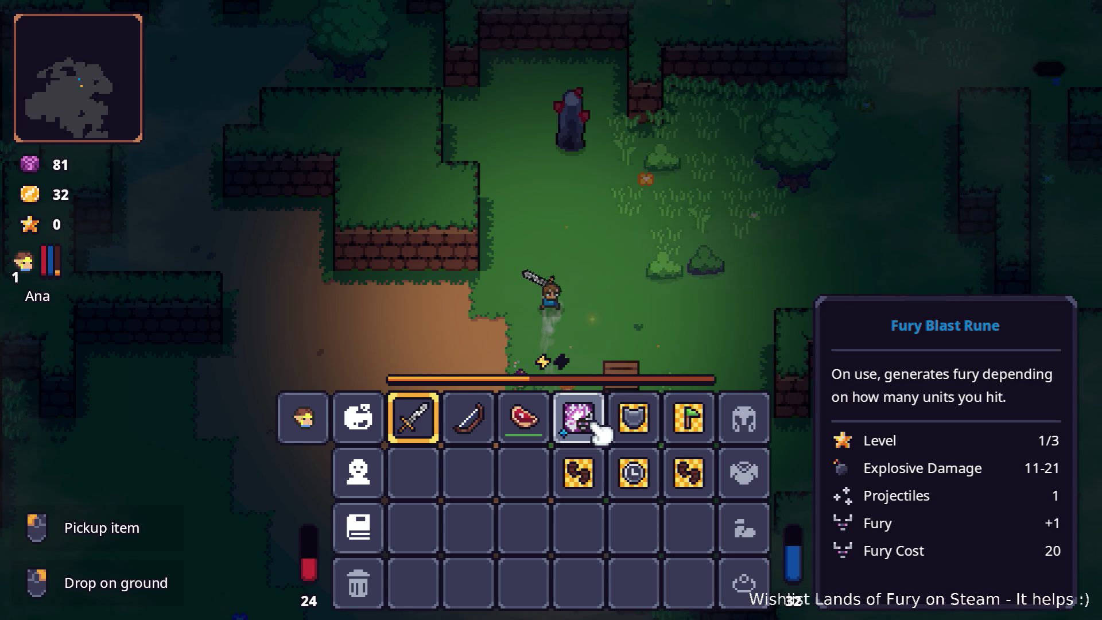
- Socket the Fury Blast Rune into the sword and close the inventory
{"action": "middle_click", "coordinate": [413, 418]}
{"action": "left_click", "coordinate": [470, 322]}
{"action": "left_click", "coordinate": [470, 242]}
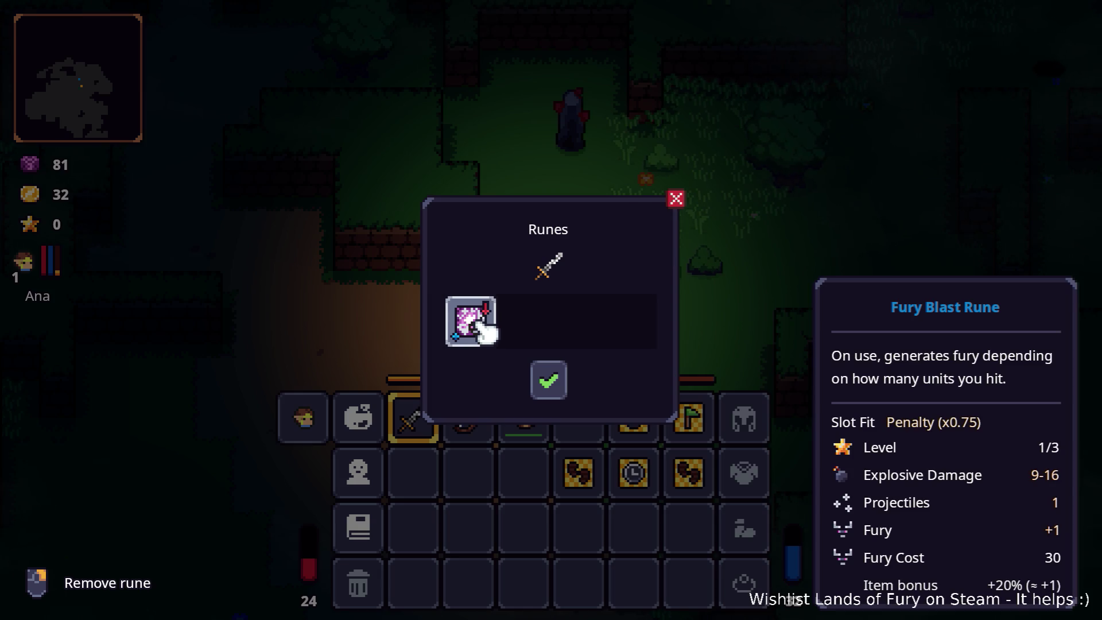
{"action": "key", "text": "Escape"}
{"action": "key", "text": "Escape"}
- Fight the nearby boar with the sword, unleashing the Fury Blast Rune on it
{"action": "left_click", "coordinate": [652, 314]}
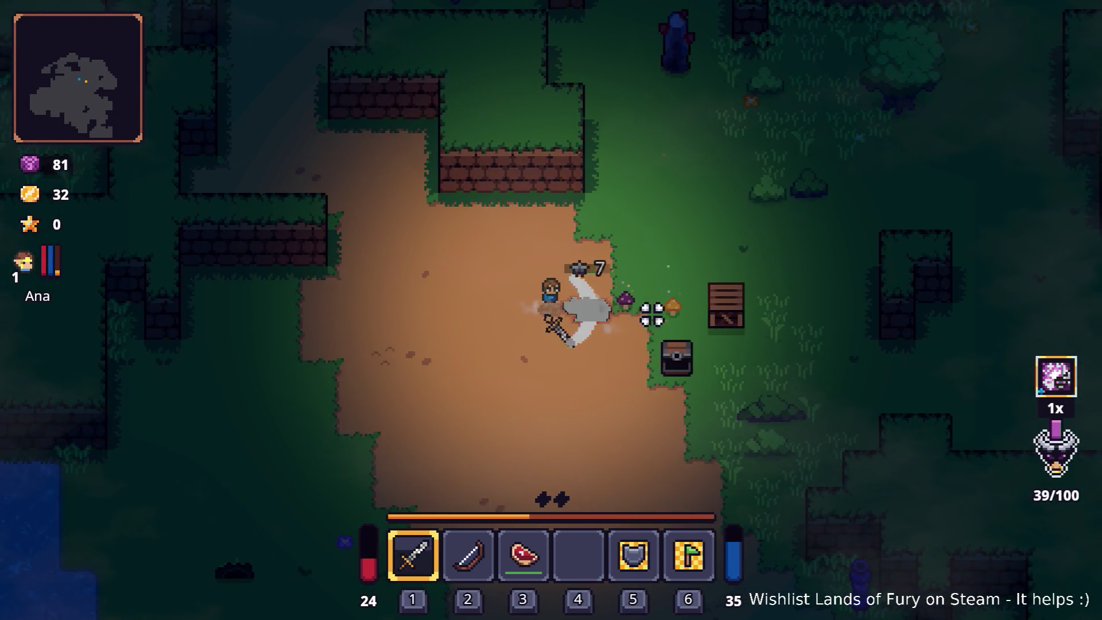
{"action": "left_click", "coordinate": [652, 314]}
{"action": "key", "text": "a"}
{"action": "left_click", "coordinate": [669, 295]}
{"action": "left_click", "coordinate": [664, 305]}
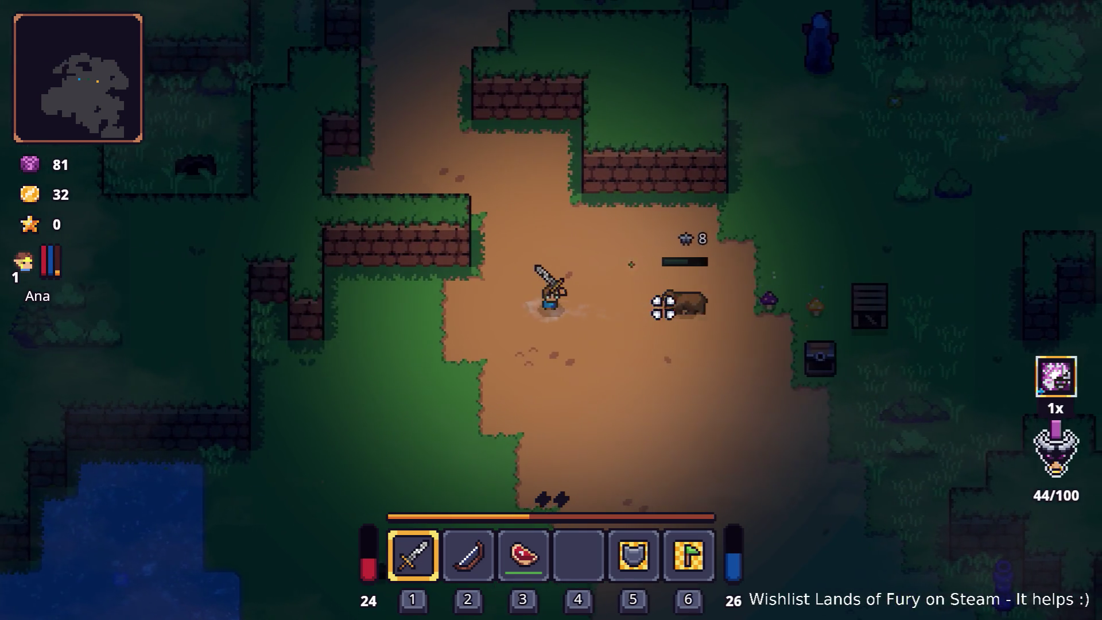
{"action": "left_click", "coordinate": [664, 307]}
{"action": "key", "text": "a"}
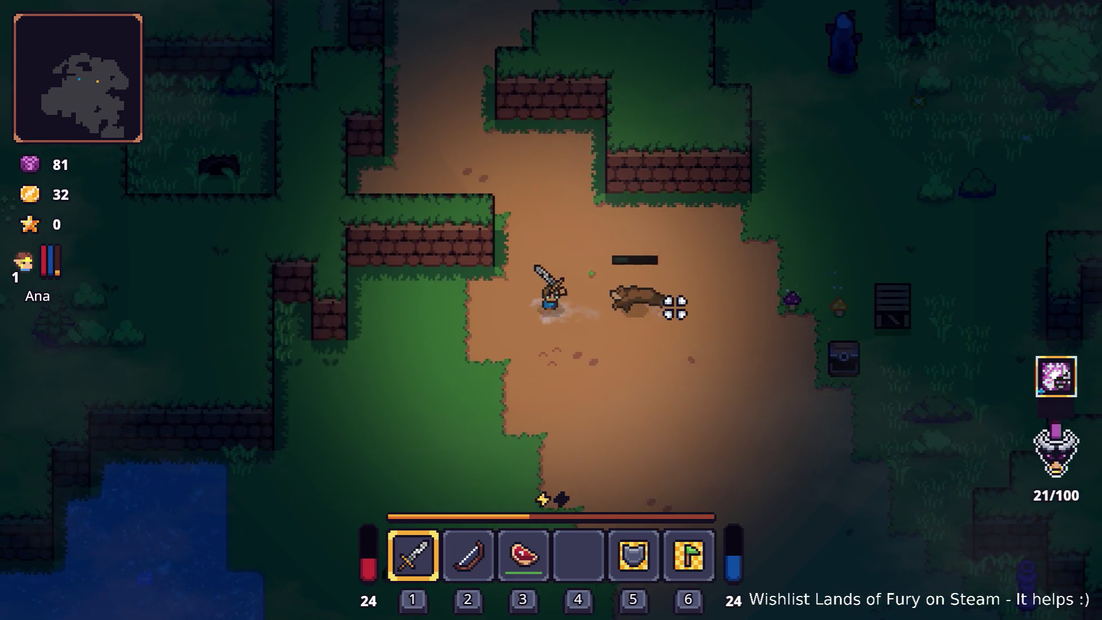
{"action": "left_click", "coordinate": [674, 307]}
{"action": "key", "text": "a"}
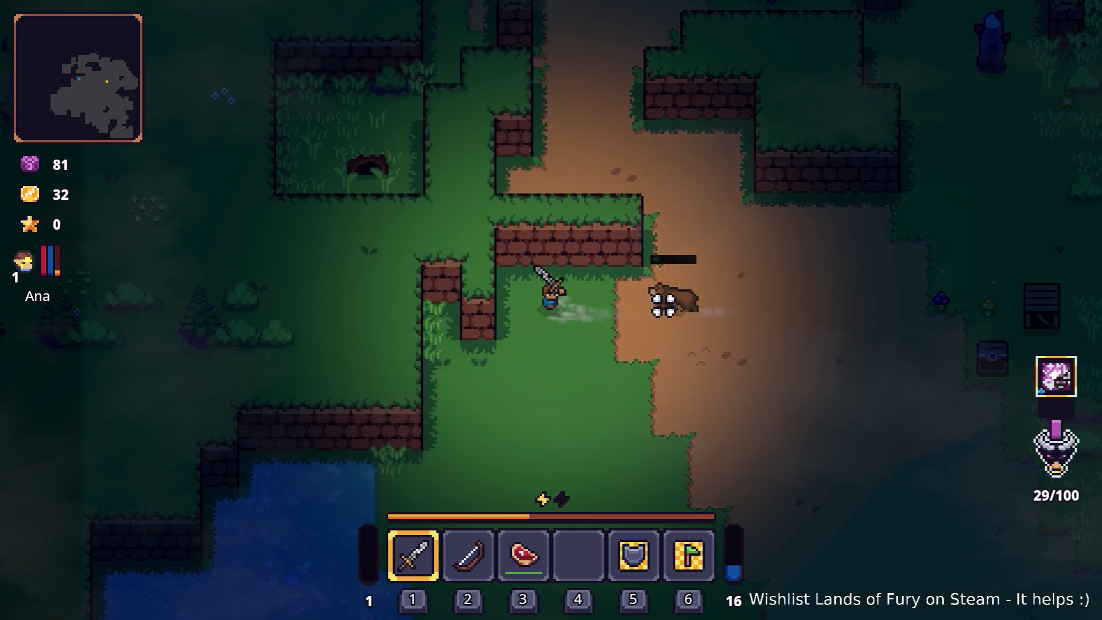
{"action": "left_click", "coordinate": [635, 222]}
{"action": "key", "text": "s"}
{"action": "left_click", "coordinate": [614, 216]}
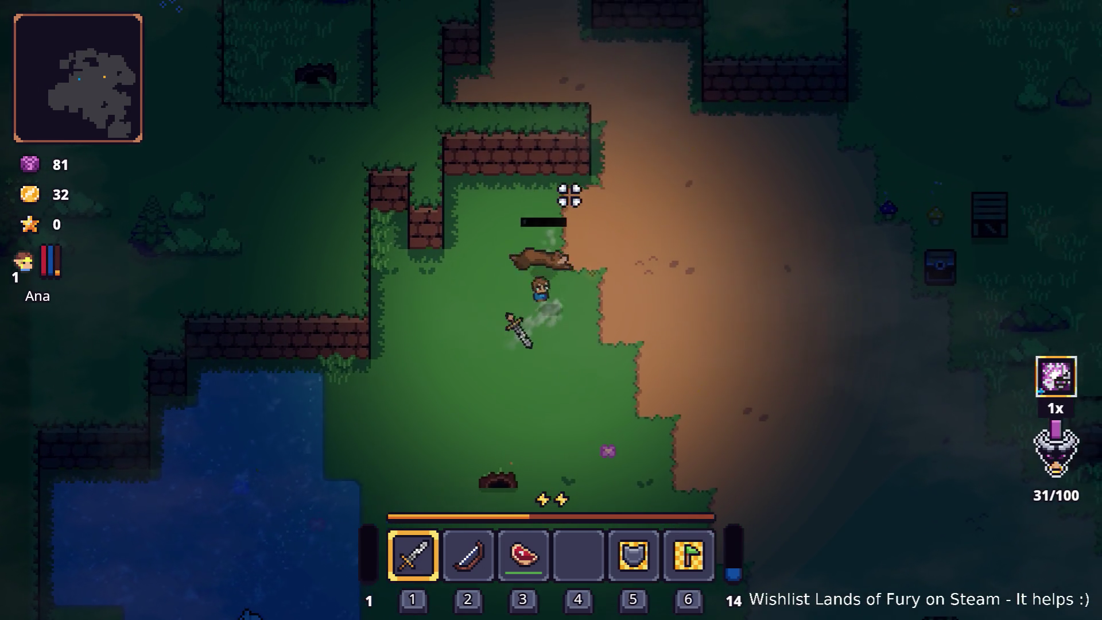
{"action": "key", "text": "d"}
{"action": "key", "text": "w"}
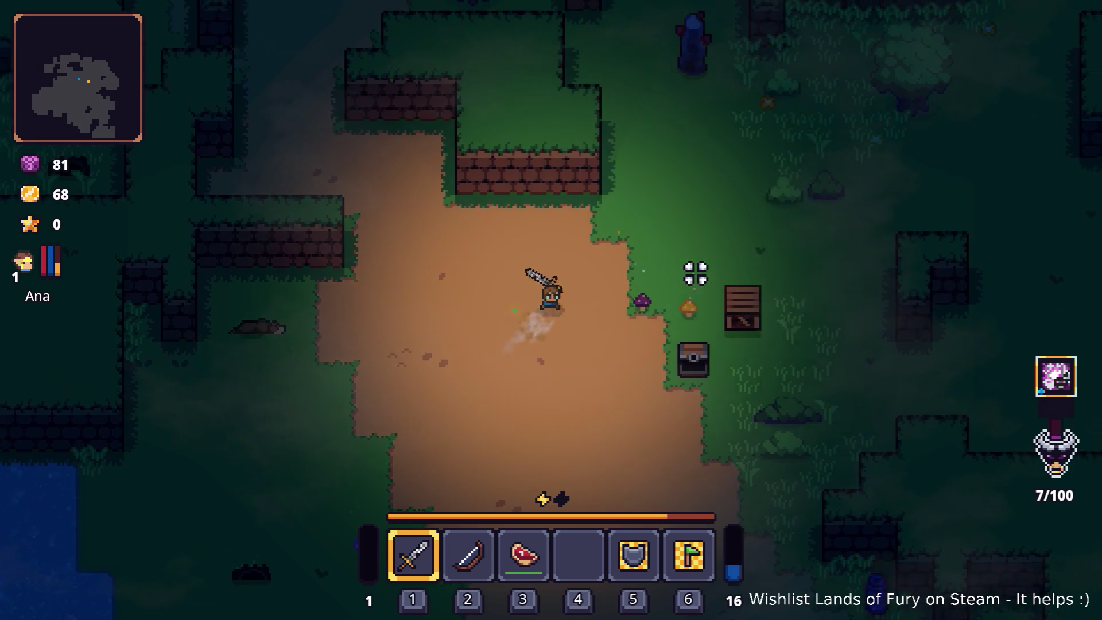
- Cross the clearing, swinging the sword at another enemy on the way
{"action": "left_click", "coordinate": [671, 285]}
{"action": "left_click", "coordinate": [454, 304]}
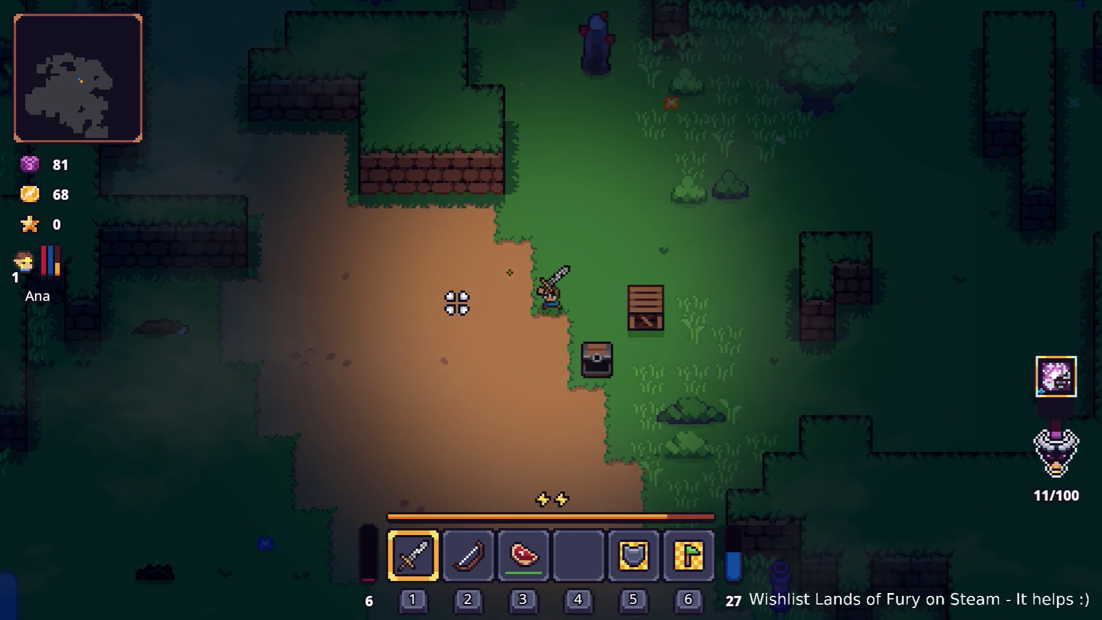
{"action": "key", "text": "d"}
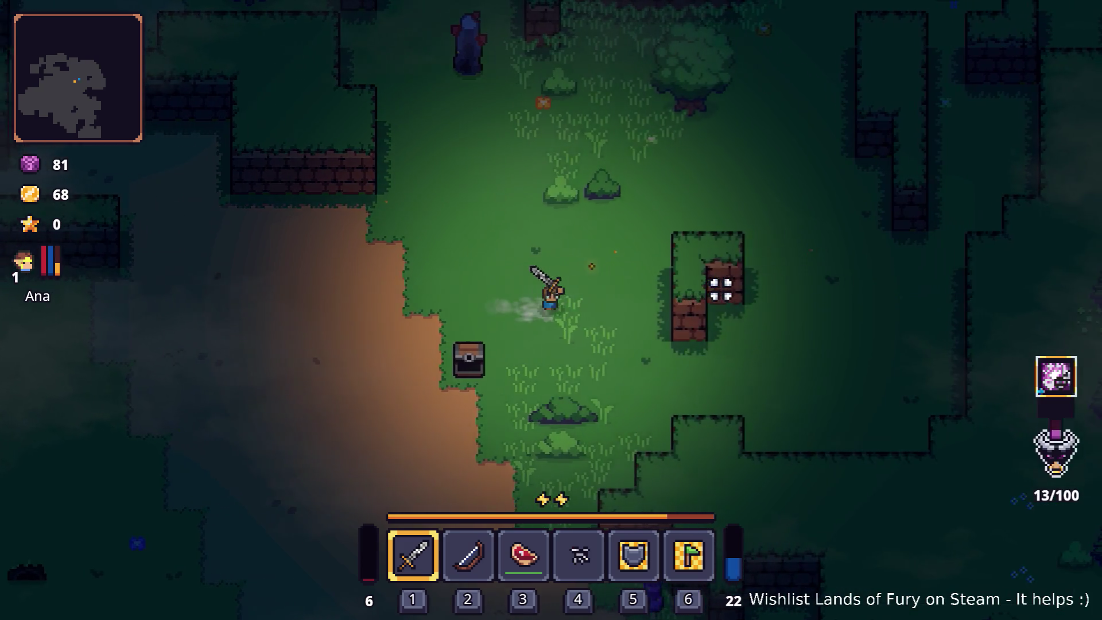
{"action": "key", "text": "w"}
{"action": "left_click", "coordinate": [596, 216]}
{"action": "key", "text": "d"}
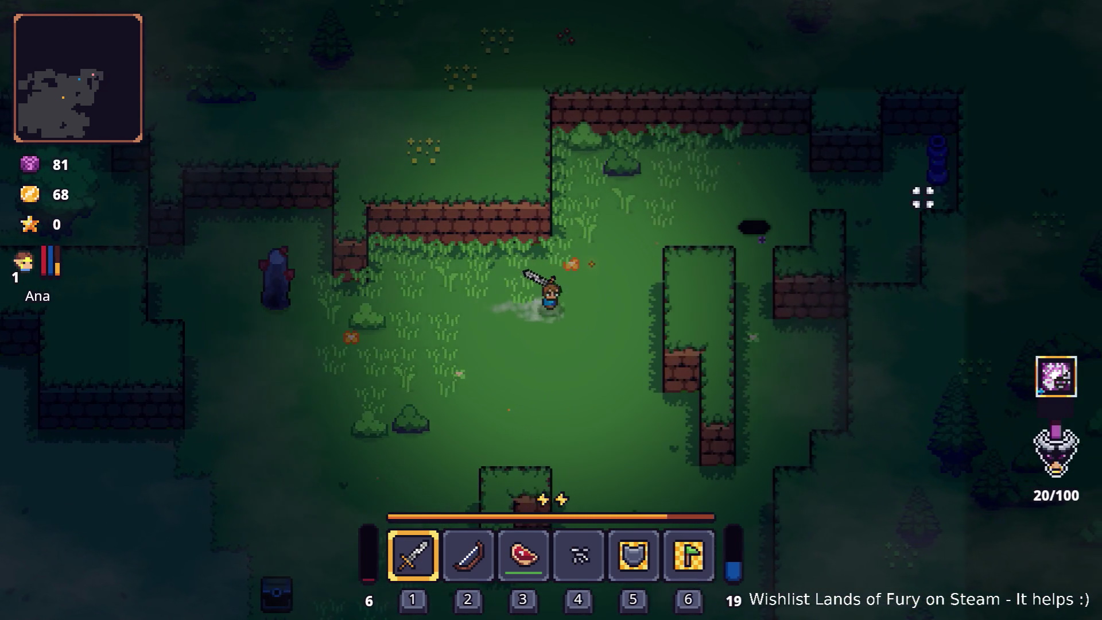
{"action": "key", "text": "d"}
{"action": "key", "text": "w"}
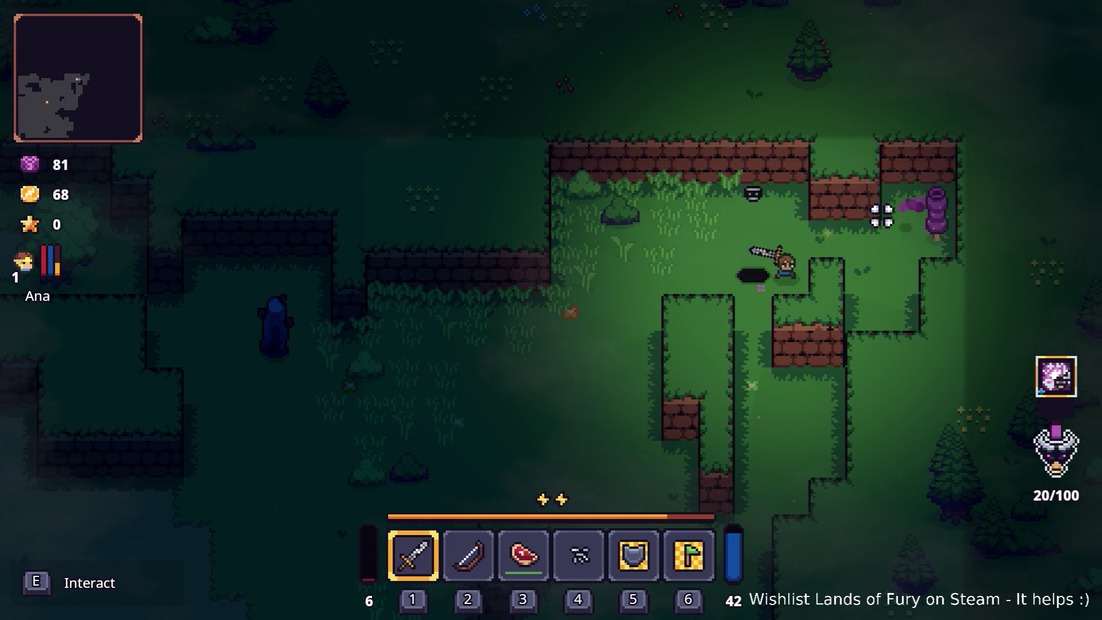
- Dash to the lower left, then walk west, north up the dirt path and back south-east
{"action": "key", "text": "a"}
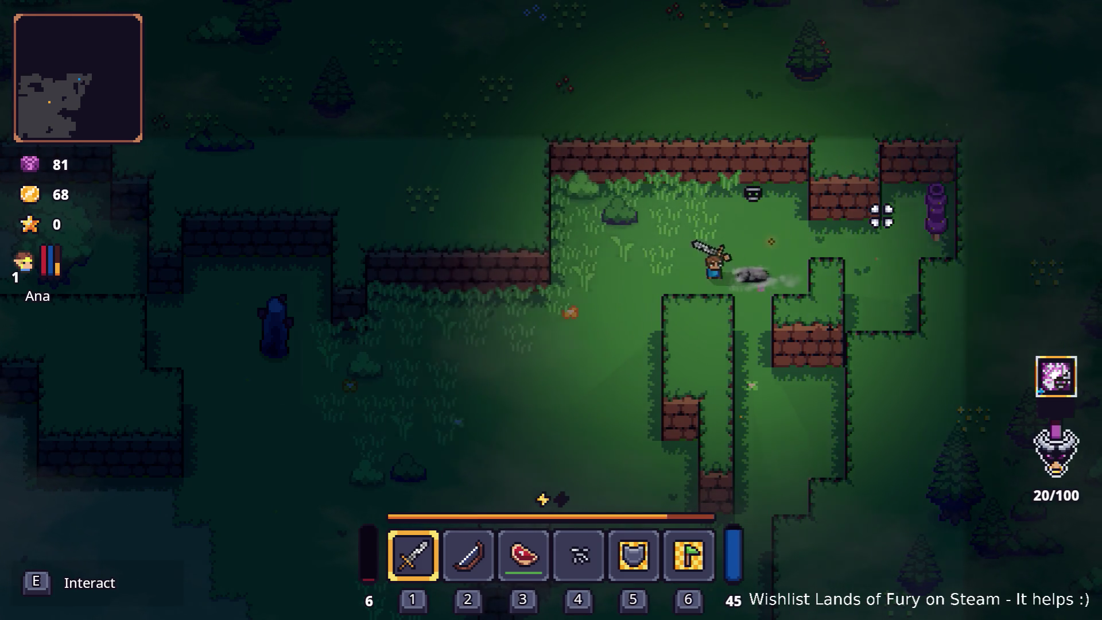
{"action": "key", "text": "s"}
{"action": "key", "text": "space"}
{"action": "key", "text": "a"}
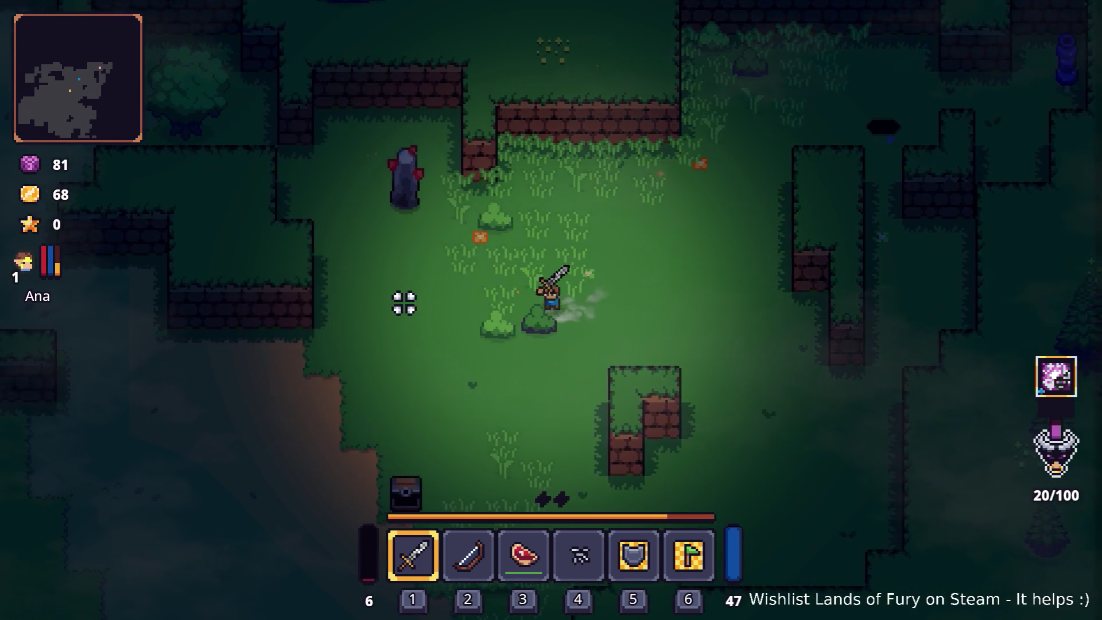
{"action": "key", "text": "a"}
{"action": "key", "text": "s"}
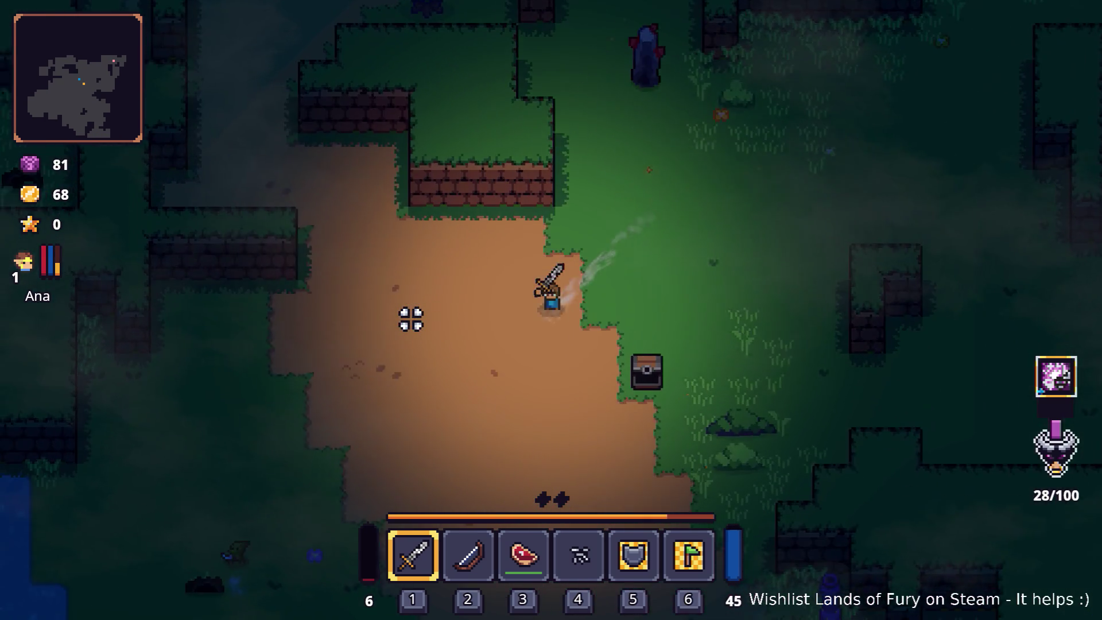
{"action": "key", "text": "a"}
{"action": "key", "text": "w"}
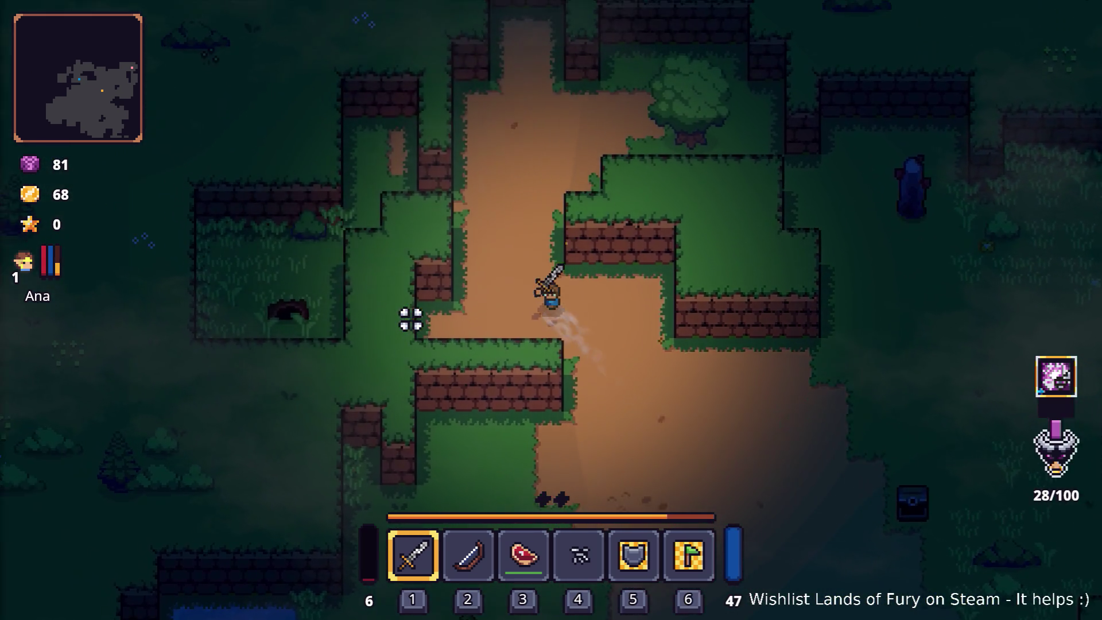
{"action": "key", "text": "w"}
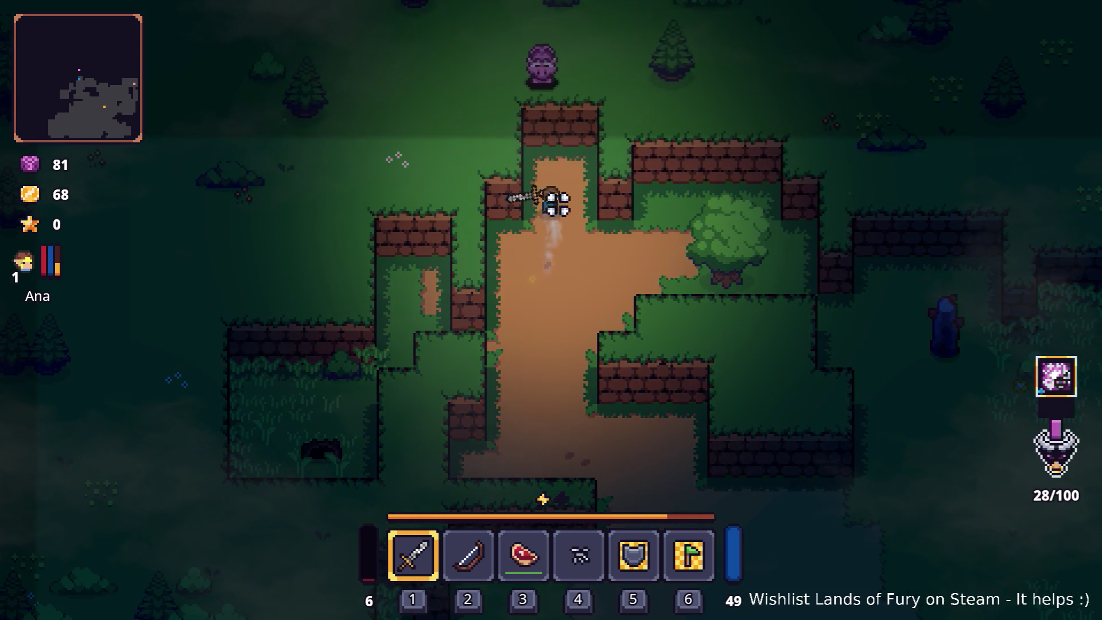
{"action": "key", "text": "s"}
{"action": "key", "text": "d"}
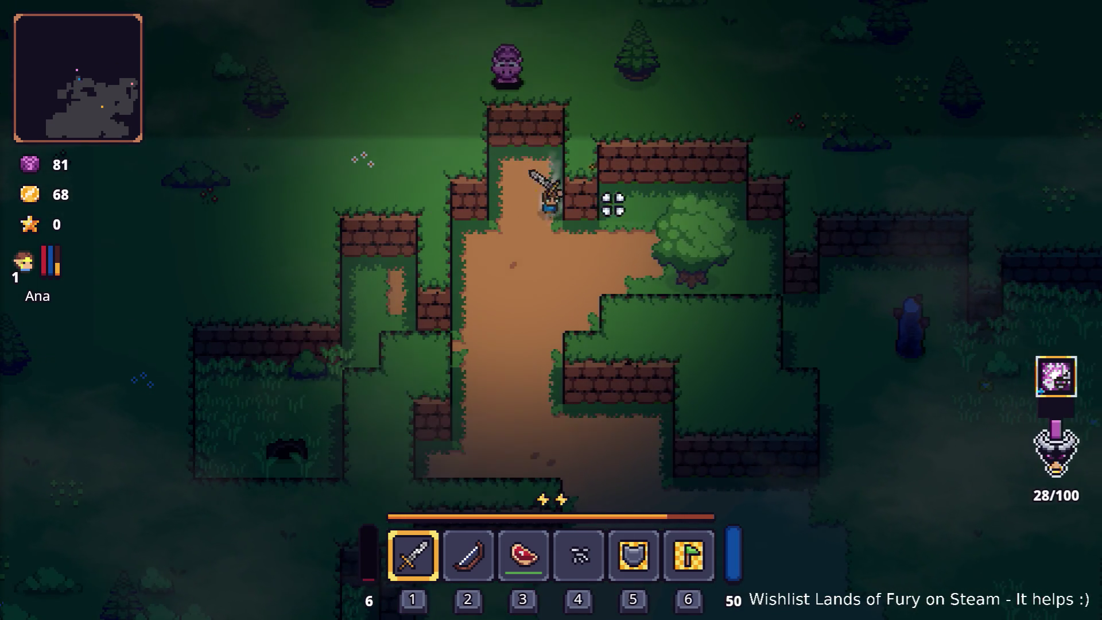
- Cut down a bush, head south past the statue and kill the purple worm
{"action": "left_click", "coordinate": [697, 276]}
{"action": "key", "text": "d"}
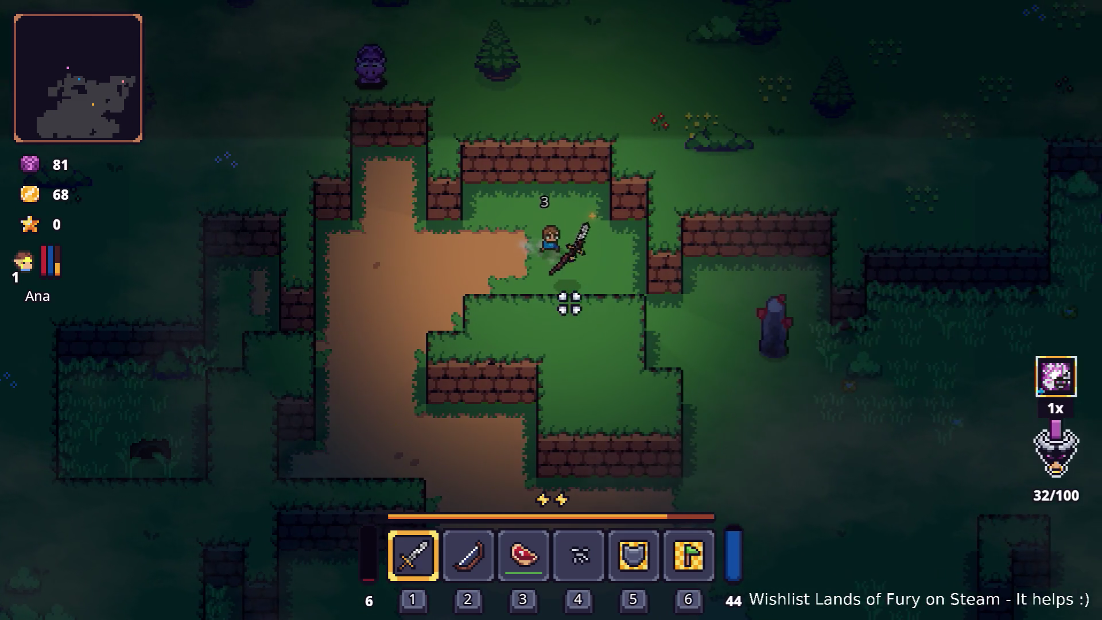
{"action": "key", "text": "s"}
{"action": "key", "text": "d"}
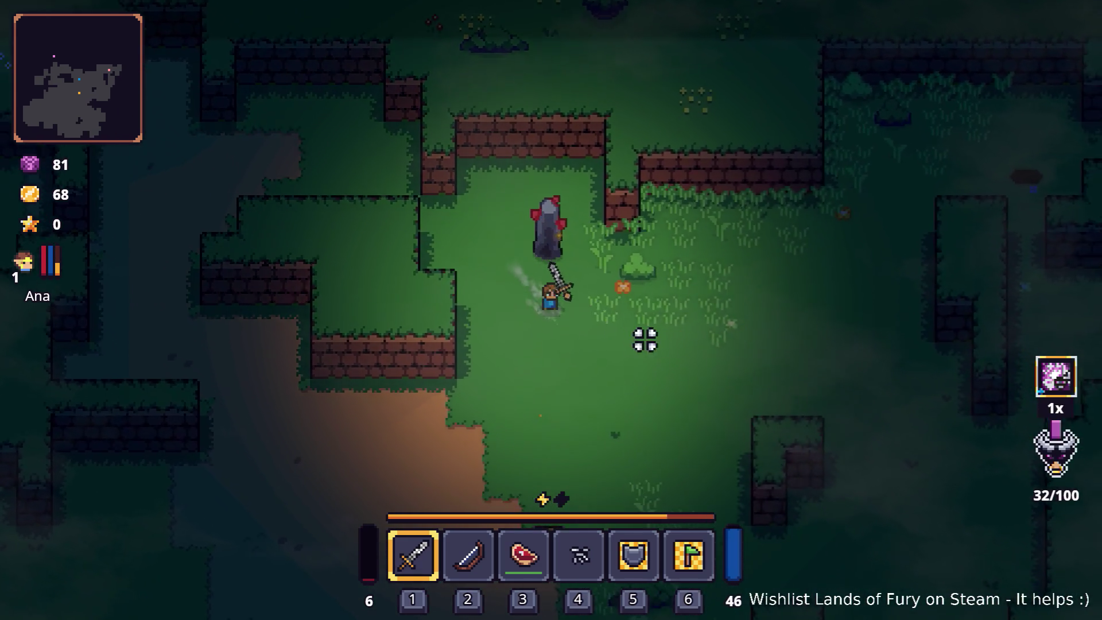
{"action": "key", "text": "s"}
{"action": "key", "text": "d"}
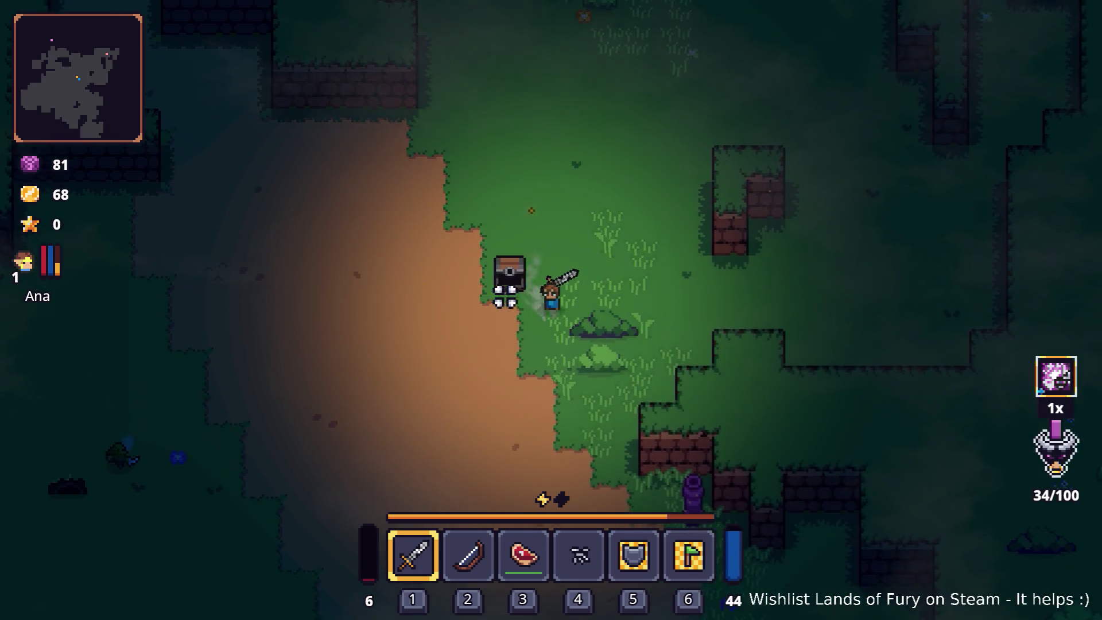
{"action": "key", "text": "d"}
{"action": "left_click", "coordinate": [674, 217]}
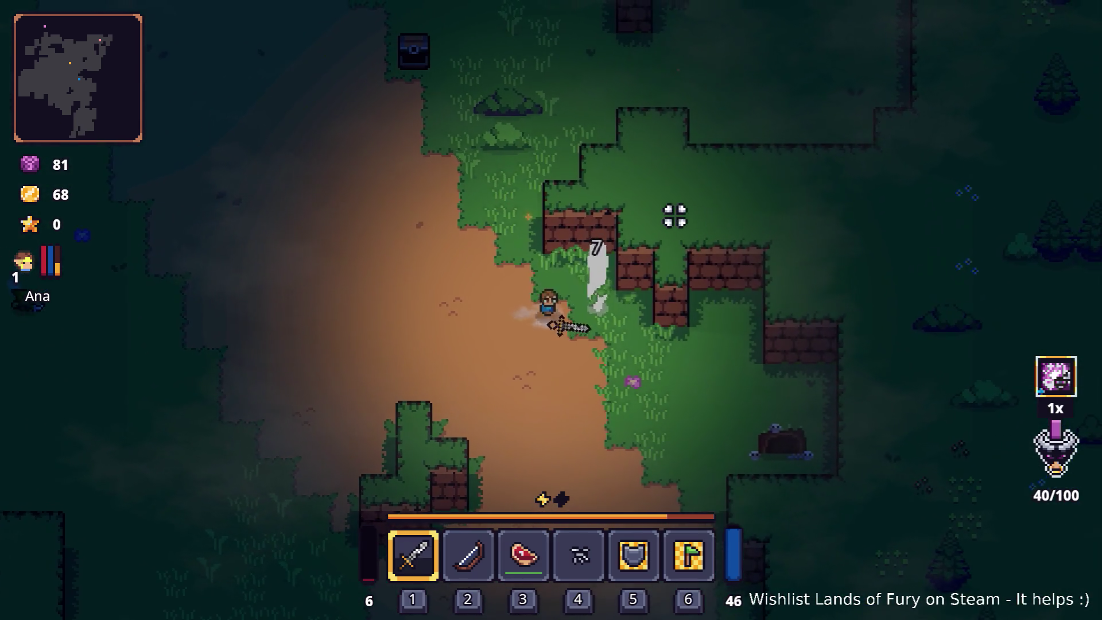
{"action": "left_click", "coordinate": [639, 212]}
{"action": "left_click", "coordinate": [534, 196]}
- Walk further south, dodge an approaching enemy and pause the game
{"action": "key", "text": "s"}
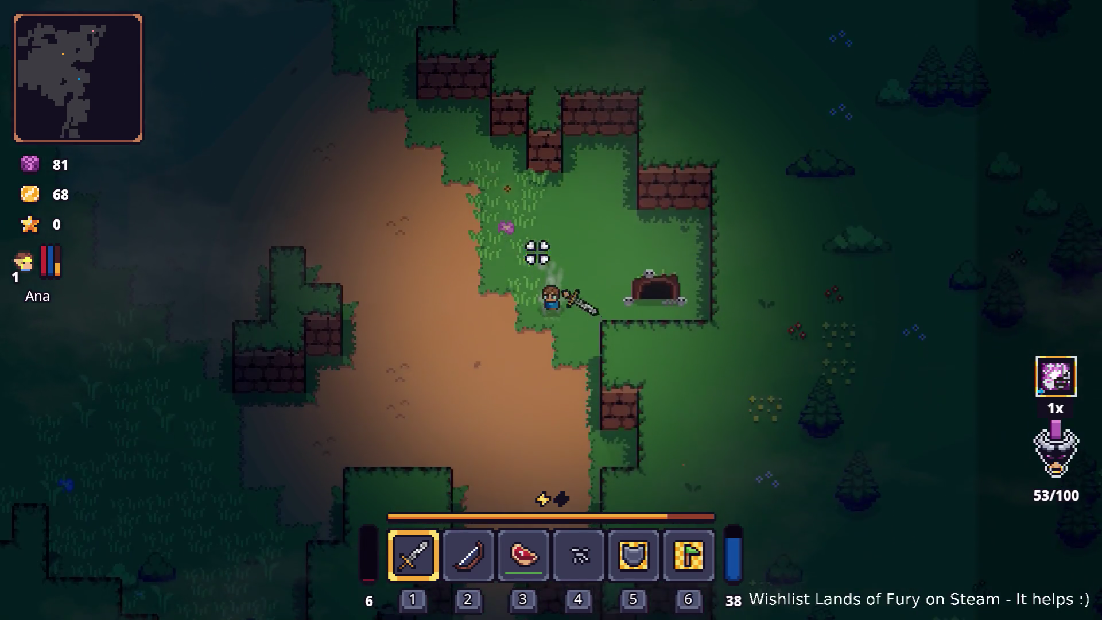
{"action": "key", "text": "s"}
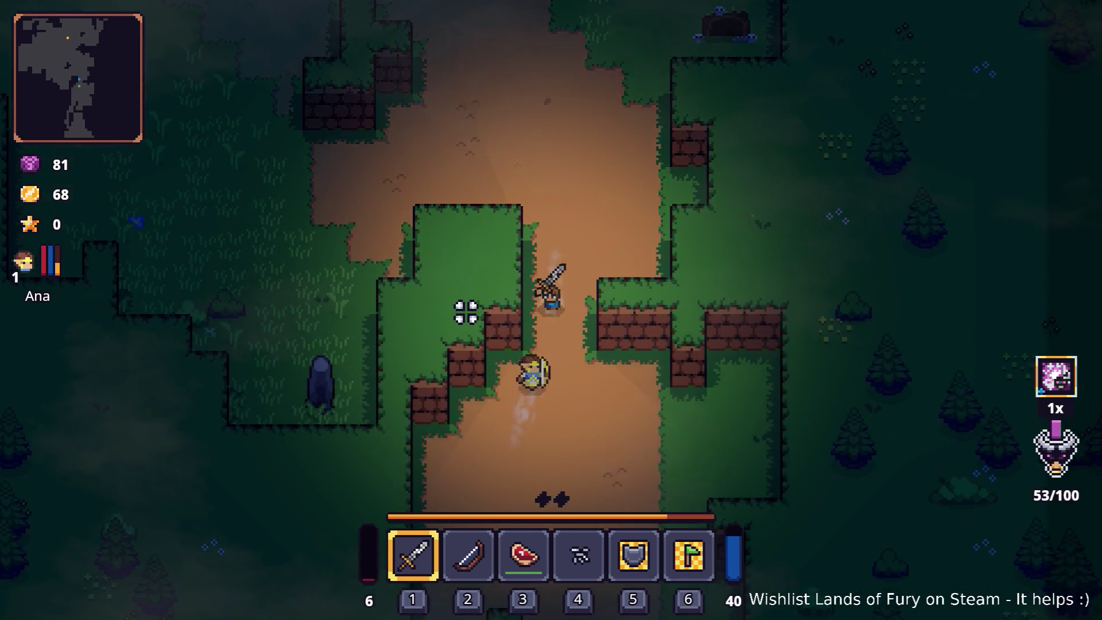
{"action": "key", "text": "s"}
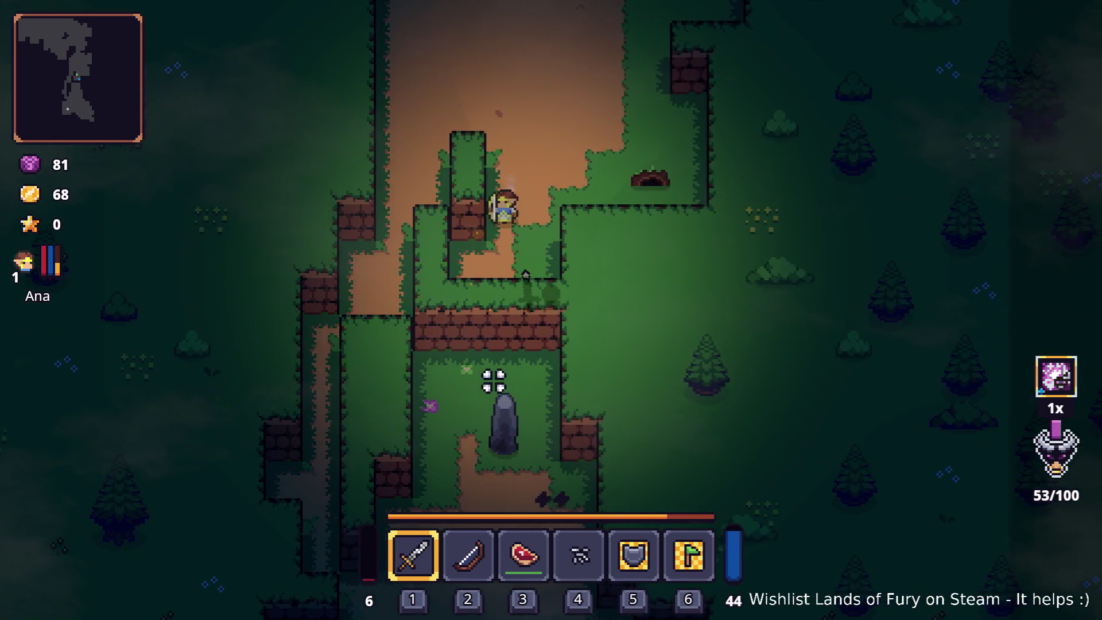
{"action": "key", "text": "w"}
{"action": "key", "text": "w"}
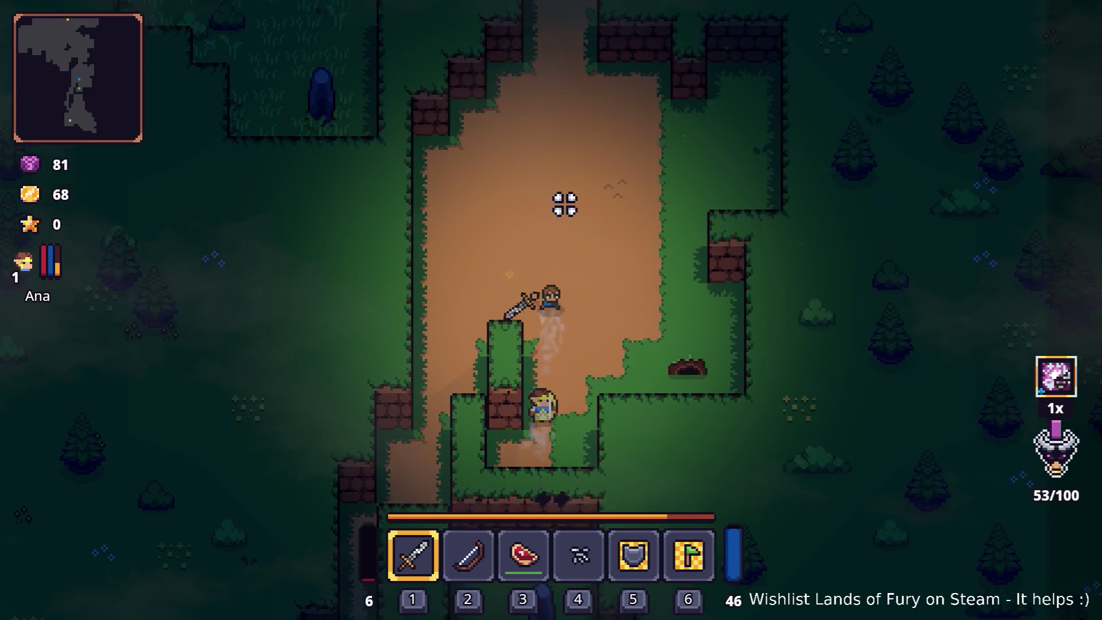
{"action": "key", "text": "Escape"}
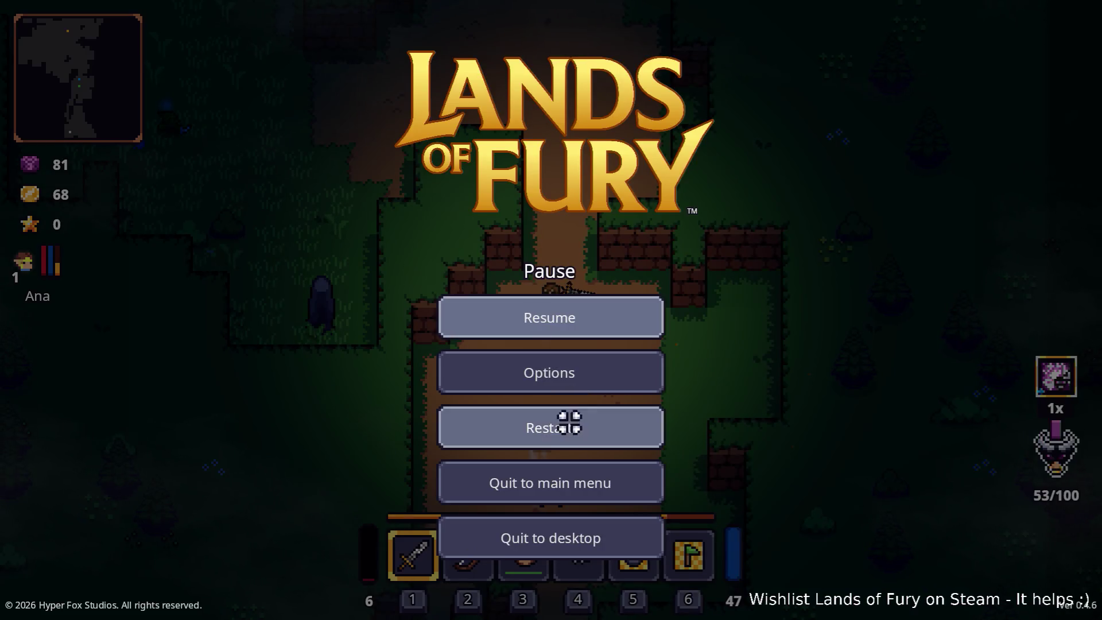
- Restart the level, walk north through The Glade and enter the purple portal
{"action": "left_click", "coordinate": [571, 432]}
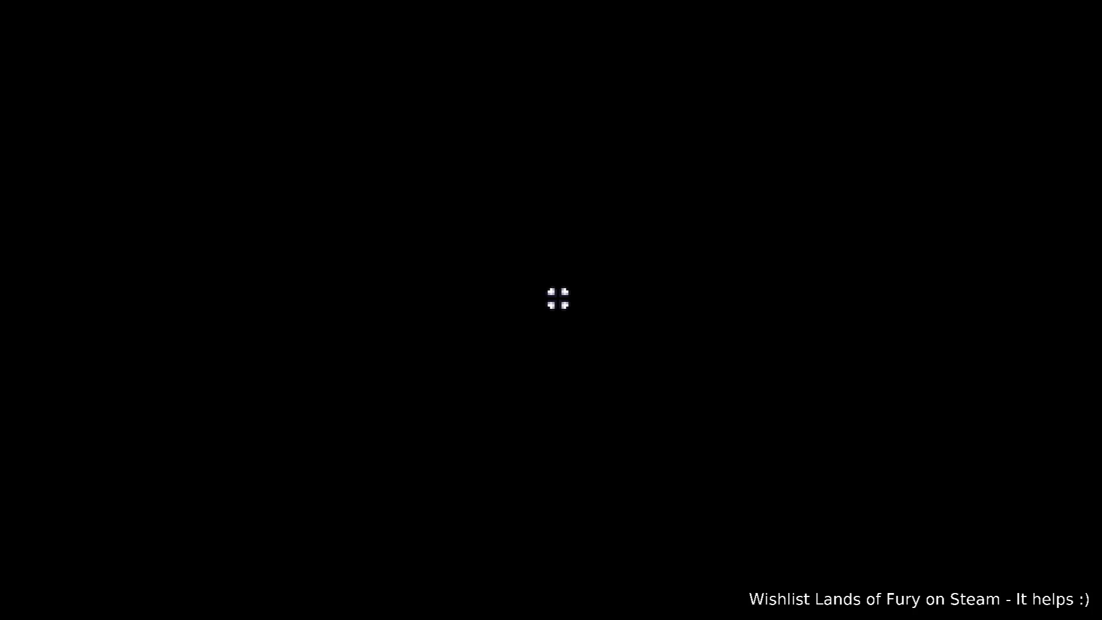
{"action": "key", "text": "w"}
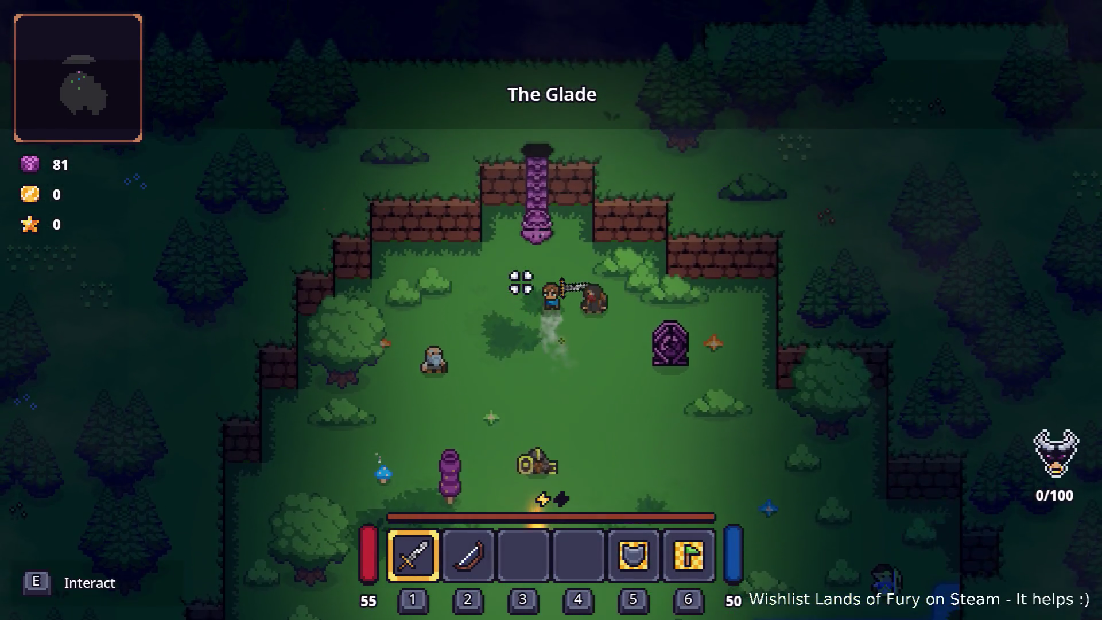
{"action": "key", "text": "w"}
{"action": "key", "text": "e"}
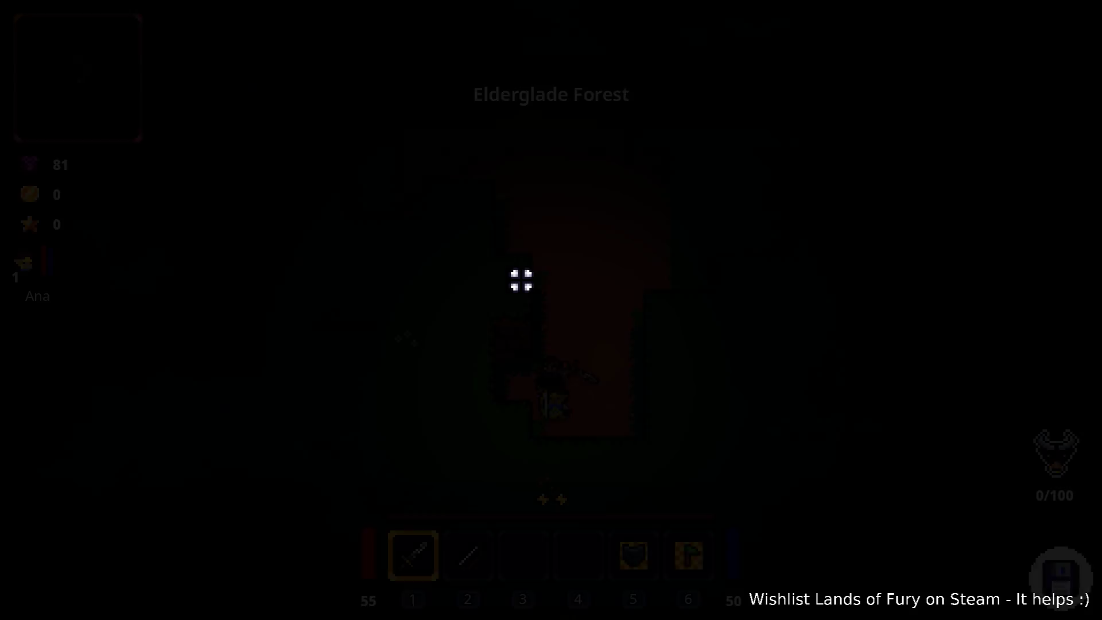
- Alt+Tab through the app switcher back to the Godot editor
{"action": "key", "text": "Tab"}
{"action": "key", "text": "alt+Tab"}
{"action": "key", "text": "Tab"}
{"action": "key", "text": "shift+Tab"}
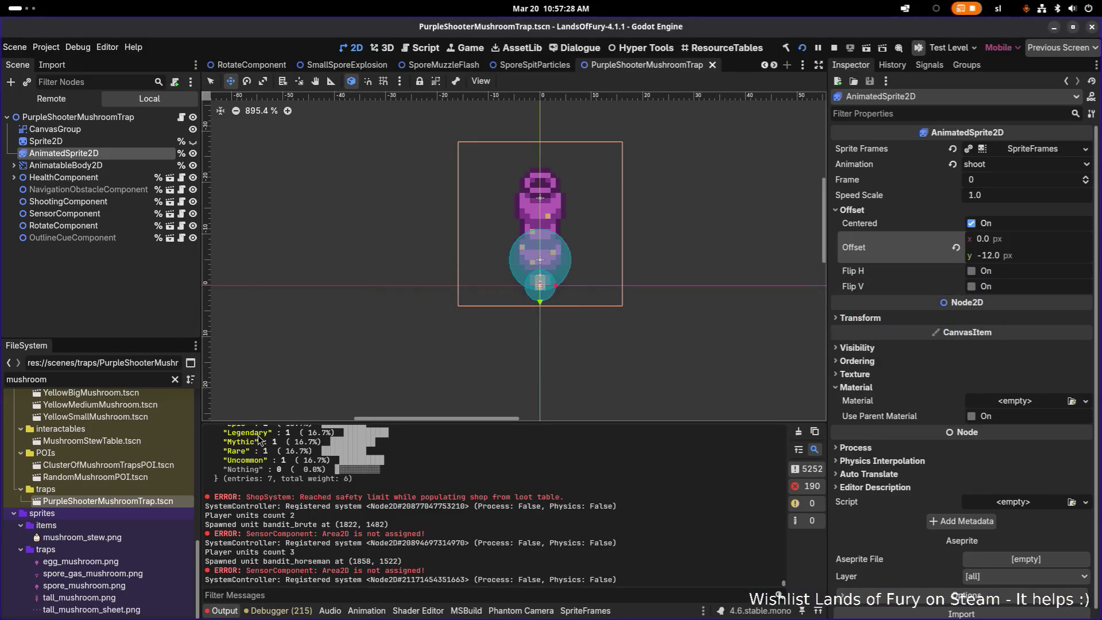
- Filter FileSystem by 'forest', open EldergladeForest1.tres and expand its EldergladeForestCombatPOIs1 placement rule
{"action": "key", "text": "BackSpace"}
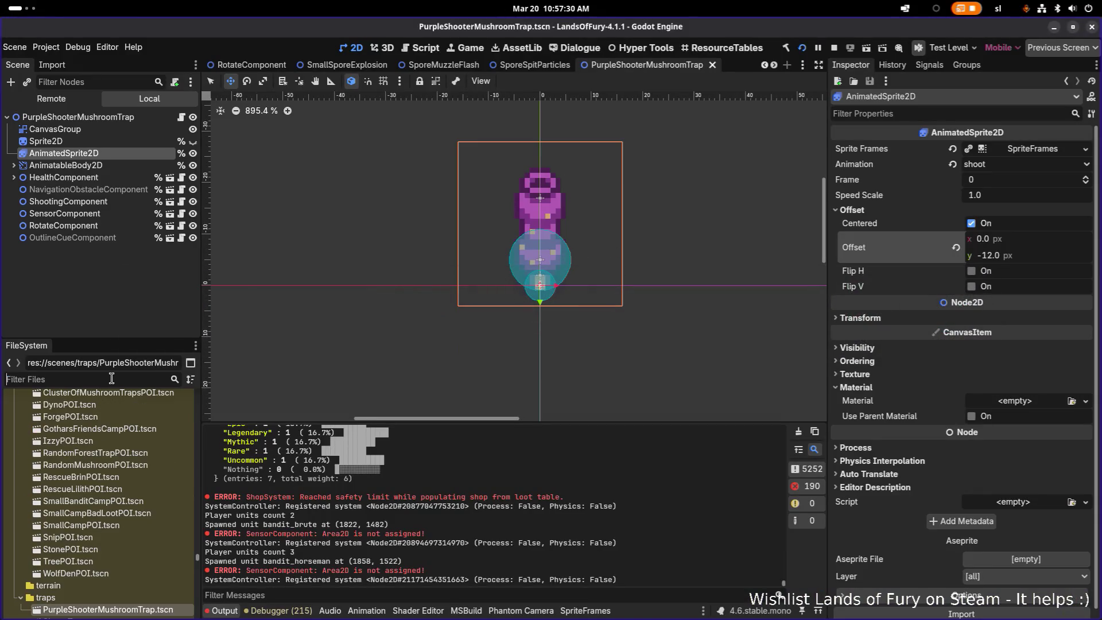
{"action": "type", "text": "forest"}
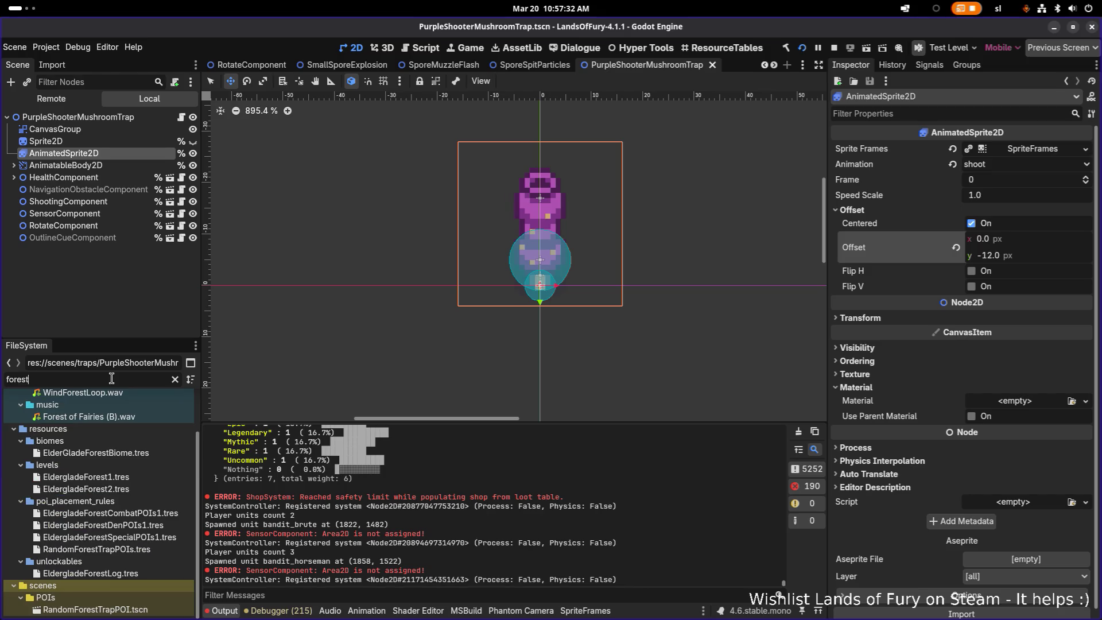
{"action": "double_click", "coordinate": [144, 479]}
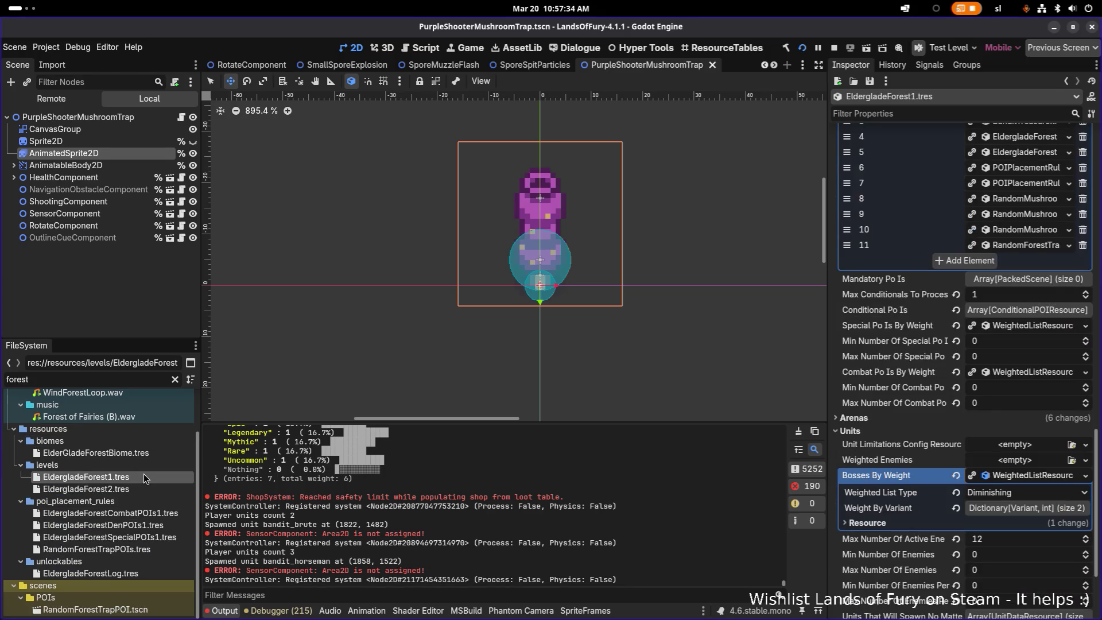
{"action": "scroll", "coordinate": [895, 396], "scroll_direction": "up", "scroll_amount": 4}
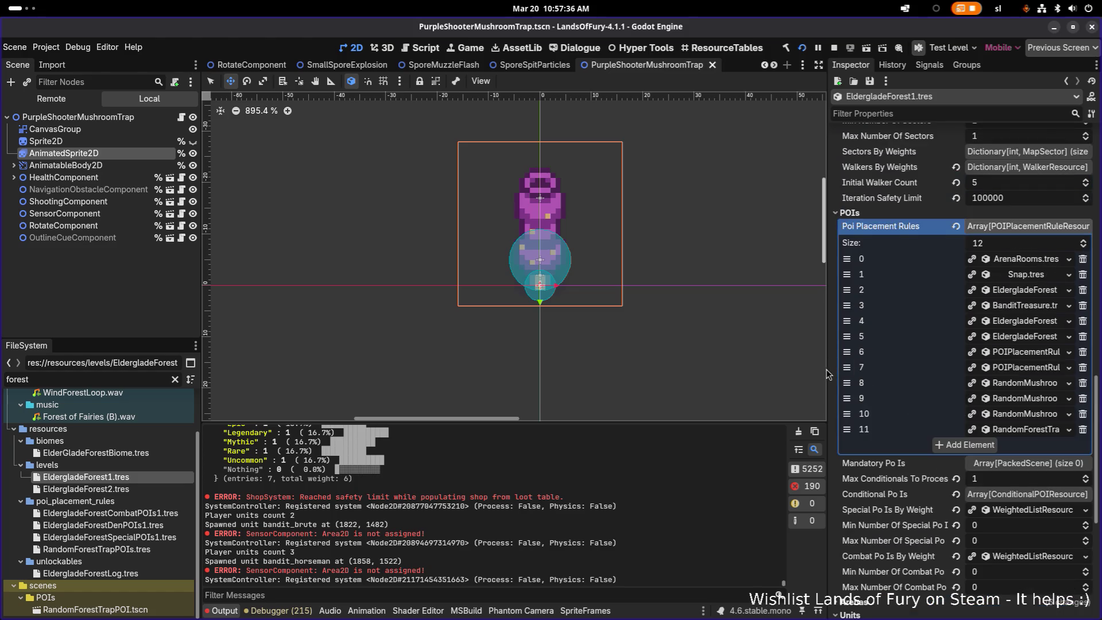
{"action": "left_click_drag", "start_coordinate": [827, 369], "coordinate": [715, 361]}
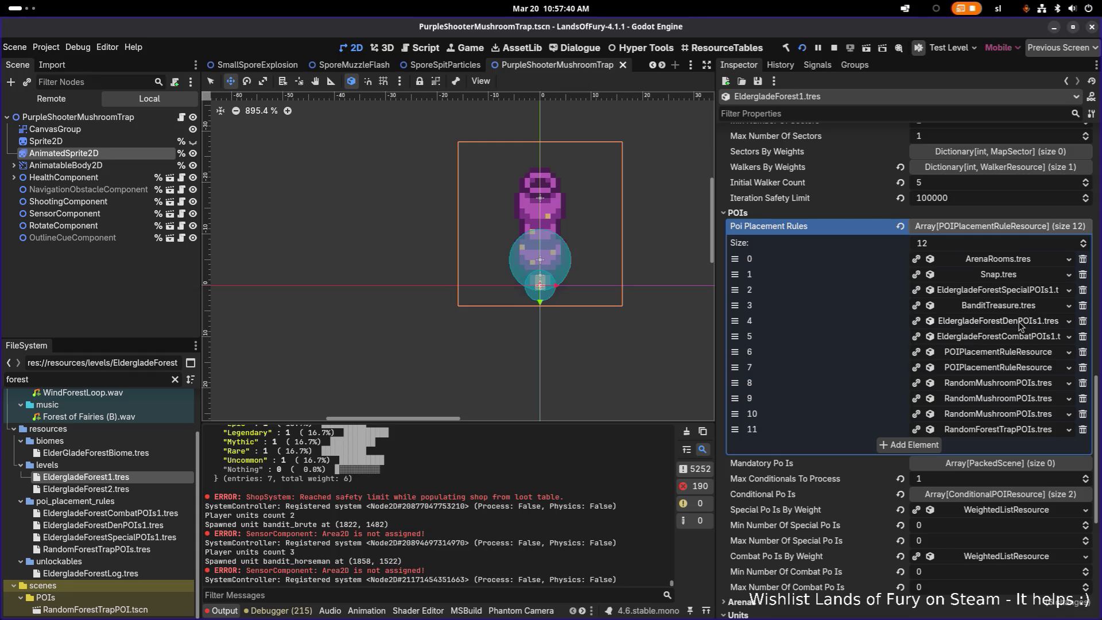
{"action": "left_click", "coordinate": [1033, 338]}
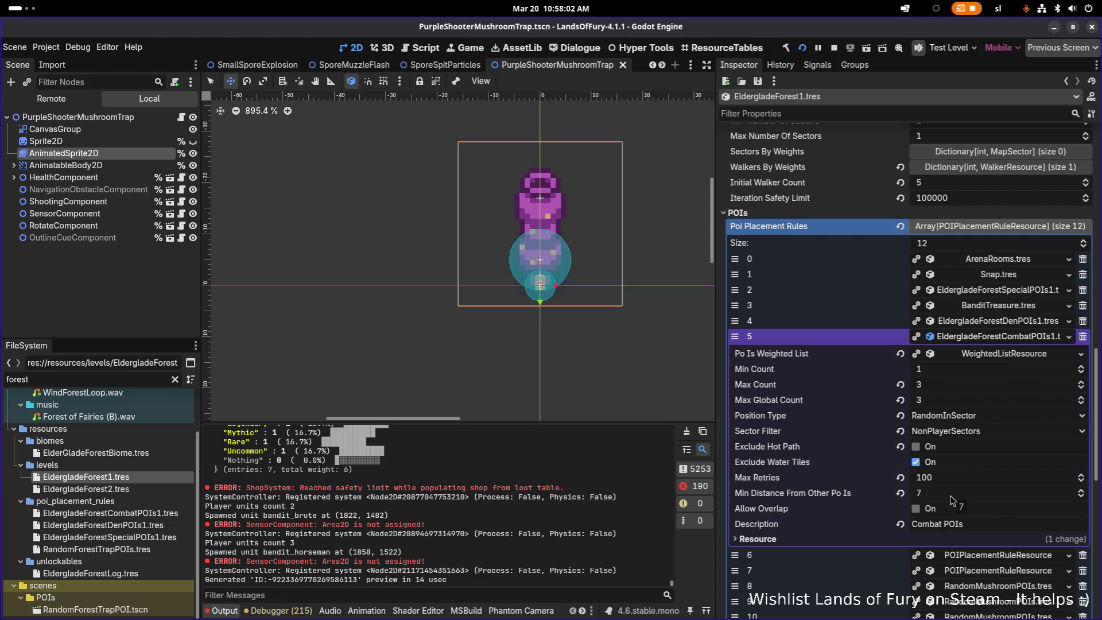
- Switch to the running game, back to the editor, then to the game again
{"action": "key", "text": "alt+Tab"}
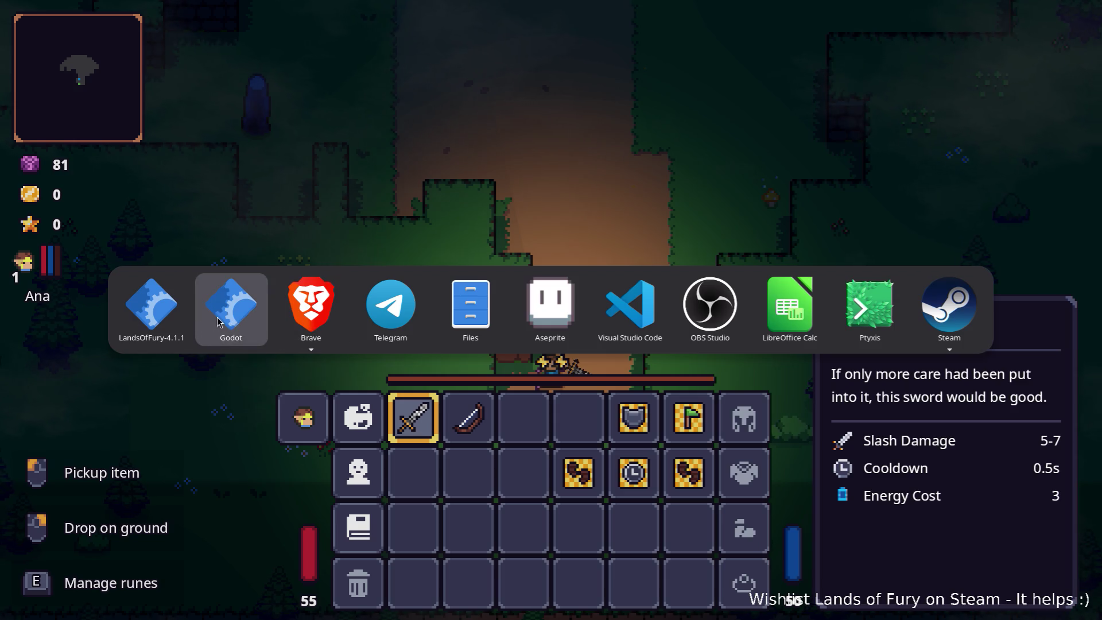
{"action": "left_click", "coordinate": [237, 313]}
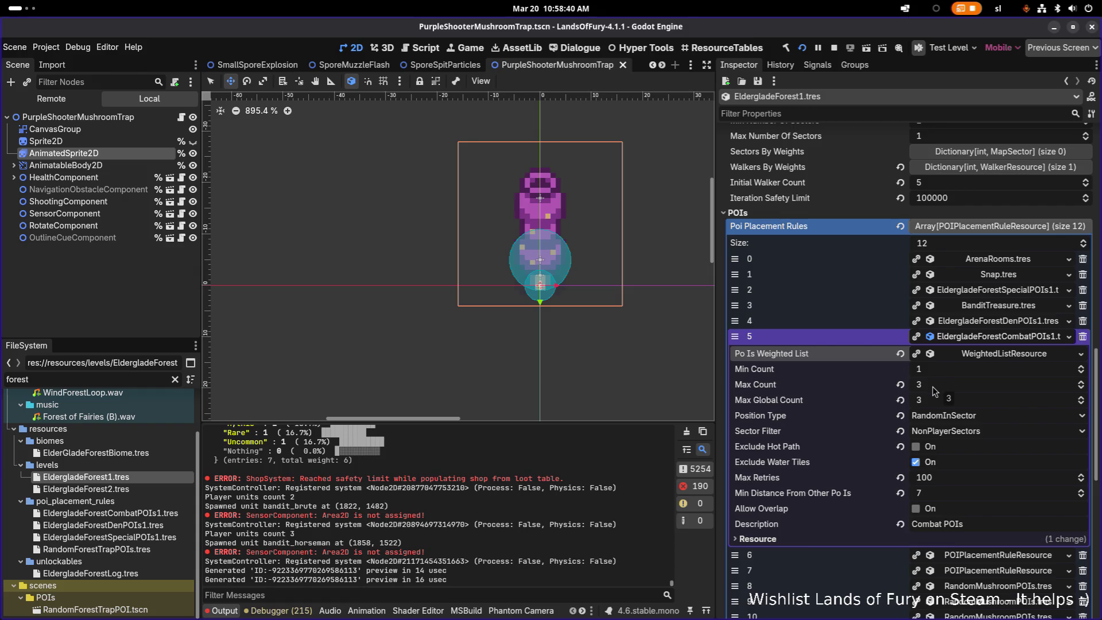
{"action": "key", "text": "alt+Tab"}
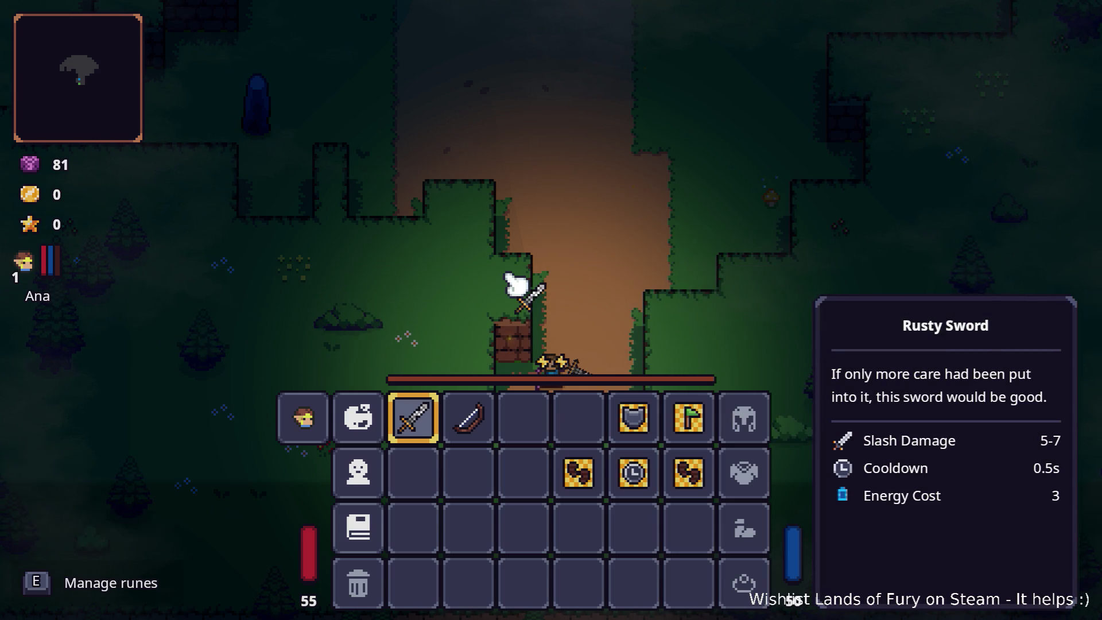
- Close the inventory and walk up the dirt path, exploring west and on toward the chest and brick wall
{"action": "key", "text": "Tab"}
{"action": "key", "text": "w"}
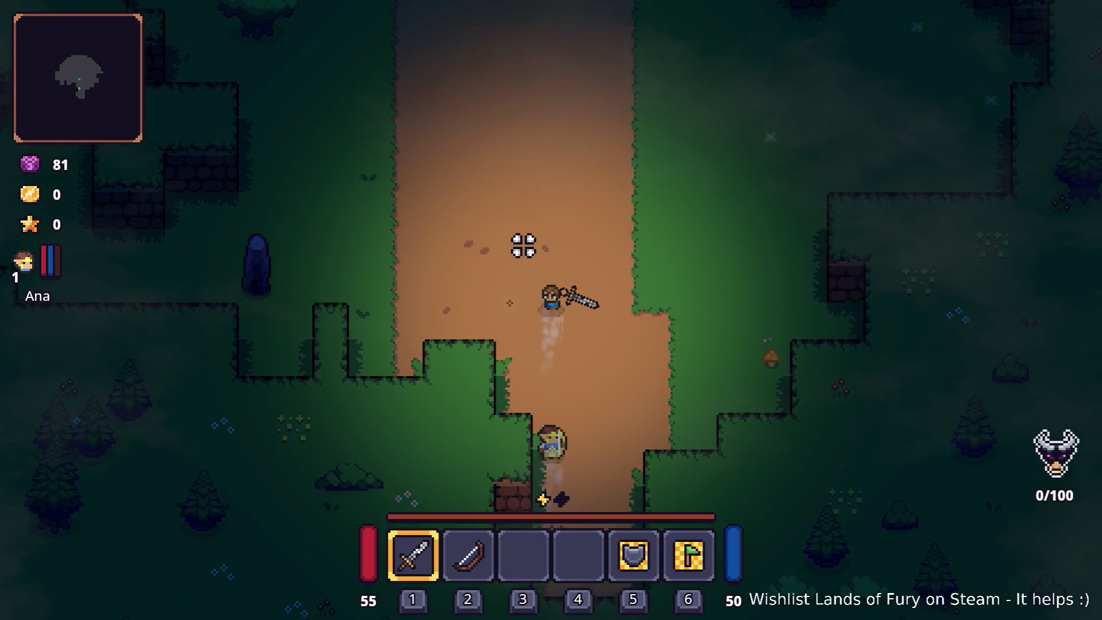
{"action": "key", "text": "a"}
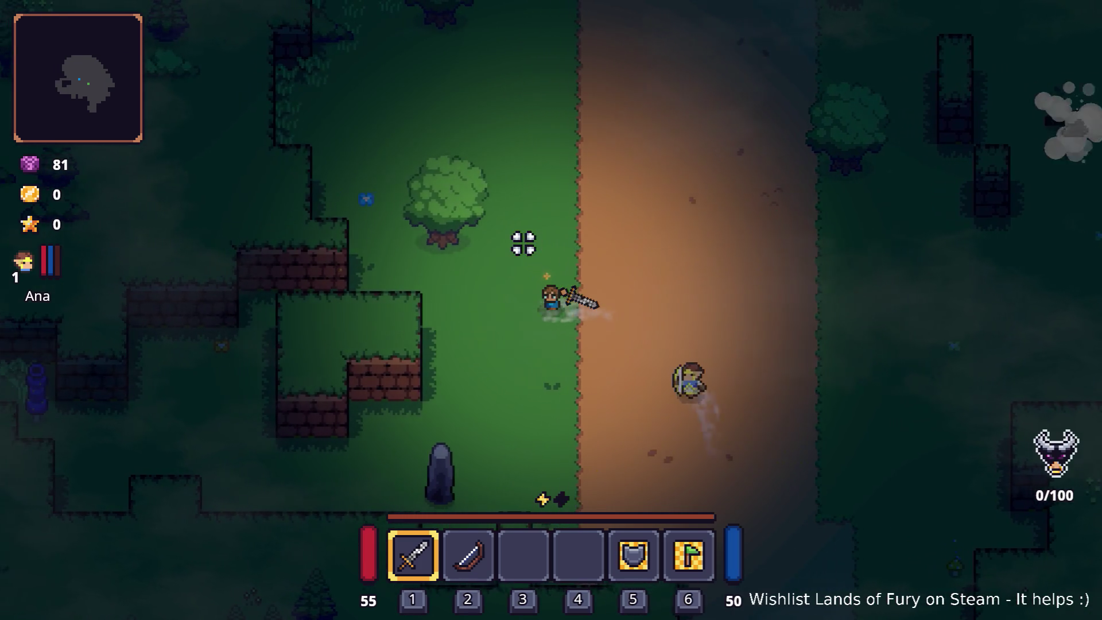
{"action": "key", "text": "d"}
{"action": "key", "text": "w"}
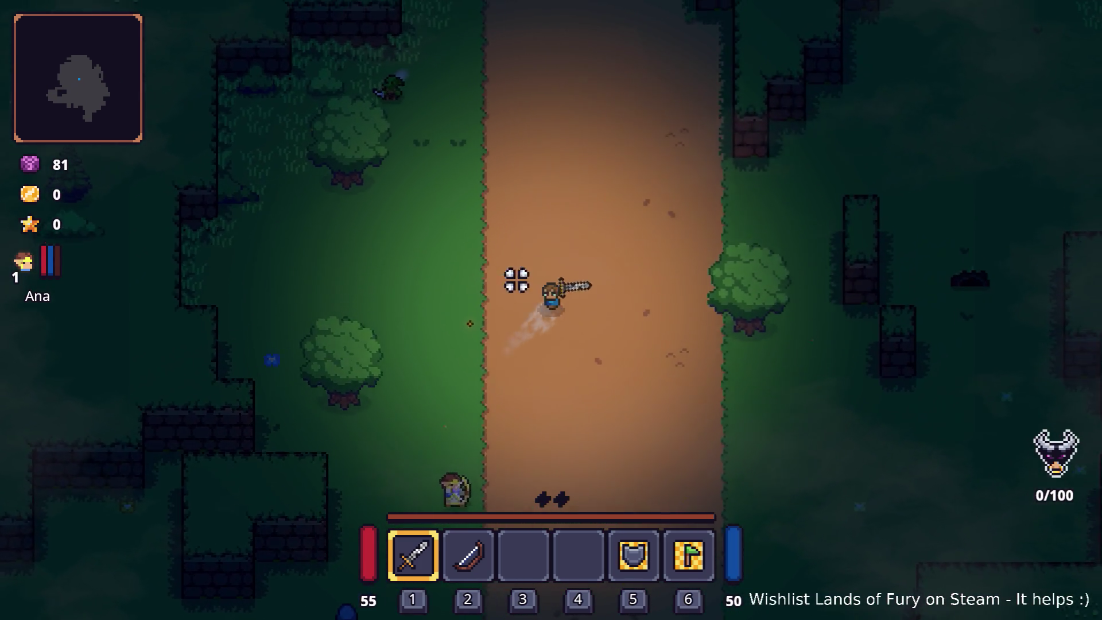
{"action": "key", "text": "d"}
{"action": "key", "text": "w"}
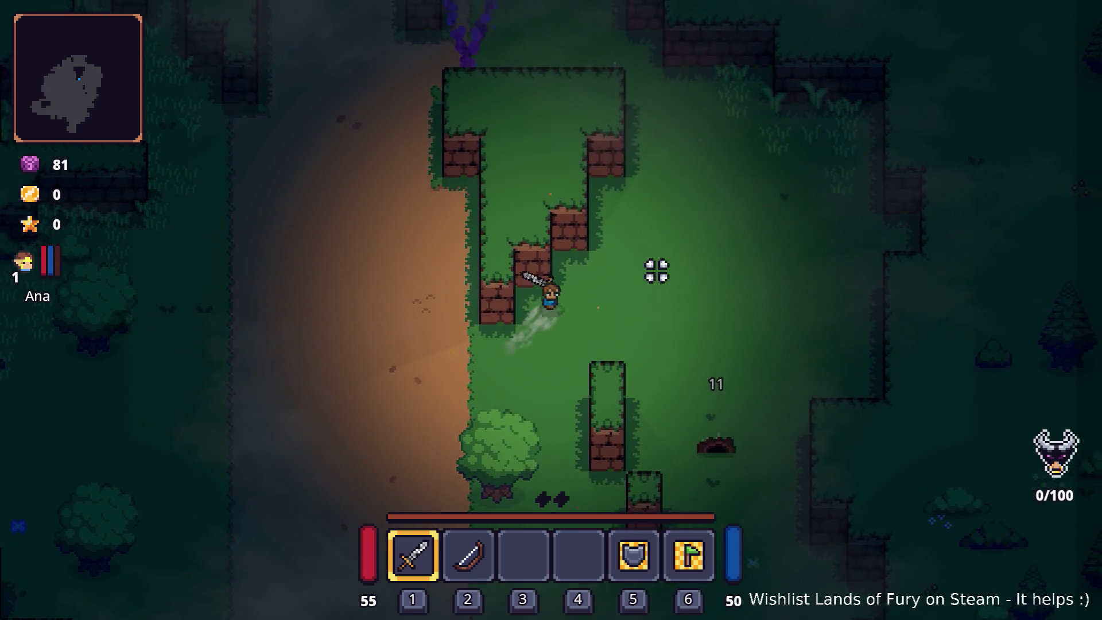
{"action": "key", "text": "w"}
{"action": "key", "text": "d"}
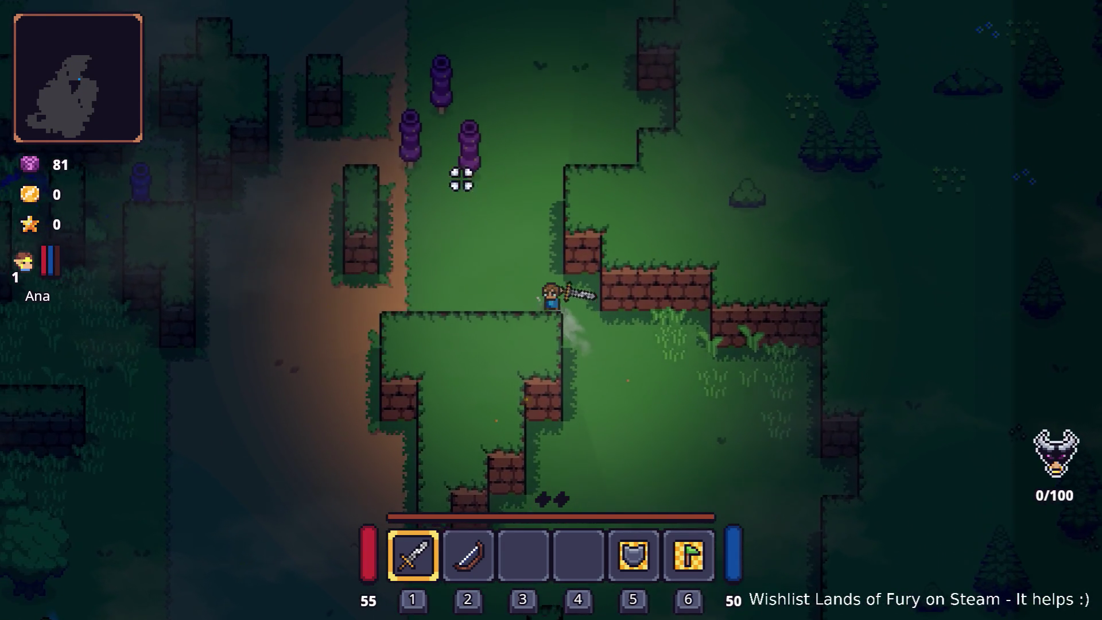
{"action": "key", "text": "a"}
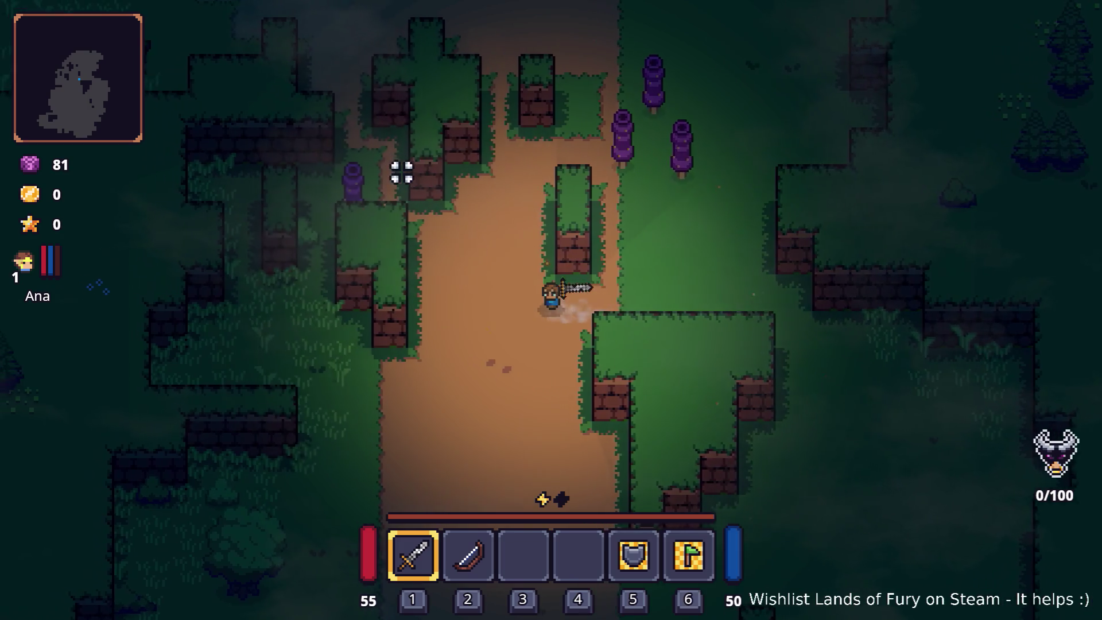
{"action": "key", "text": "w"}
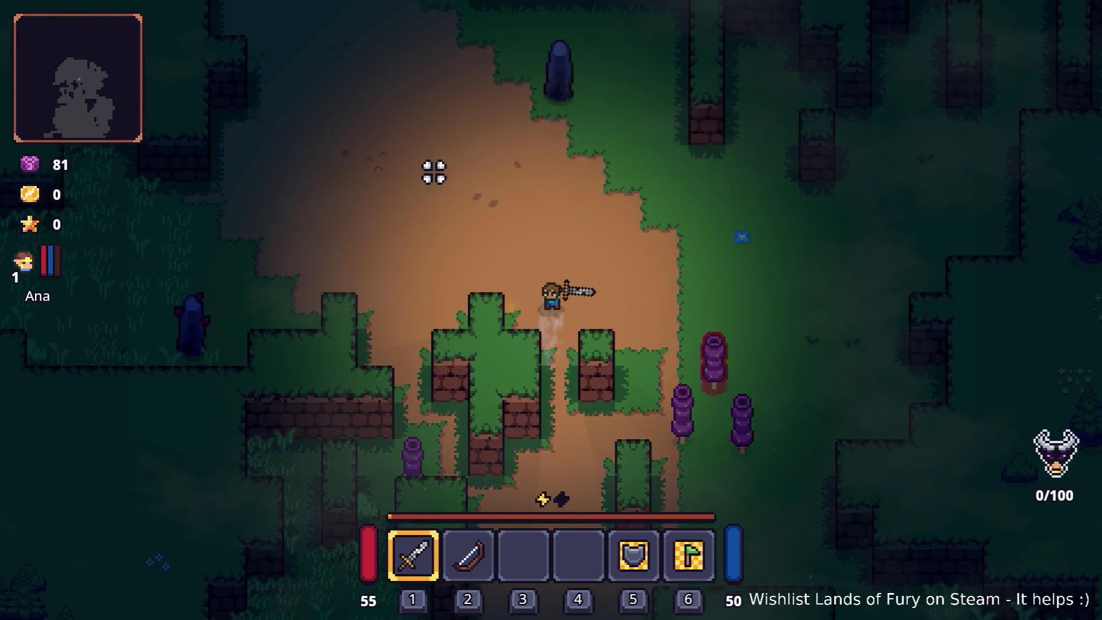
{"action": "key", "text": "w"}
{"action": "key", "text": "d"}
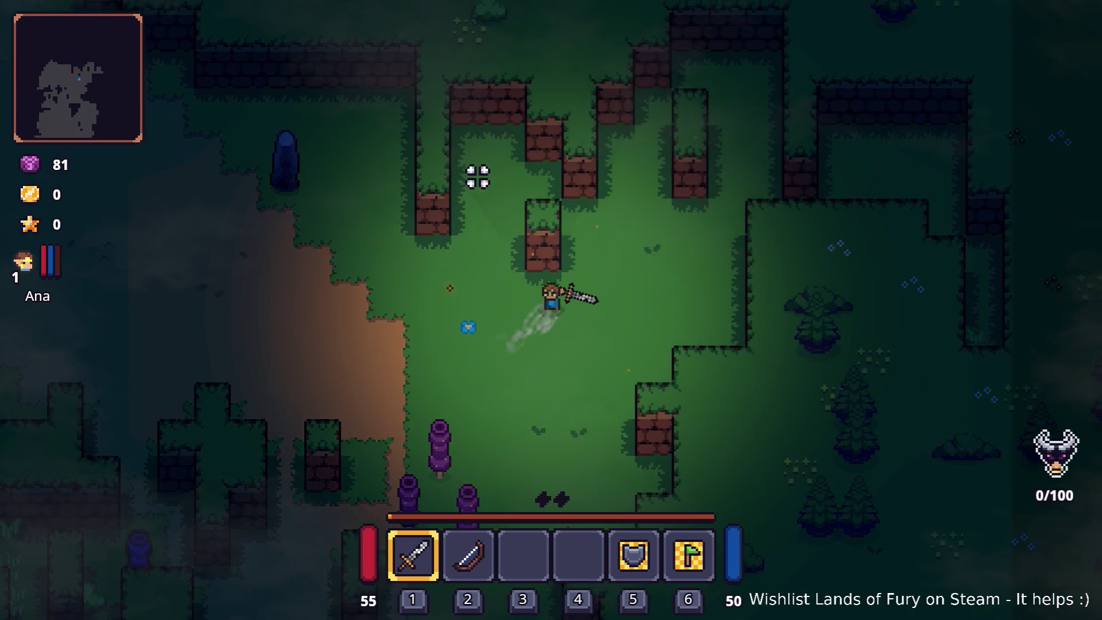
{"action": "key", "text": "a"}
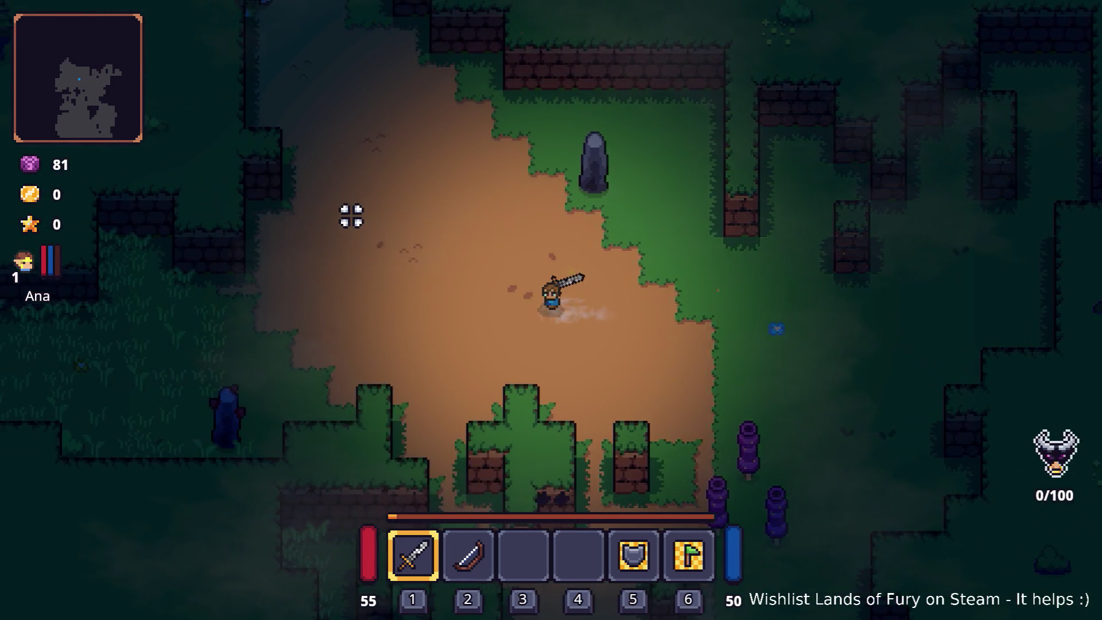
{"action": "key", "text": "a"}
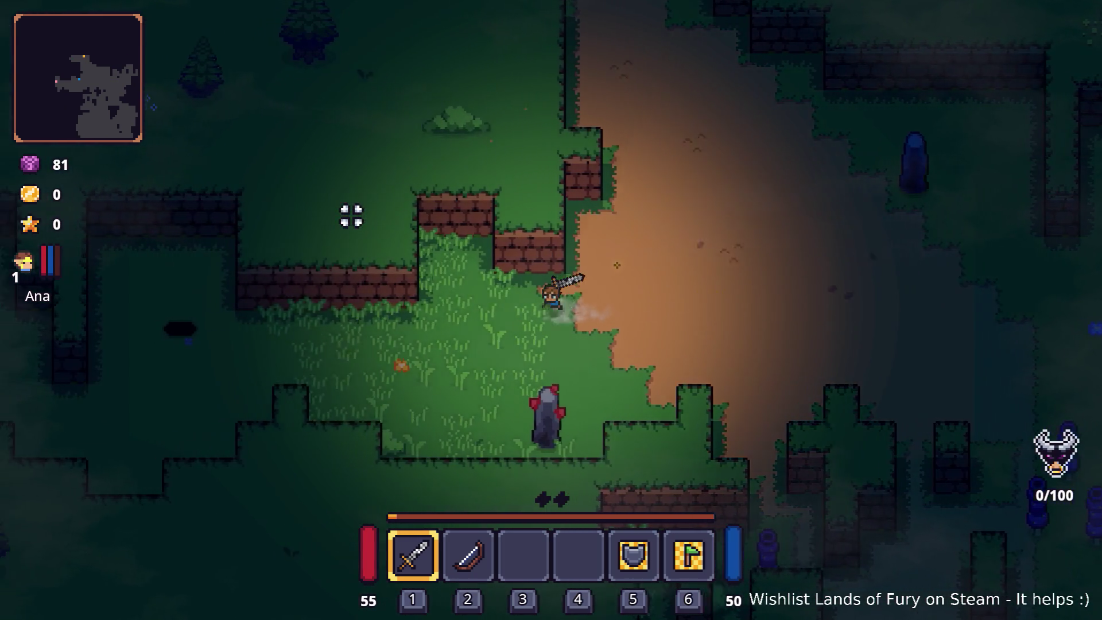
{"action": "key", "text": "a"}
{"action": "key", "text": "a"}
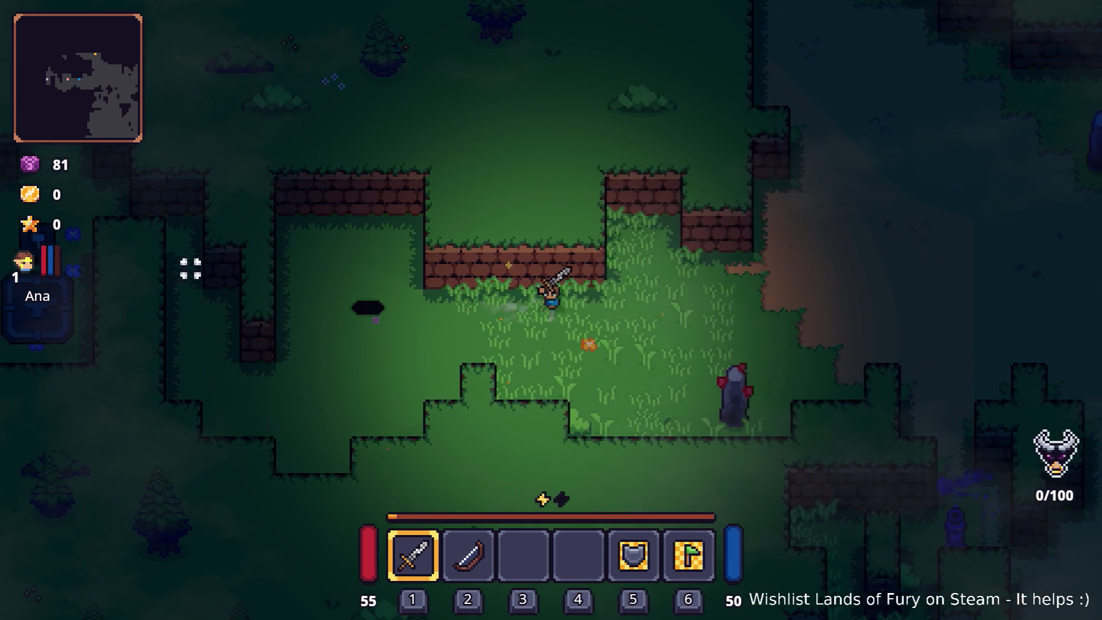
{"action": "key", "text": "d"}
{"action": "key", "text": "w"}
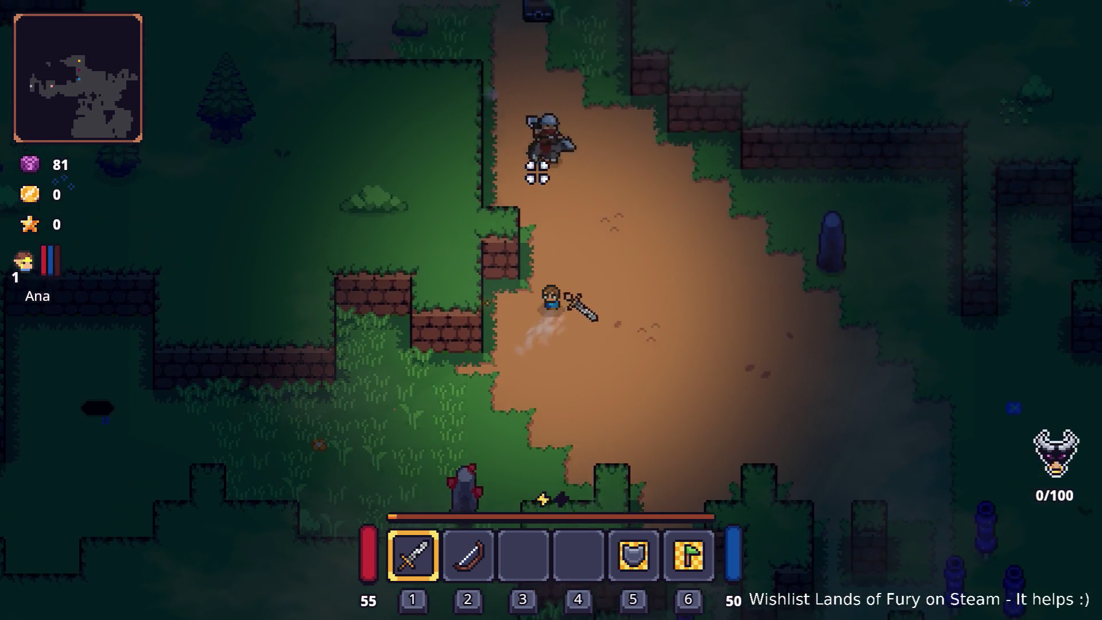
{"action": "key", "text": "w"}
{"action": "key", "text": "d"}
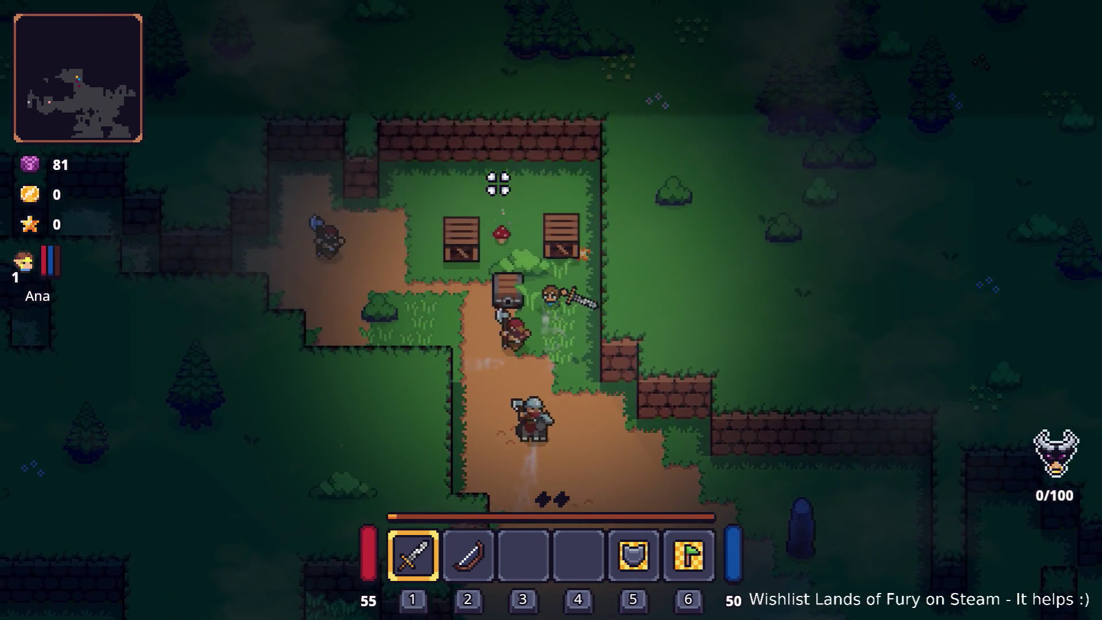
{"action": "key", "text": "w"}
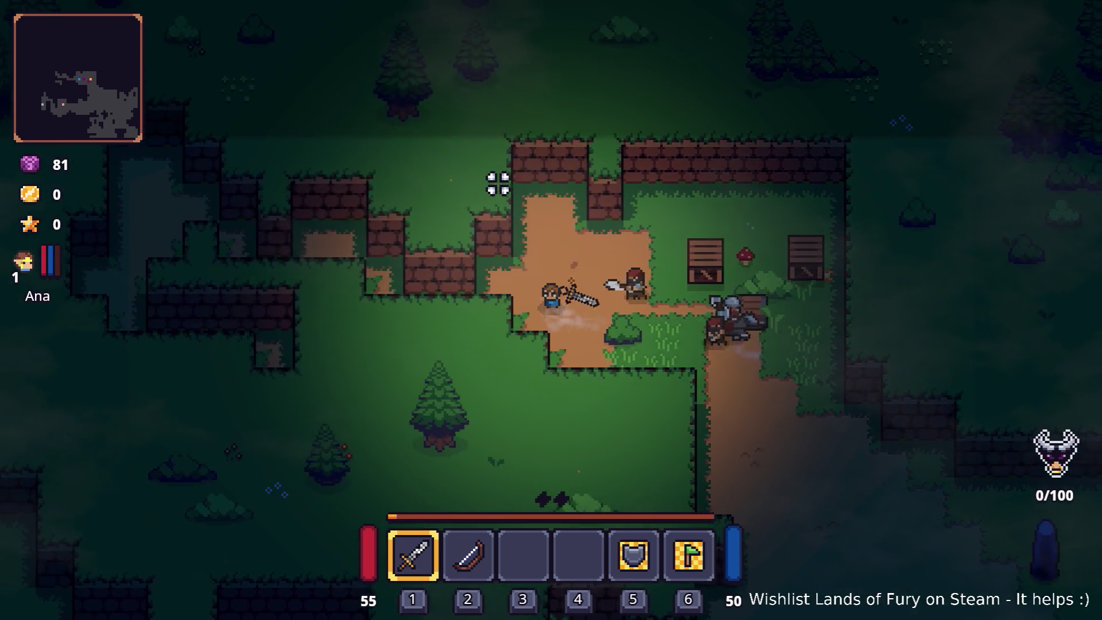
{"action": "key", "text": "w"}
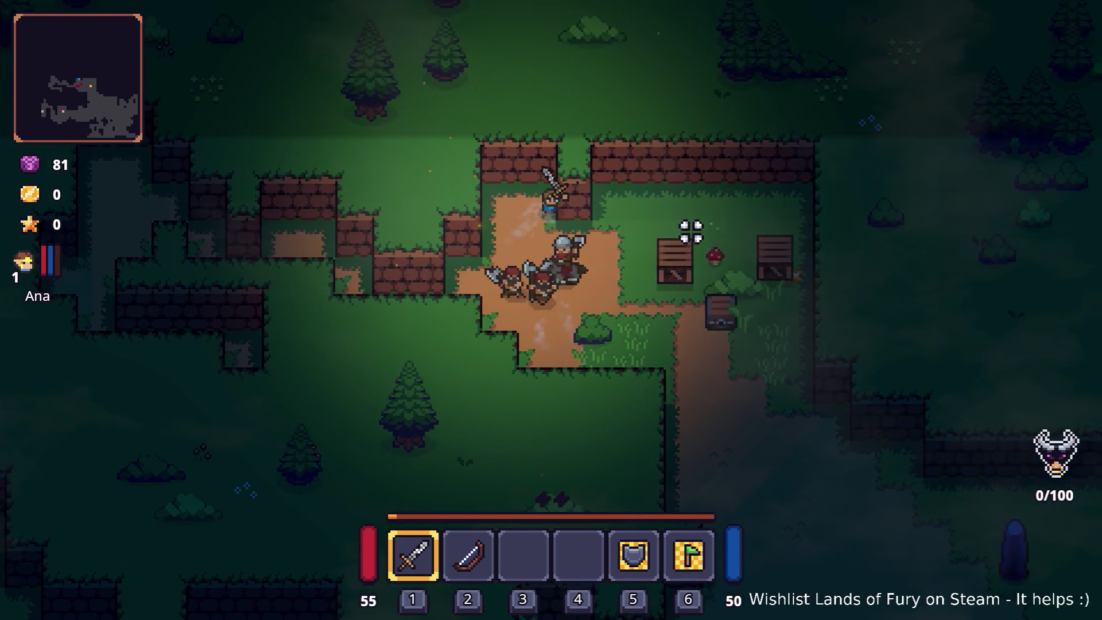
- Flee the attacking bandits down-right, then walk south and back left toward the dirt path
{"action": "key", "text": "d"}
{"action": "key", "text": "s"}
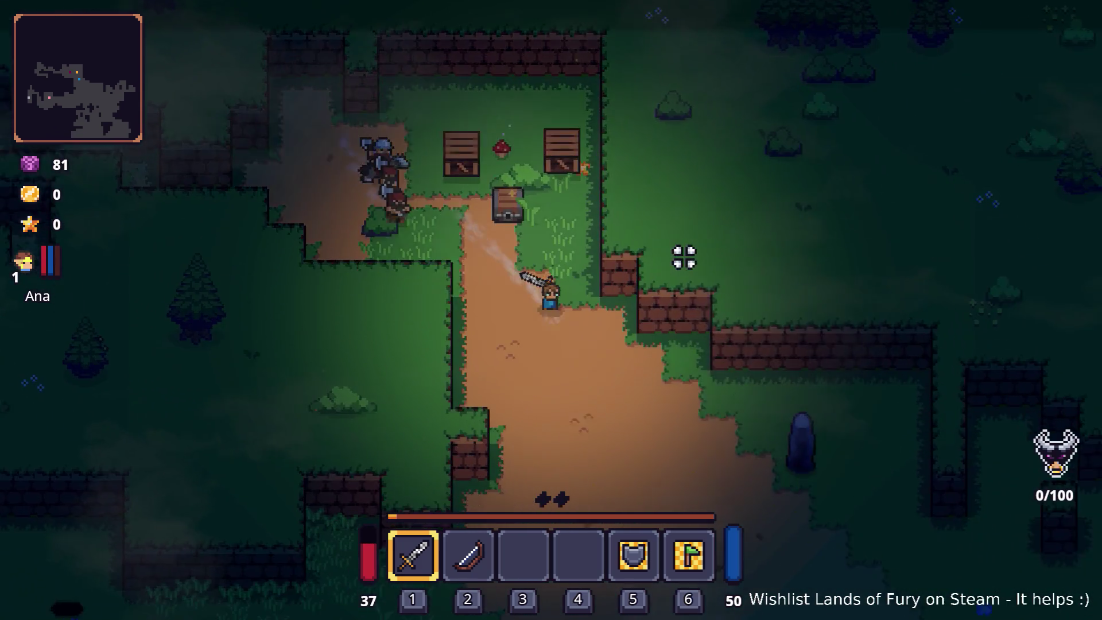
{"action": "key", "text": "s"}
{"action": "key", "text": "d"}
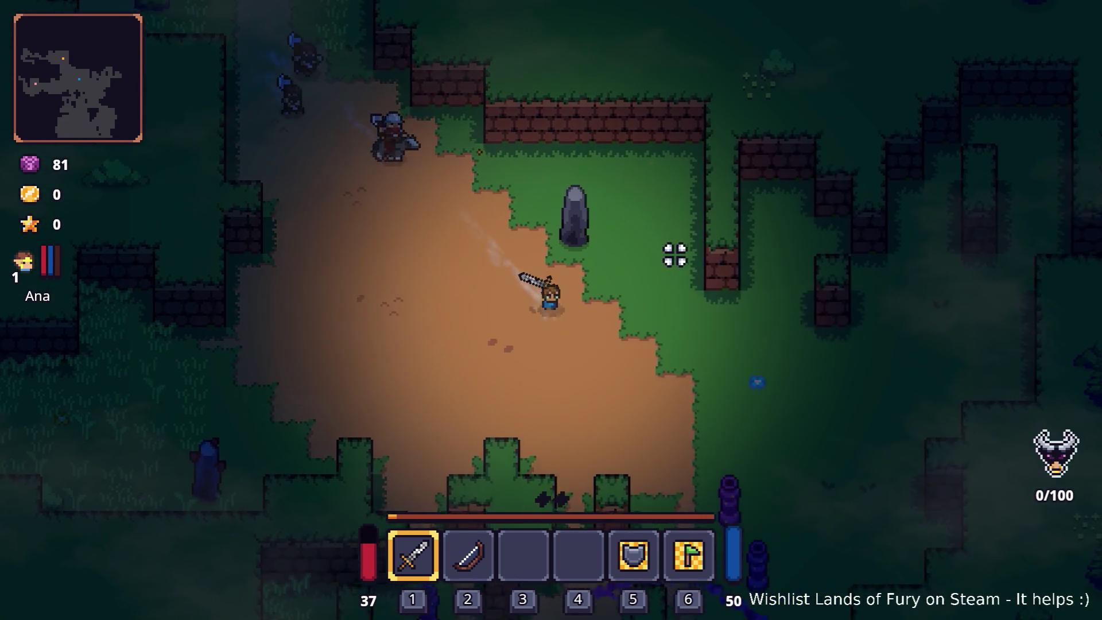
{"action": "key", "text": "s"}
{"action": "key", "text": "d"}
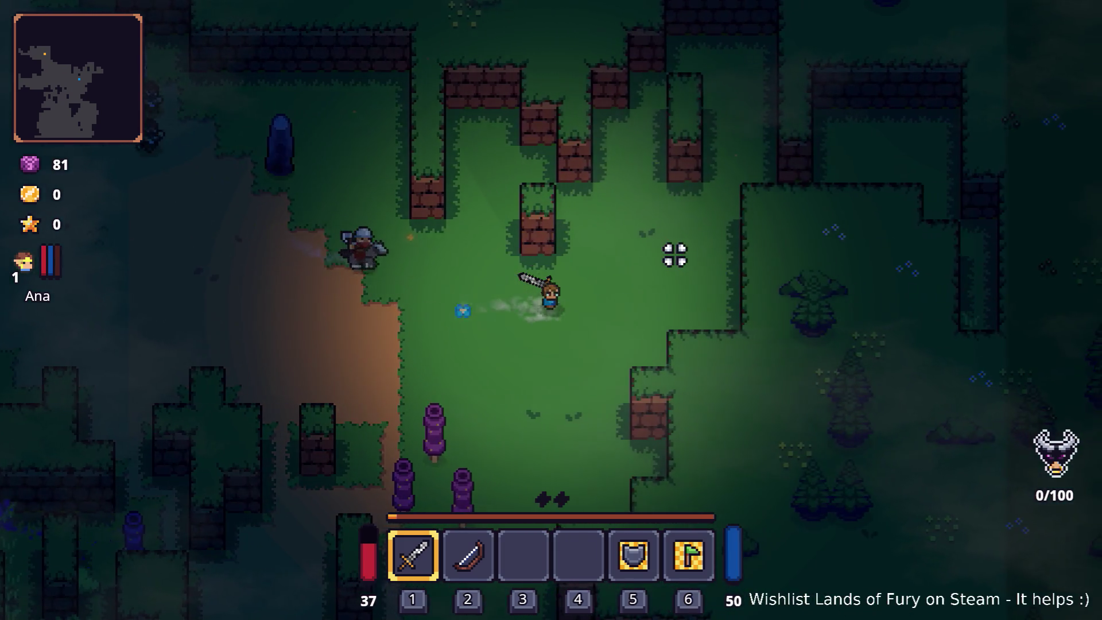
{"action": "key", "text": "s"}
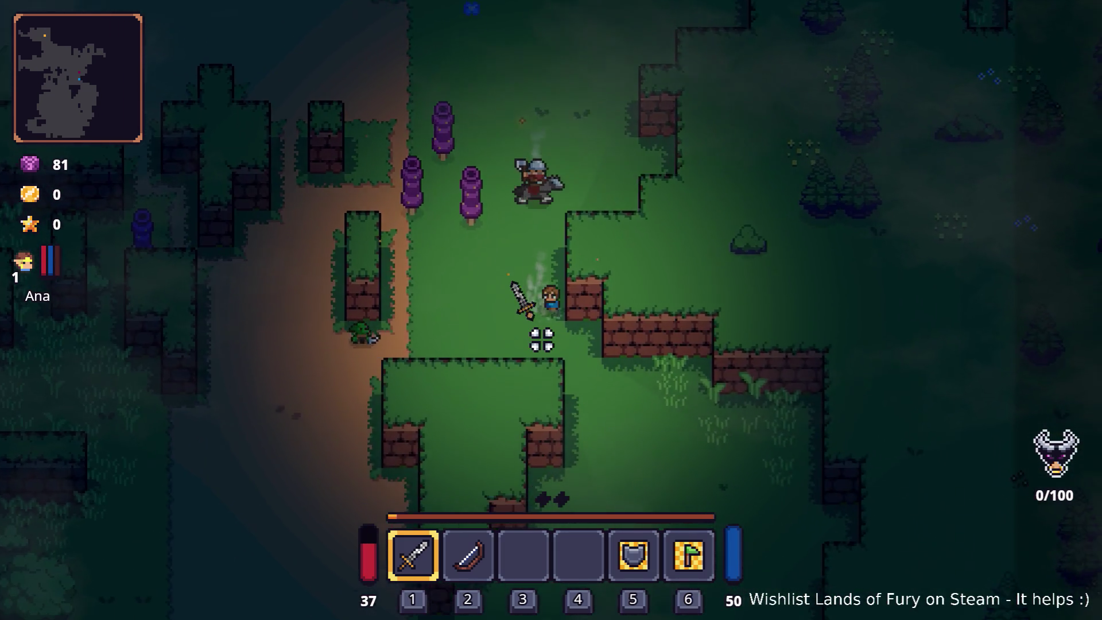
{"action": "key", "text": "s"}
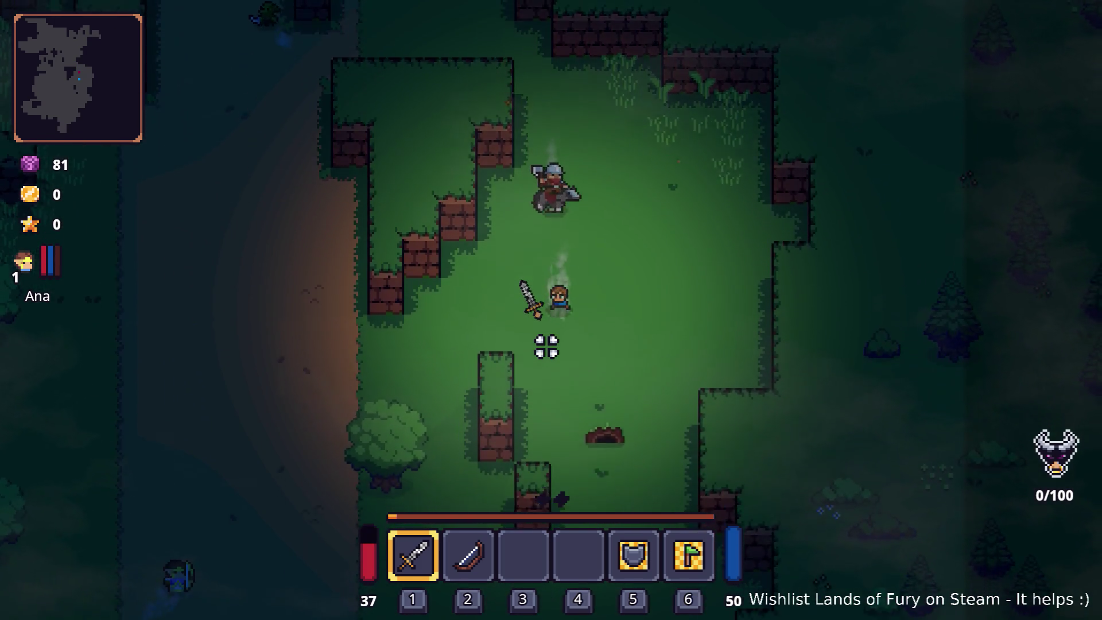
{"action": "key", "text": "s"}
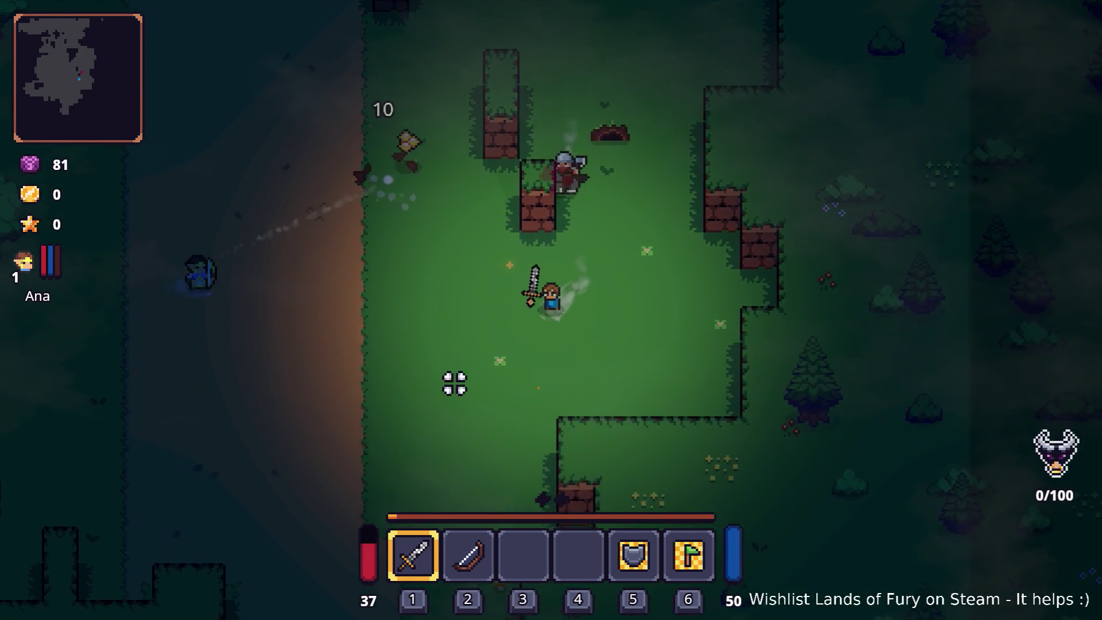
{"action": "key", "text": "s"}
{"action": "key", "text": "a"}
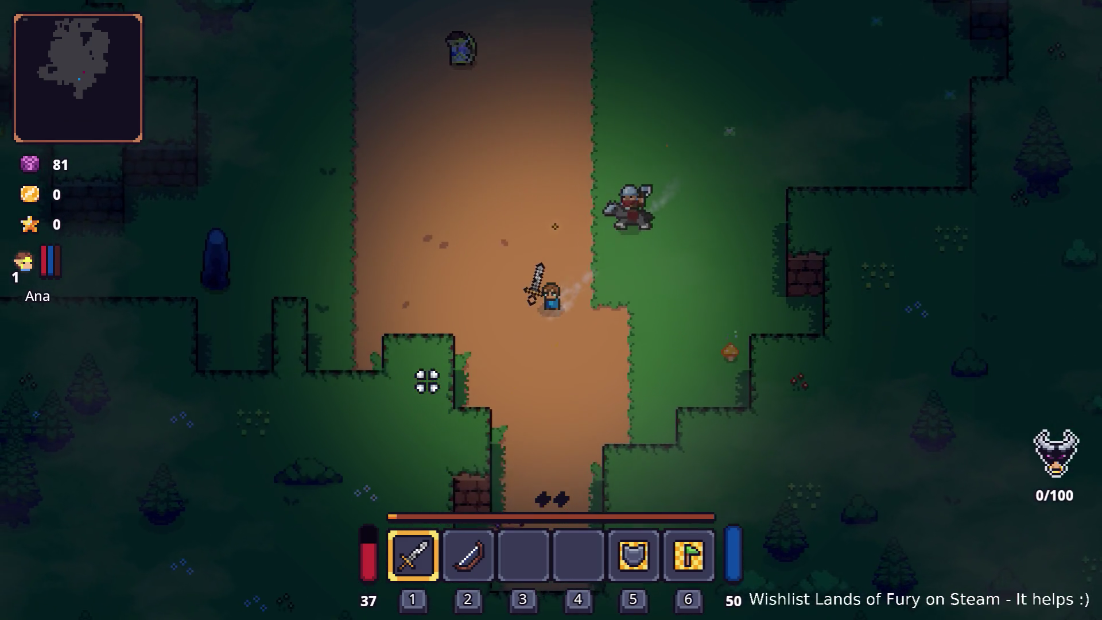
{"action": "key", "text": "a"}
{"action": "key", "text": "w"}
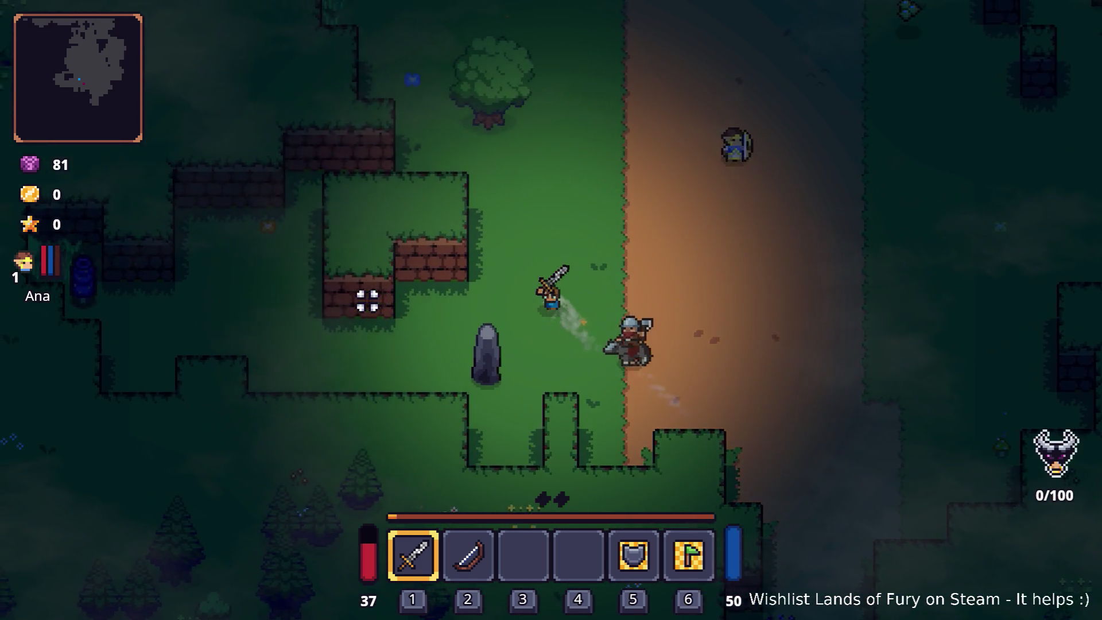
{"action": "key", "text": "a"}
{"action": "key", "text": "w"}
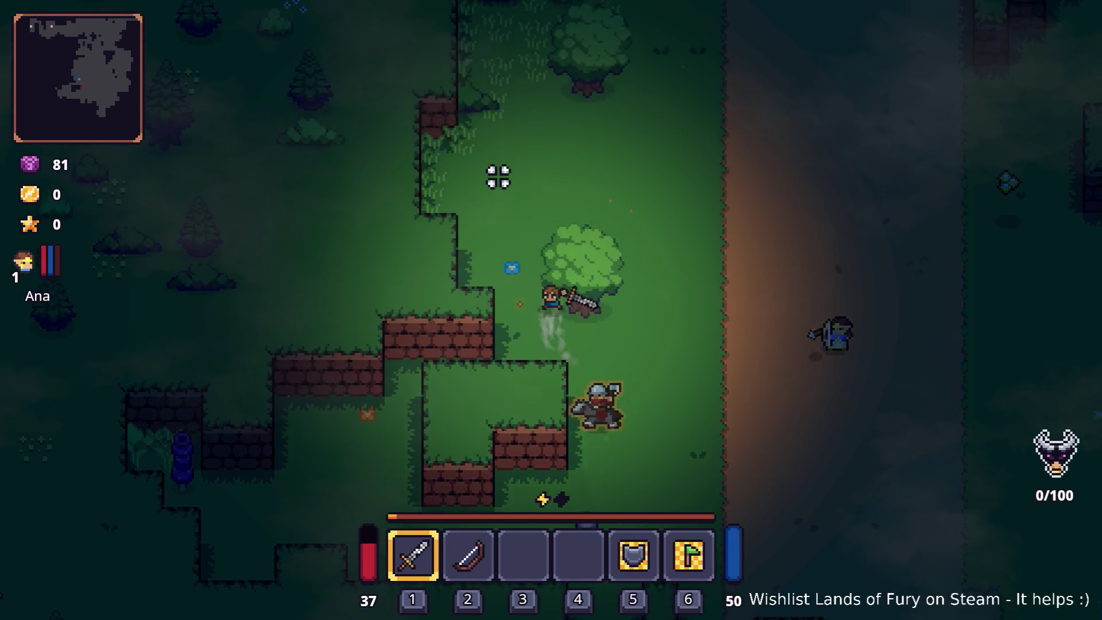
- Walk north past the ledges and left across the map, then pause the game
{"action": "key", "text": "w"}
{"action": "key", "text": "d"}
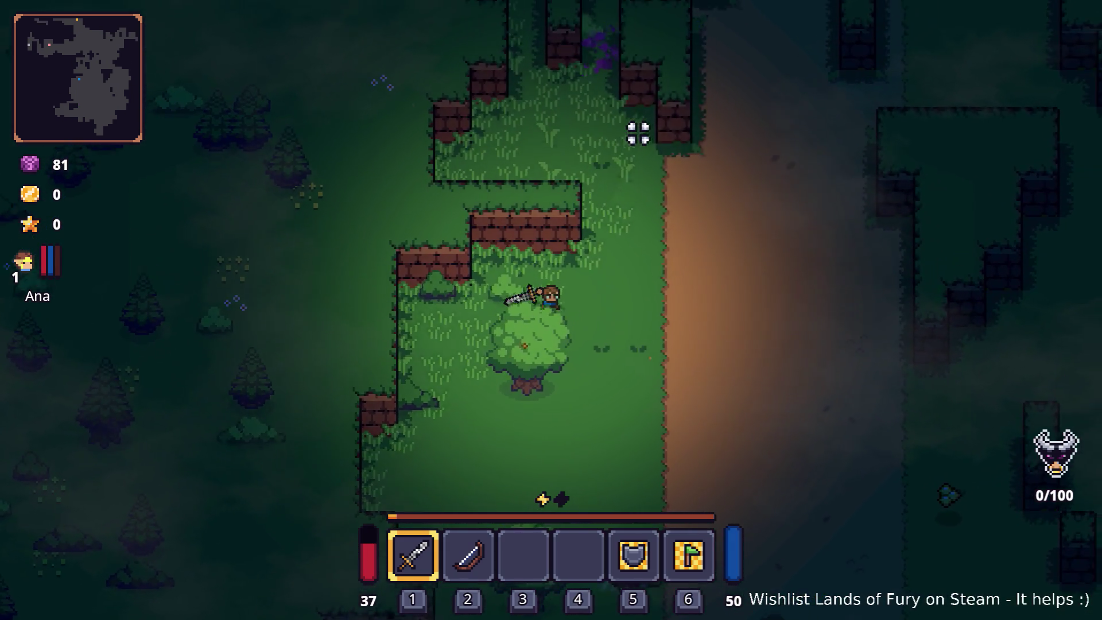
{"action": "key", "text": "w"}
{"action": "key", "text": "a"}
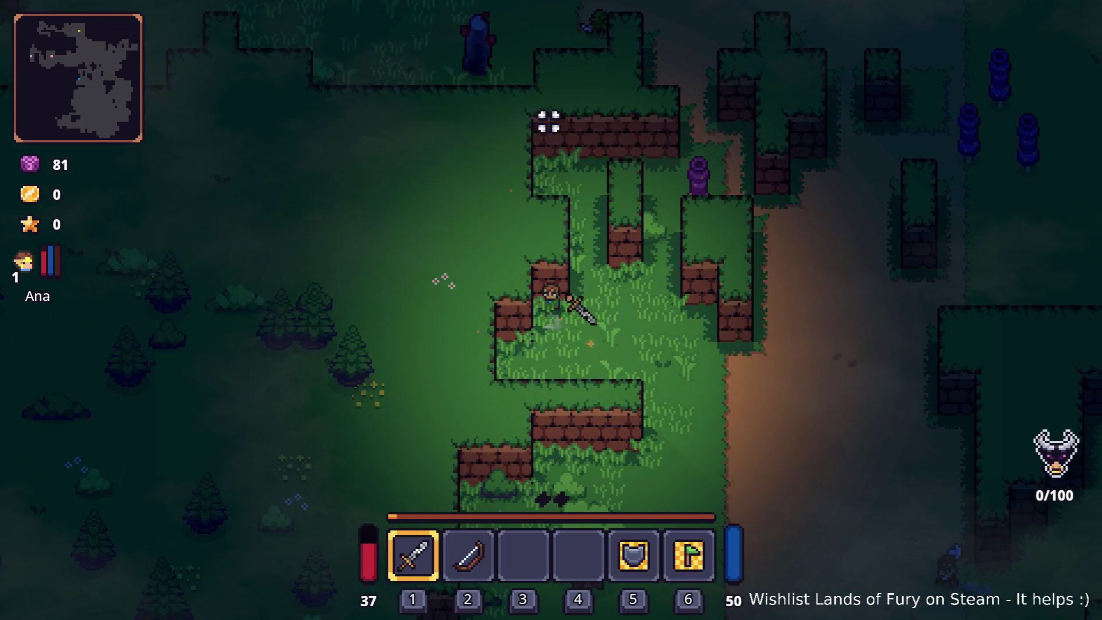
{"action": "key", "text": "d"}
{"action": "key", "text": "w"}
{"action": "key", "text": "d"}
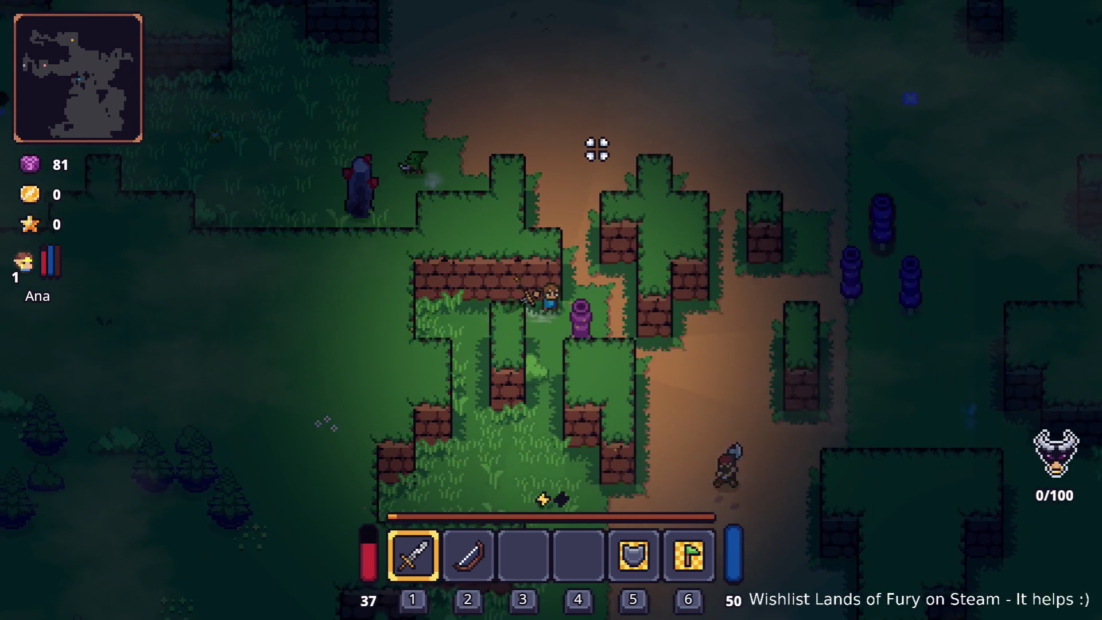
{"action": "key", "text": "a"}
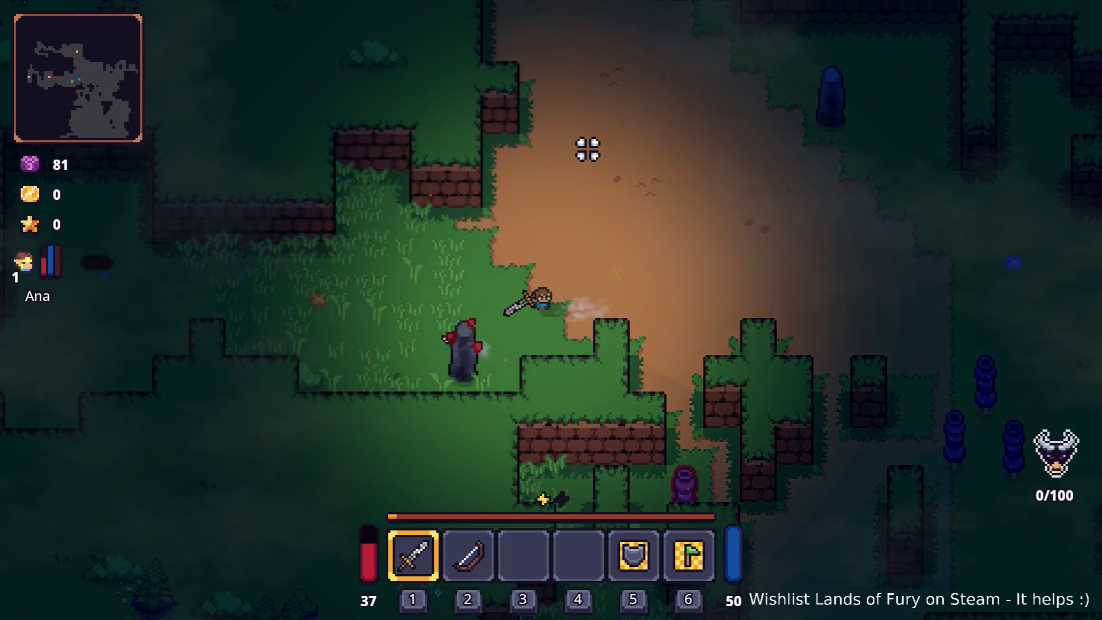
{"action": "key", "text": "a"}
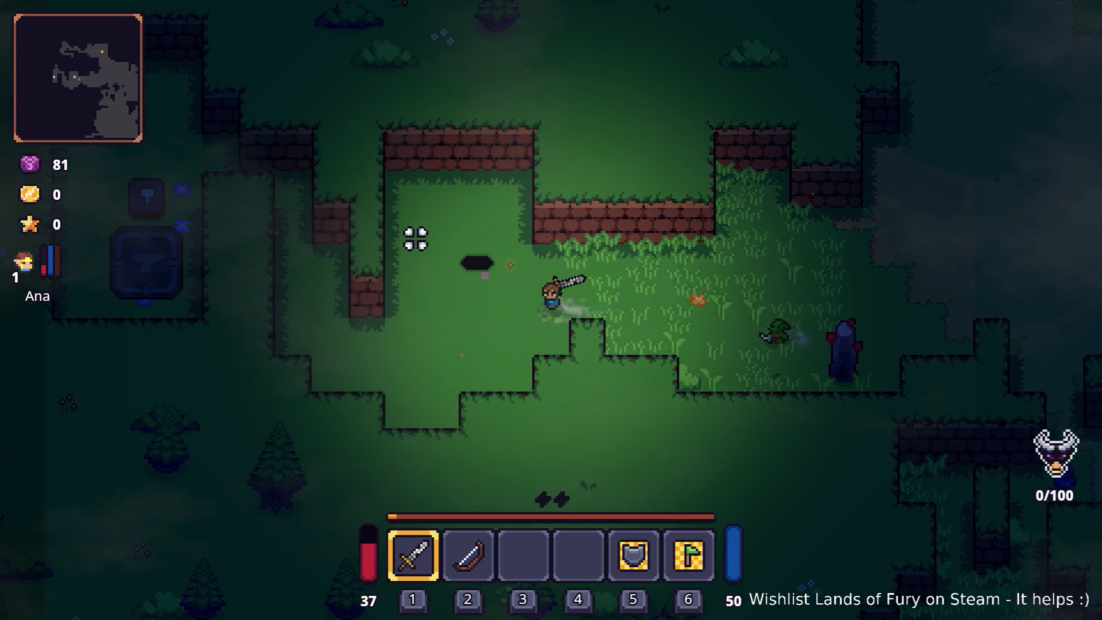
{"action": "key", "text": "Escape"}
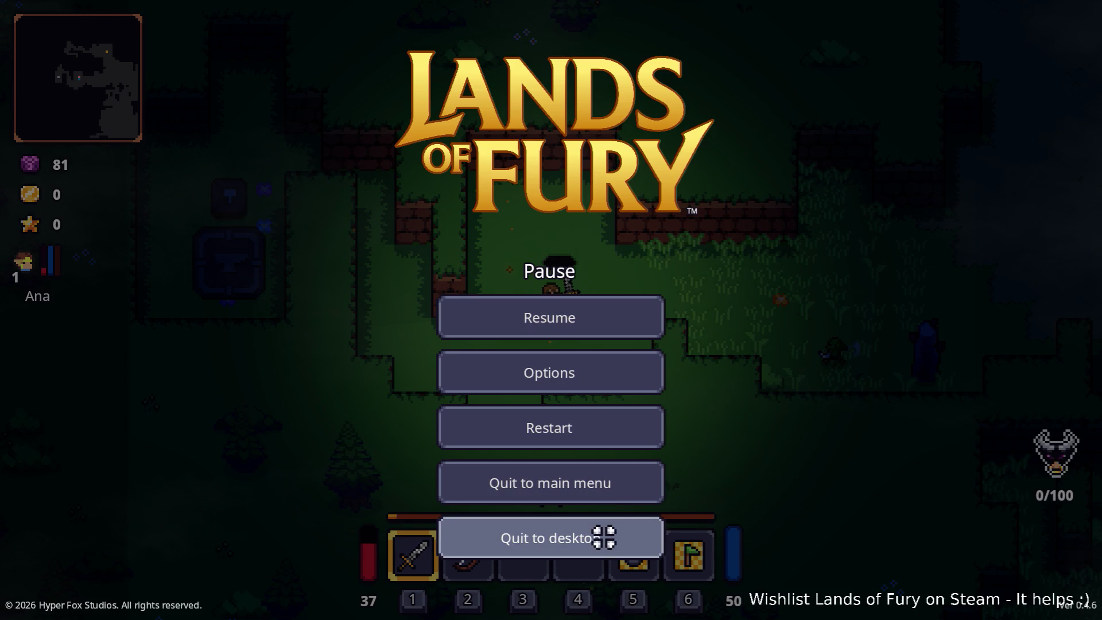
- Quit to desktop, then expand and collapse the den and combat POIs rules in the Inspector
{"action": "left_click", "coordinate": [603, 537]}
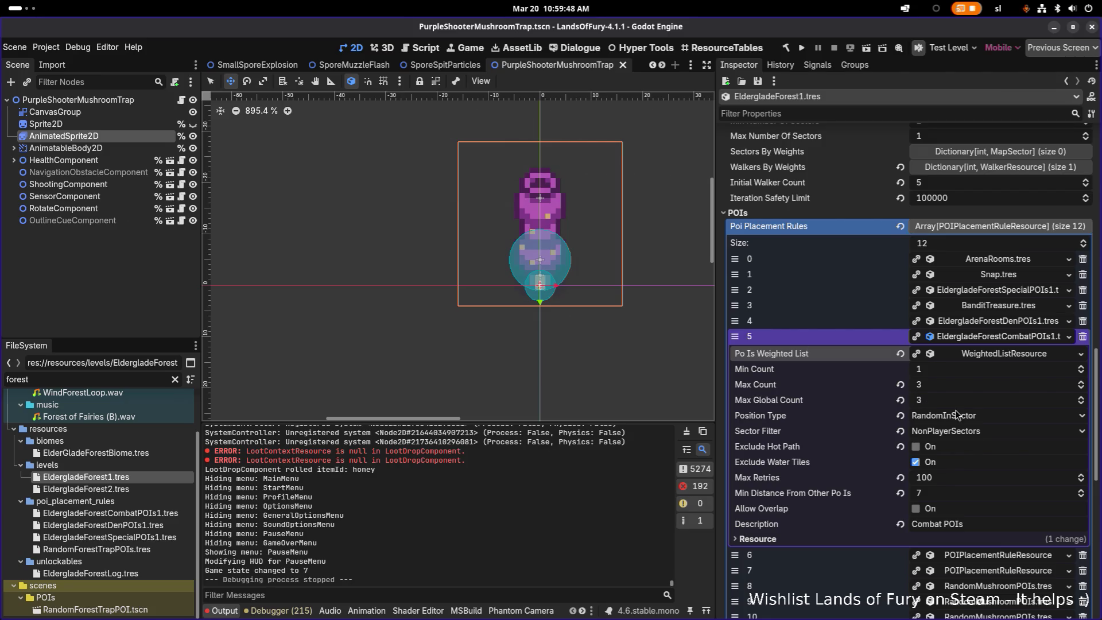
{"action": "left_click", "coordinate": [997, 337]}
{"action": "left_click", "coordinate": [999, 323]}
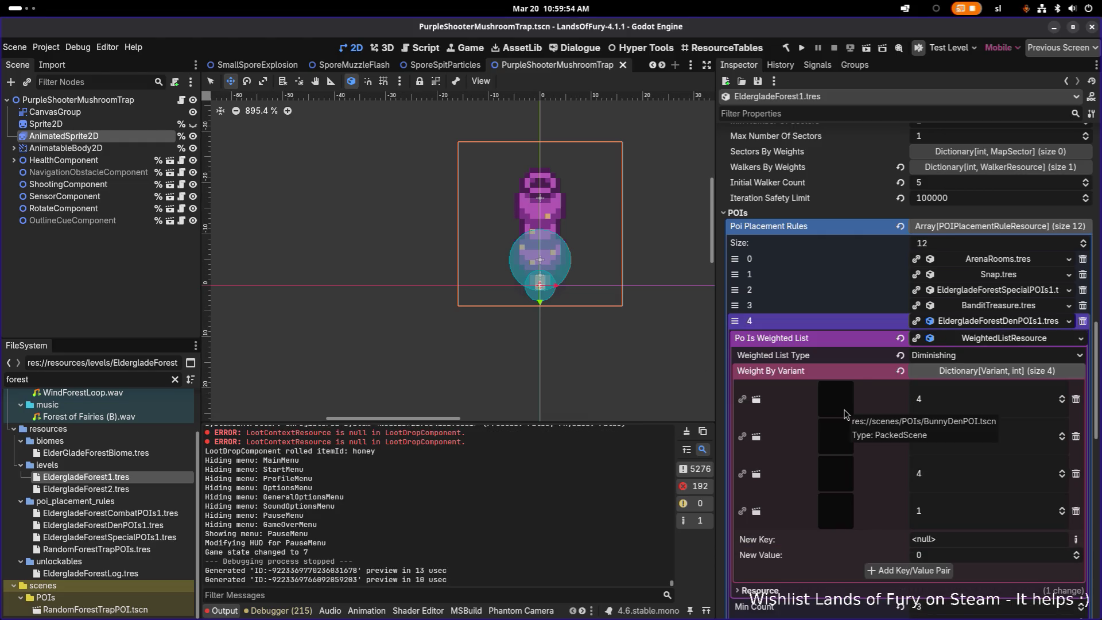
{"action": "left_click", "coordinate": [984, 324]}
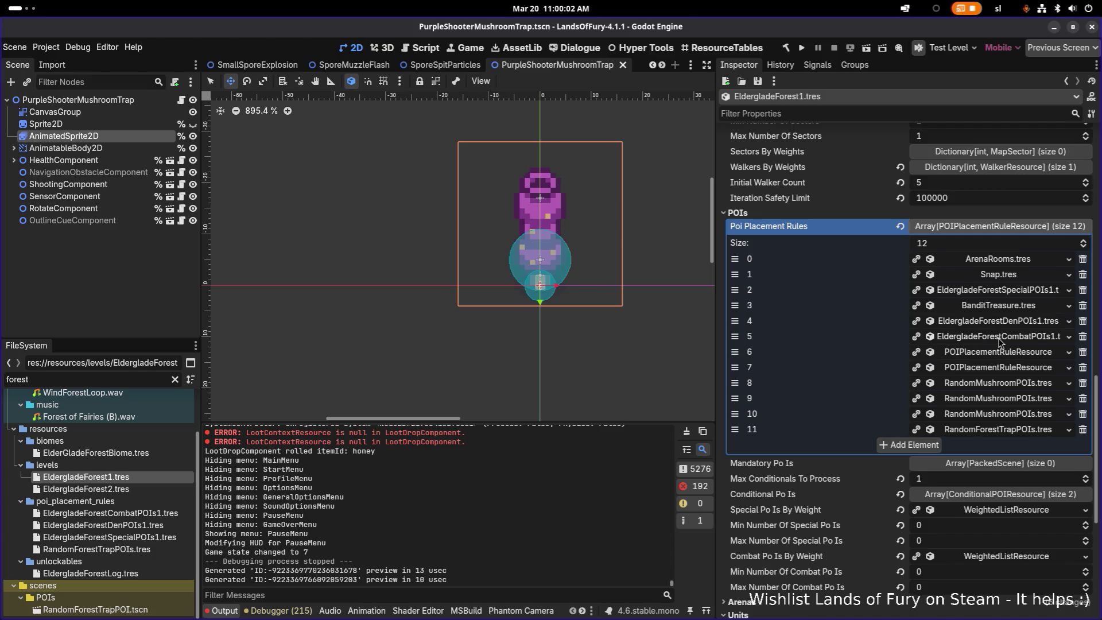
{"action": "left_click", "coordinate": [999, 338]}
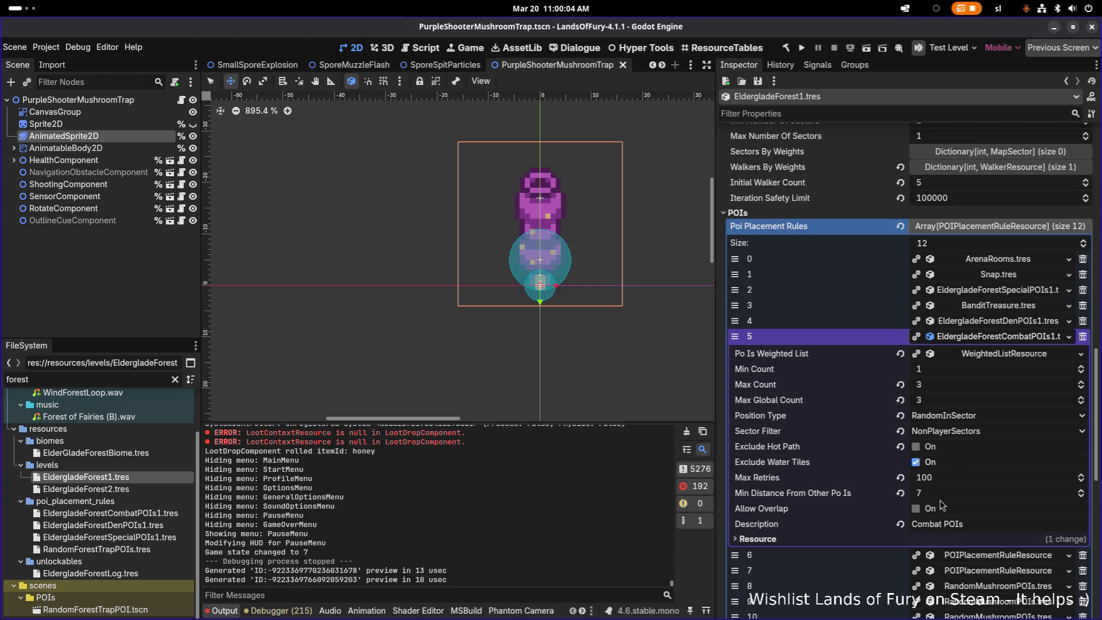
{"action": "left_click", "coordinate": [126, 286]}
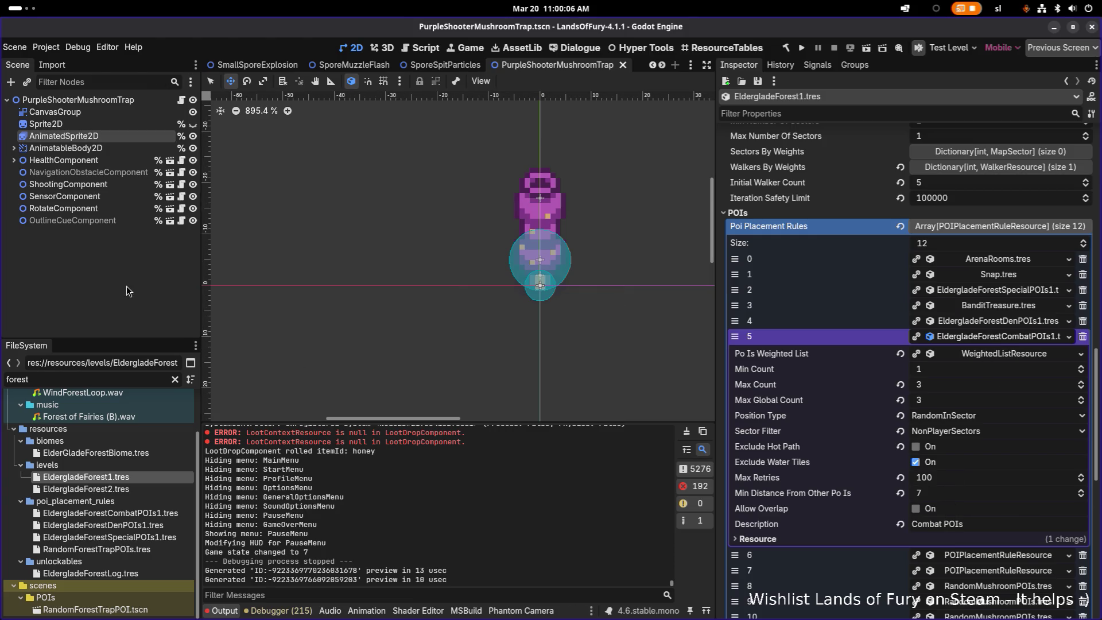
- Search Quick Open scenes for 'band', close it unopened, and re-expand the den POIs rule
{"action": "key", "text": "ctrl+shift+o"}
{"action": "type", "text": "bab"}
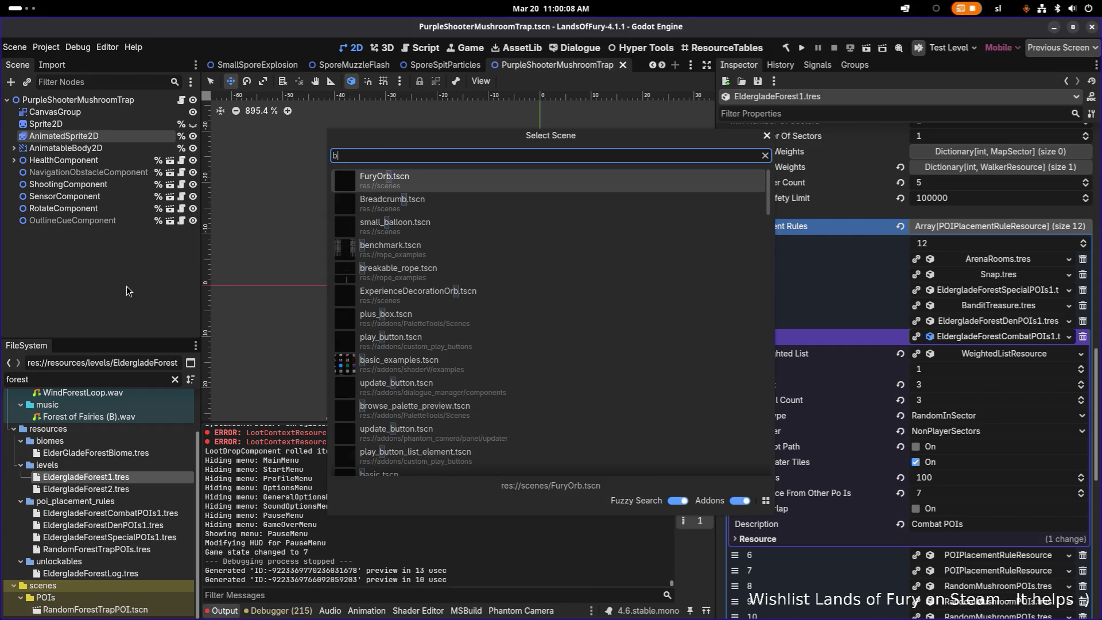
{"action": "key", "text": "BackSpace"}
{"action": "type", "text": "nd"}
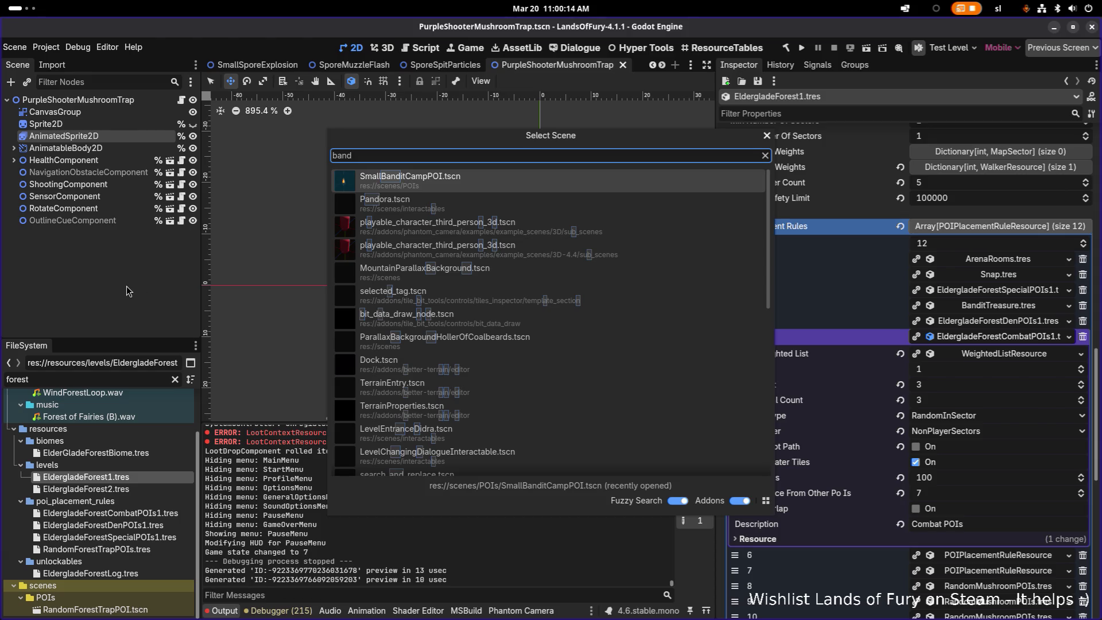
{"action": "left_click", "coordinate": [767, 136]}
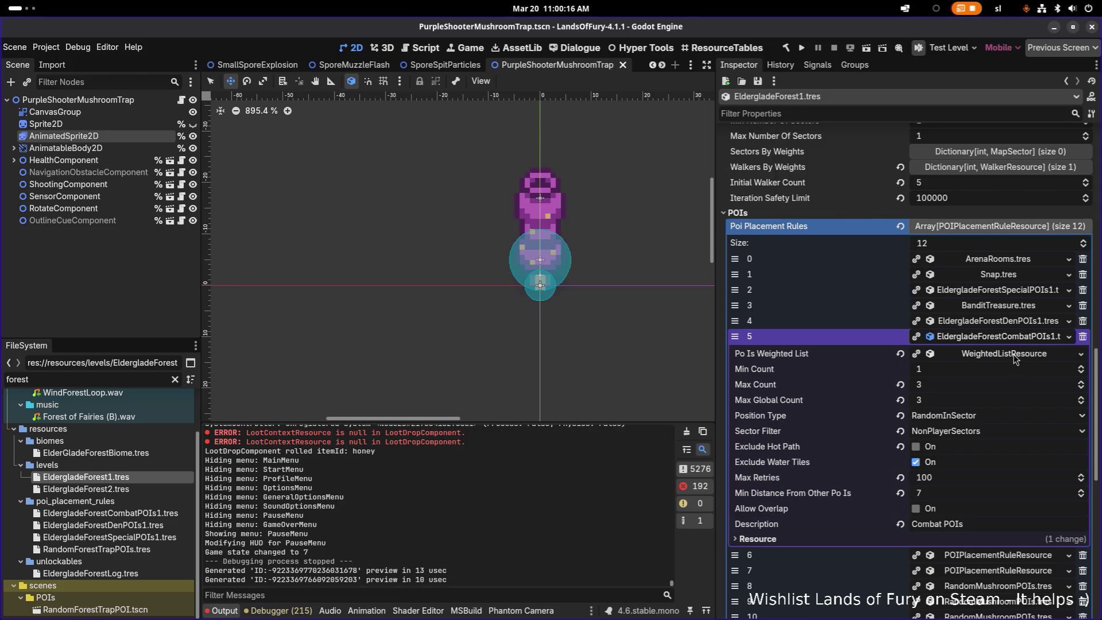
{"action": "left_click", "coordinate": [1003, 339]}
- Drag element 5 (CombatPOIs1) above element 4 (DenPOIs1), save with Ctrl+S and run the project
{"action": "left_click", "coordinate": [1011, 326]}
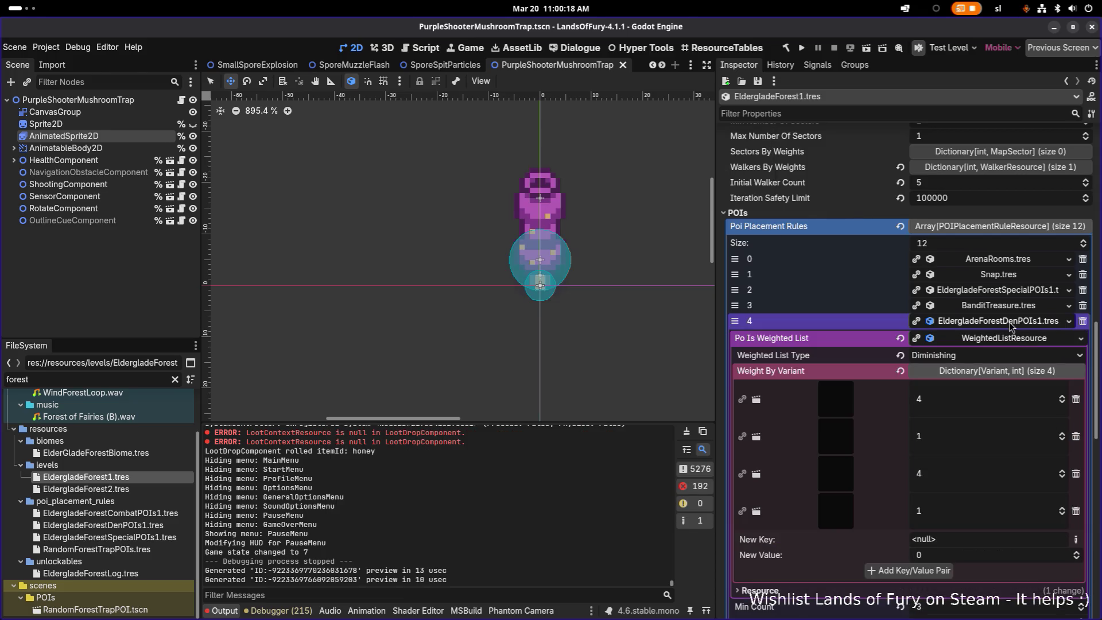
{"action": "scroll", "coordinate": [974, 397], "scroll_direction": "down", "scroll_amount": 3}
{"action": "scroll", "coordinate": [963, 429], "scroll_direction": "down", "scroll_amount": 3}
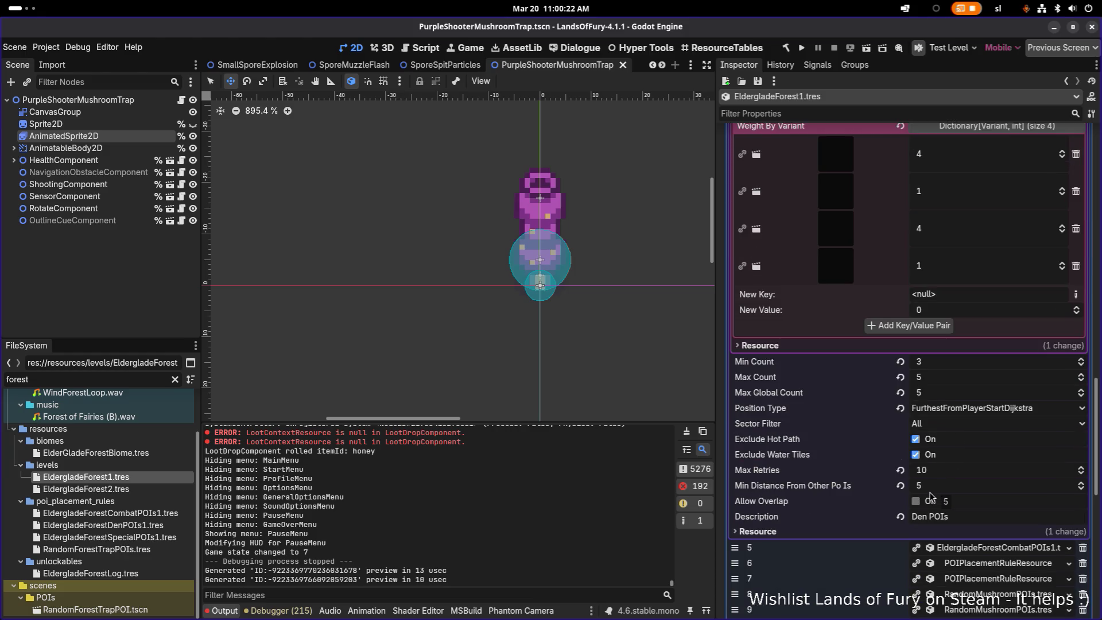
{"action": "scroll", "coordinate": [930, 496], "scroll_direction": "up", "scroll_amount": 3}
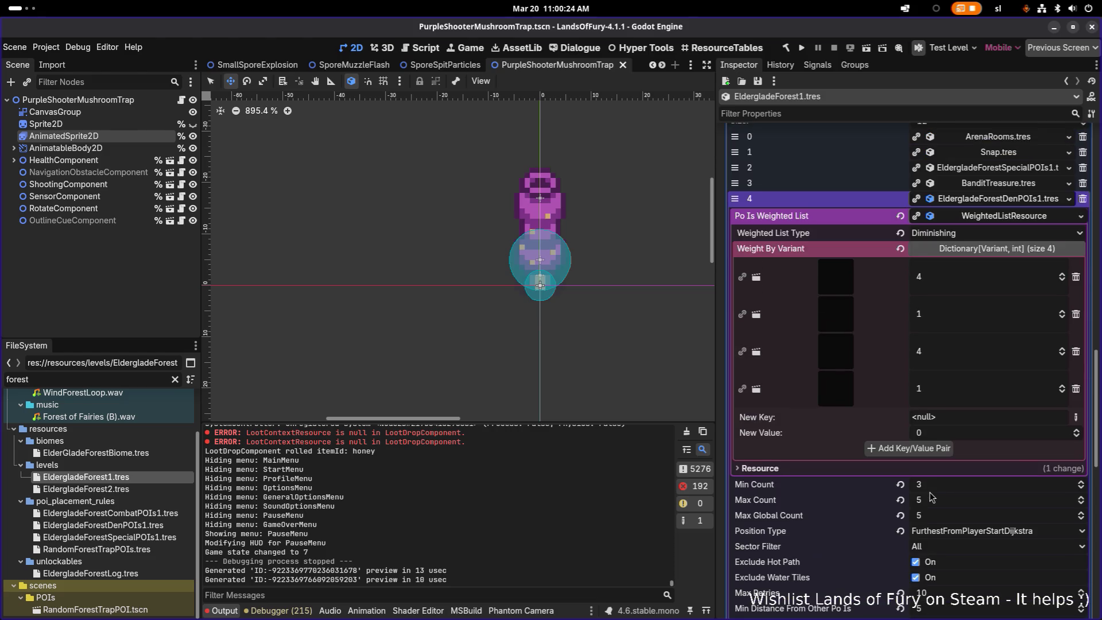
{"action": "scroll", "coordinate": [968, 333], "scroll_direction": "up", "scroll_amount": 3}
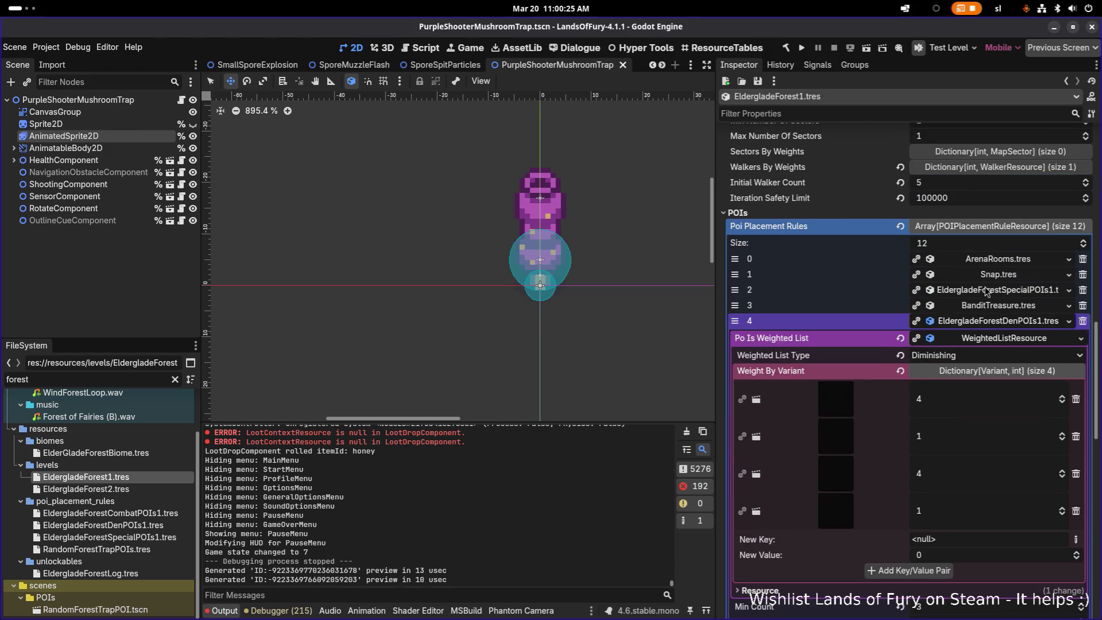
{"action": "left_click", "coordinate": [981, 322]}
{"action": "left_click_drag", "start_coordinate": [735, 335], "coordinate": [746, 318]}
{"action": "key", "text": "ctrl+s"}
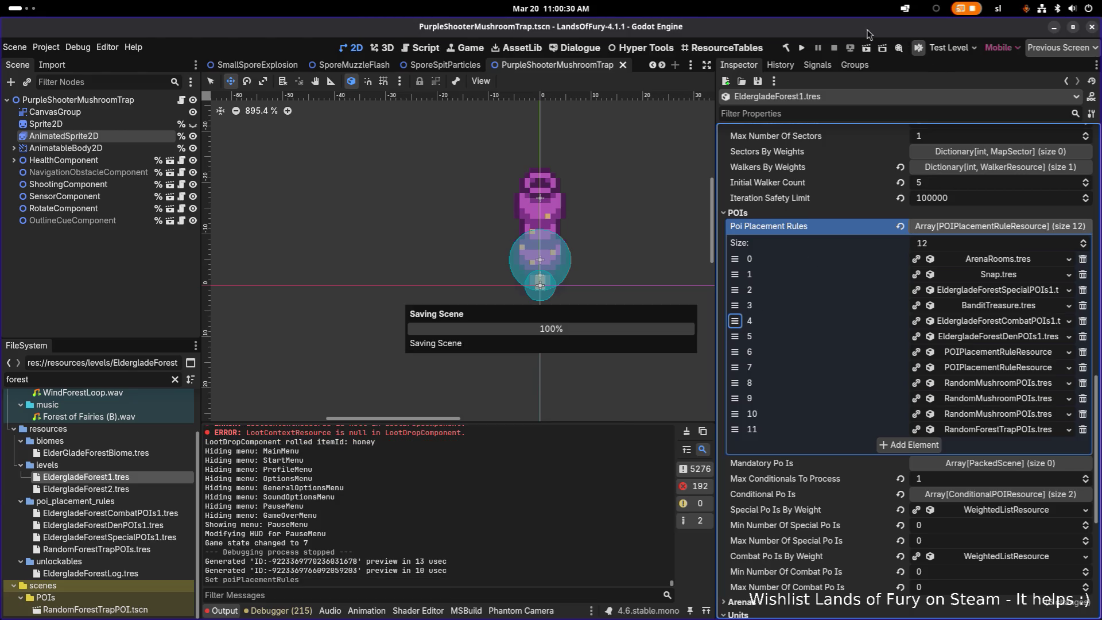
{"action": "left_click", "coordinate": [801, 48]}
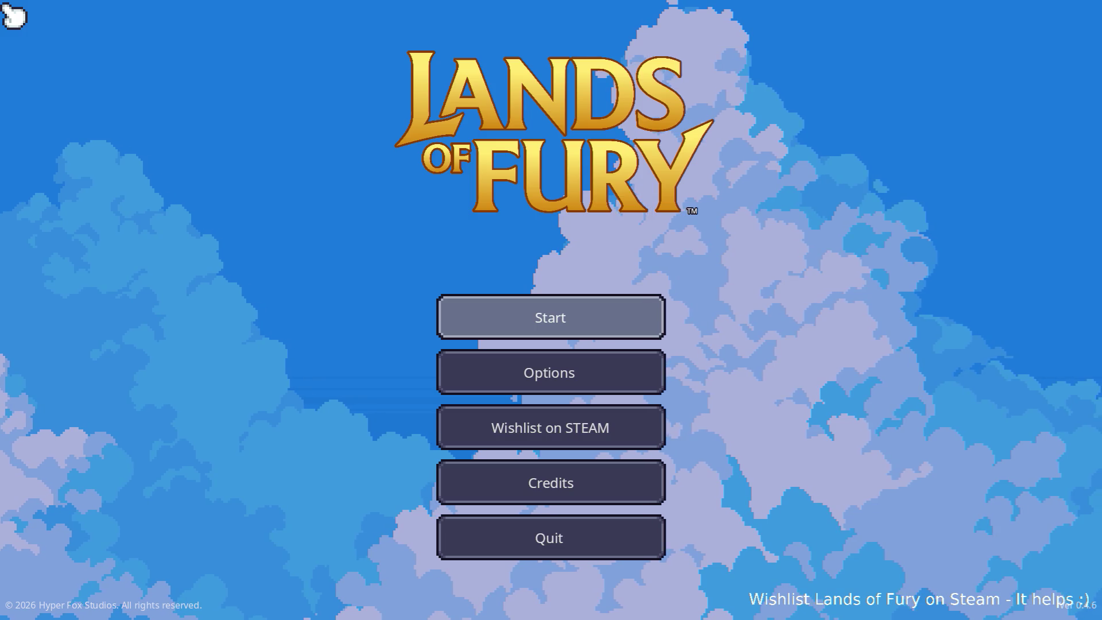
- Start a game and walk the hero north out of The Glade, up-right through the forest to the campfire clearing
{"action": "left_click", "coordinate": [551, 315]}
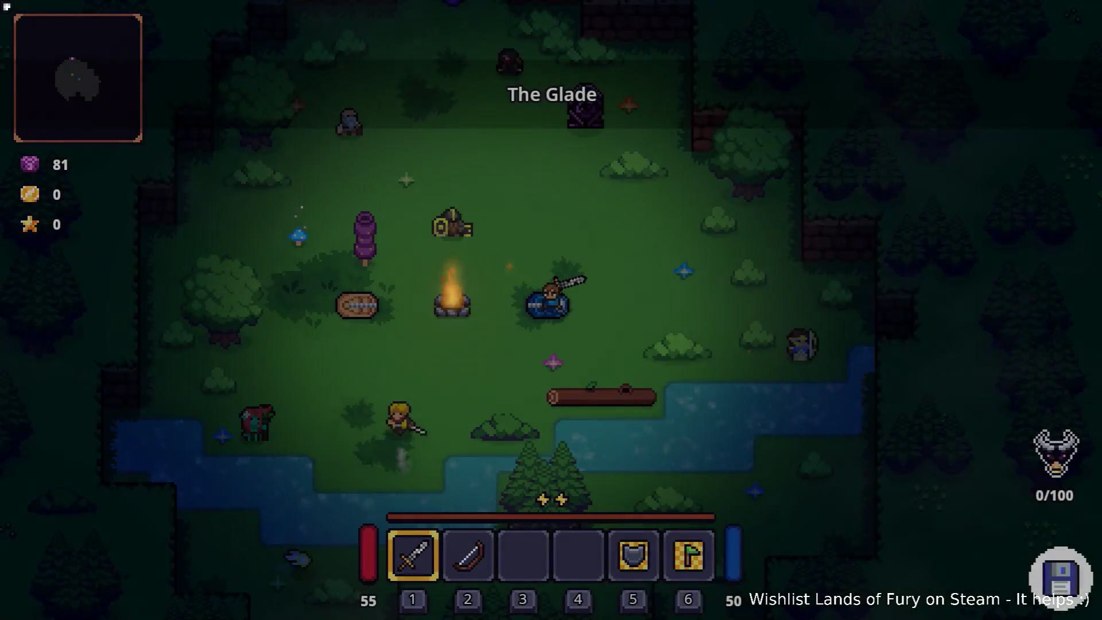
{"action": "key", "text": "w"}
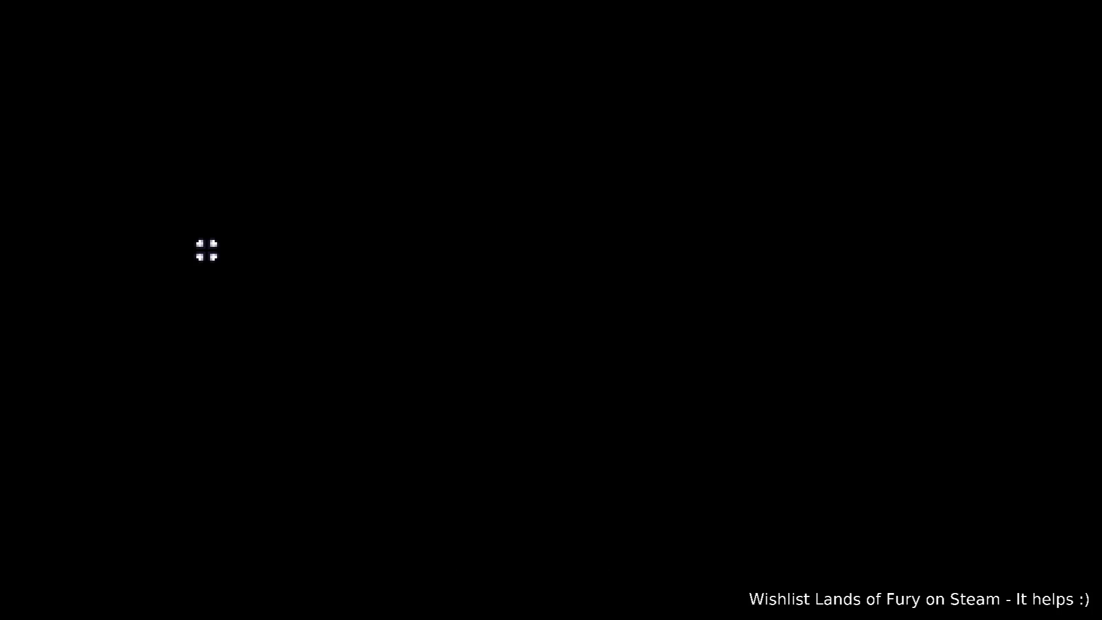
{"action": "key", "text": "w"}
{"action": "key", "text": "d"}
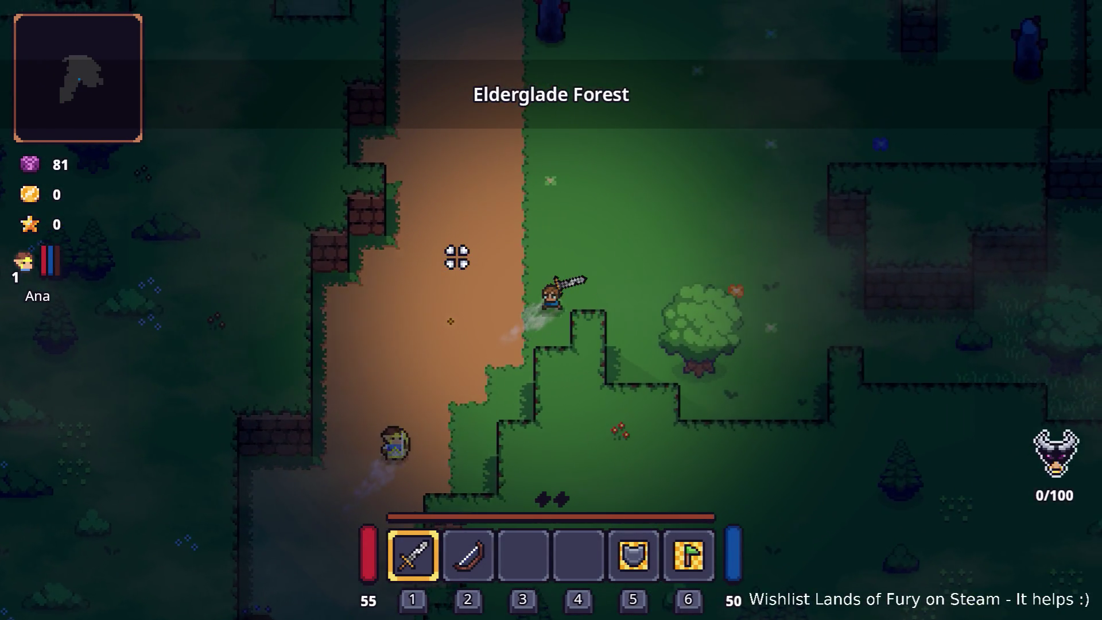
{"action": "key", "text": "d"}
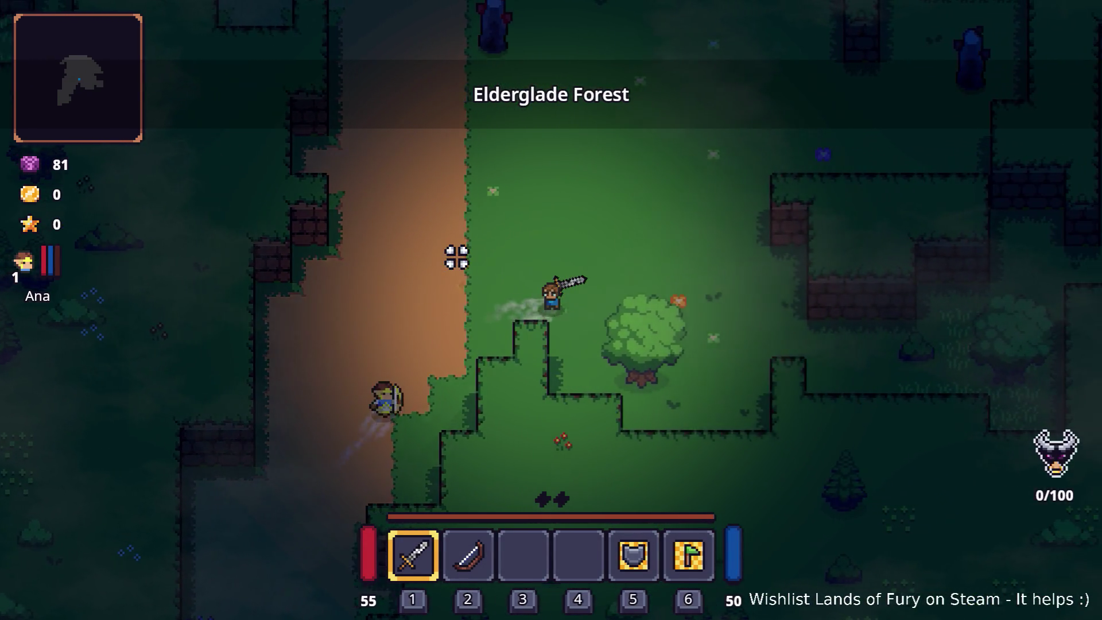
{"action": "key", "text": "w"}
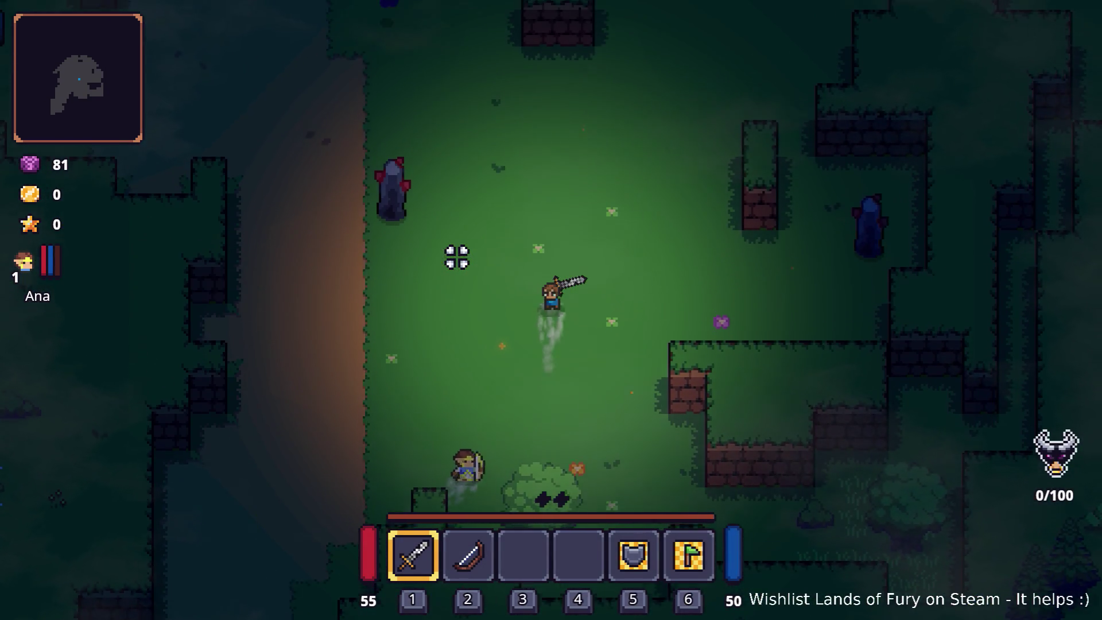
{"action": "key", "text": "w"}
{"action": "key", "text": "d"}
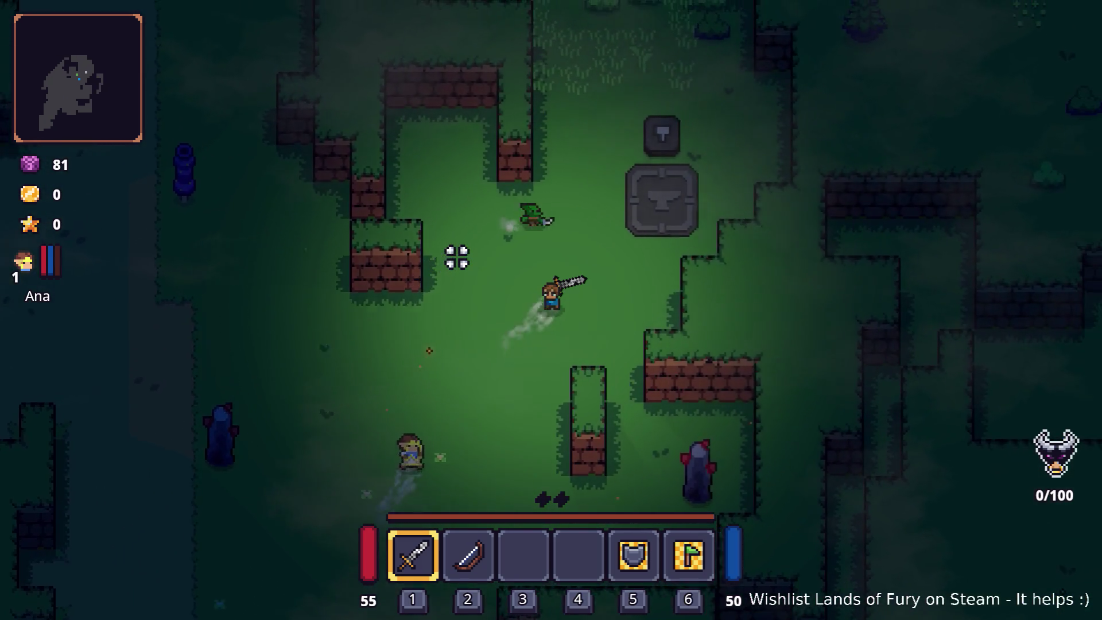
{"action": "key", "text": "d"}
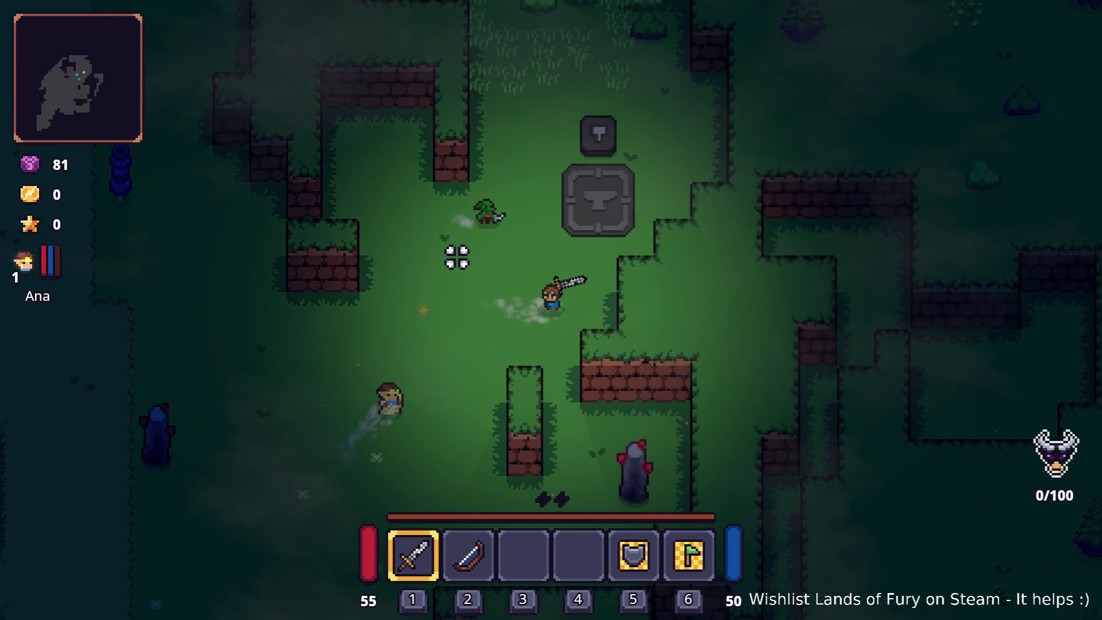
{"action": "key", "text": "w"}
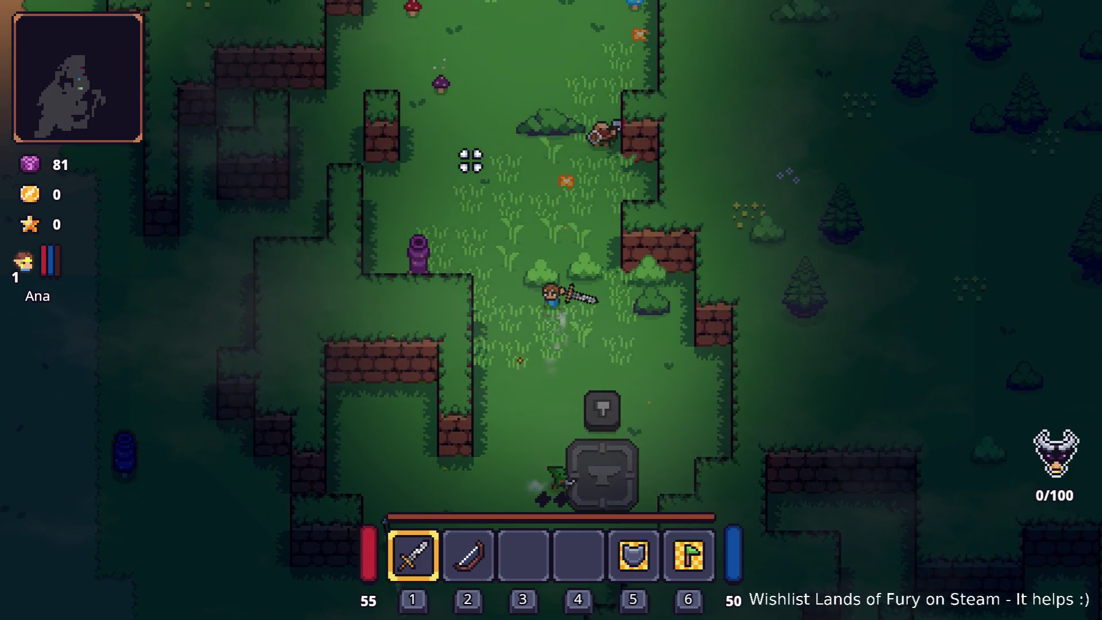
{"action": "key", "text": "w"}
- Roam left through the clearing and grass maze, then back along the dirt path past the campfires
{"action": "key", "text": "a"}
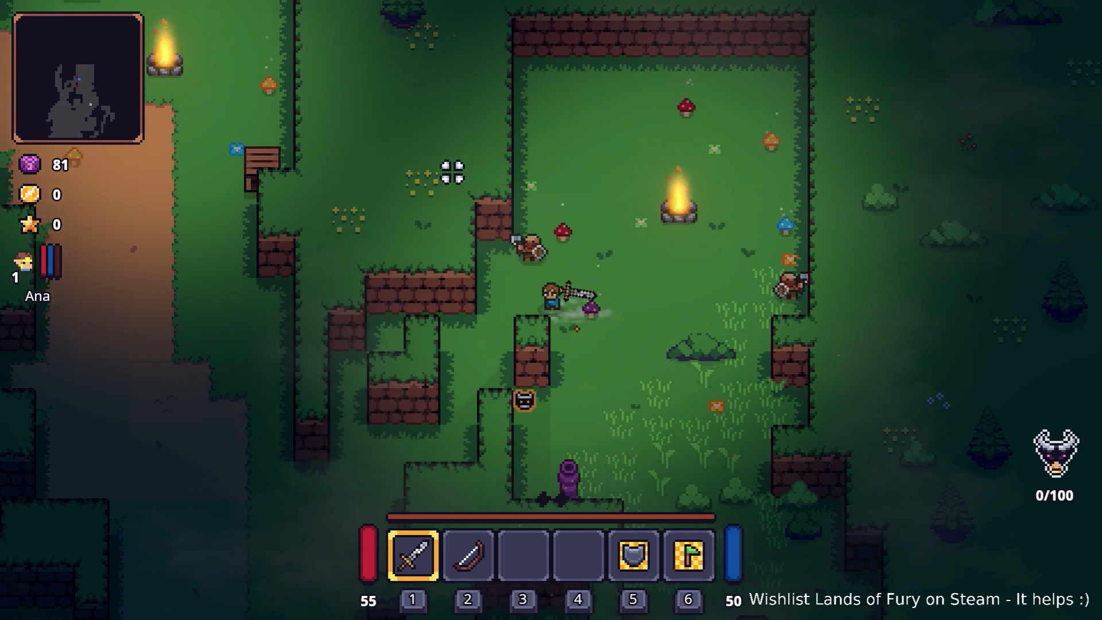
{"action": "key", "text": "a"}
{"action": "key", "text": "s"}
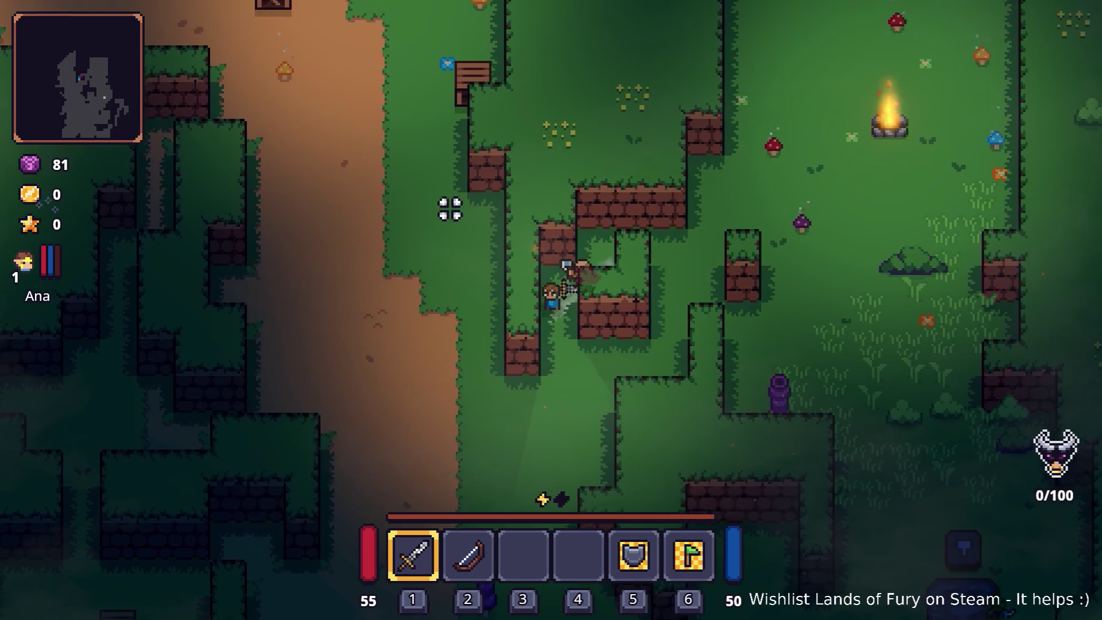
{"action": "key", "text": "s"}
{"action": "key", "text": "a"}
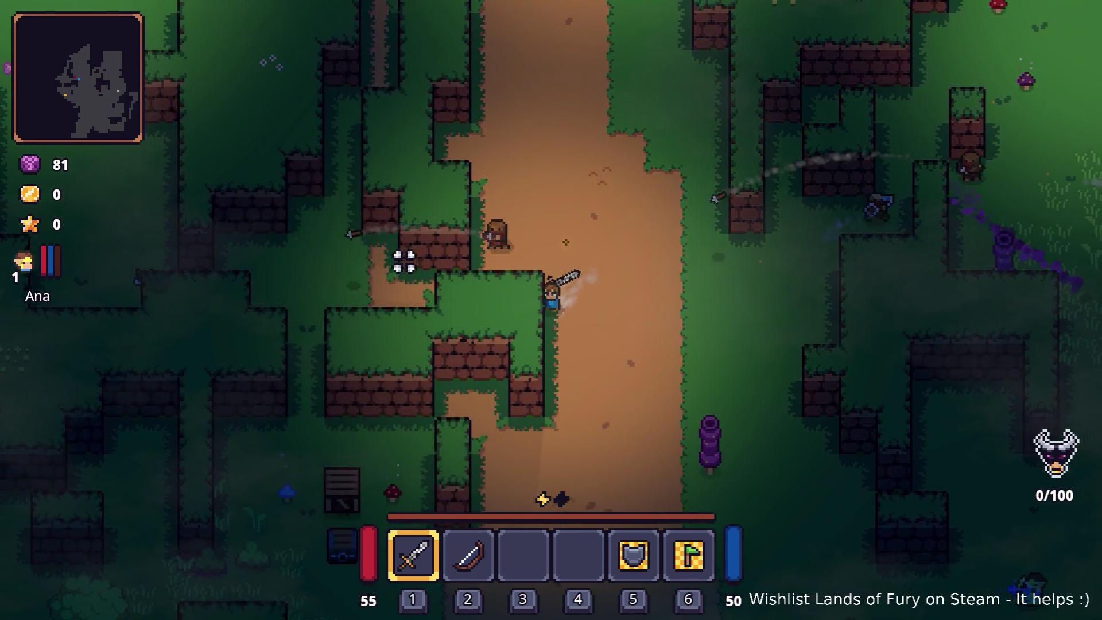
{"action": "key", "text": "a"}
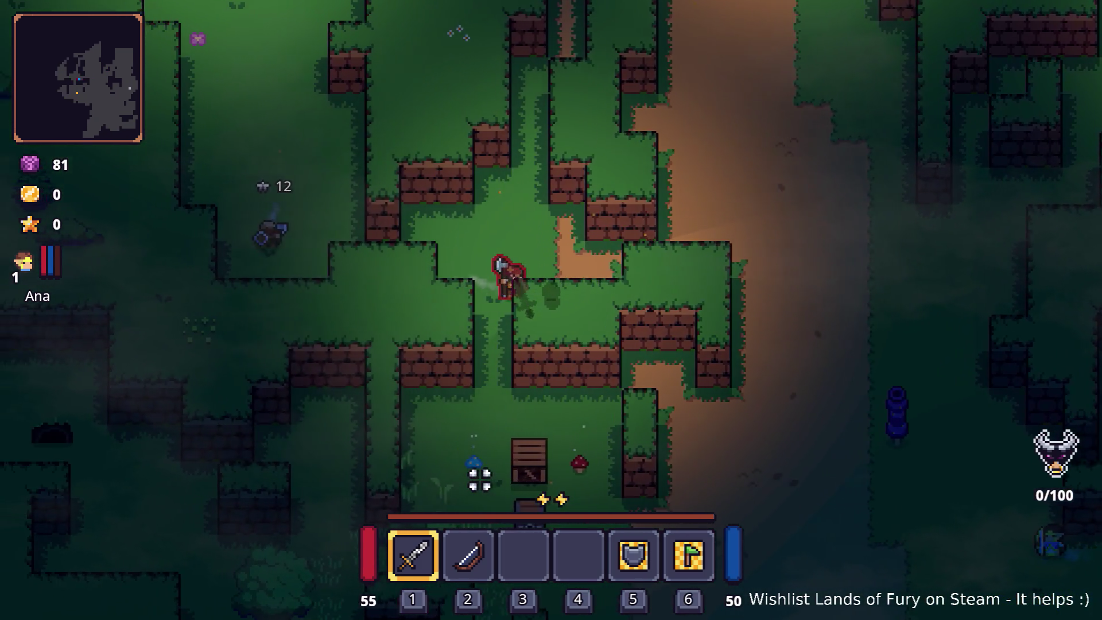
{"action": "key", "text": "w"}
{"action": "key", "text": "a"}
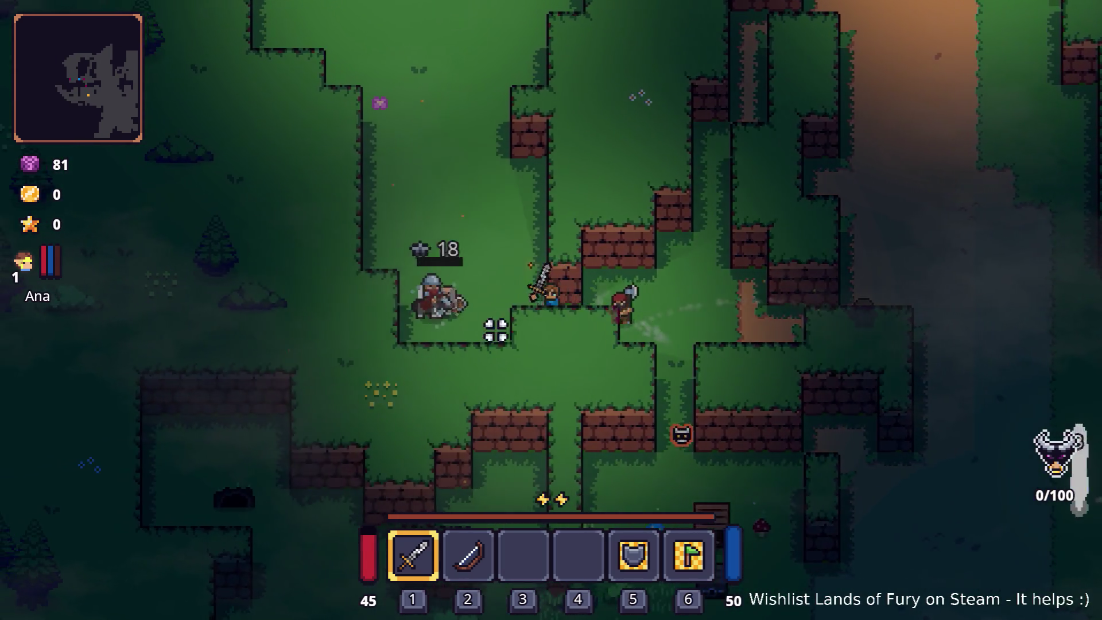
{"action": "key", "text": "w"}
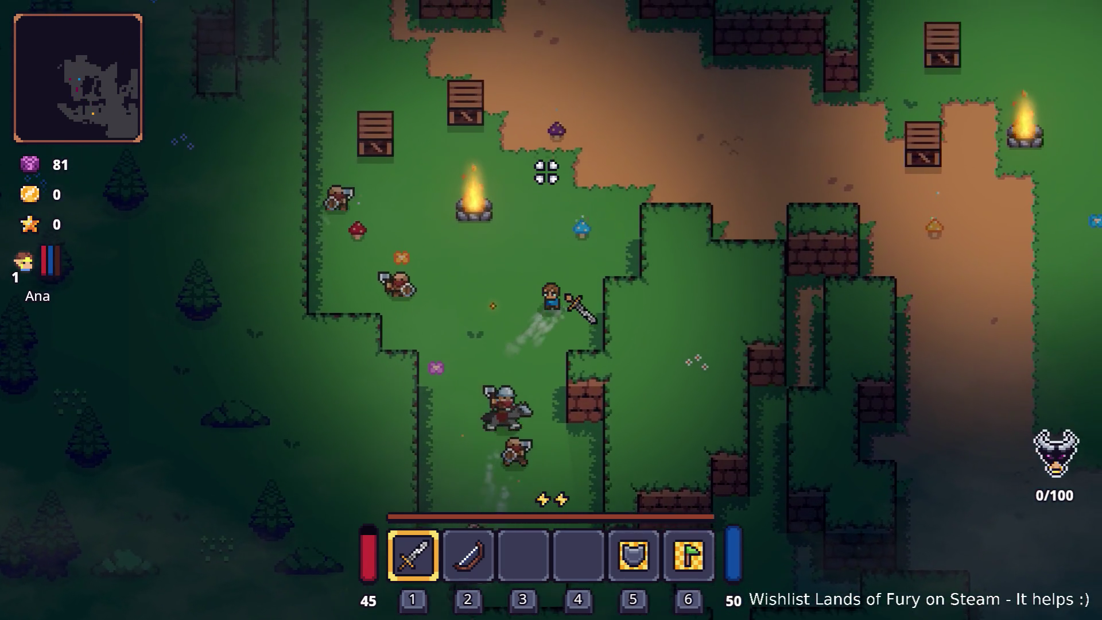
{"action": "key", "text": "w"}
{"action": "key", "text": "d"}
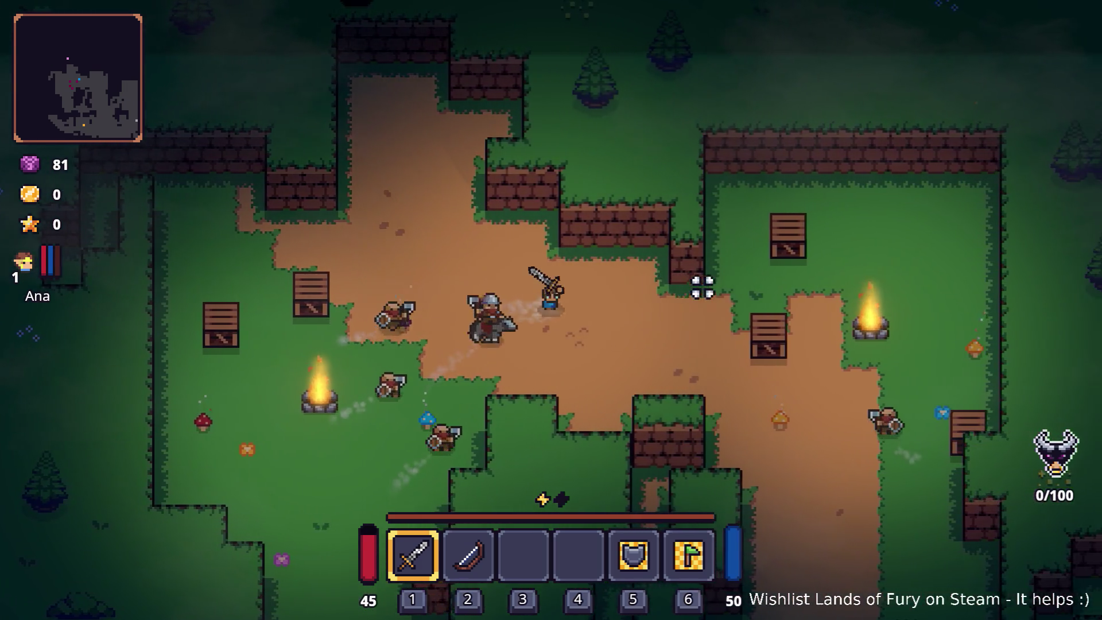
{"action": "key", "text": "s"}
- Open the inventory and bring up the app switcher
{"action": "key", "text": "d"}
{"action": "key", "text": "i"}
{"action": "key", "text": "alt+Tab"}
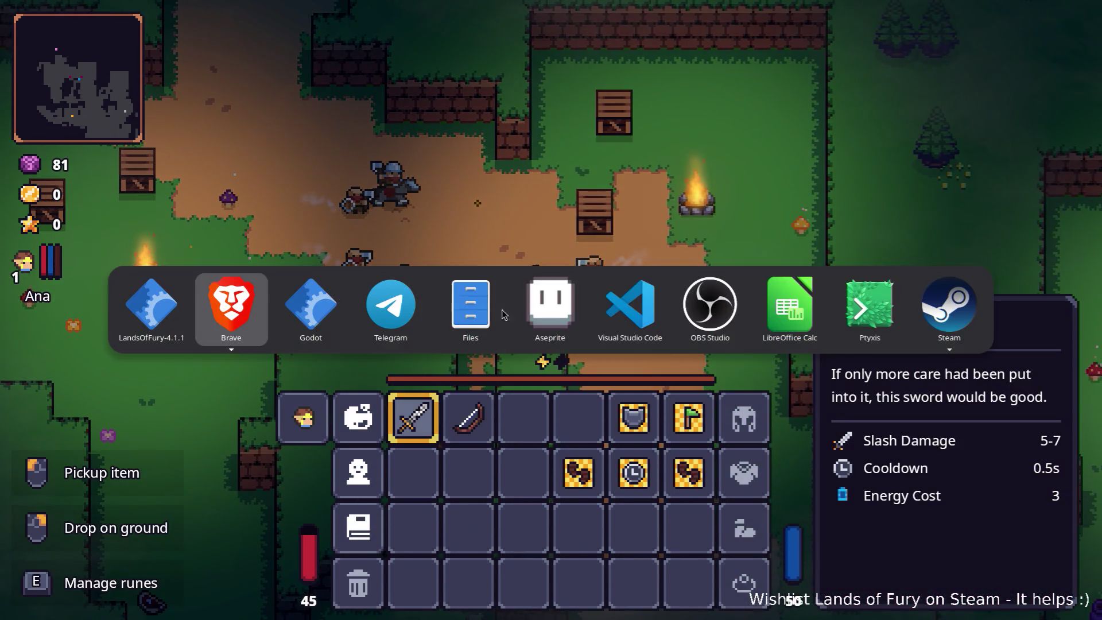
- Review the EldergladeForestCombatPOIs1 rule's settings in Godot, then return to the game and close the inventory
{"action": "key", "text": "Tab"}
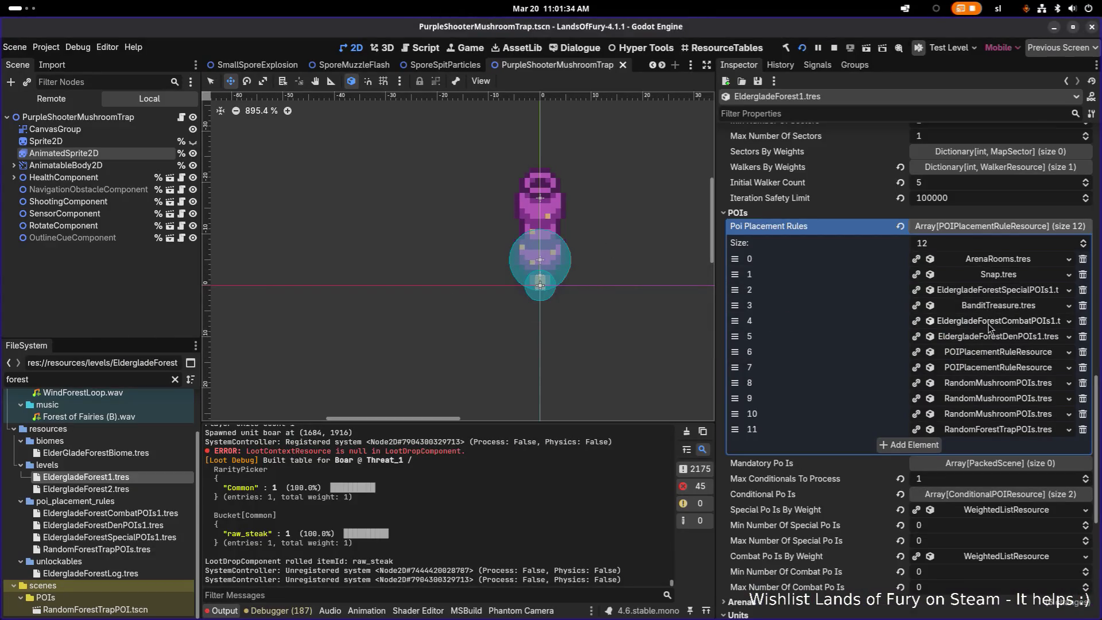
{"action": "left_click", "coordinate": [990, 328]}
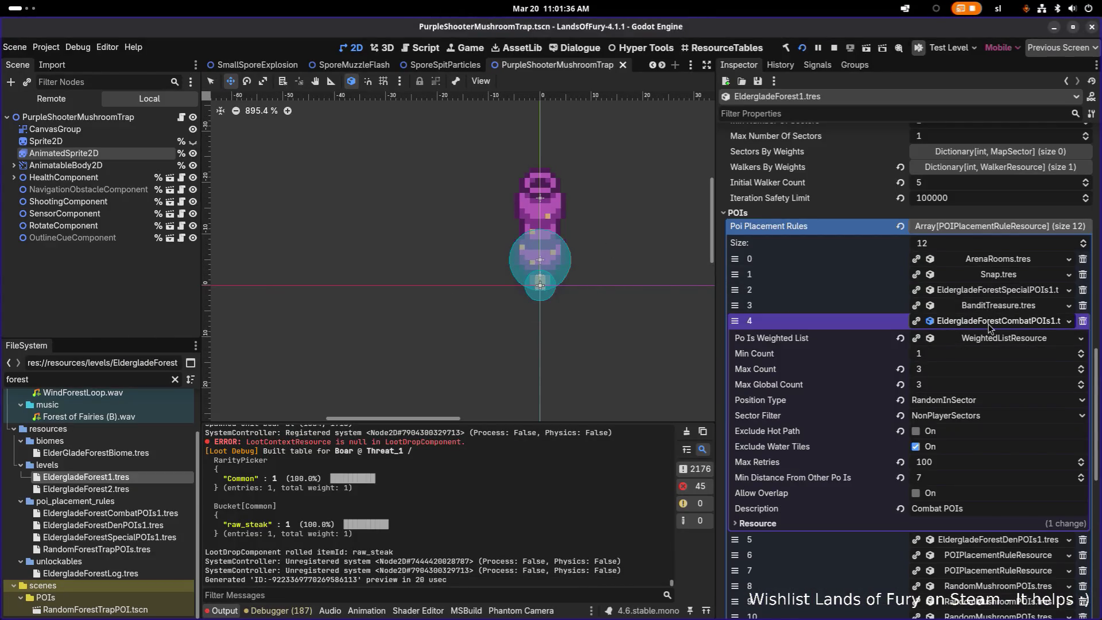
{"action": "left_click", "coordinate": [988, 323]}
{"action": "left_click", "coordinate": [986, 325]}
{"action": "key", "text": "alt+Tab"}
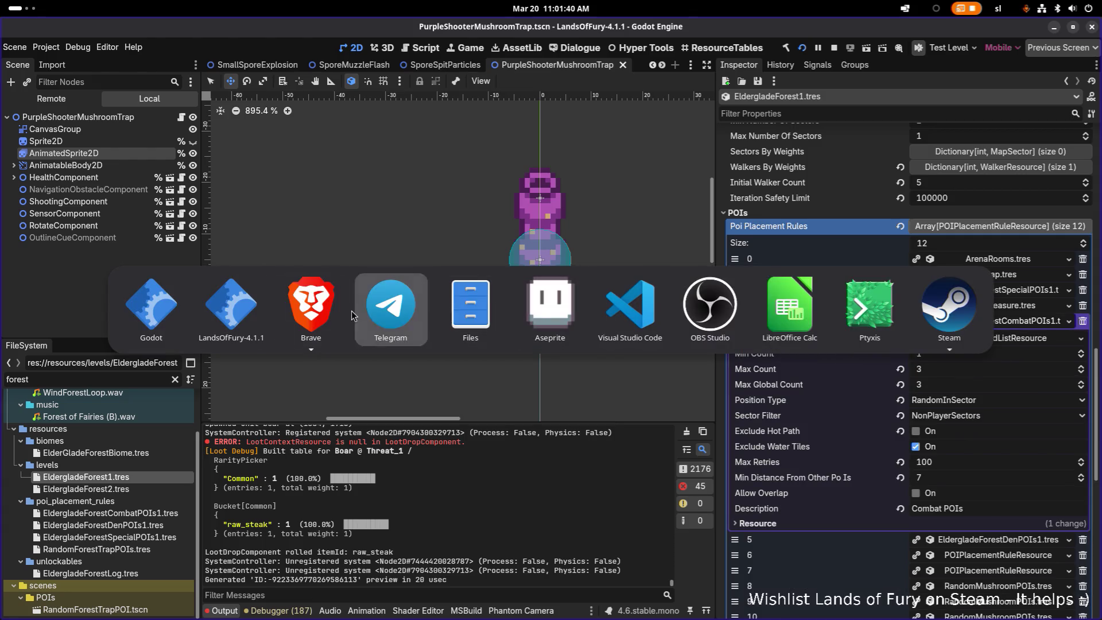
{"action": "key", "text": "Tab"}
- Walk the hero down through the forest toward the crates and loot the chest's item
{"action": "key", "text": "d"}
{"action": "key", "text": "s"}
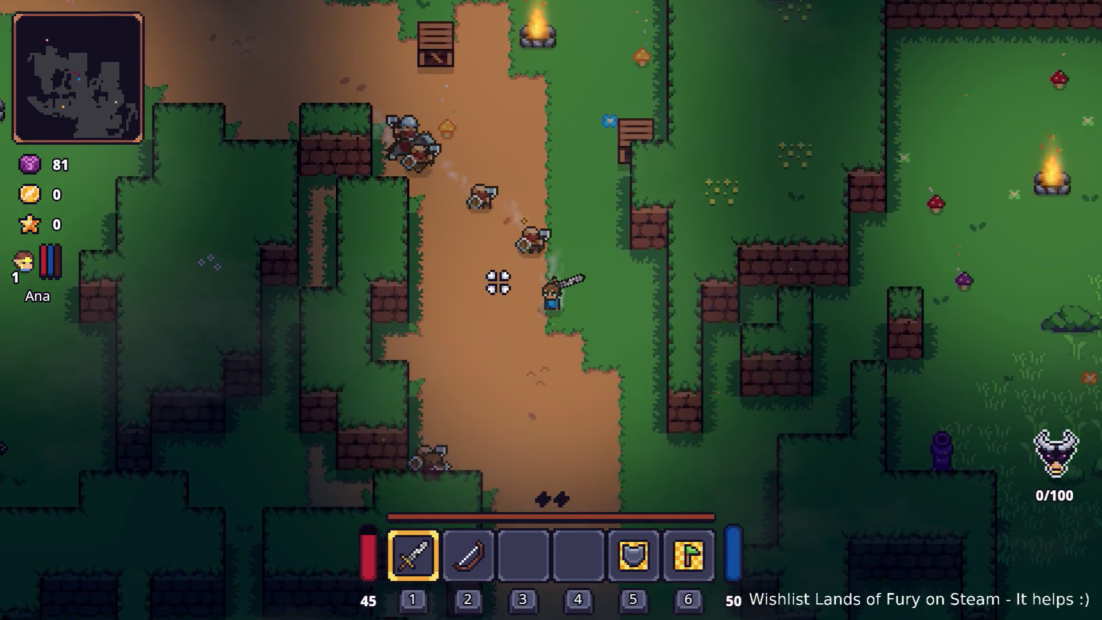
{"action": "key", "text": "s"}
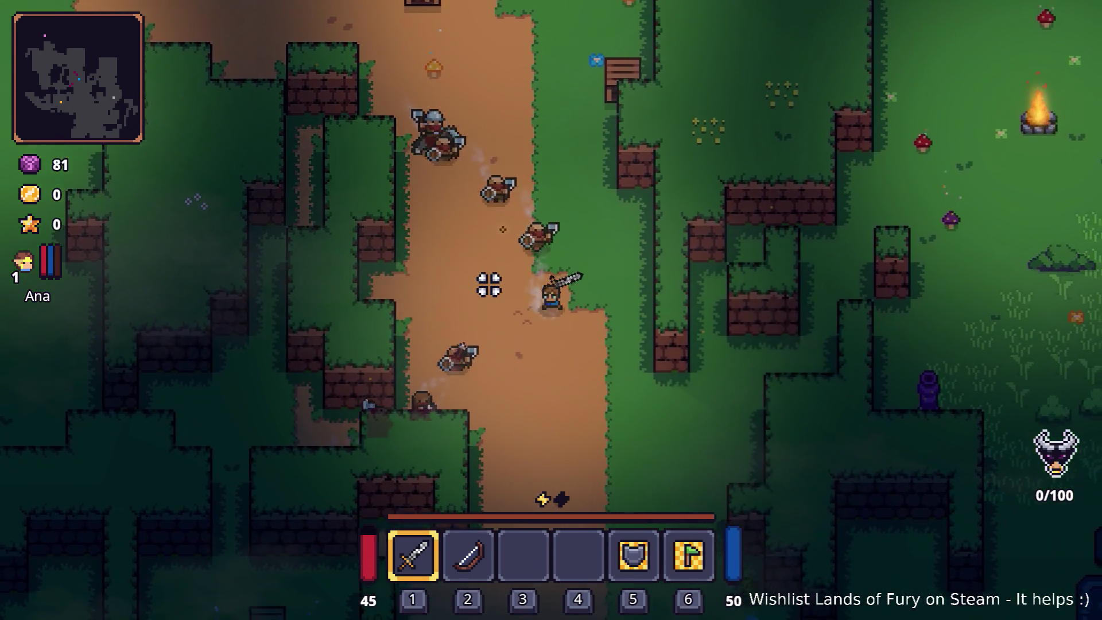
{"action": "key", "text": "d"}
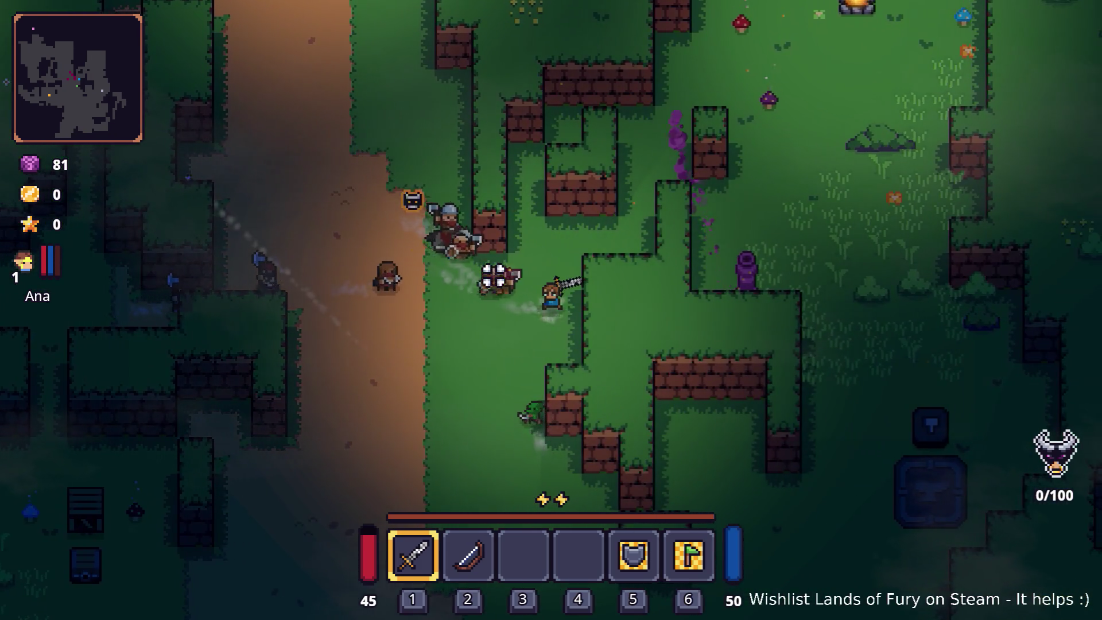
{"action": "key", "text": "s"}
{"action": "key", "text": "a"}
{"action": "key", "text": "s"}
{"action": "key", "text": "a"}
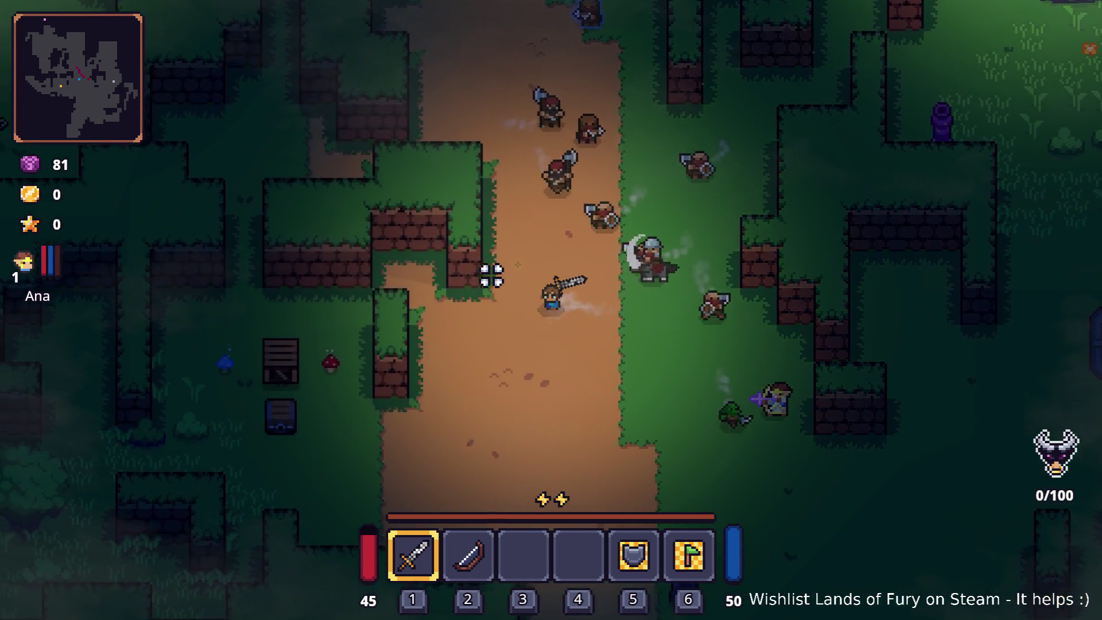
{"action": "key", "text": "a"}
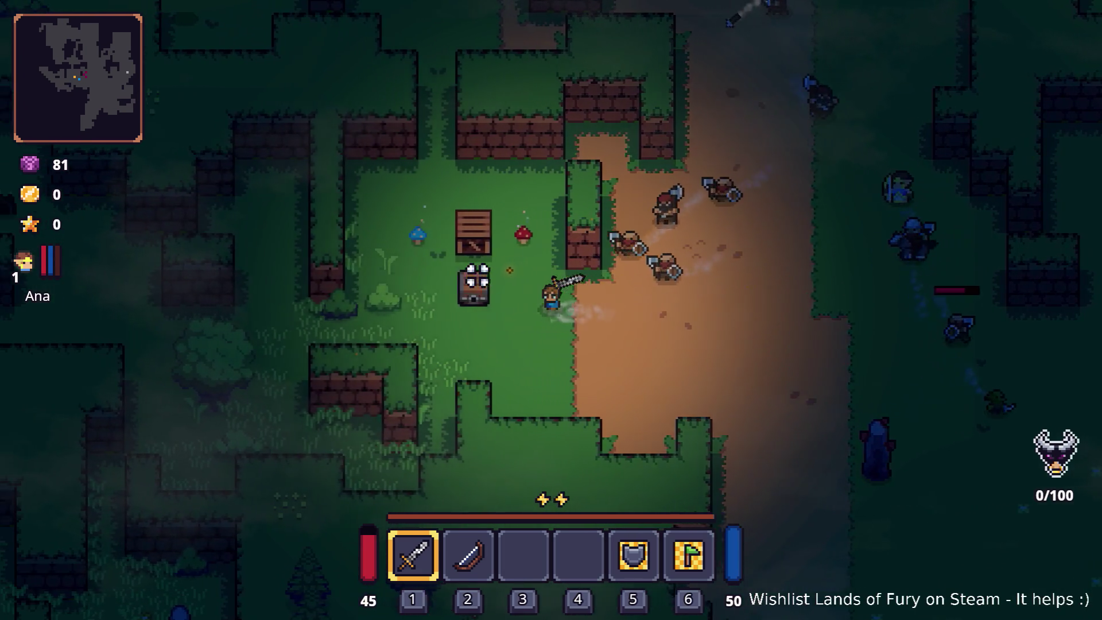
{"action": "key", "text": "e"}
- Walk the hero down-left through the grass and past the statue
{"action": "key", "text": "s"}
{"action": "key", "text": "s"}
{"action": "key", "text": "a"}
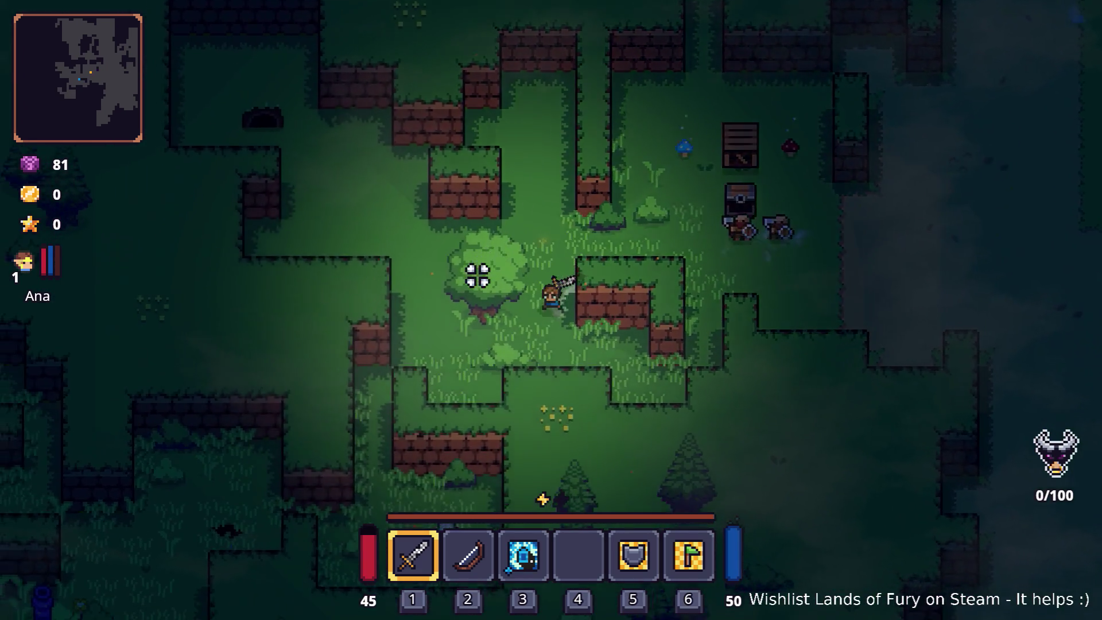
{"action": "key", "text": "w"}
{"action": "key", "text": "a"}
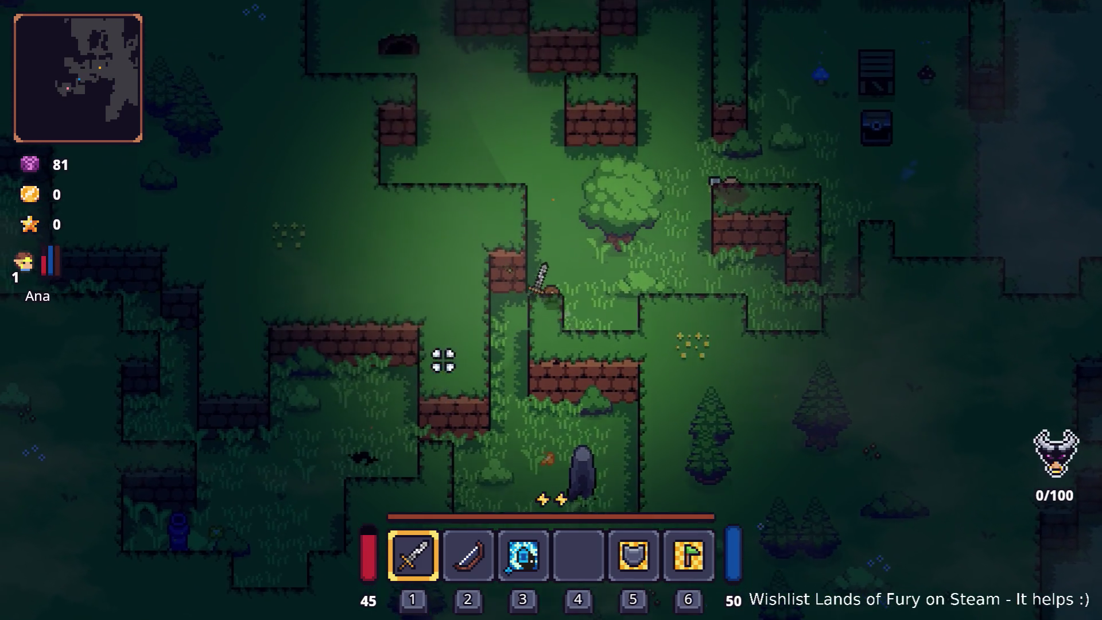
{"action": "key", "text": "s"}
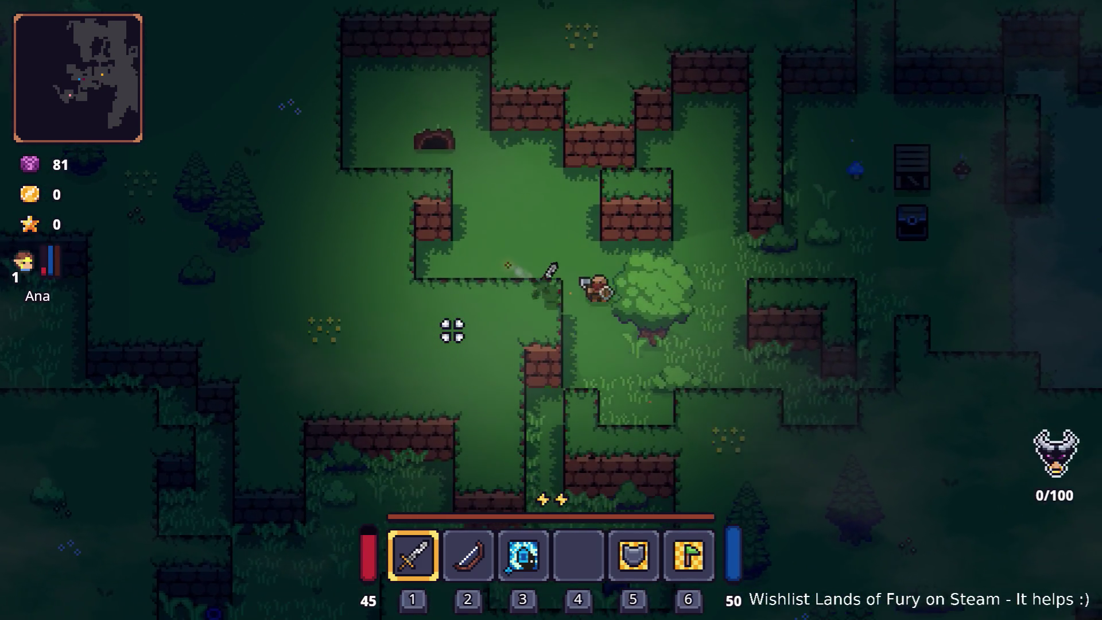
{"action": "key", "text": "s"}
{"action": "key", "text": "a"}
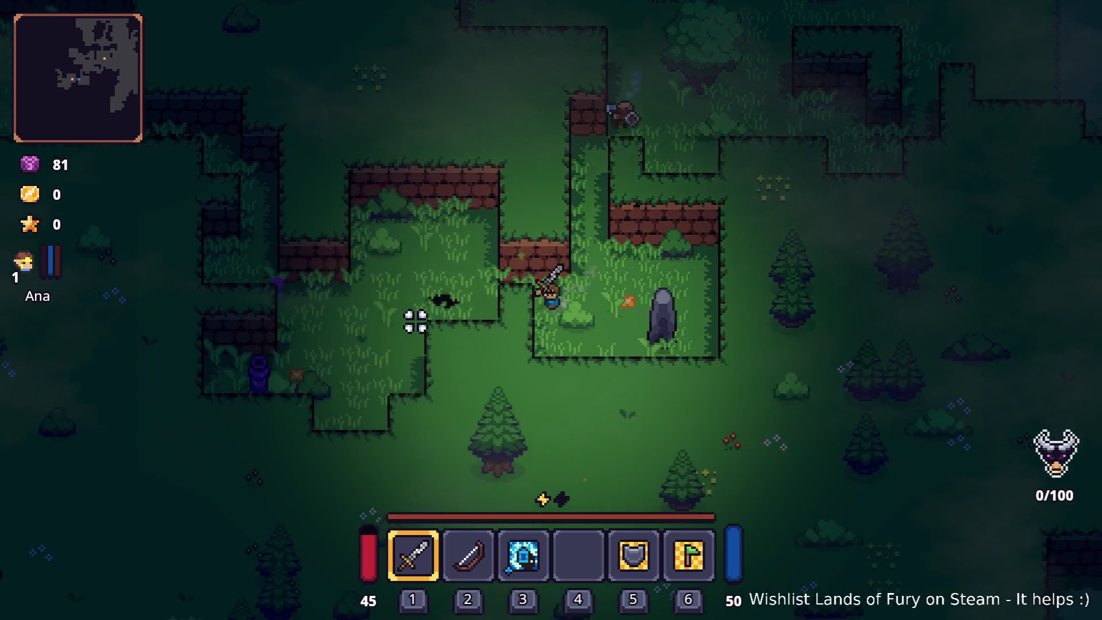
{"action": "key", "text": "w"}
{"action": "key", "text": "a"}
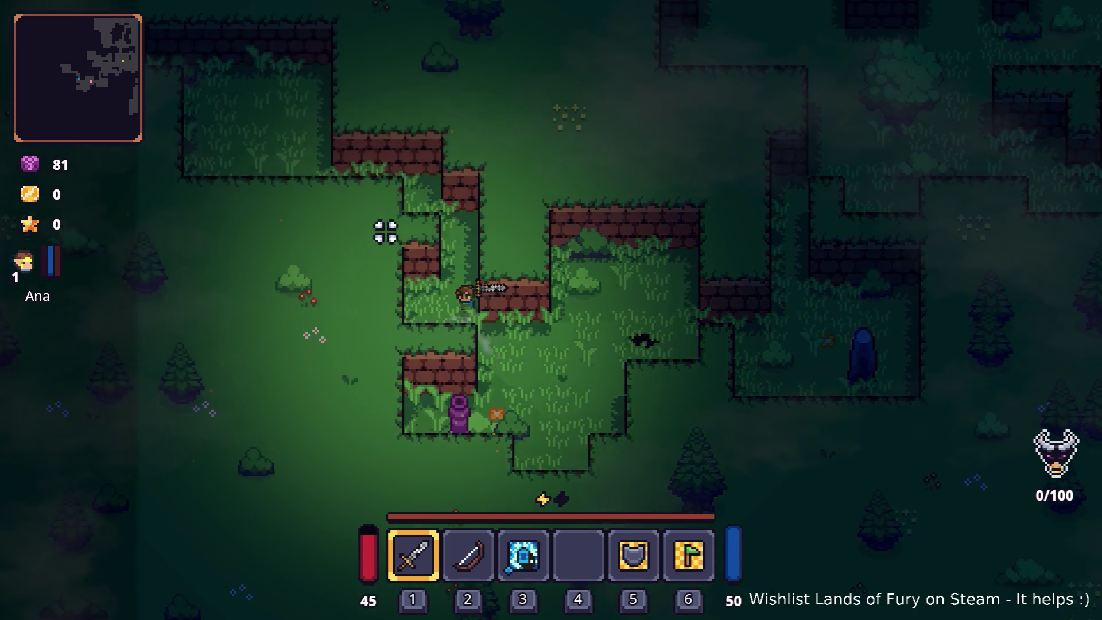
- Walk right along the dirt path toward the enemies and open the inventory
{"action": "key", "text": "d"}
{"action": "key", "text": "s"}
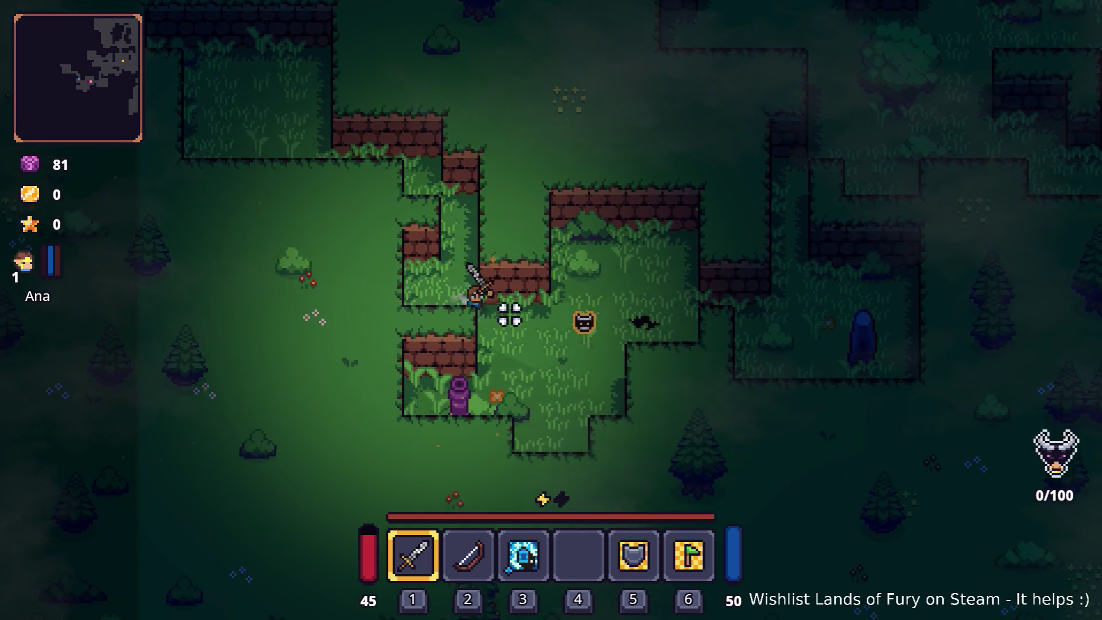
{"action": "key", "text": "d"}
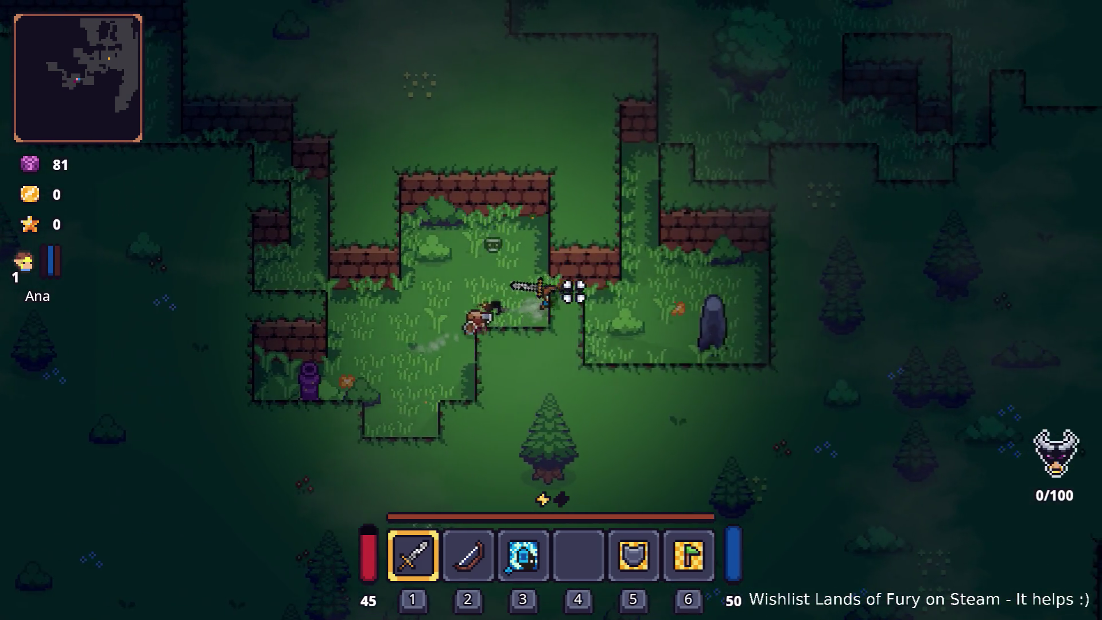
{"action": "key", "text": "w"}
{"action": "key", "text": "w"}
{"action": "key", "text": "d"}
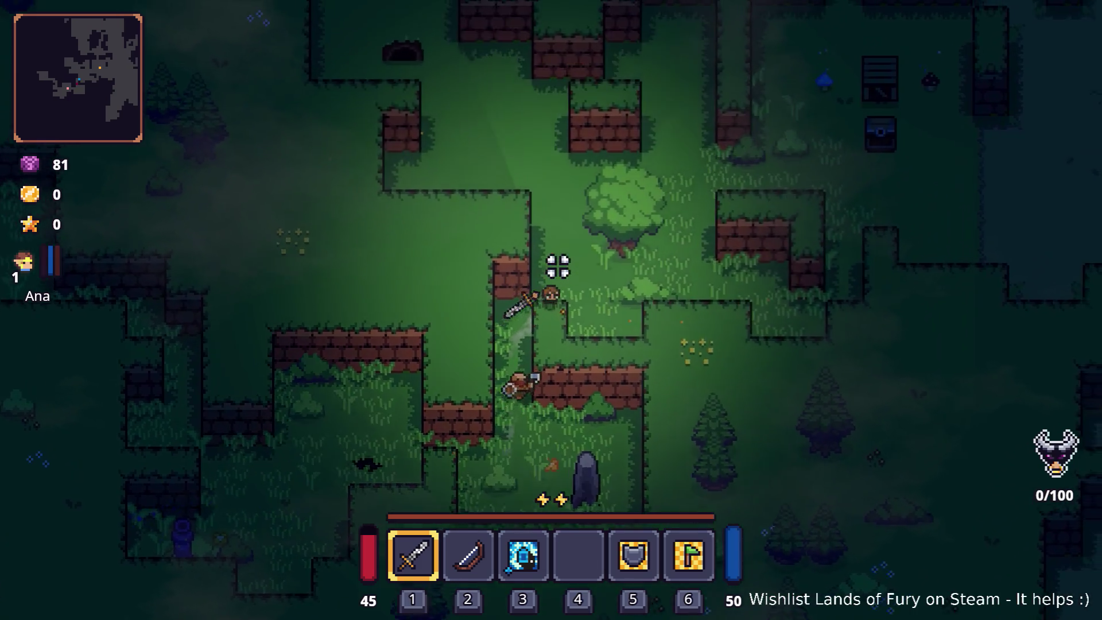
{"action": "key", "text": "d"}
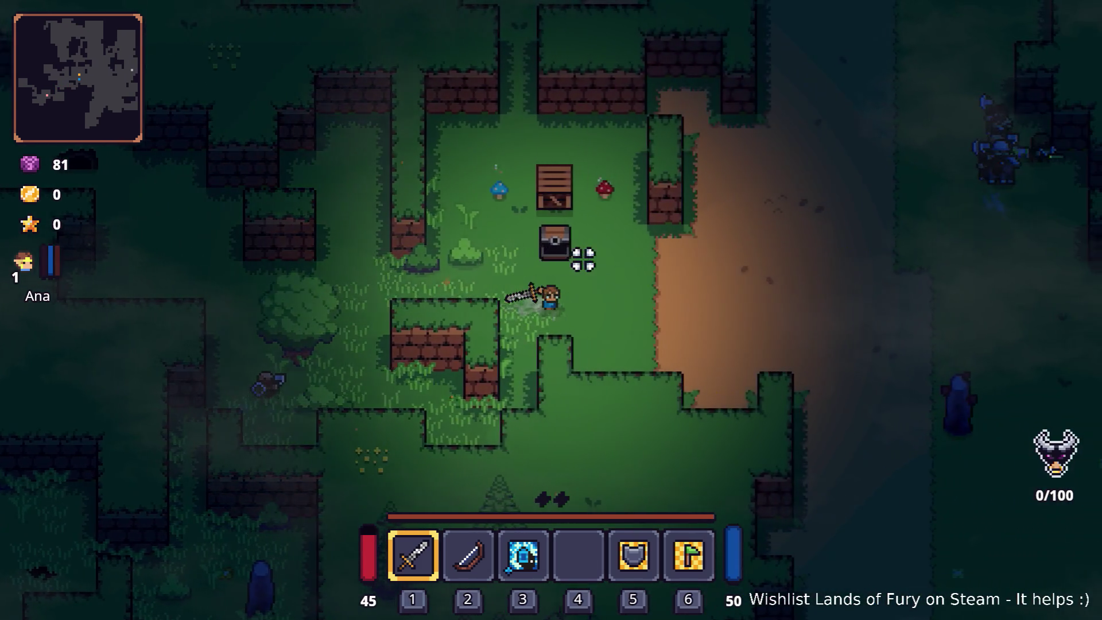
{"action": "key", "text": "d"}
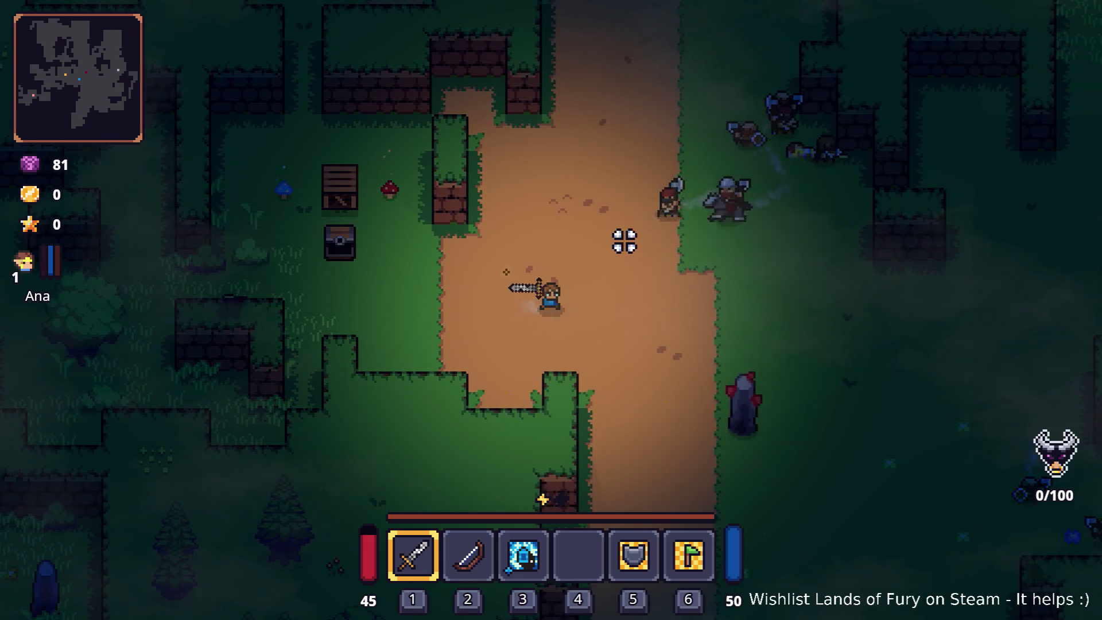
{"action": "key", "text": "d"}
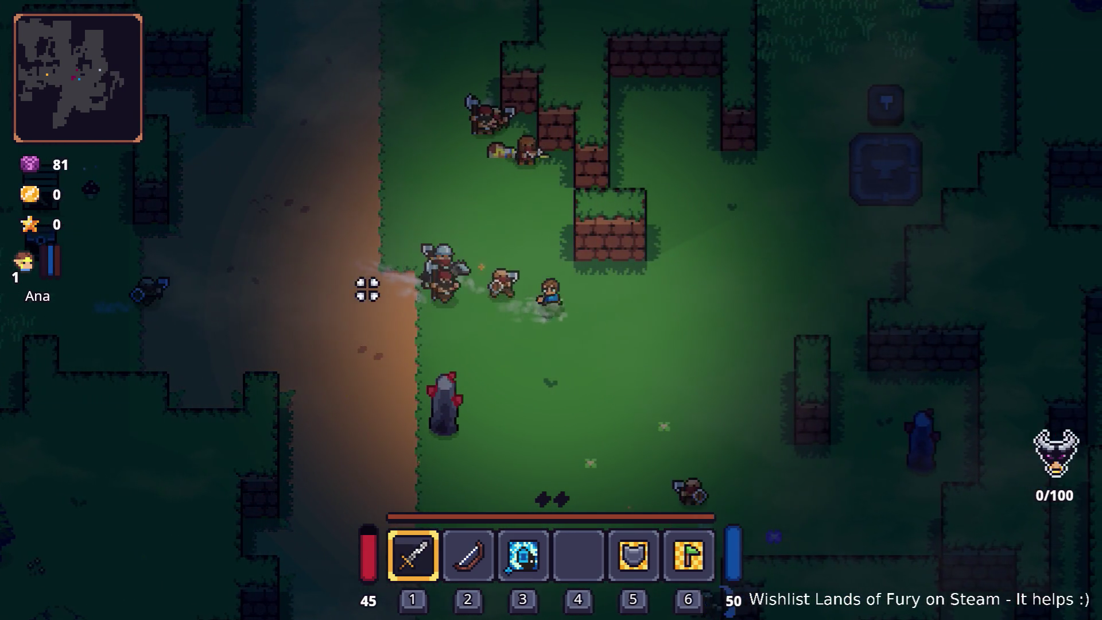
{"action": "key", "text": "Tab"}
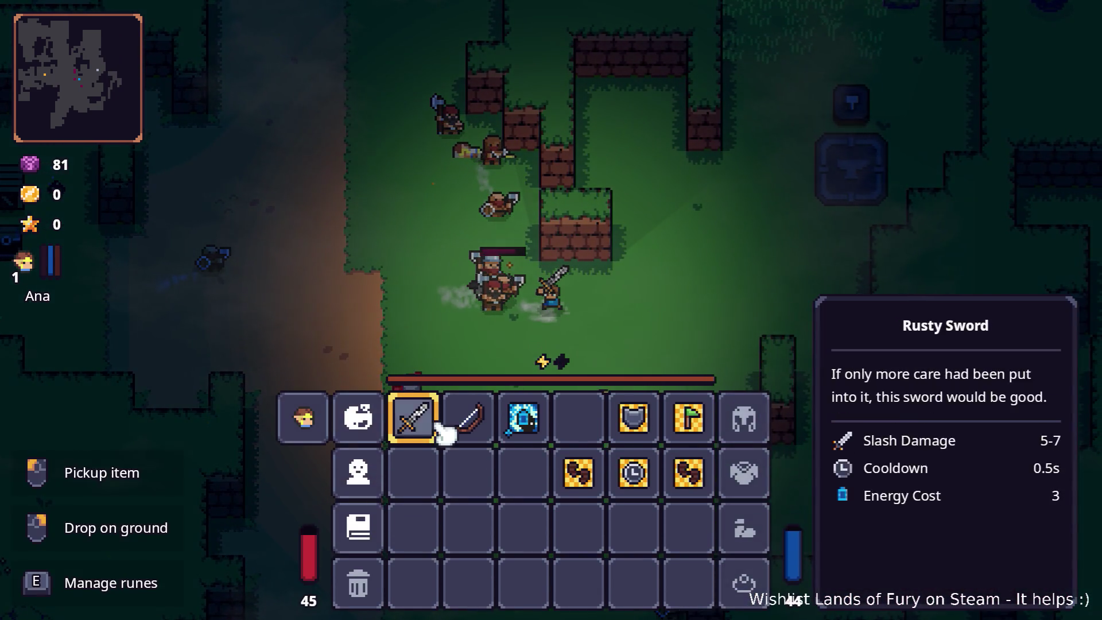
- Assign the Energy Blast rune to the sword and close the inventory
{"action": "key", "text": "e"}
{"action": "left_click", "coordinate": [455, 344]}
{"action": "left_click", "coordinate": [492, 255]}
{"action": "left_click", "coordinate": [548, 381]}
{"action": "key", "text": "Tab"}
- Walk right and strike down the first enemy group with the sword
{"action": "key", "text": "d"}
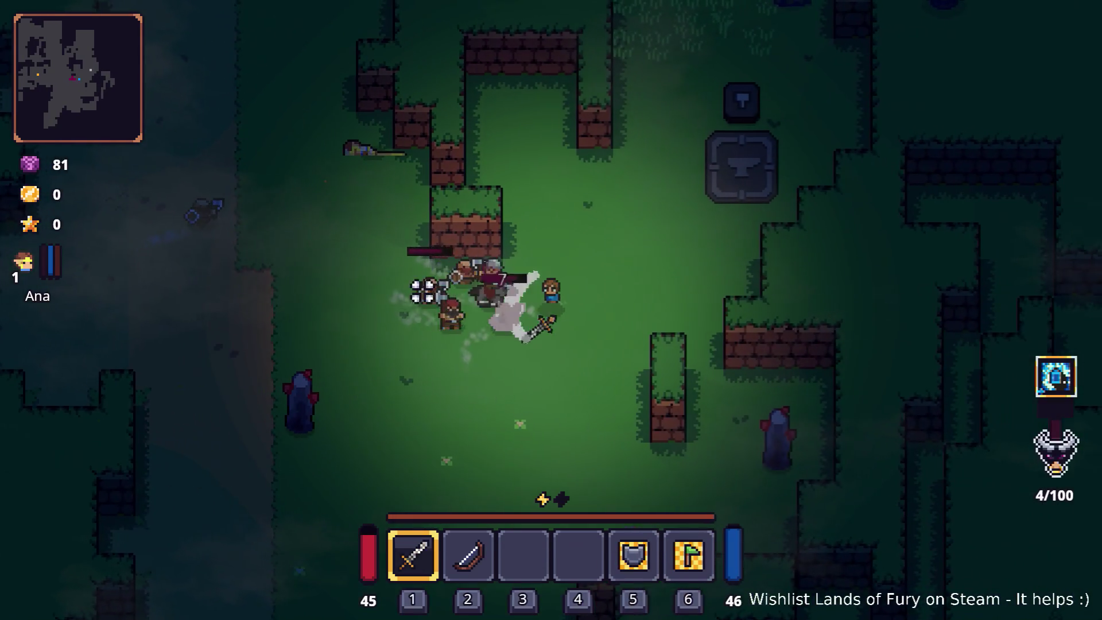
{"action": "left_click", "coordinate": [389, 322]}
{"action": "left_click", "coordinate": [359, 396]}
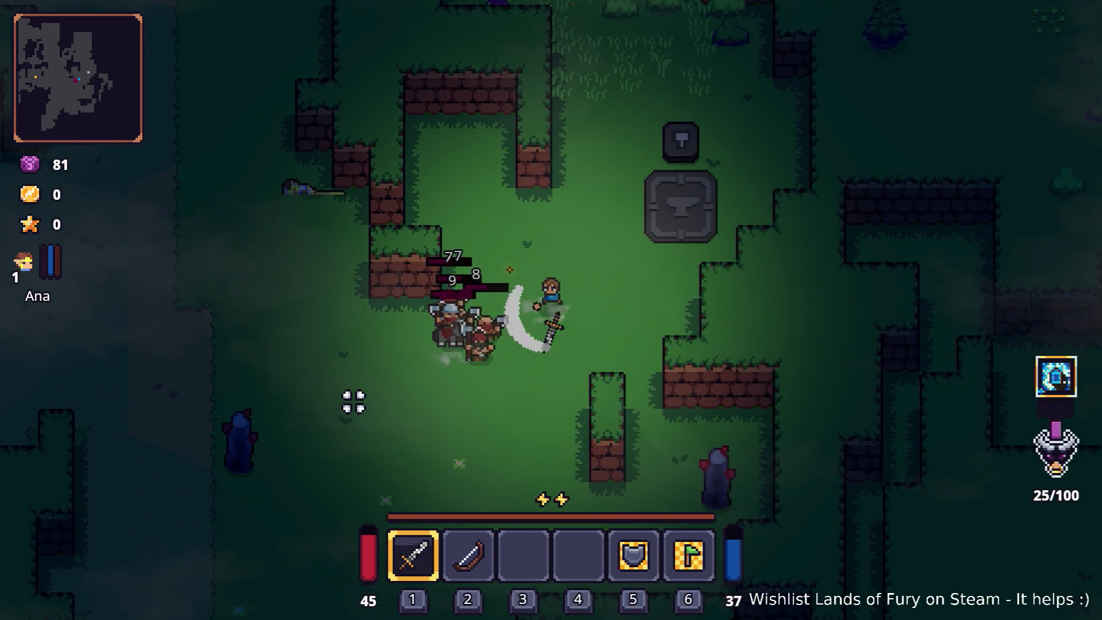
{"action": "key", "text": "d"}
{"action": "left_click", "coordinate": [332, 386]}
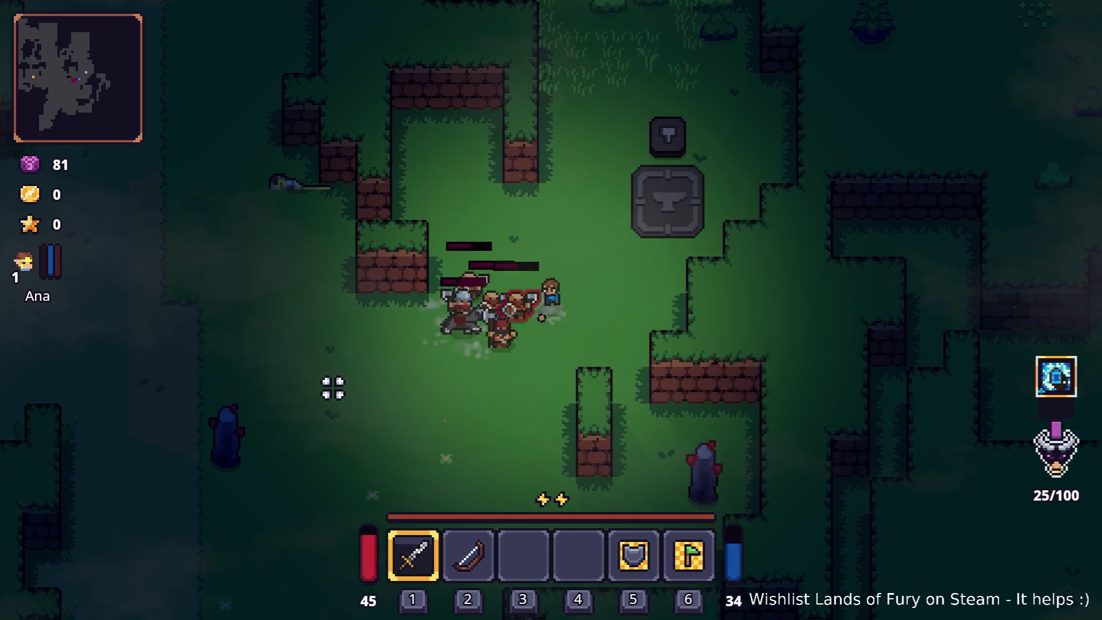
{"action": "left_click", "coordinate": [319, 377]}
{"action": "left_click", "coordinate": [305, 371]}
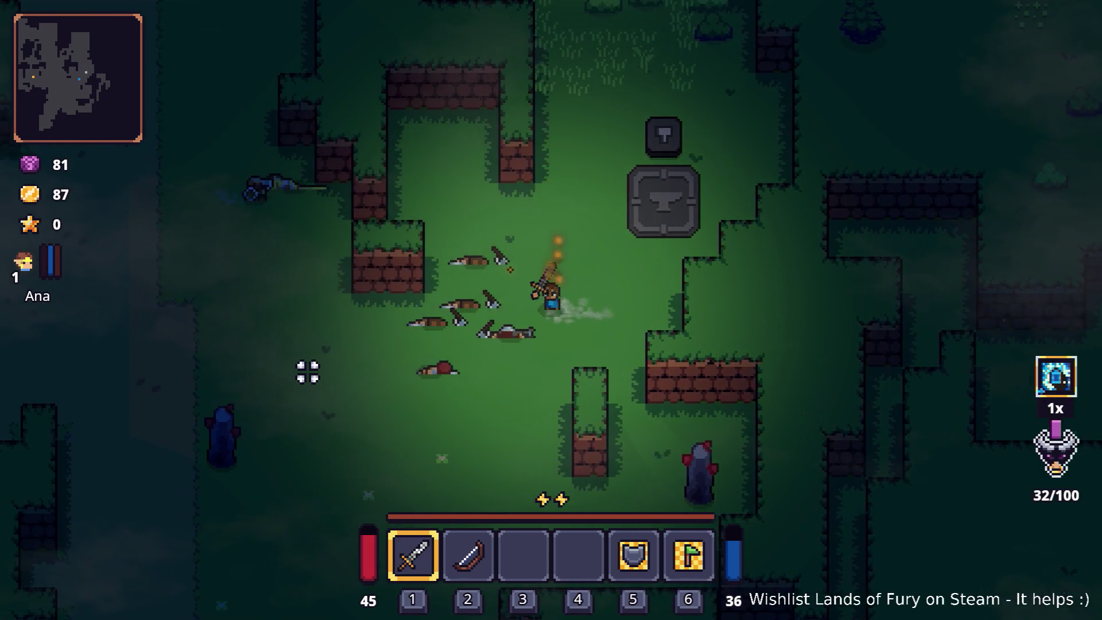
- Move up-left while fighting the remaining enemies until the last nearby one falls
{"action": "key", "text": "a"}
{"action": "key", "text": "w"}
{"action": "left_click", "coordinate": [447, 232]}
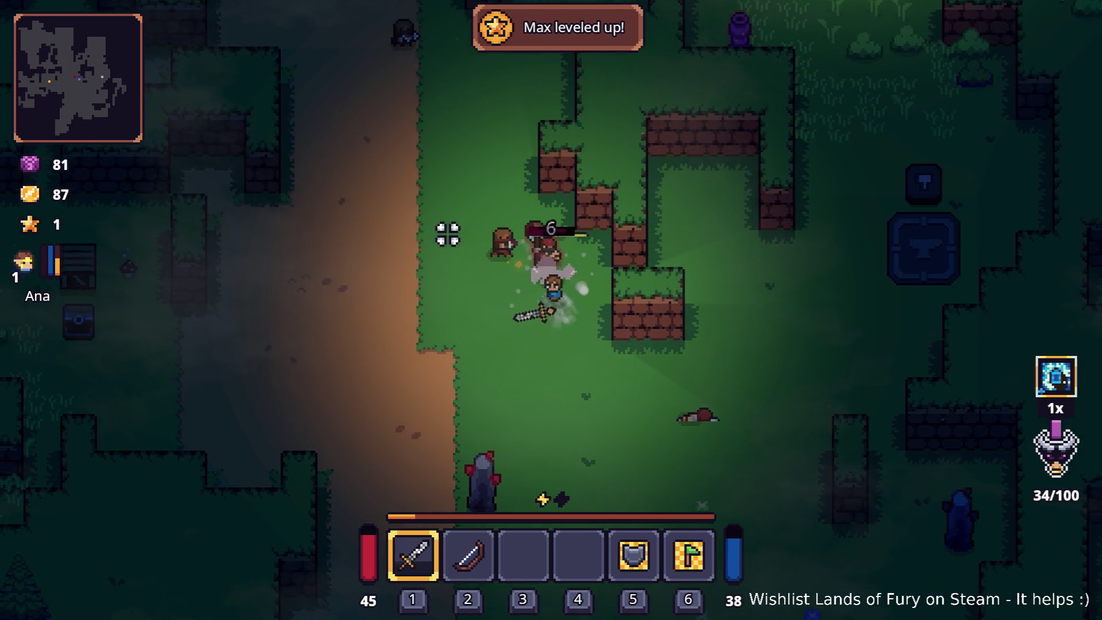
{"action": "left_click", "coordinate": [583, 255]}
{"action": "key", "text": "a"}
{"action": "key", "text": "s"}
{"action": "left_click", "coordinate": [657, 268]}
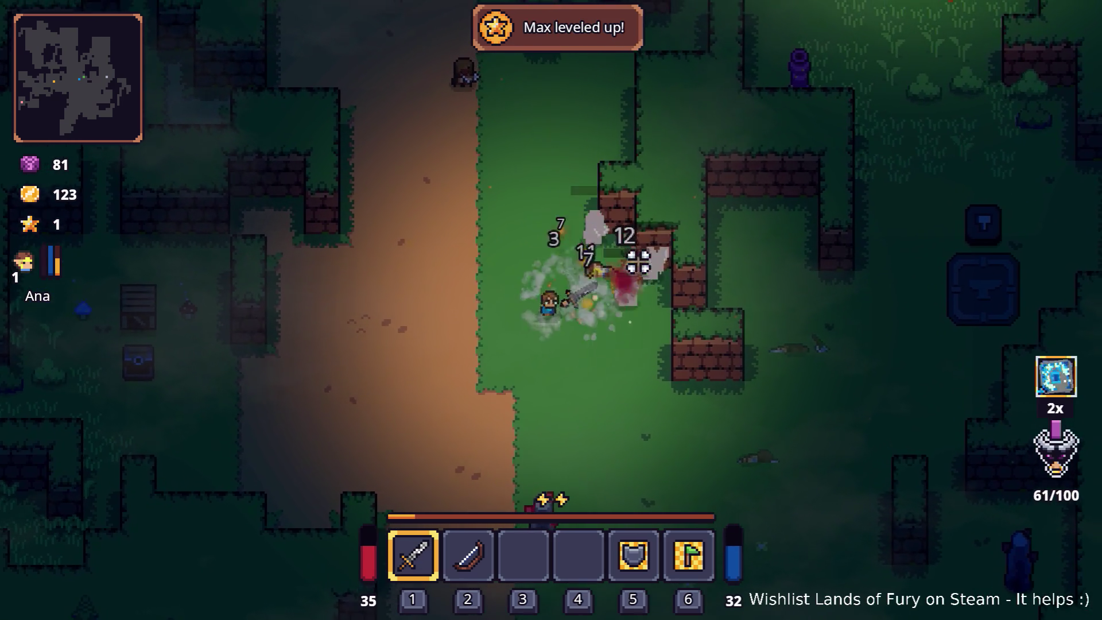
{"action": "key", "text": "w"}
{"action": "left_click", "coordinate": [638, 263]}
{"action": "key", "text": "a"}
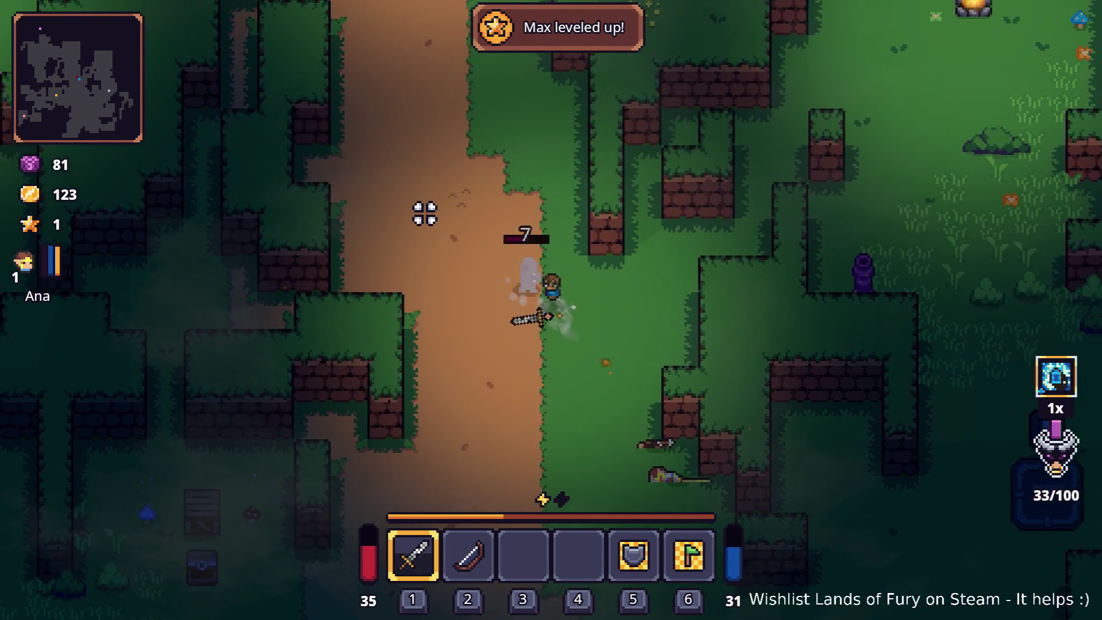
{"action": "key", "text": "w"}
{"action": "left_click", "coordinate": [505, 381]}
{"action": "left_click", "coordinate": [559, 394]}
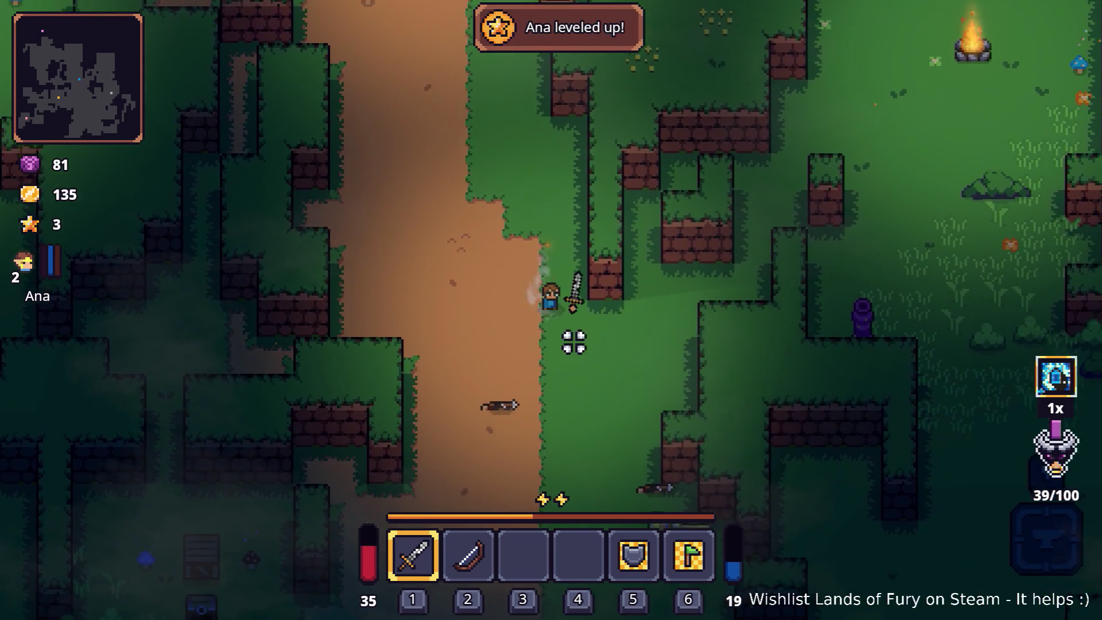
- Walk down-right through the clearing past the brick ledge, then pause and restart the run
{"action": "key", "text": "s"}
{"action": "key", "text": "d"}
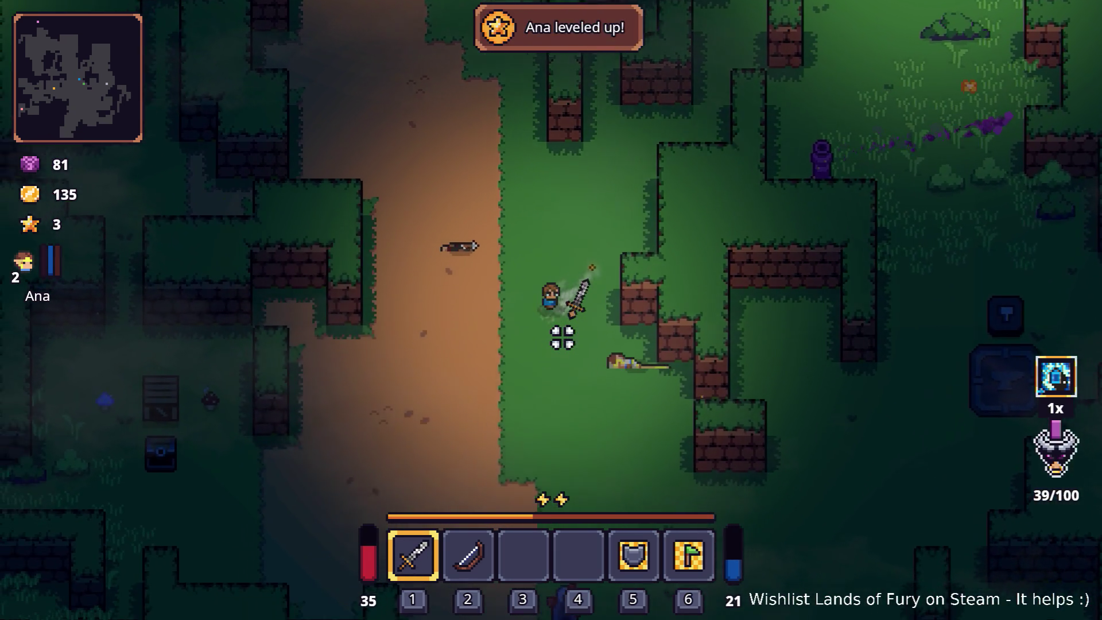
{"action": "key", "text": "s"}
{"action": "key", "text": "d"}
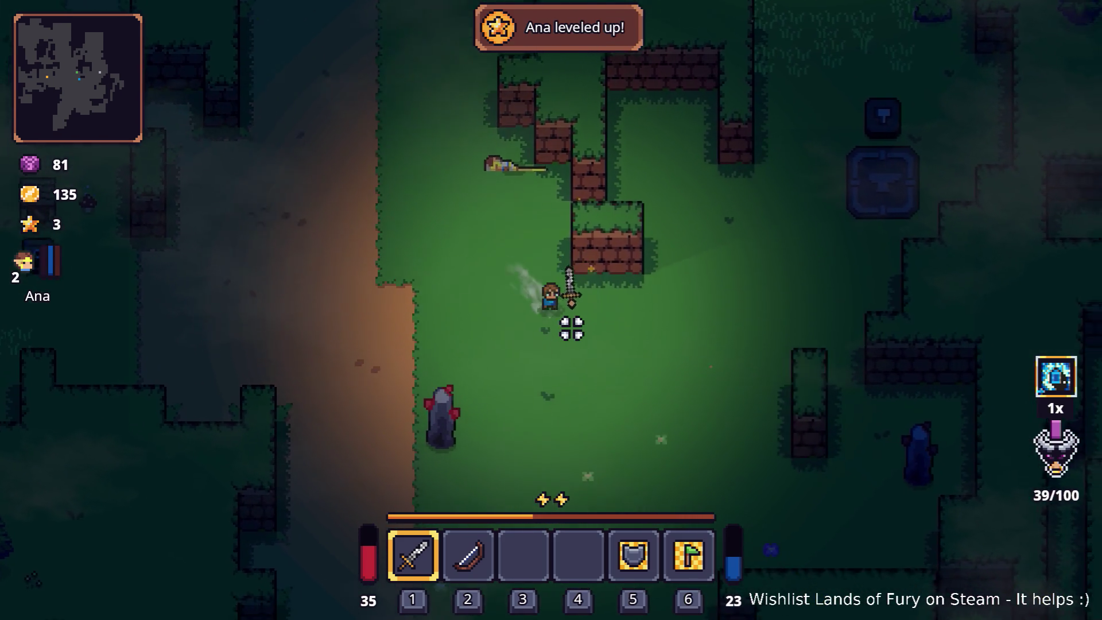
{"action": "key", "text": "s"}
{"action": "key", "text": "d"}
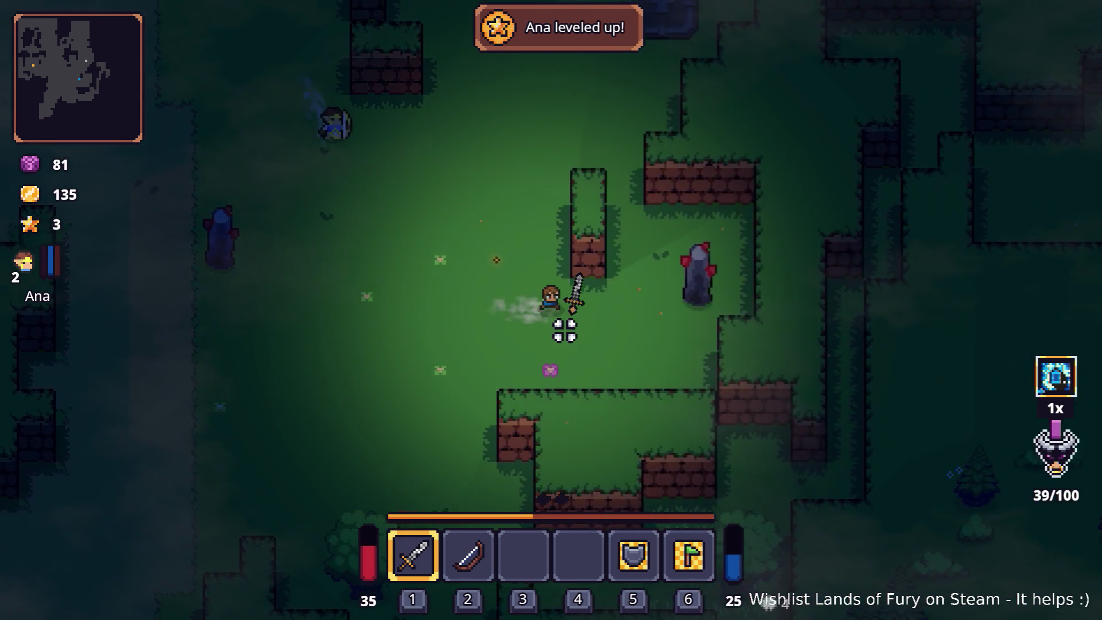
{"action": "key", "text": "s"}
{"action": "key", "text": "a"}
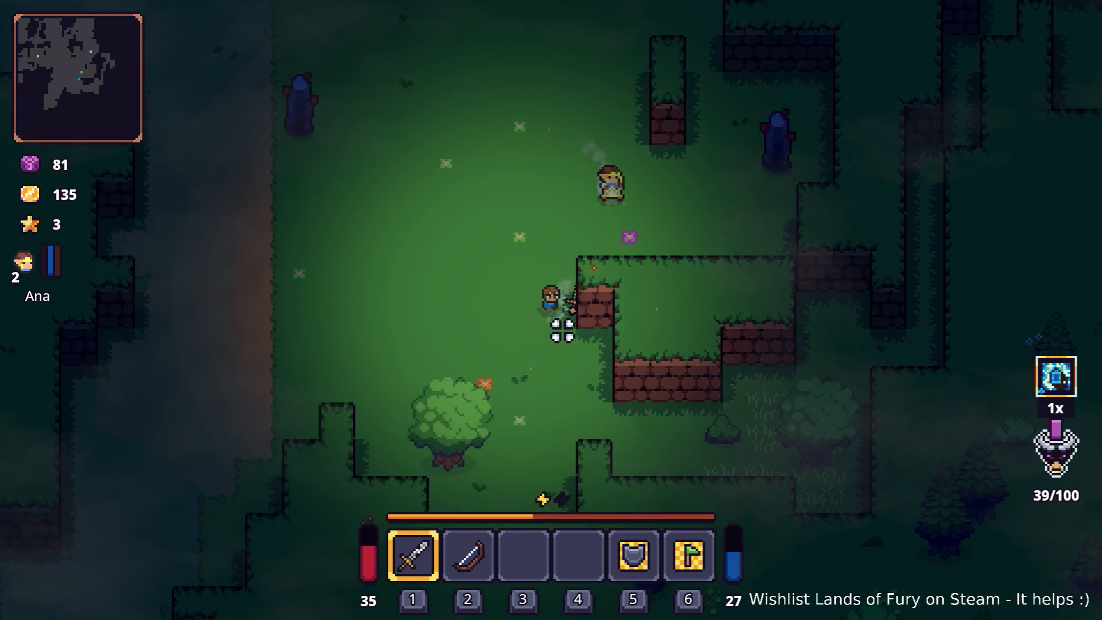
{"action": "key", "text": "s"}
{"action": "key", "text": "d"}
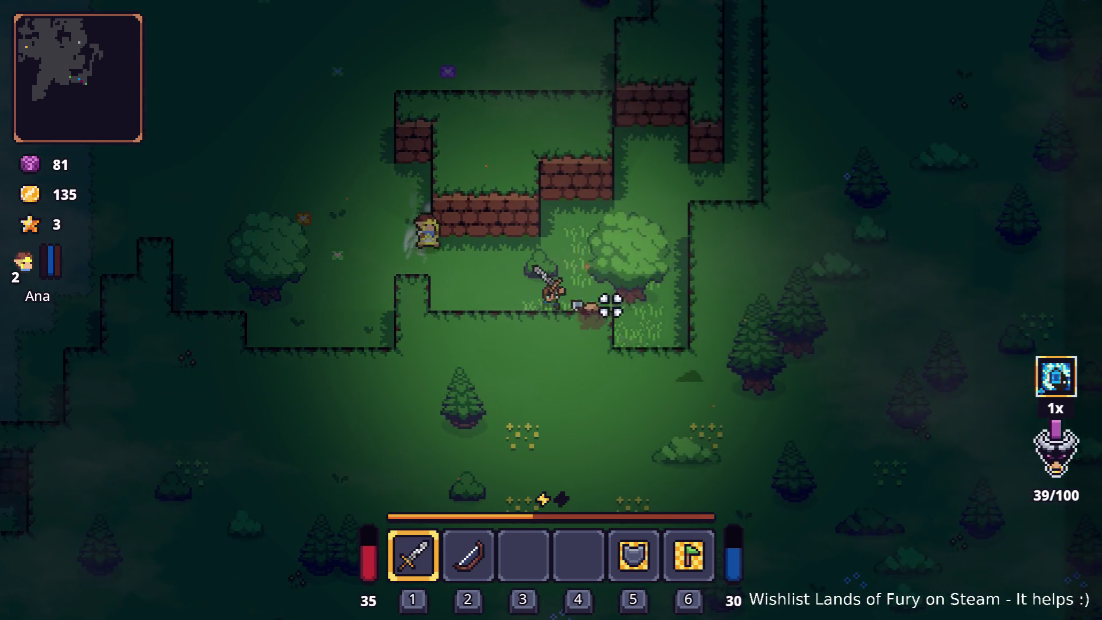
{"action": "key", "text": "Escape"}
{"action": "left_click", "coordinate": [593, 423]}
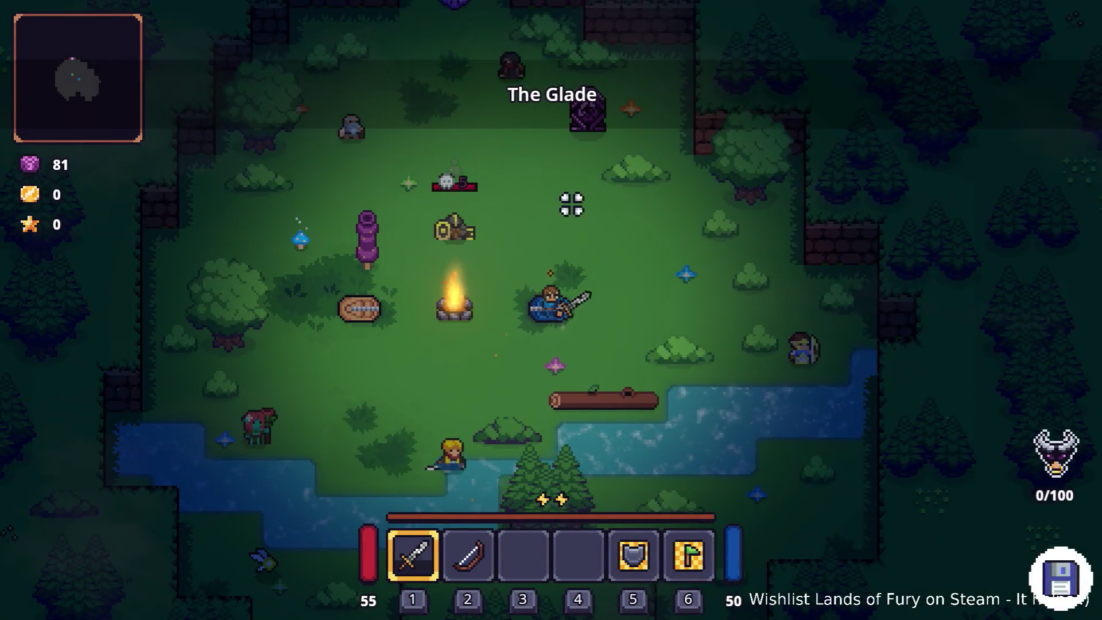
- Walk the hero north across The Glade toward the next level
{"action": "key", "text": "w"}
{"action": "key", "text": "w"}
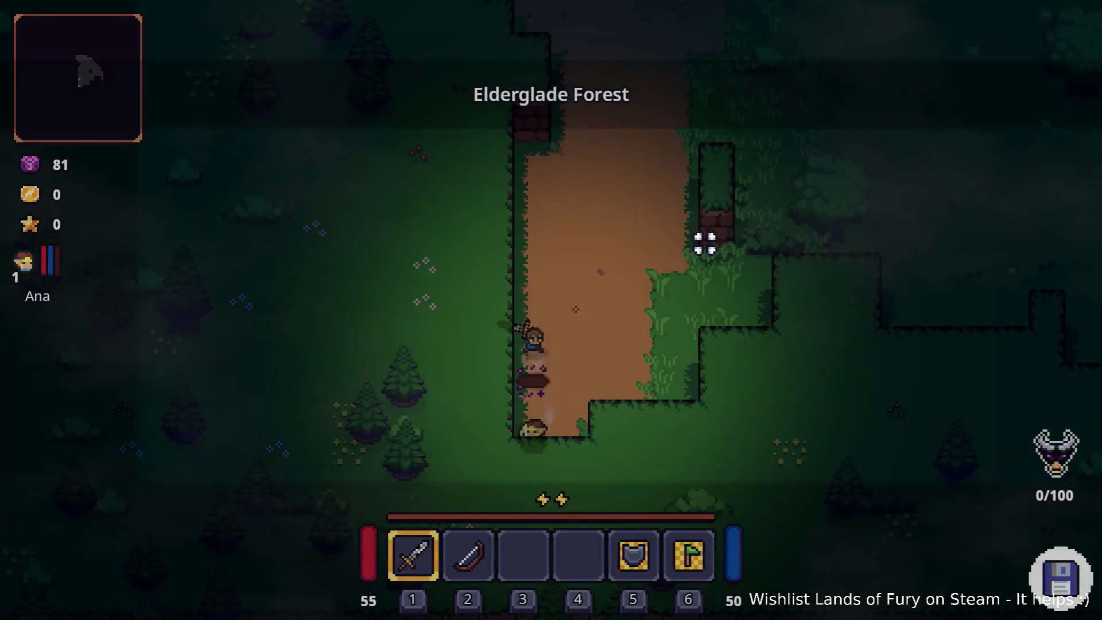
- Walk up the dirt path into the grassy clearing and past the stone shrine
{"action": "key", "text": "w"}
{"action": "key", "text": "d"}
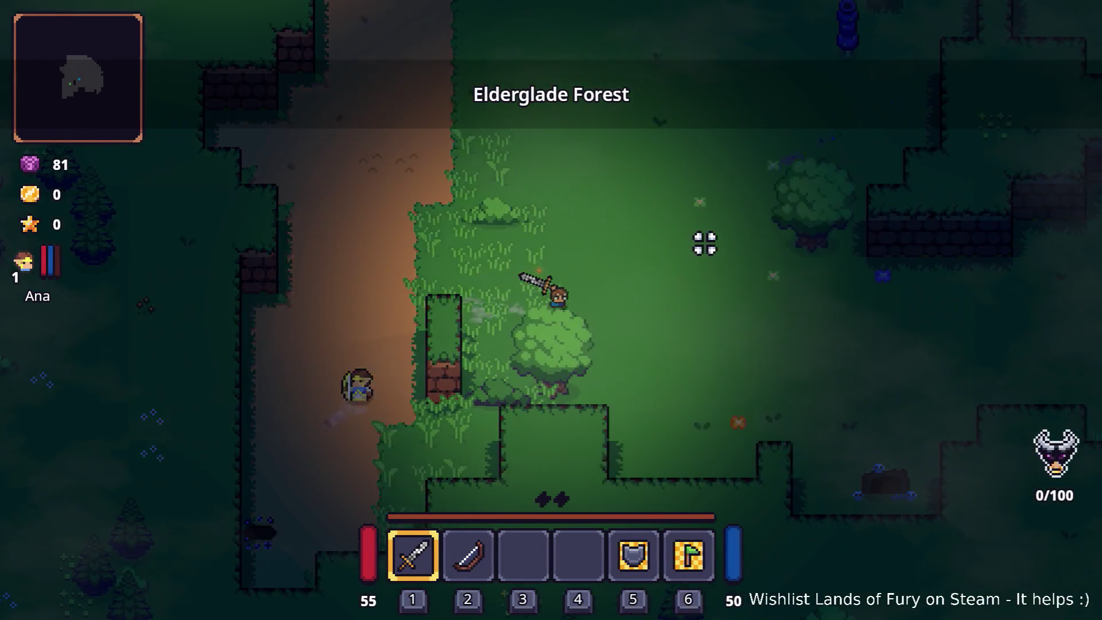
{"action": "key", "text": "w"}
{"action": "key", "text": "d"}
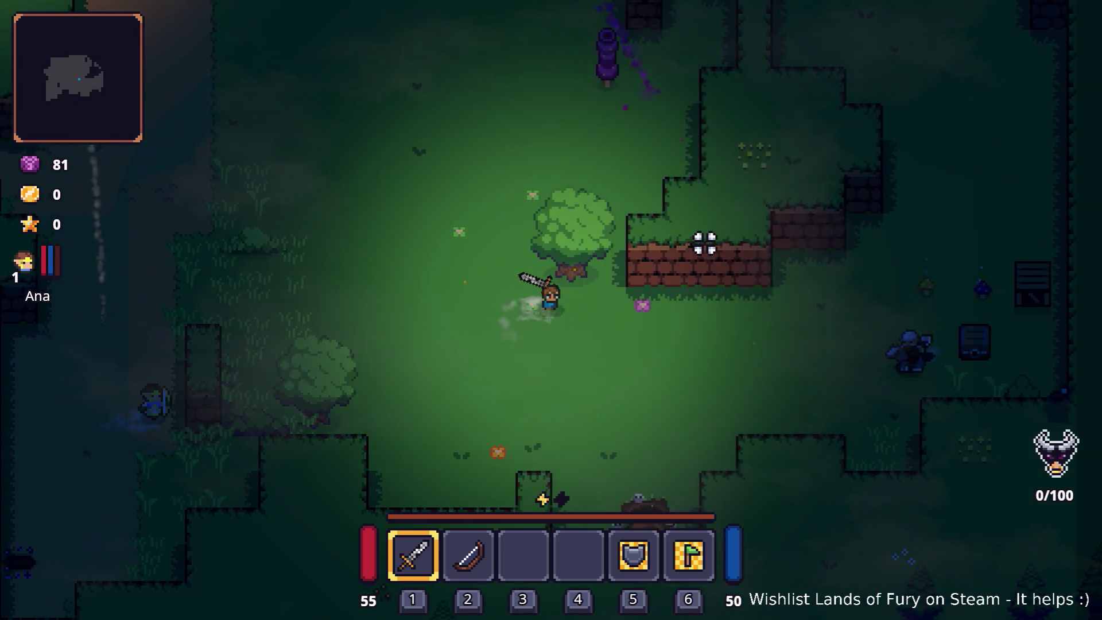
{"action": "key", "text": "w"}
{"action": "key", "text": "a"}
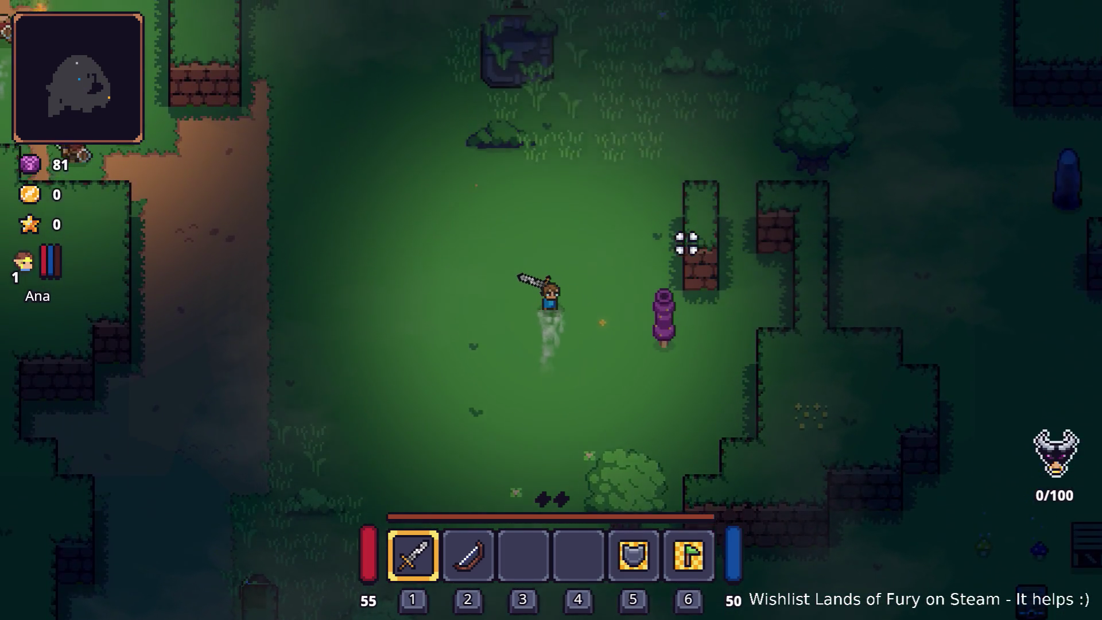
{"action": "key", "text": "w"}
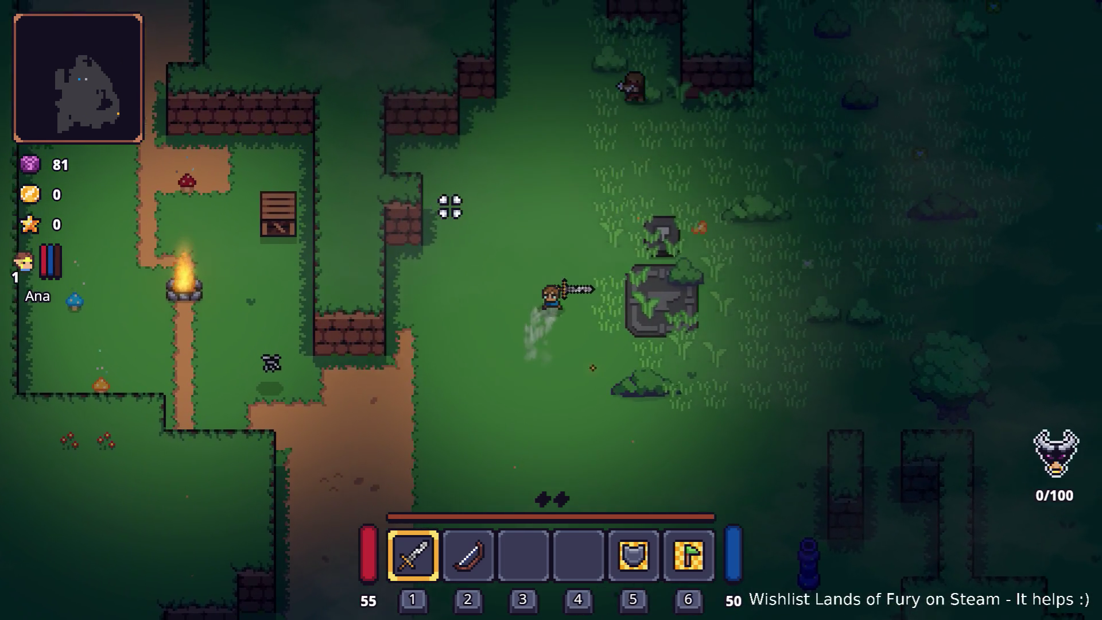
{"action": "key", "text": "w"}
{"action": "key", "text": "d"}
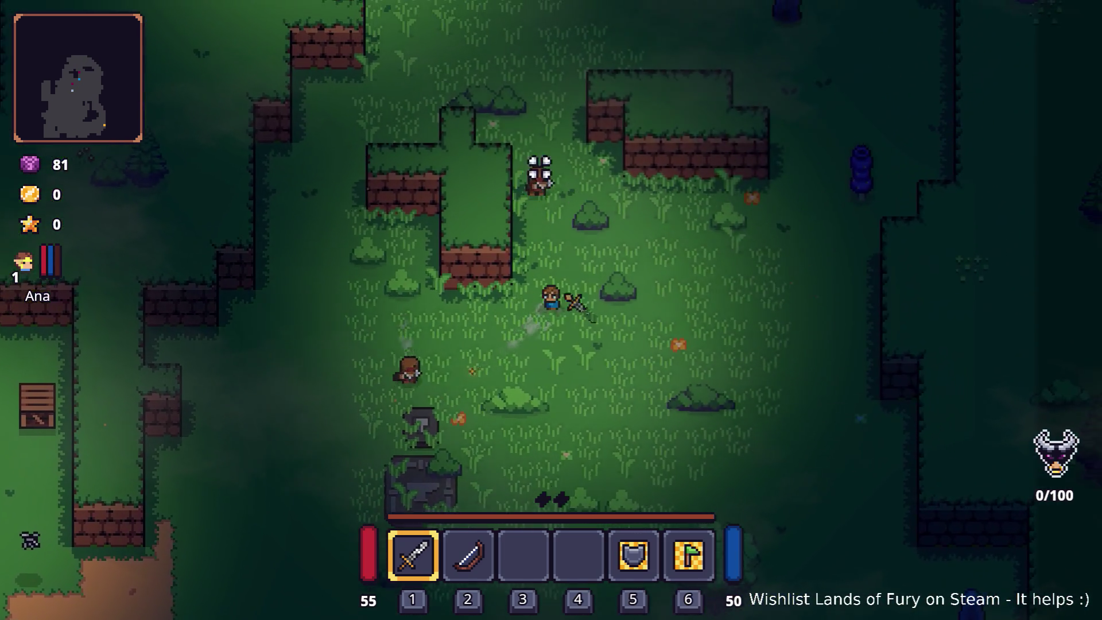
- Circle around the campfire camp, then head back down-left toward the bandits
{"action": "key", "text": "w"}
{"action": "key", "text": "a"}
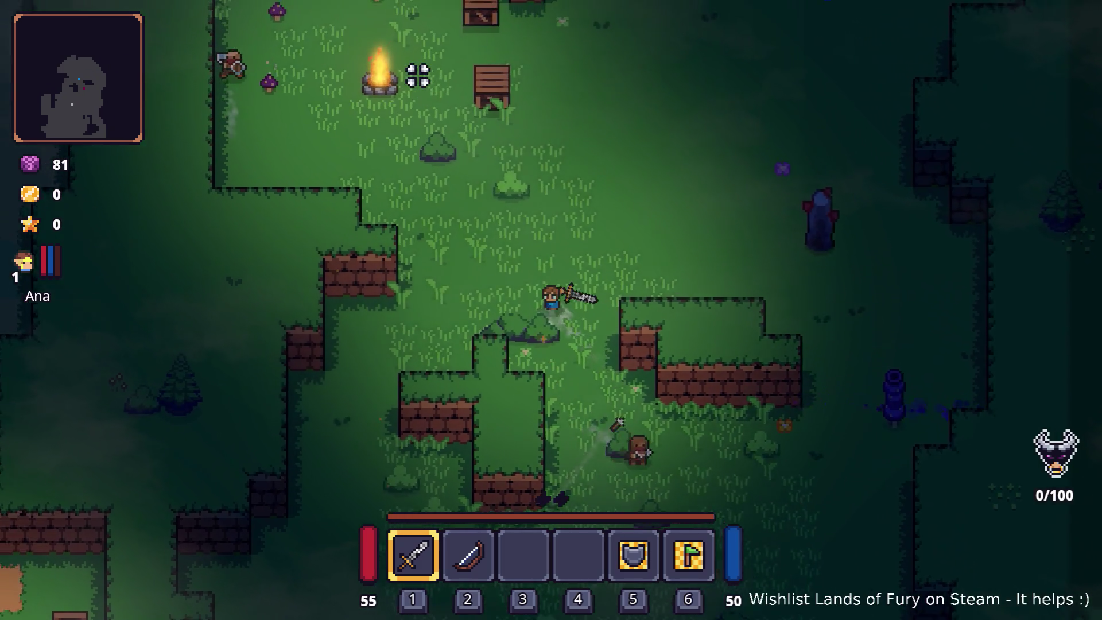
{"action": "key", "text": "w"}
{"action": "key", "text": "d"}
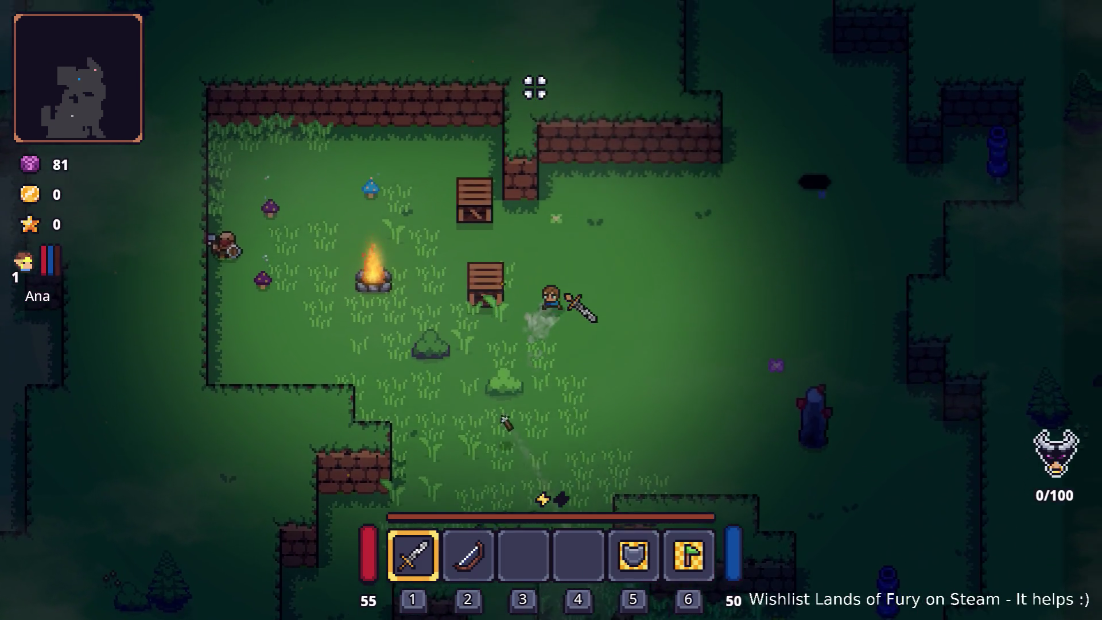
{"action": "key", "text": "s"}
{"action": "key", "text": "a"}
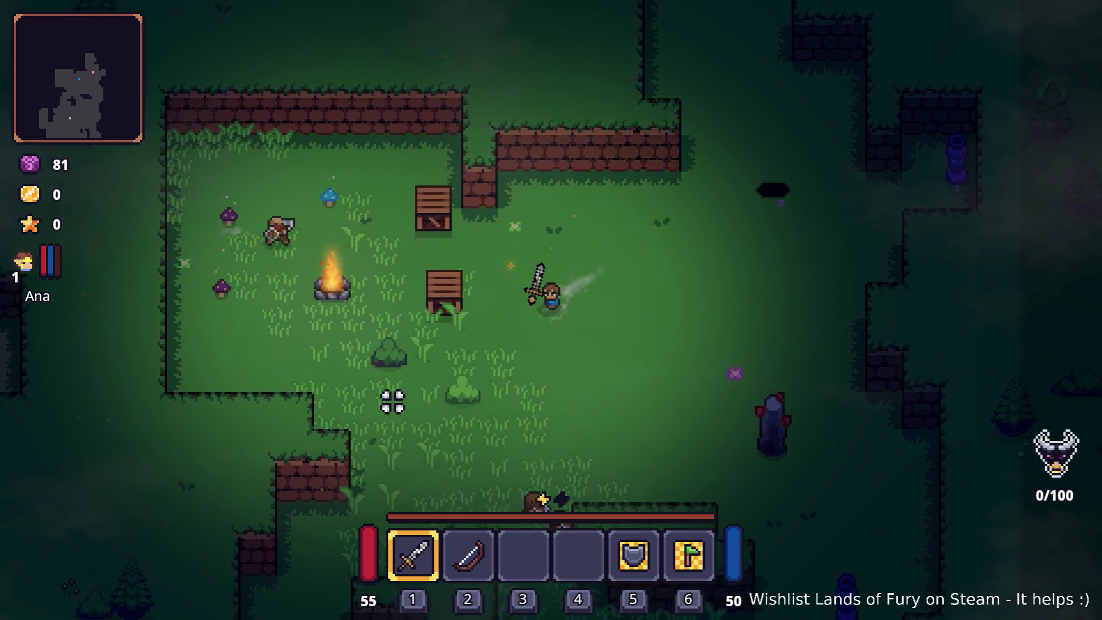
{"action": "key", "text": "s"}
{"action": "key", "text": "a"}
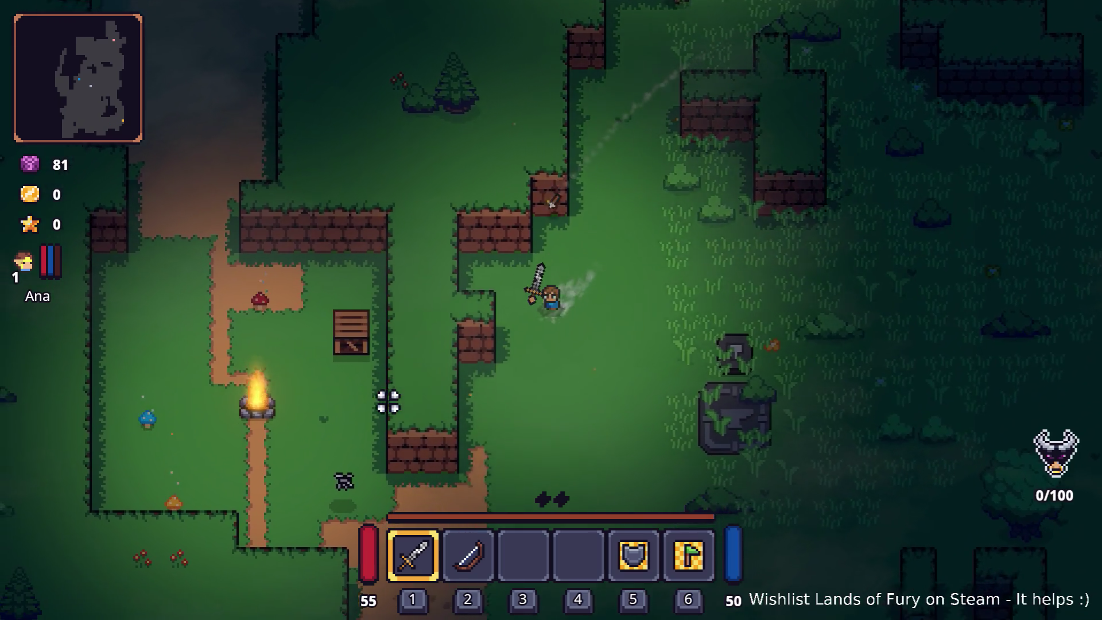
{"action": "key", "text": "s"}
{"action": "key", "text": "a"}
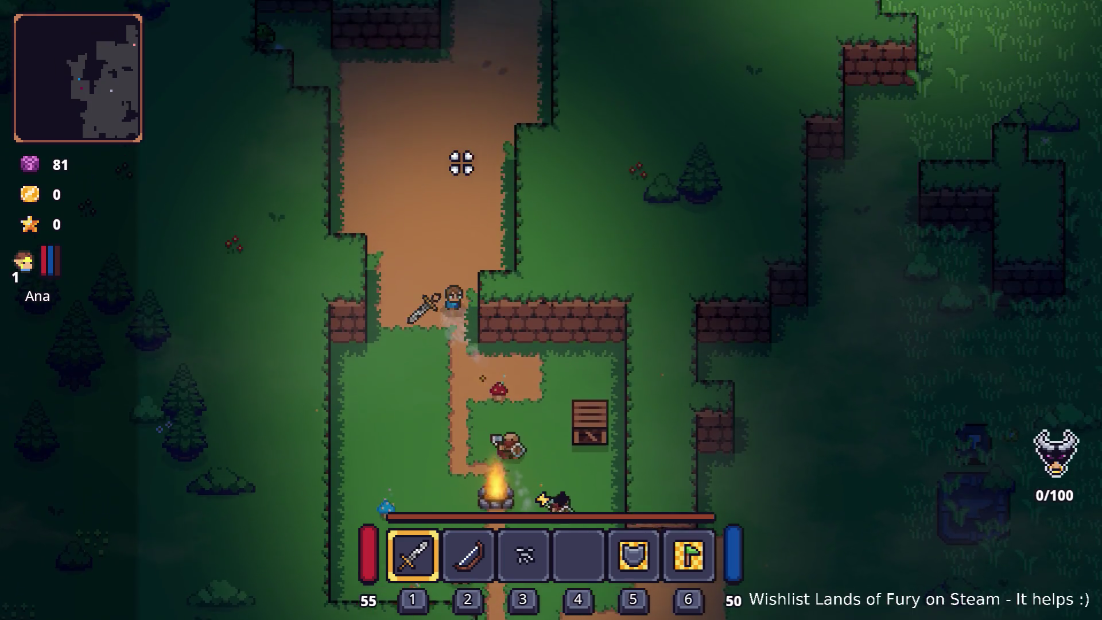
- Walk north, then south along the dirt path past the campfire and chest, eastward into the grass
{"action": "key", "text": "w"}
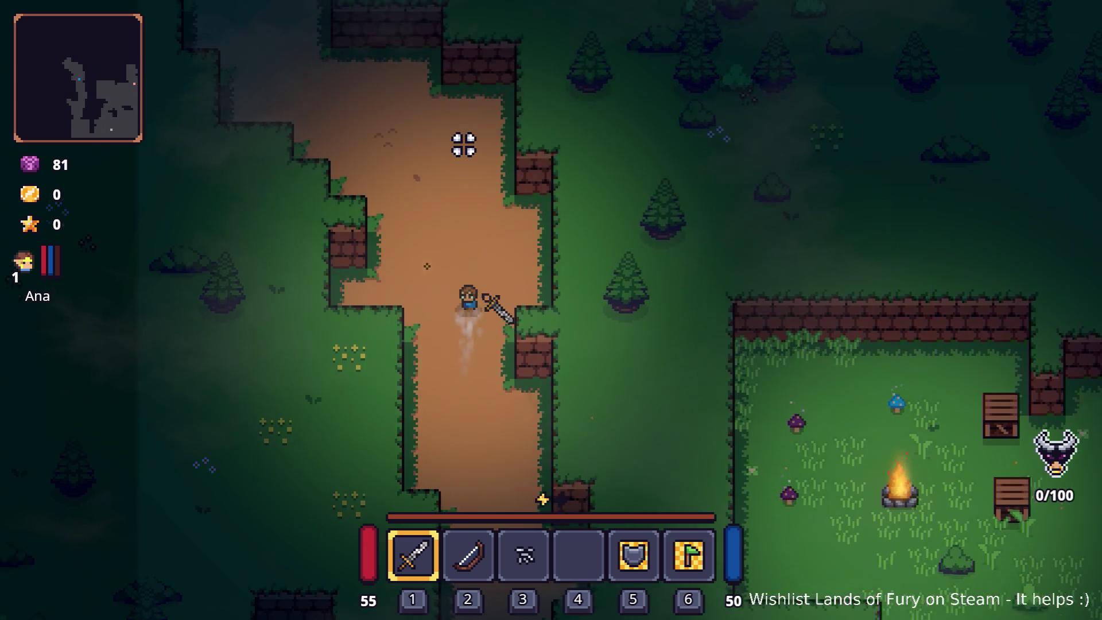
{"action": "key", "text": "s"}
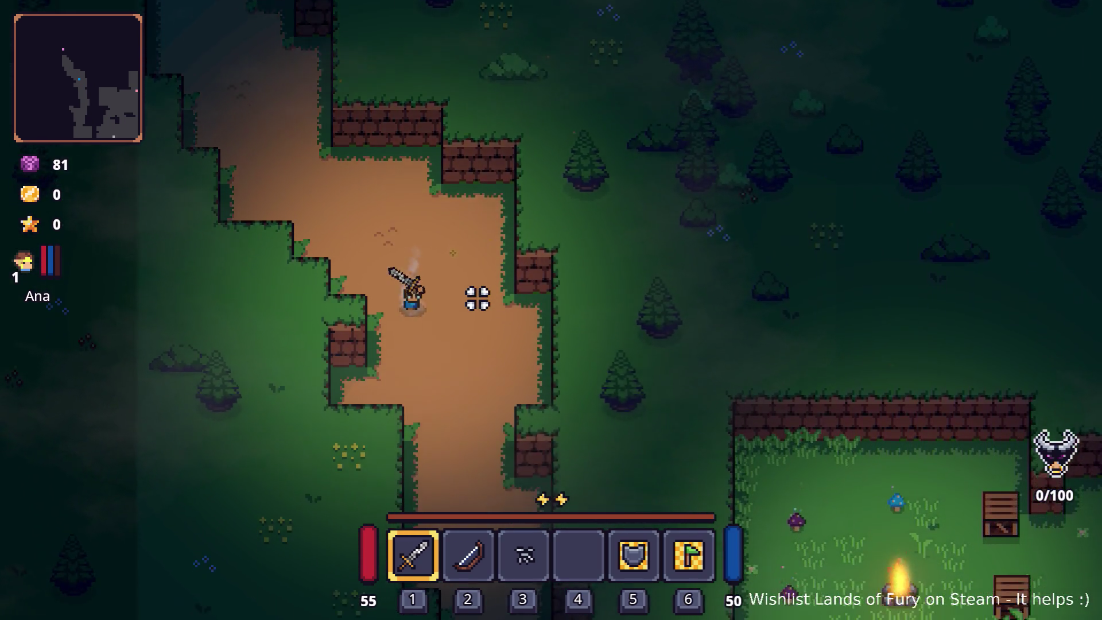
{"action": "key", "text": "s"}
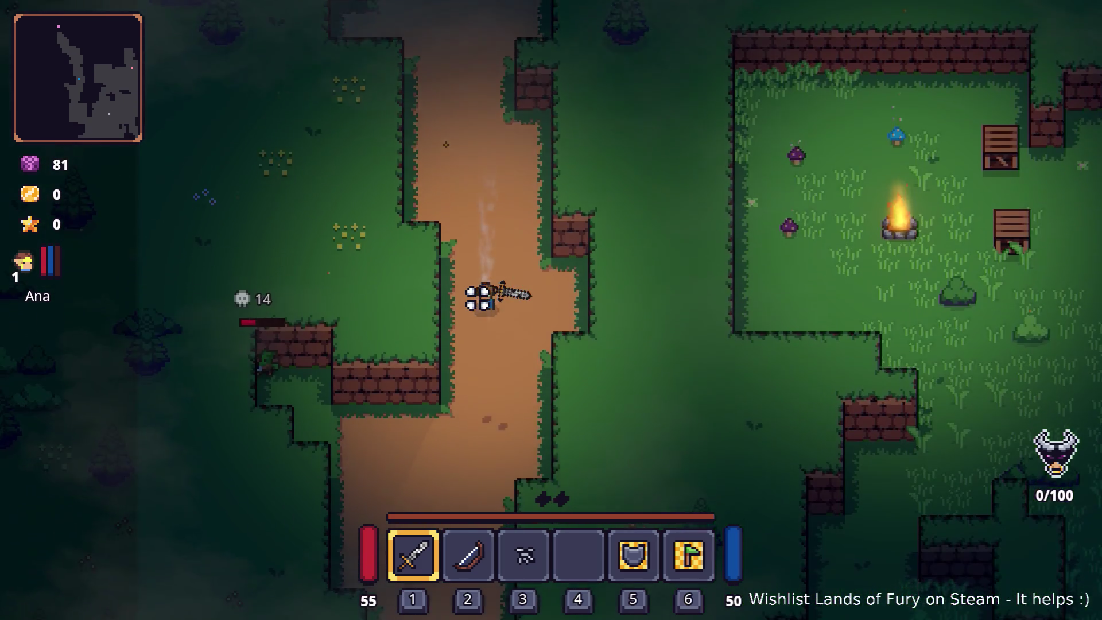
{"action": "key", "text": "s"}
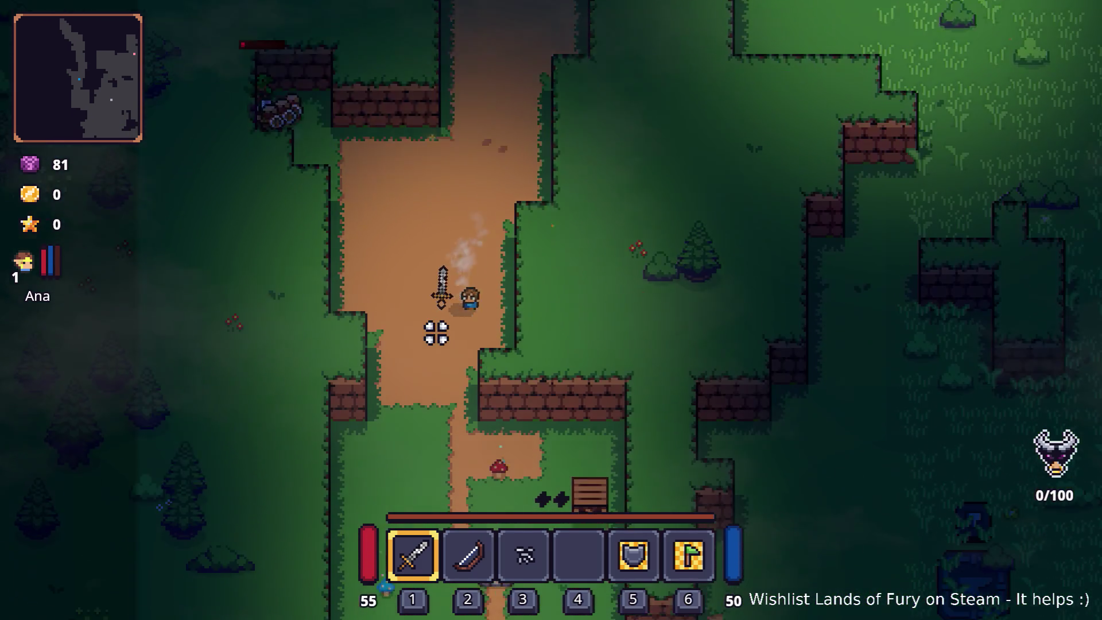
{"action": "key", "text": "s"}
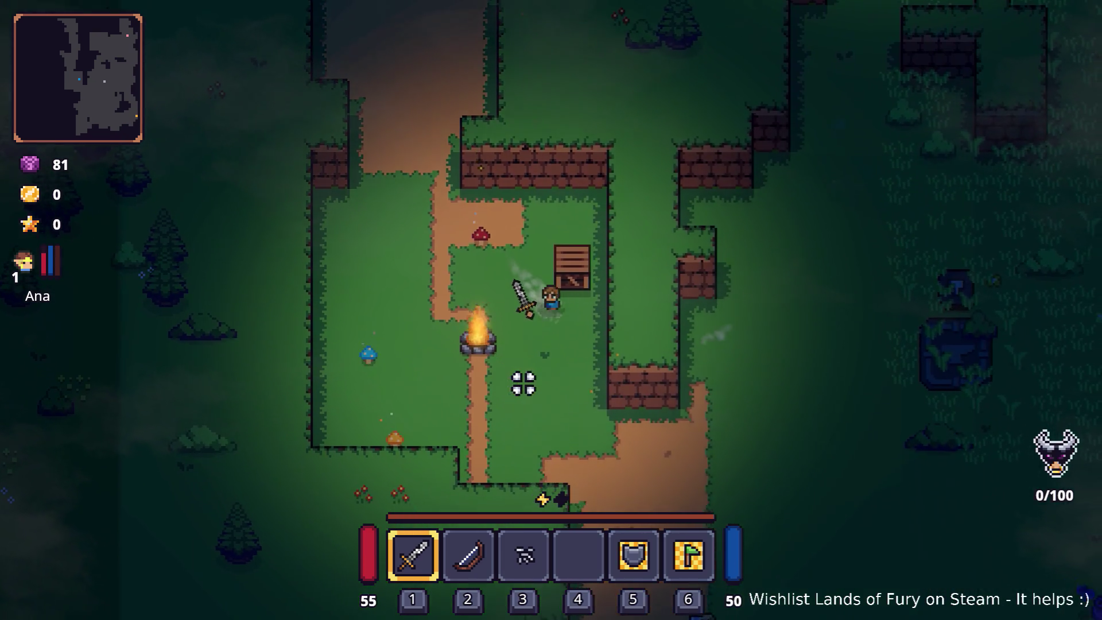
{"action": "key", "text": "s"}
{"action": "key", "text": "d"}
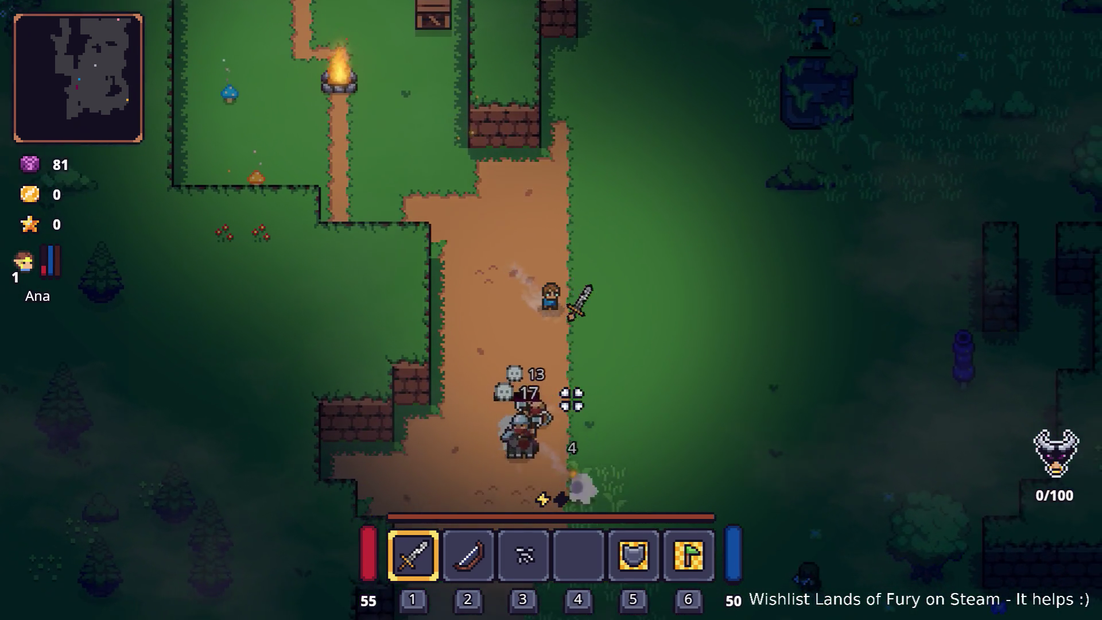
{"action": "key", "text": "d"}
{"action": "key", "text": "s"}
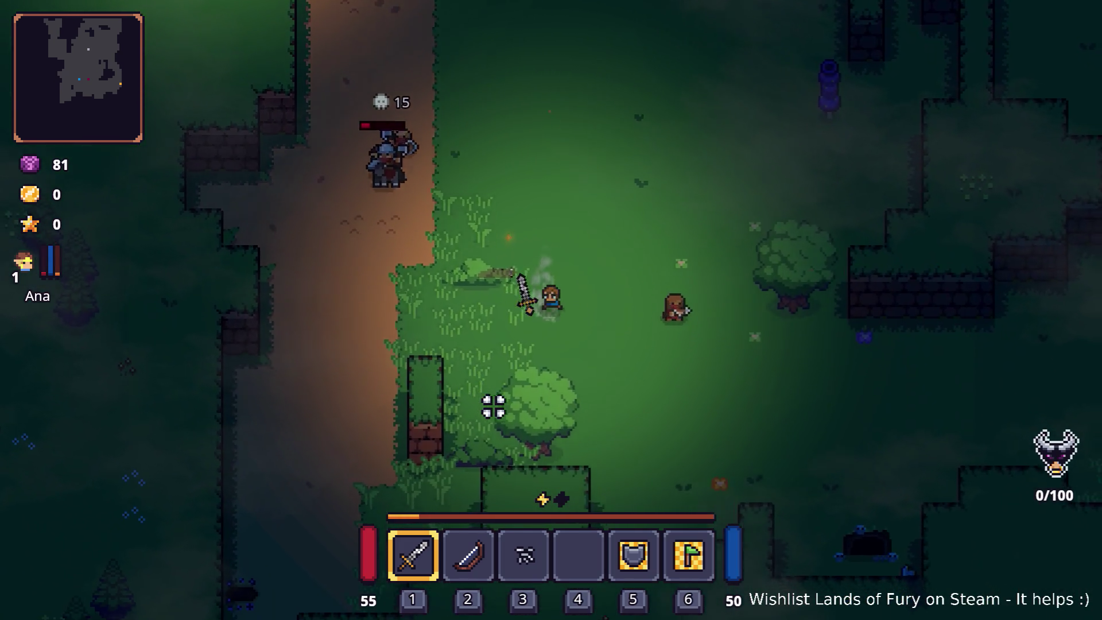
{"action": "key", "text": "d"}
{"action": "key", "text": "s"}
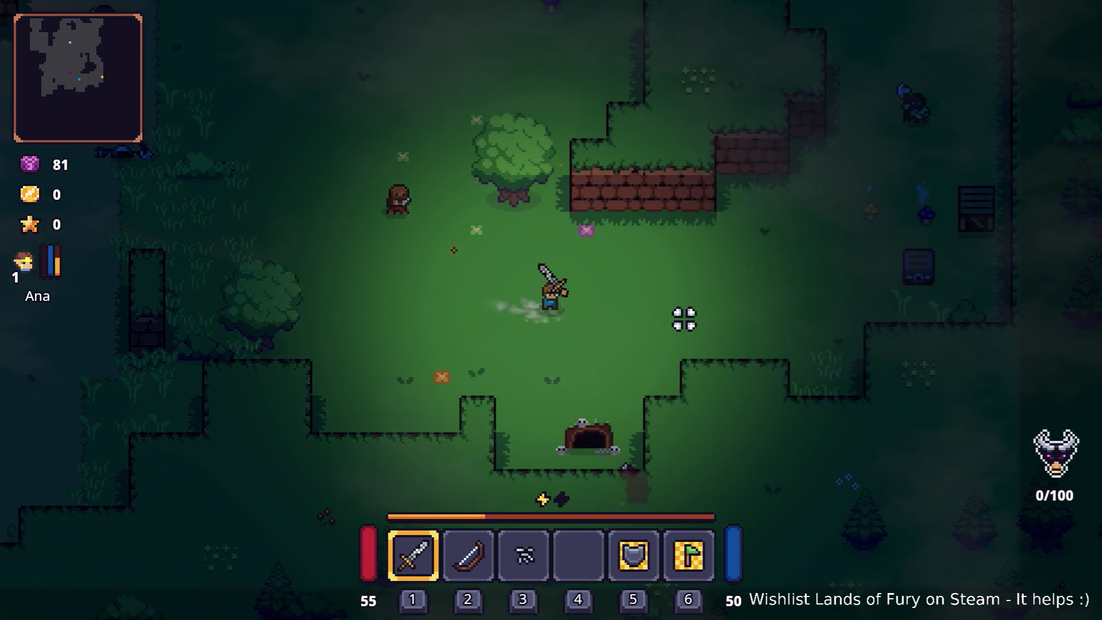
- Walk north past the brick wall toward the campfire area, then pause and quit to the editor
{"action": "key", "text": "d"}
{"action": "key", "text": "w"}
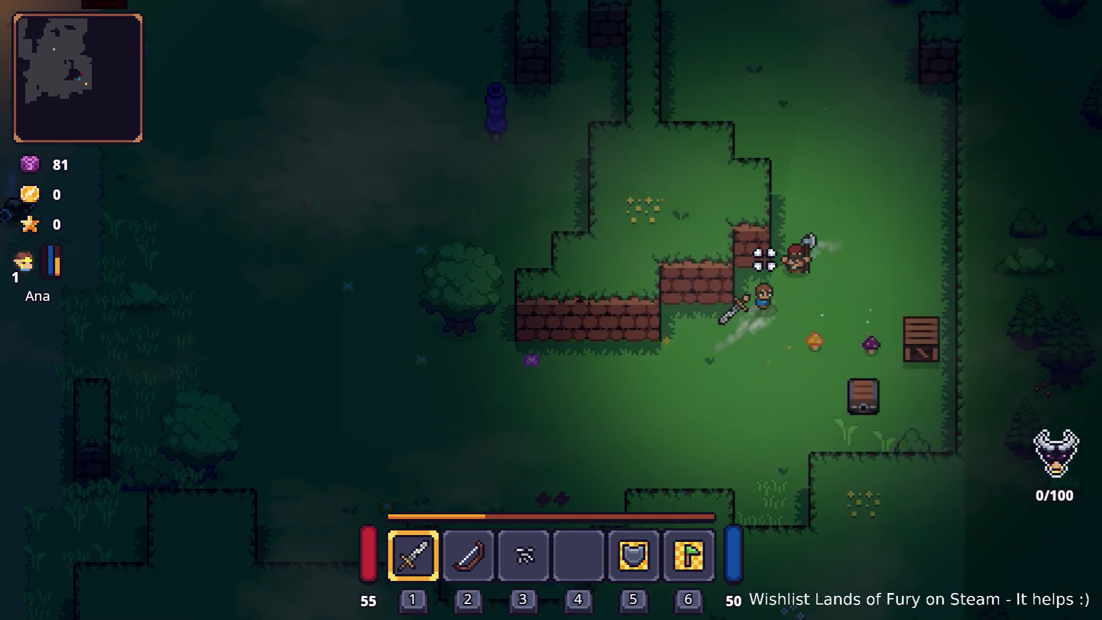
{"action": "key", "text": "d"}
{"action": "key", "text": "w"}
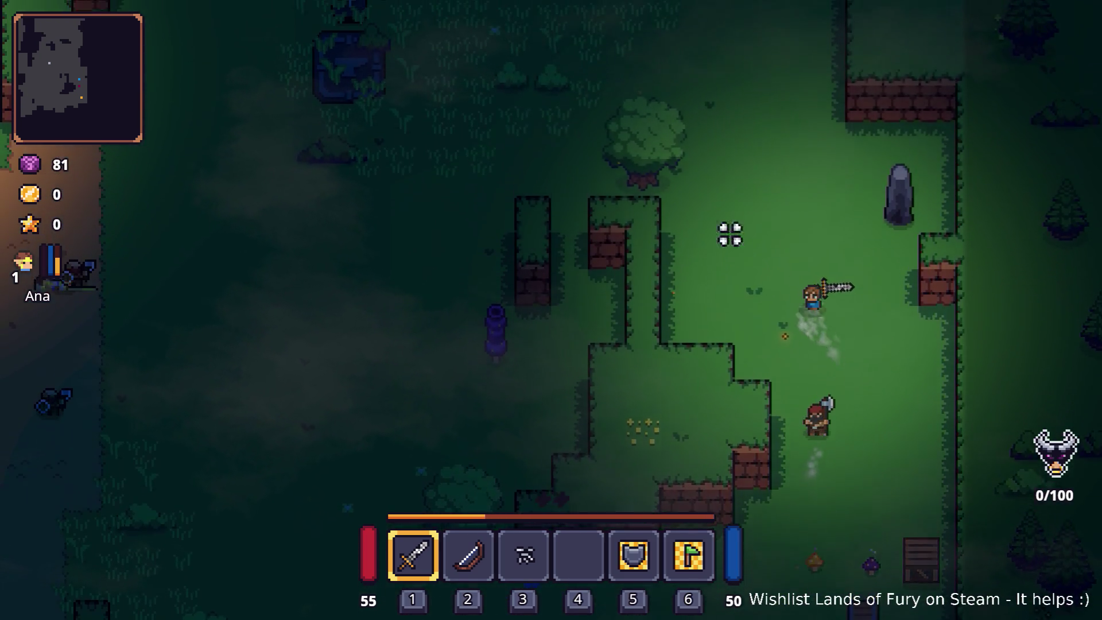
{"action": "key", "text": "w"}
{"action": "key", "text": "a"}
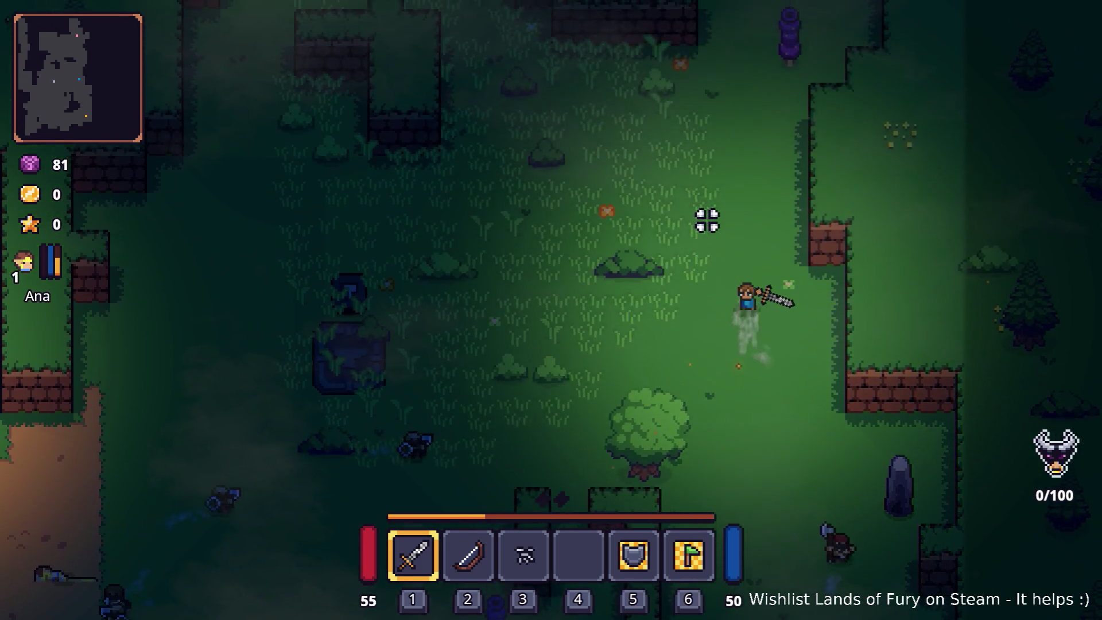
{"action": "key", "text": "w"}
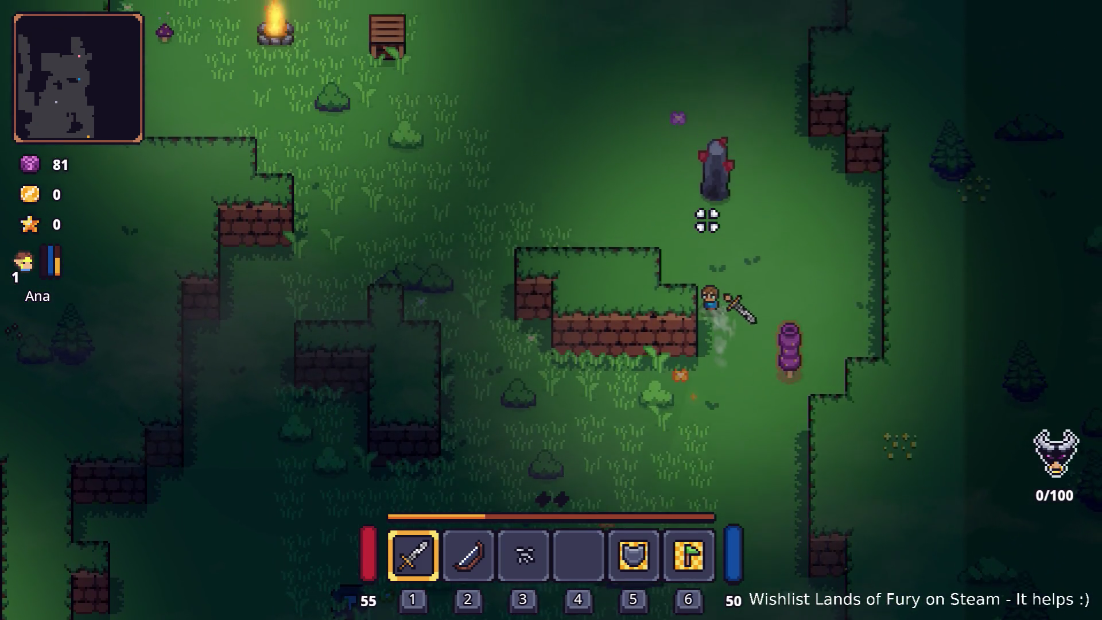
{"action": "key", "text": "w"}
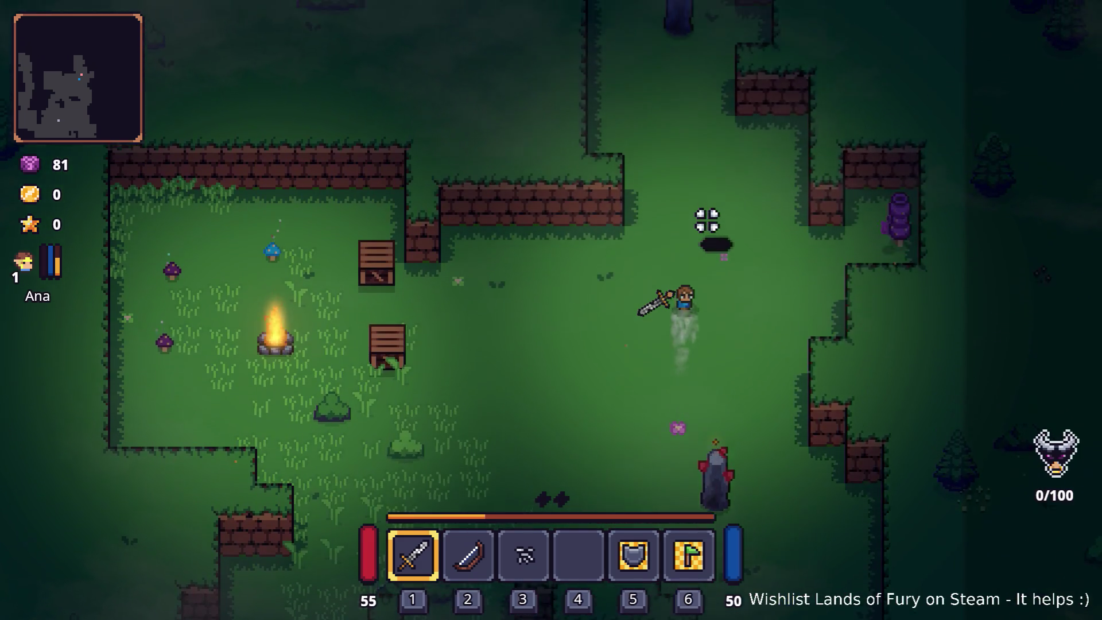
{"action": "key", "text": "w"}
{"action": "key", "text": "Escape"}
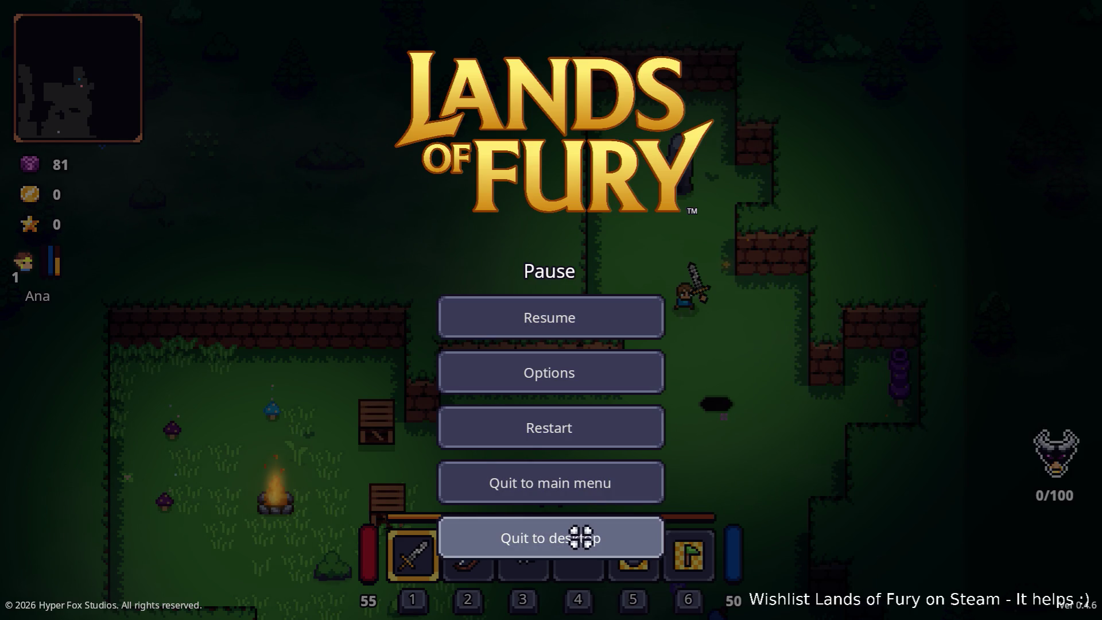
{"action": "left_click", "coordinate": [581, 537]}
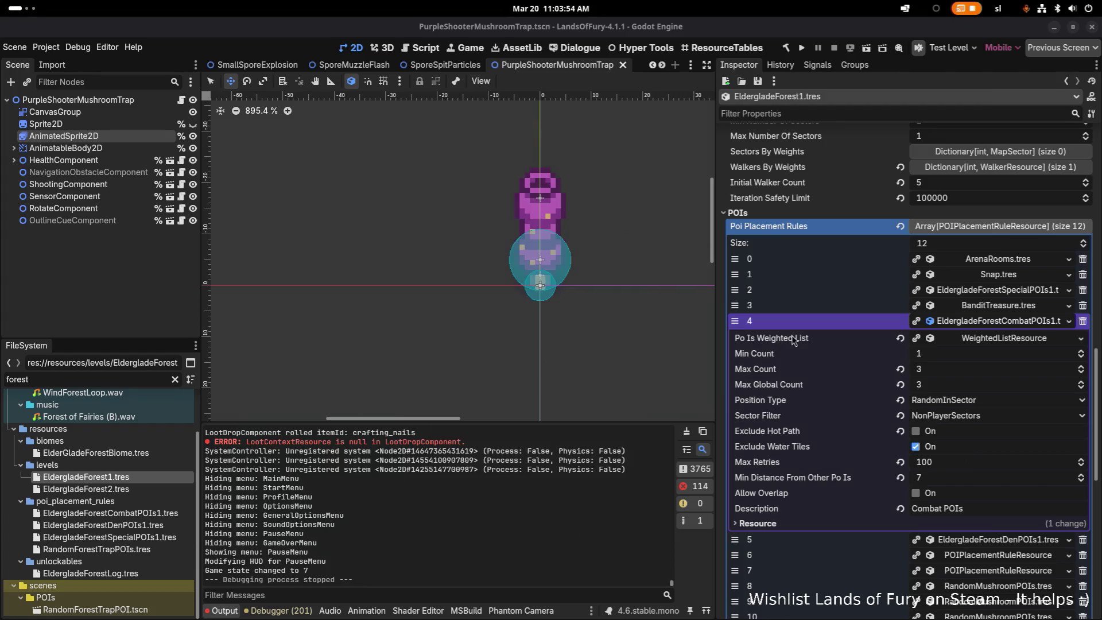
- Collapse the combat POI rule and briefly inspect the special POI and Snap.tres rules' settings
{"action": "left_click", "coordinate": [968, 326]}
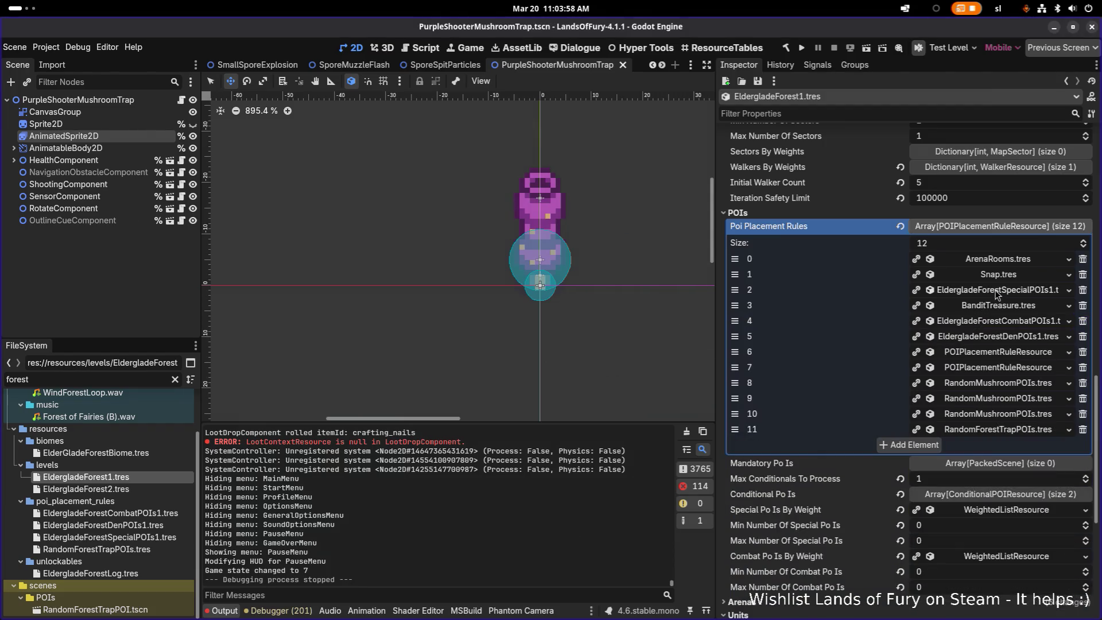
{"action": "left_click", "coordinate": [997, 292]}
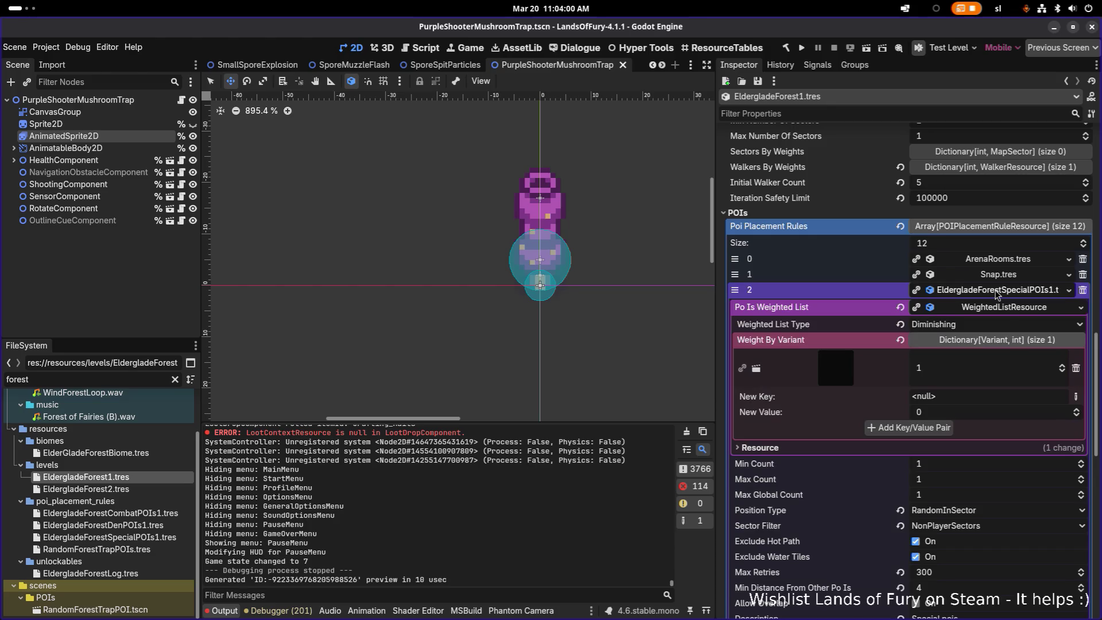
{"action": "left_click", "coordinate": [997, 292]}
{"action": "left_click", "coordinate": [995, 275]}
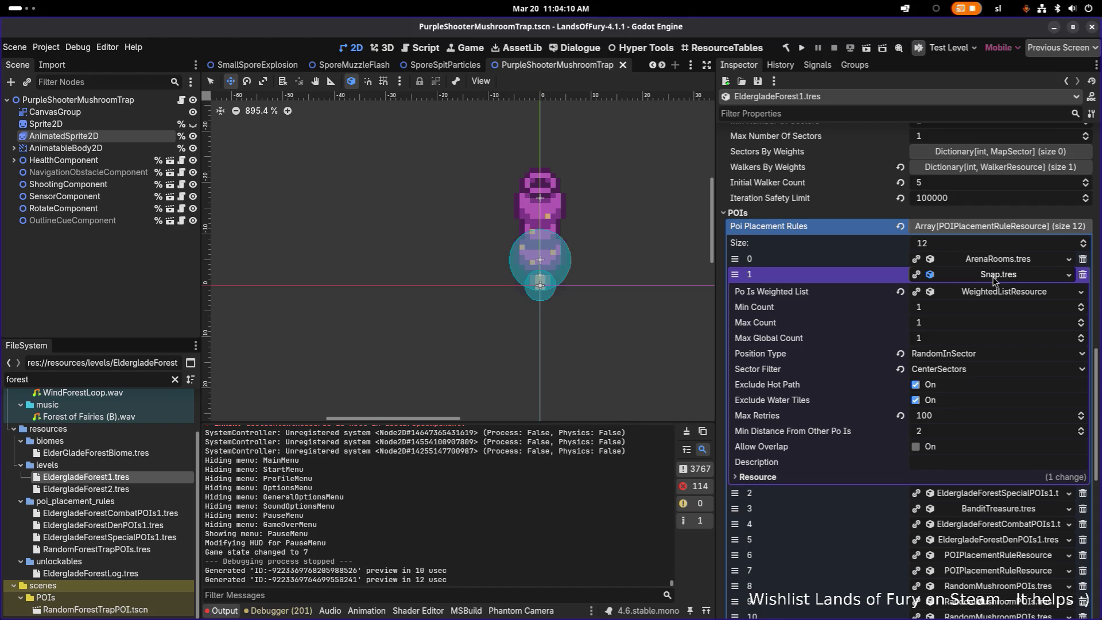
{"action": "left_click", "coordinate": [993, 278]}
- Leave element 0, ArenaRooms.tres, expanded to show its SectorCenter and NonPlayerSectors settings
{"action": "left_click", "coordinate": [994, 263]}
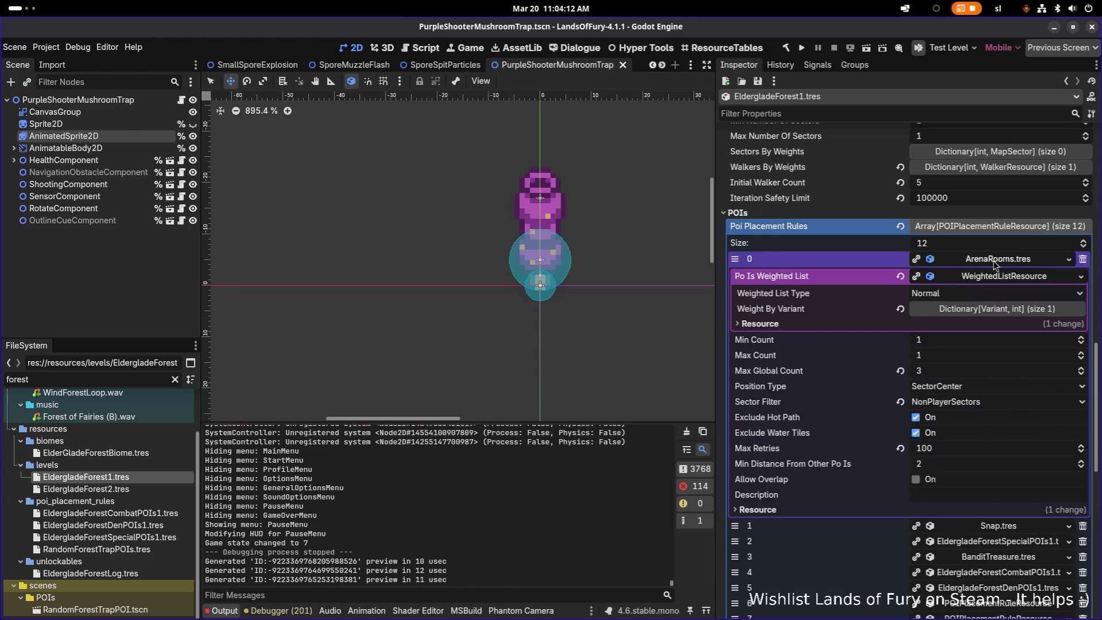
{"action": "left_click", "coordinate": [994, 264]}
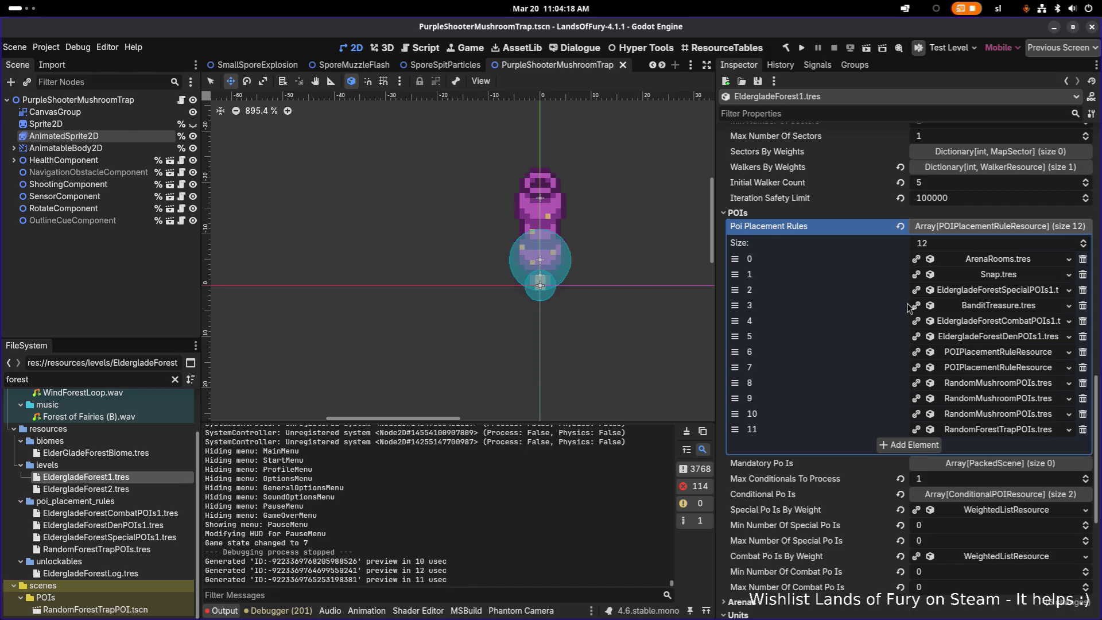
{"action": "left_click", "coordinate": [974, 262]}
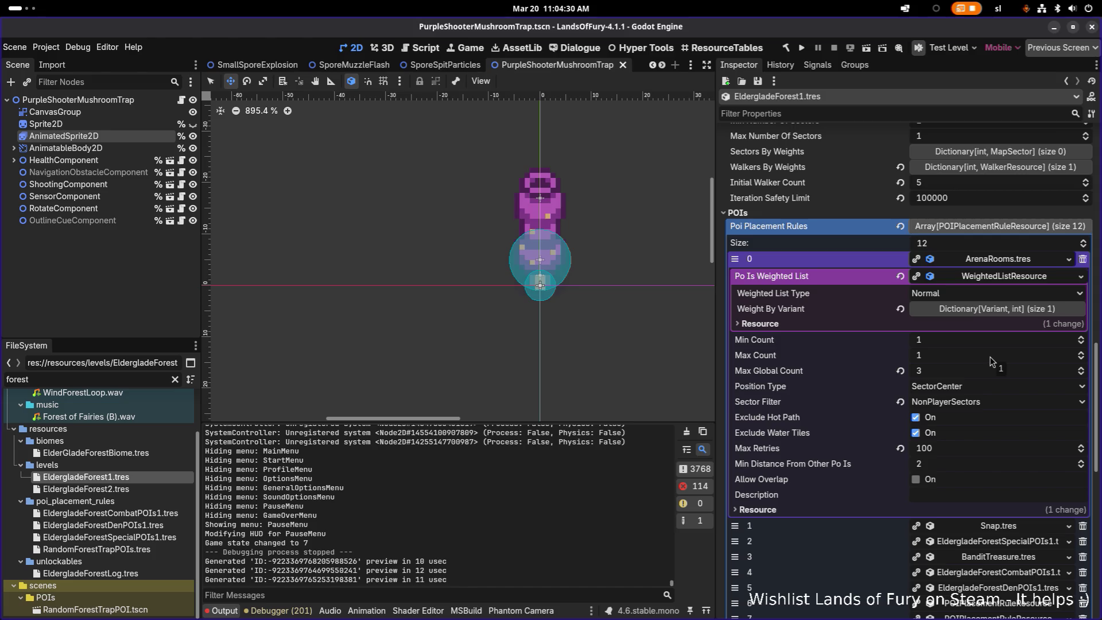
{"action": "left_click", "coordinate": [1014, 259]}
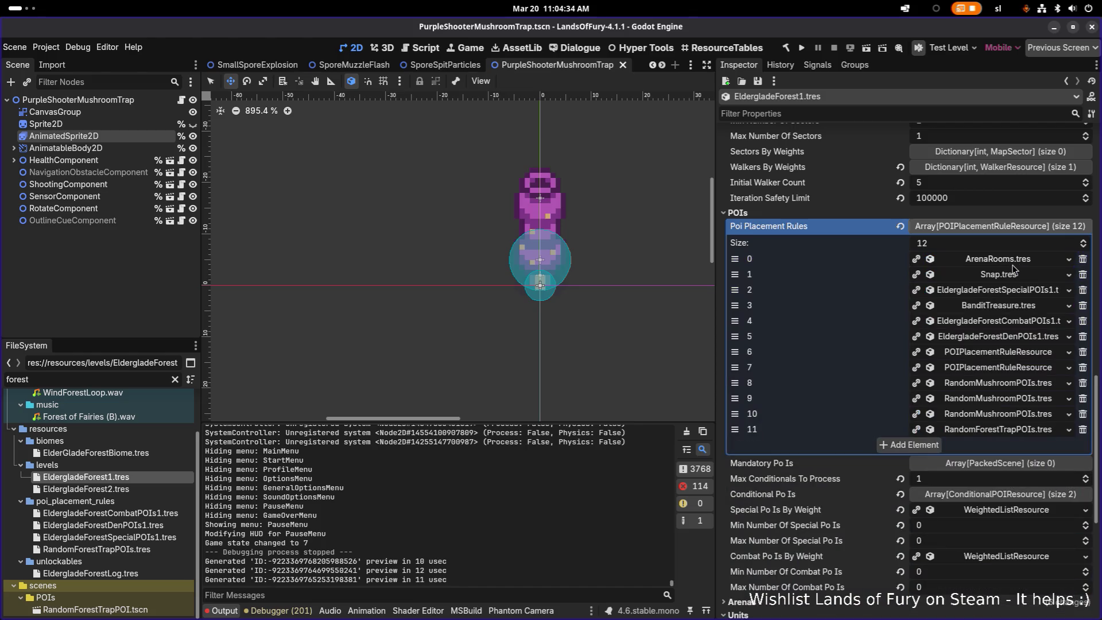
{"action": "left_click", "coordinate": [1014, 260]}
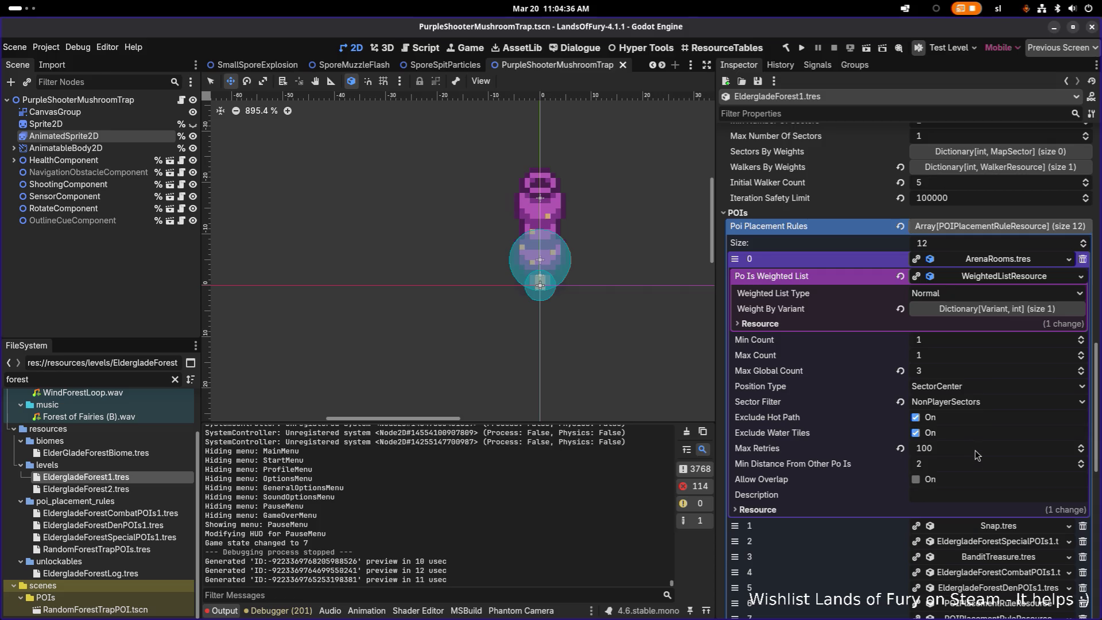
- Change ArenaRooms.tres Max Retries from 100 to 1000, then collapse the rule
{"action": "left_click", "coordinate": [975, 452]}
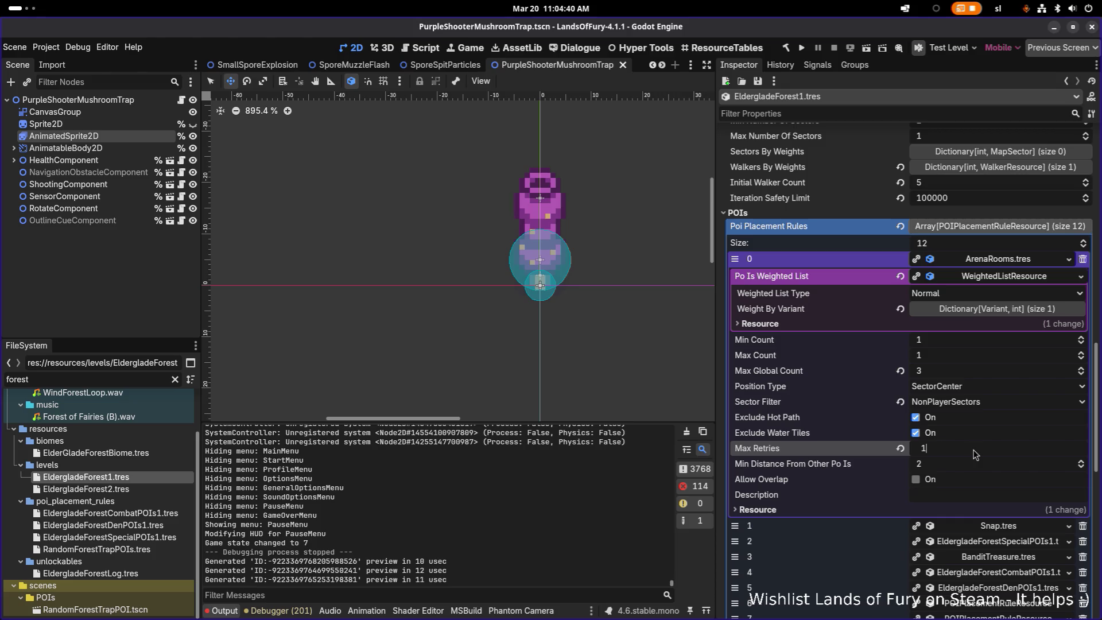
{"action": "type", "text": "00"}
{"action": "key", "text": "Return"}
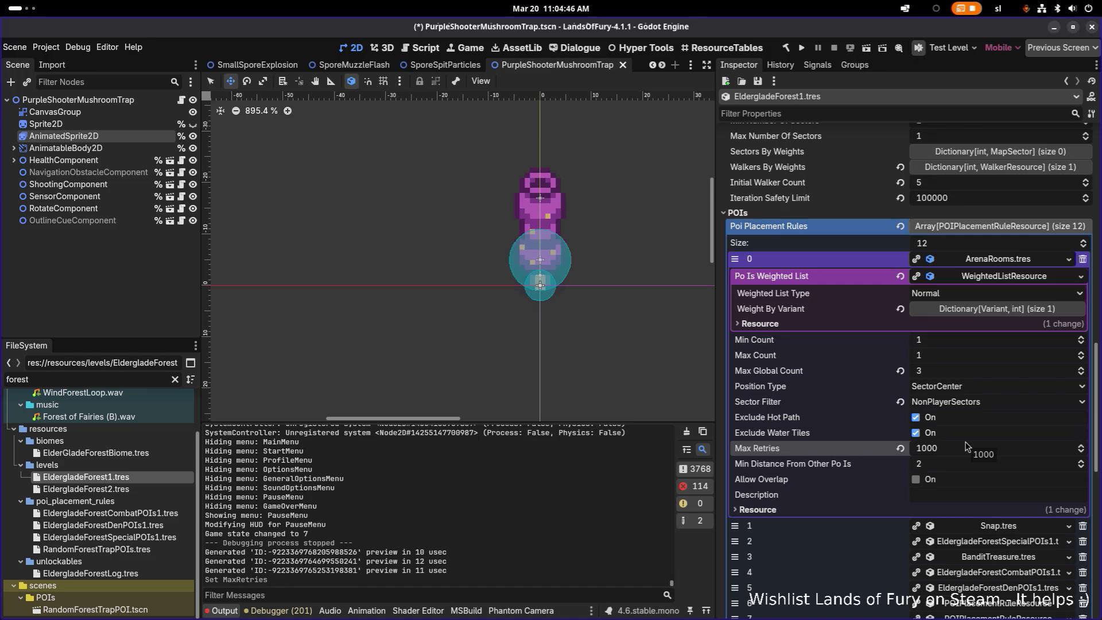
{"action": "left_click", "coordinate": [997, 258]}
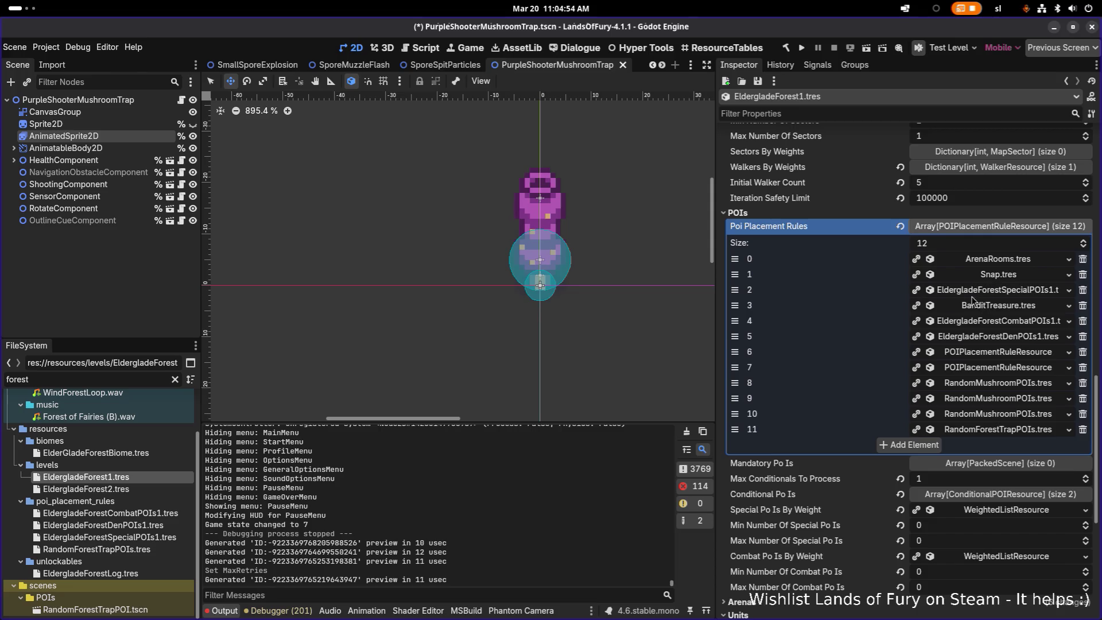
- Order EldergladeForestSpecialPOIs1, BanditTreasure.tres and EldergladeForestCombatPOIs1 as slots 0–2, save, and run the project
{"action": "left_click_drag", "start_coordinate": [734, 289], "coordinate": [734, 258]}
{"action": "left_click_drag", "start_coordinate": [737, 304], "coordinate": [735, 279]}
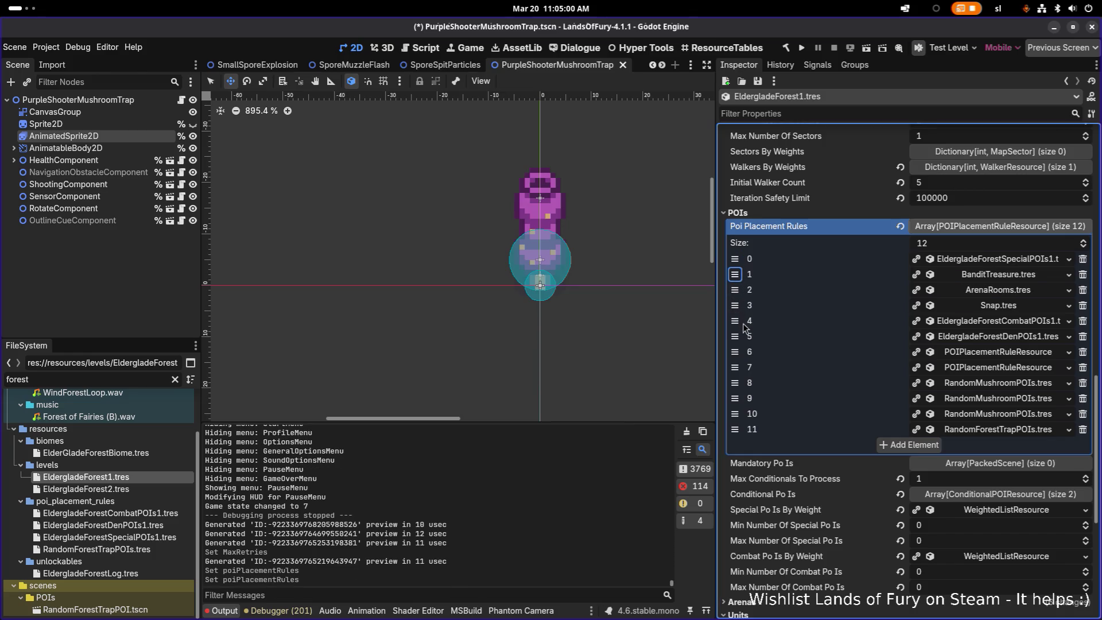
{"action": "left_click_drag", "start_coordinate": [740, 323], "coordinate": [740, 291]}
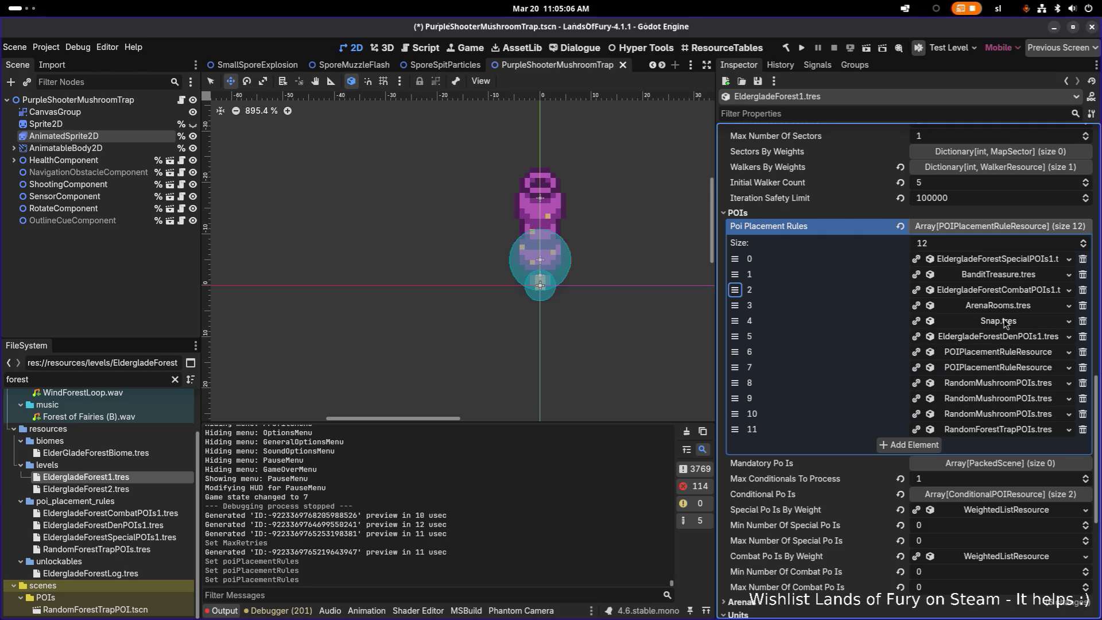
{"action": "key", "text": "ctrl+s"}
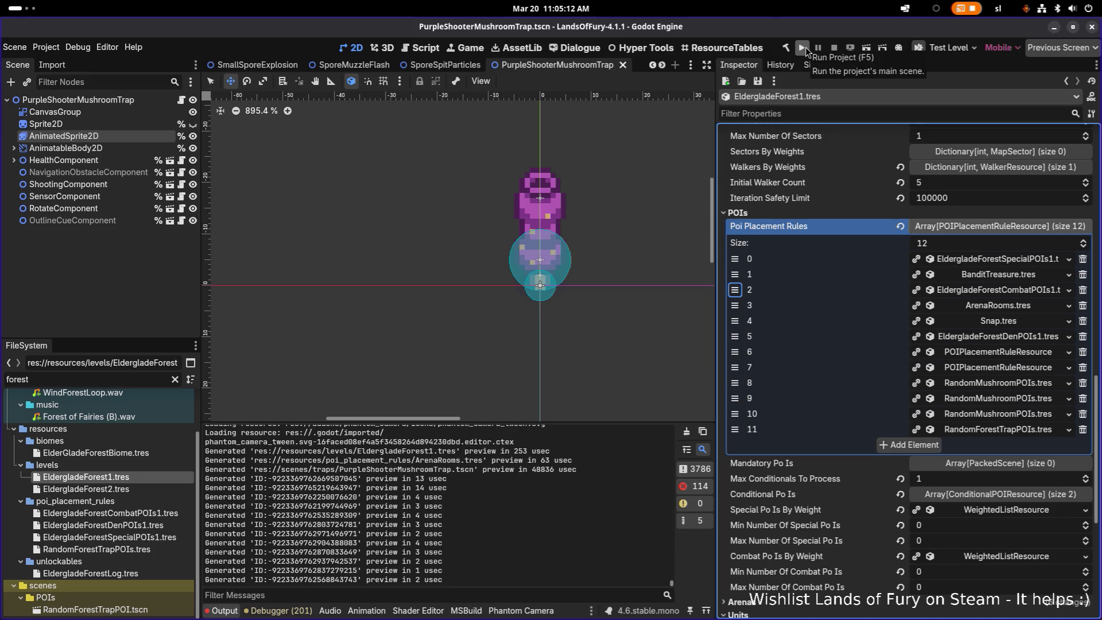
{"action": "left_click", "coordinate": [804, 47]}
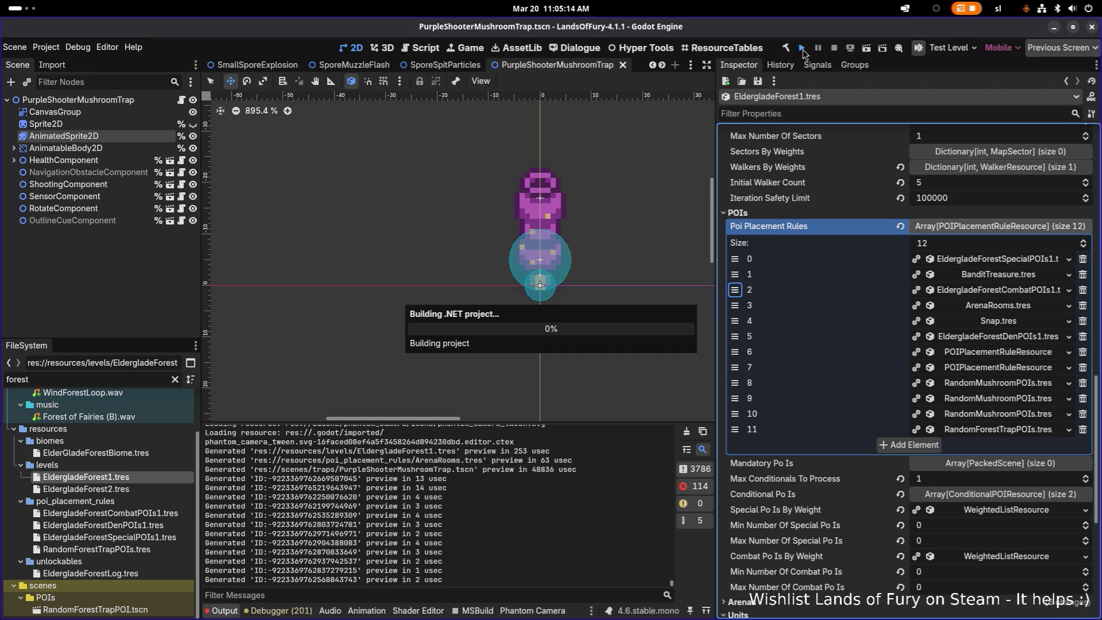
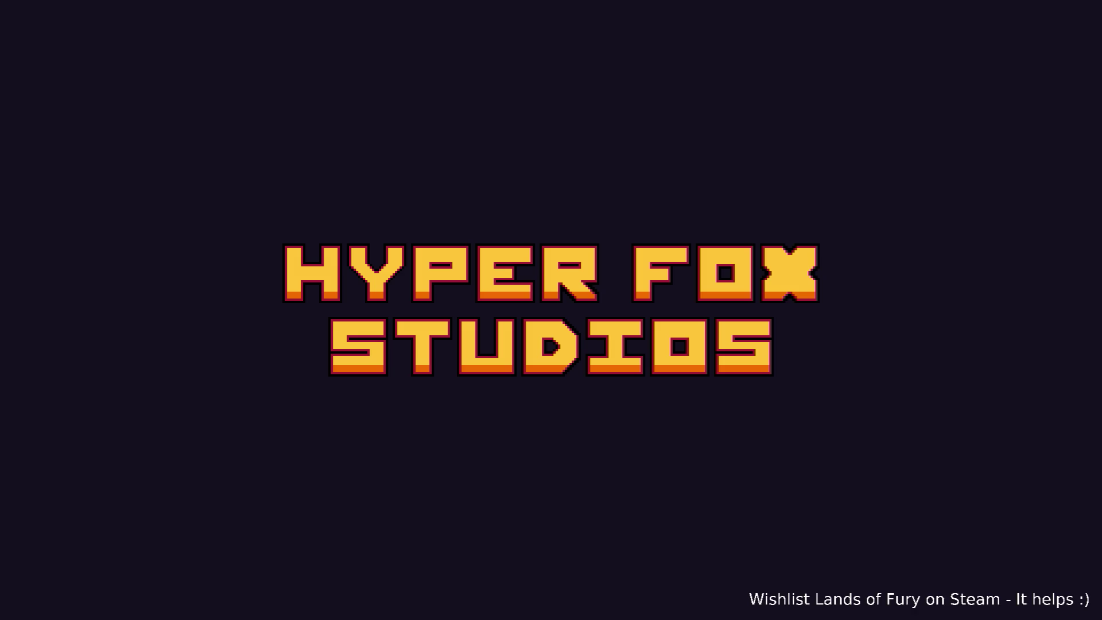
- Start a run and walk north into Elderglade Forest, past the campfire to the walled clearing
{"action": "key", "text": "Return"}
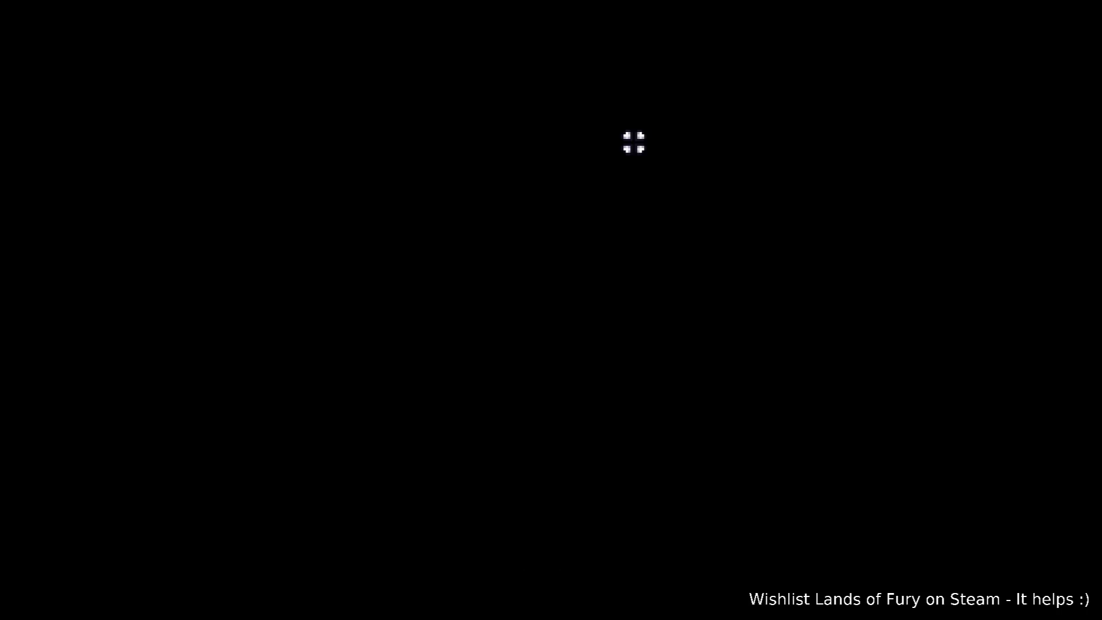
{"action": "key", "text": "w"}
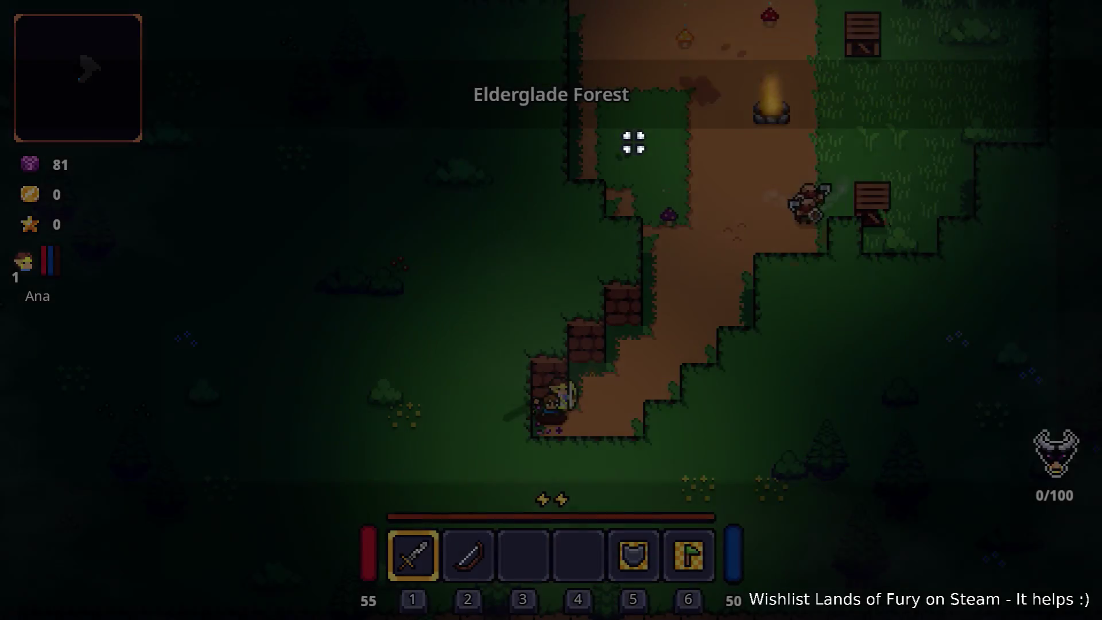
{"action": "key", "text": "w"}
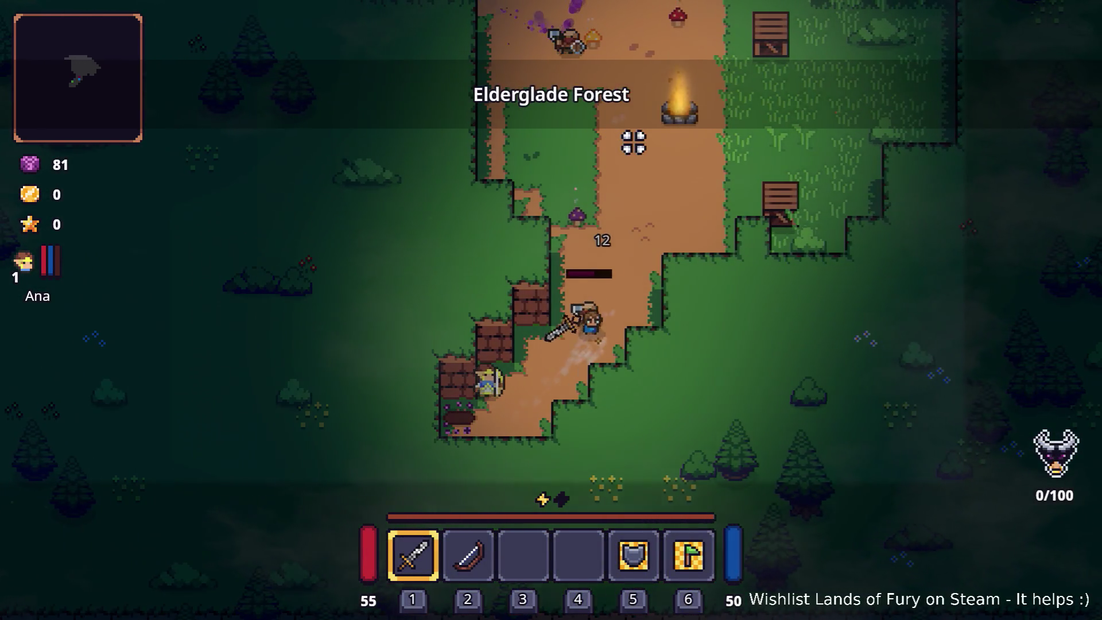
{"action": "key", "text": "w"}
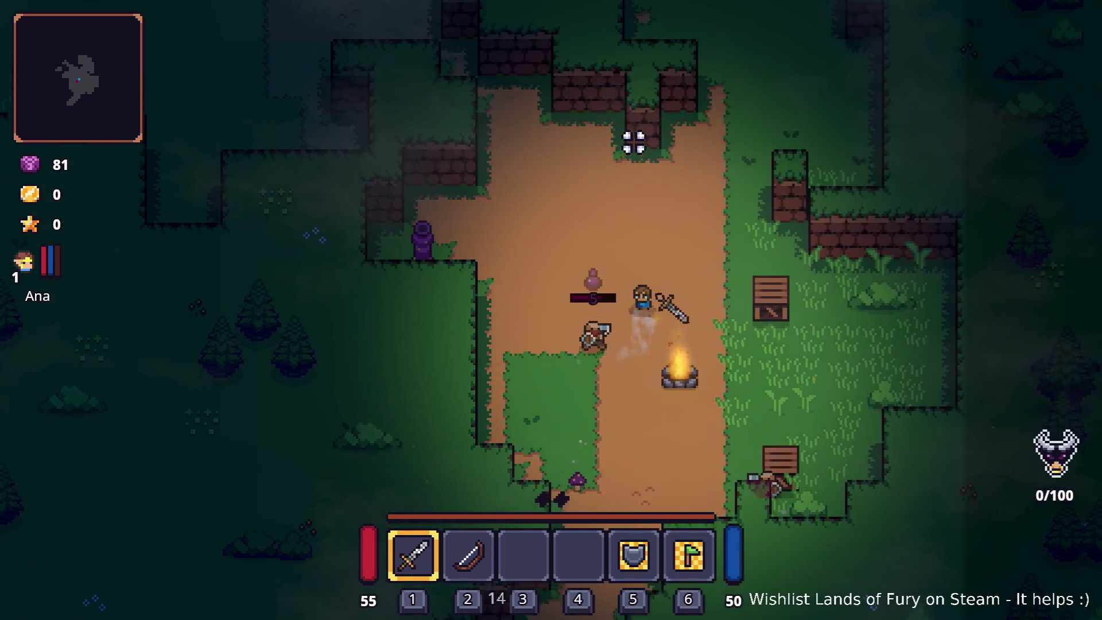
{"action": "key", "text": "s"}
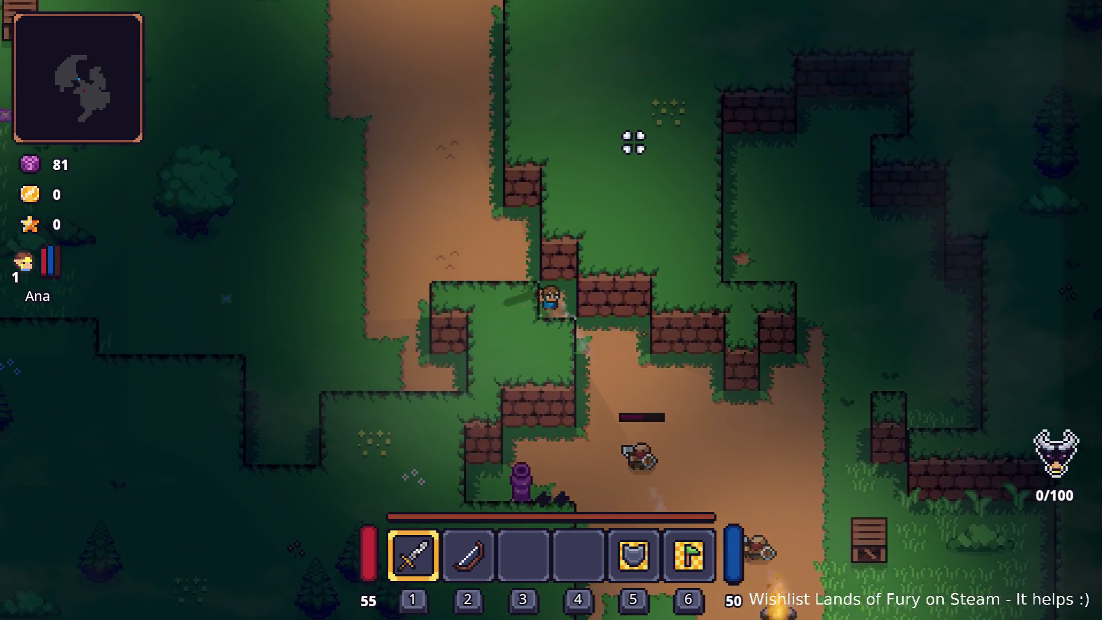
{"action": "key", "text": "a"}
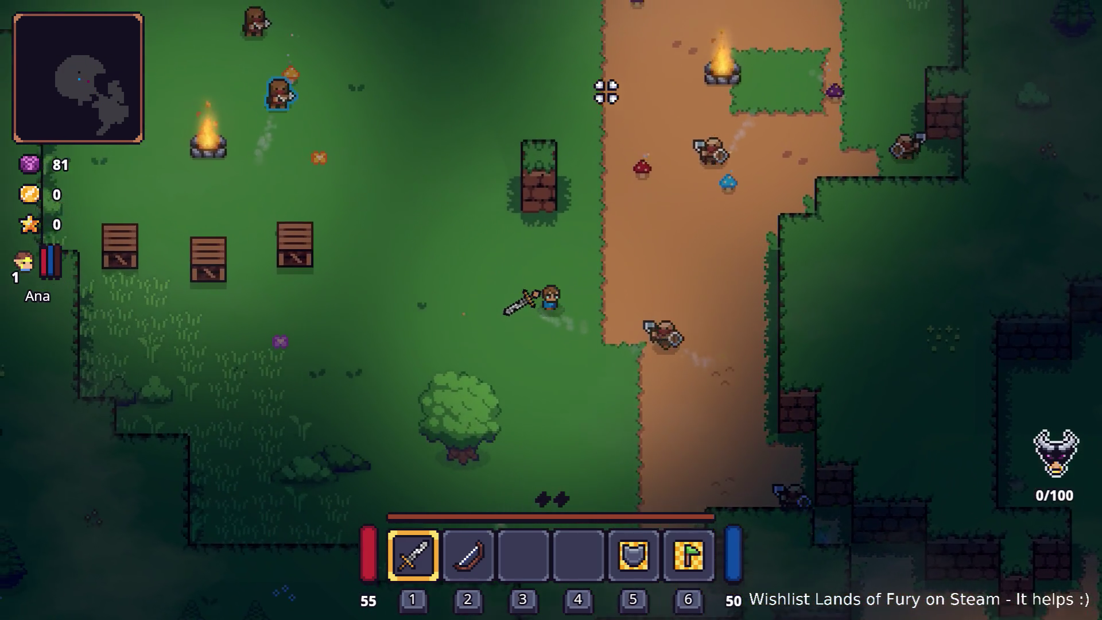
{"action": "key", "text": "w"}
{"action": "key", "text": "w"}
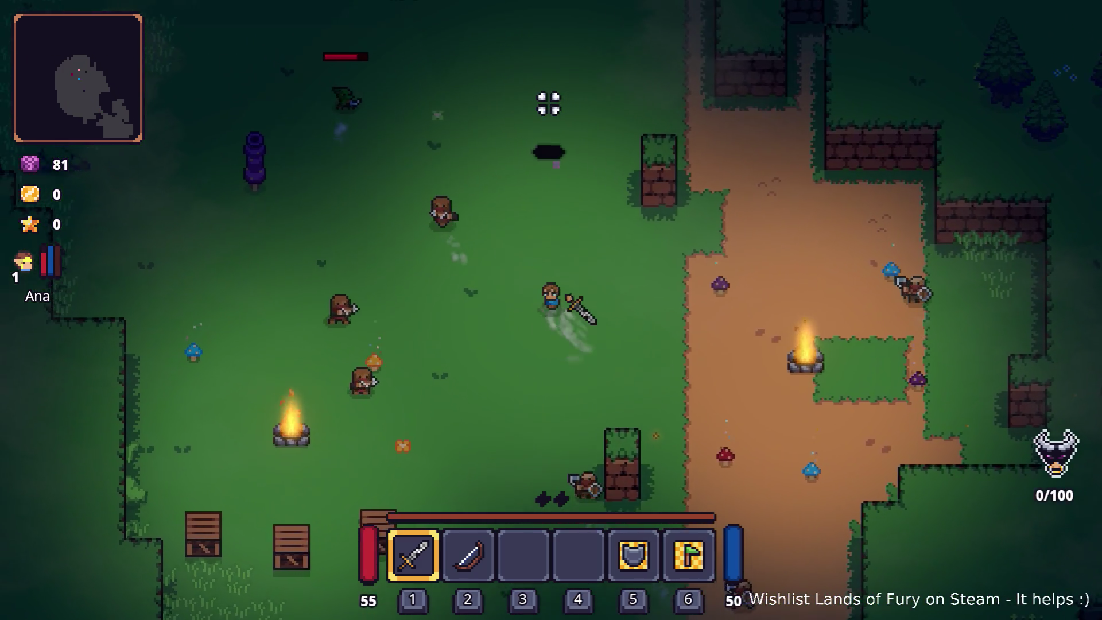
{"action": "key", "text": "w"}
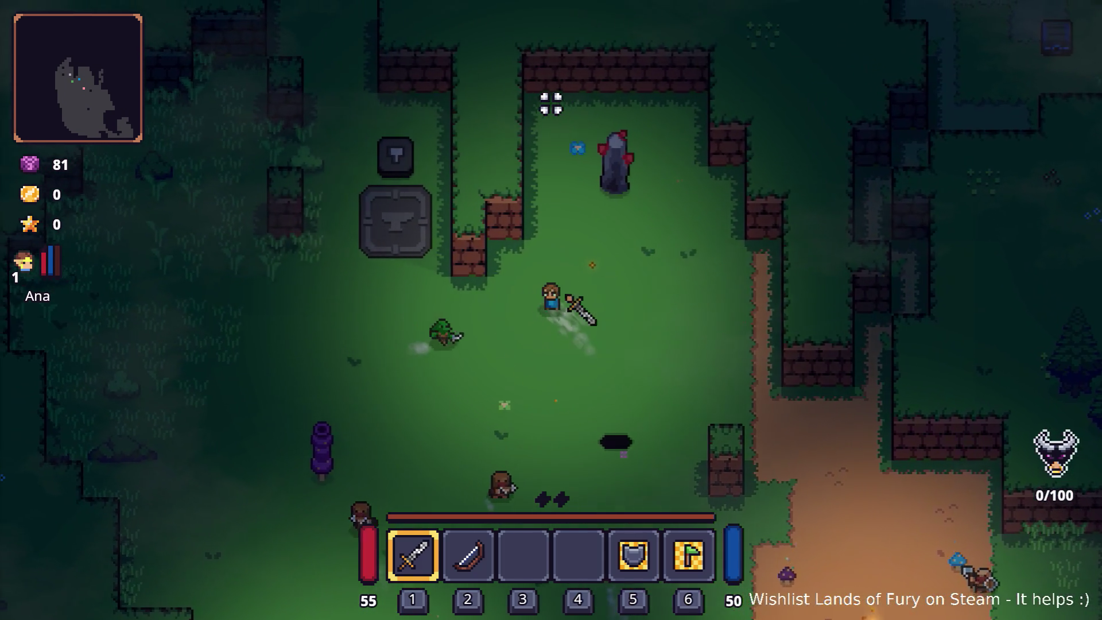
- Evade the enemies around the anvil clearing and head back east toward the dirt path
{"action": "key", "text": "w"}
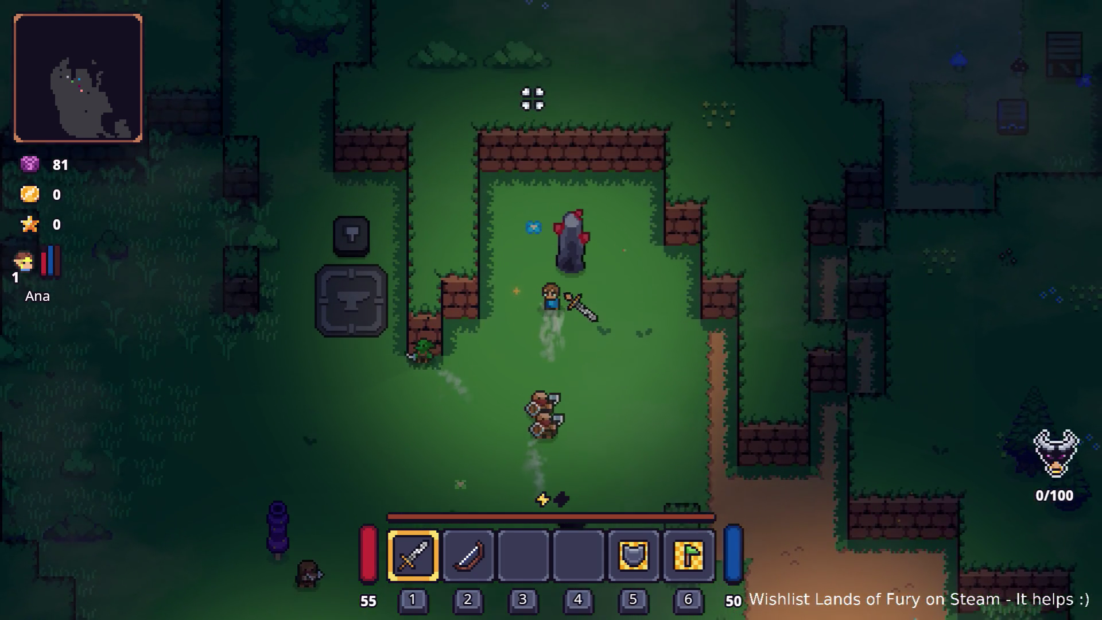
{"action": "key", "text": "a"}
{"action": "key", "text": "s"}
{"action": "key", "text": "w"}
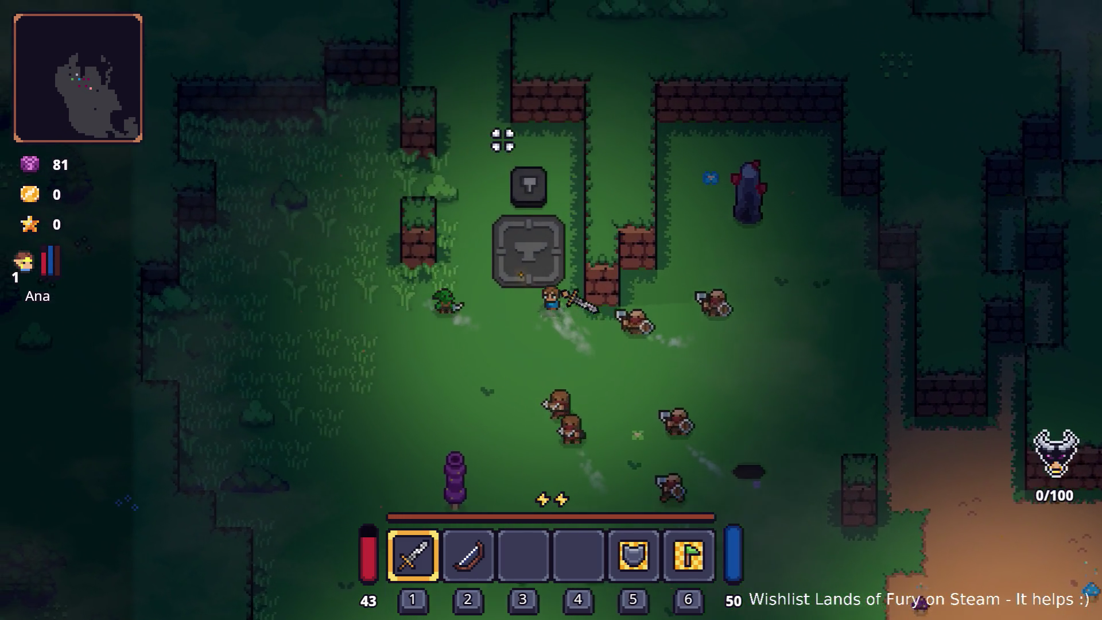
{"action": "key", "text": "w"}
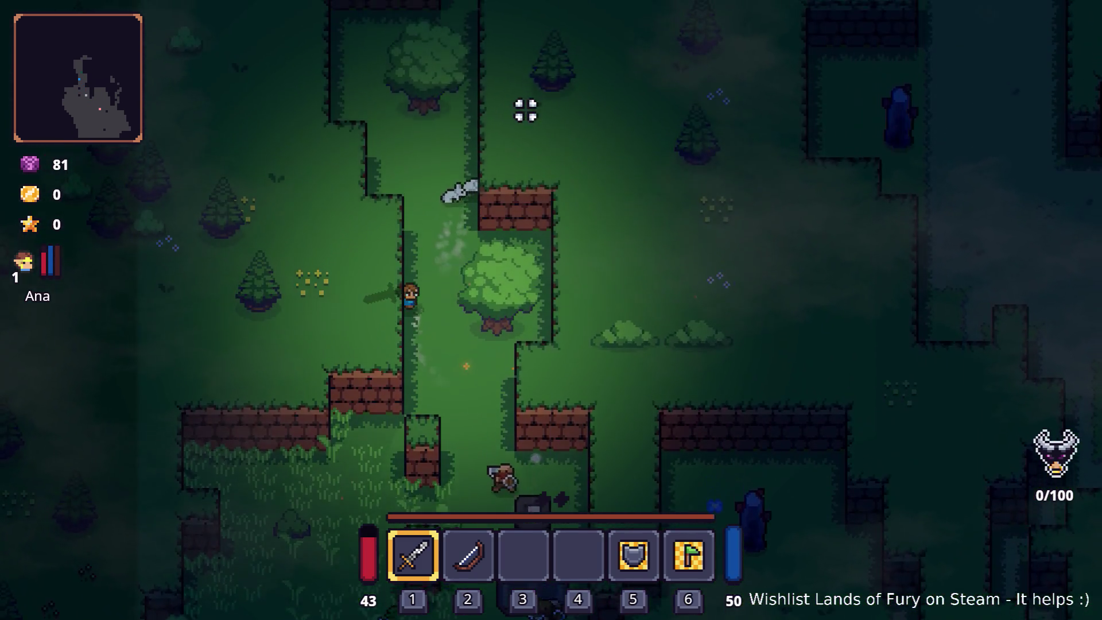
{"action": "key", "text": "w"}
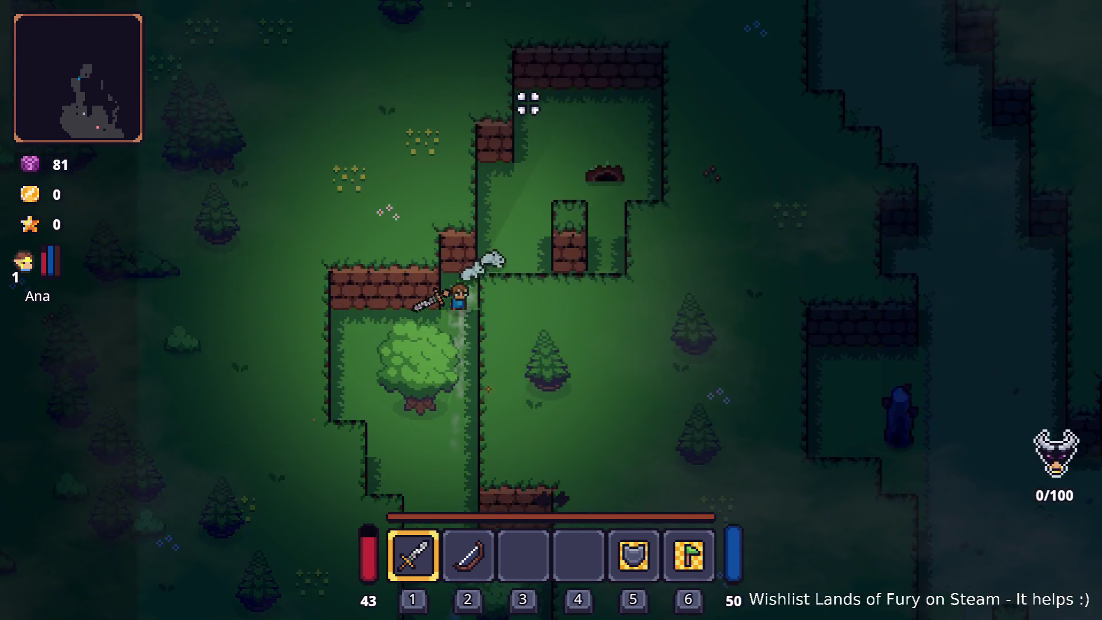
{"action": "key", "text": "s"}
{"action": "key", "text": "s"}
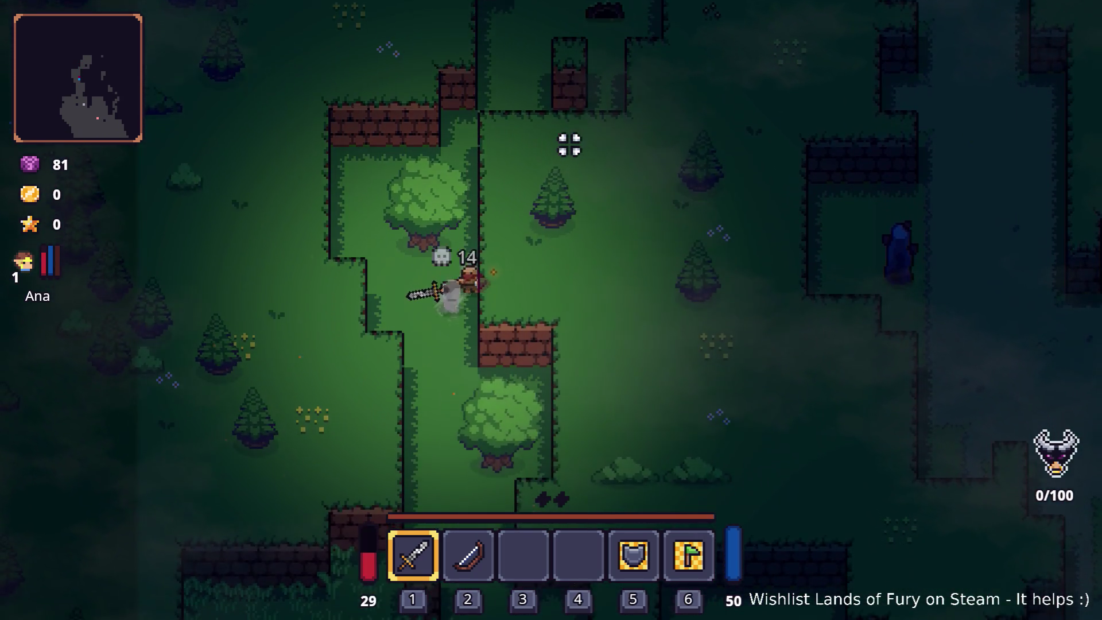
{"action": "key", "text": "s"}
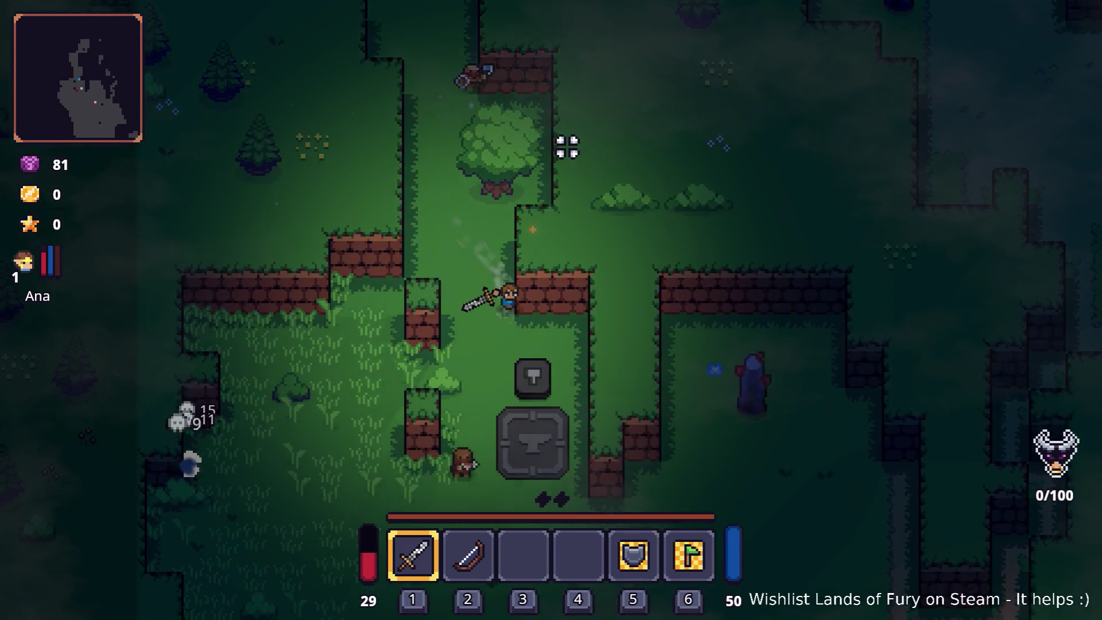
{"action": "key", "text": "s"}
{"action": "key", "text": "d"}
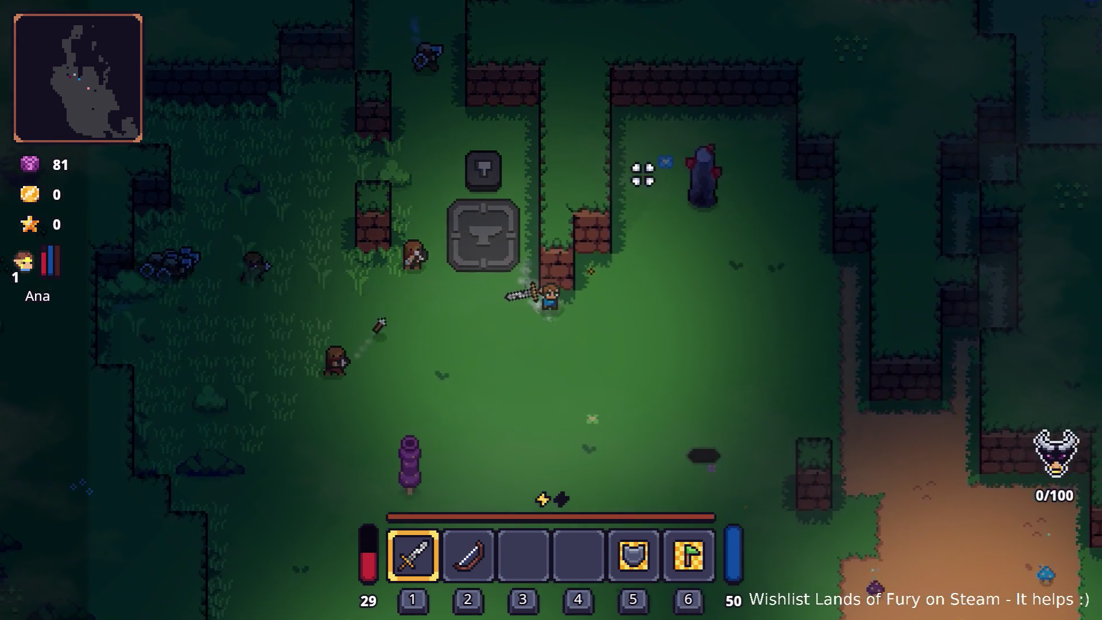
{"action": "key", "text": "d"}
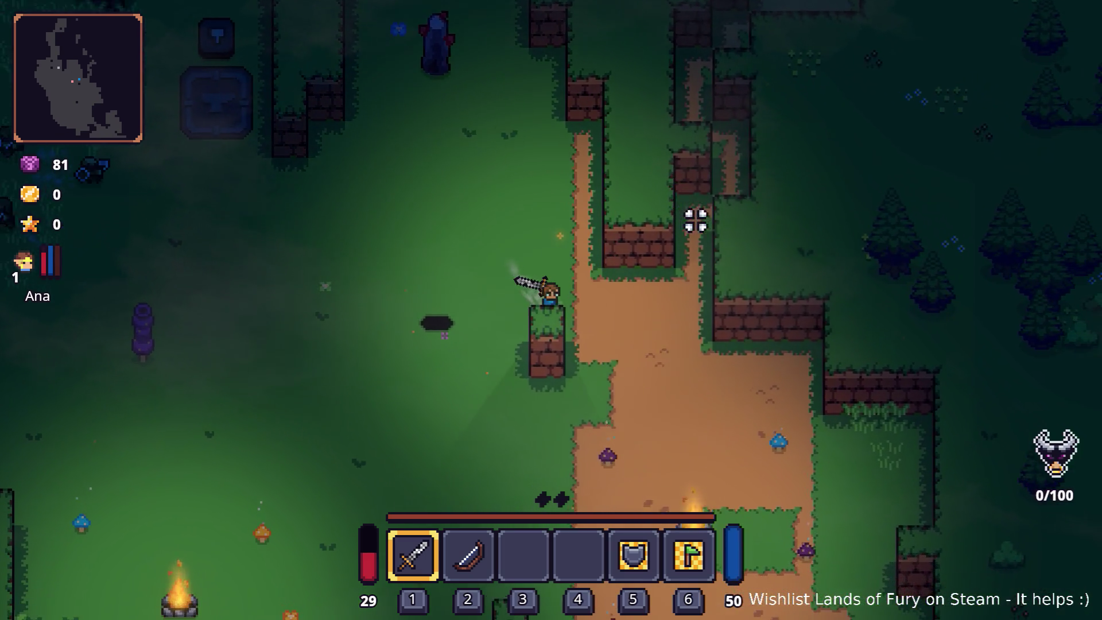
{"action": "key", "text": "w"}
- Walk north up the dirt corridor and along the path, then pause the game
{"action": "key", "text": "w"}
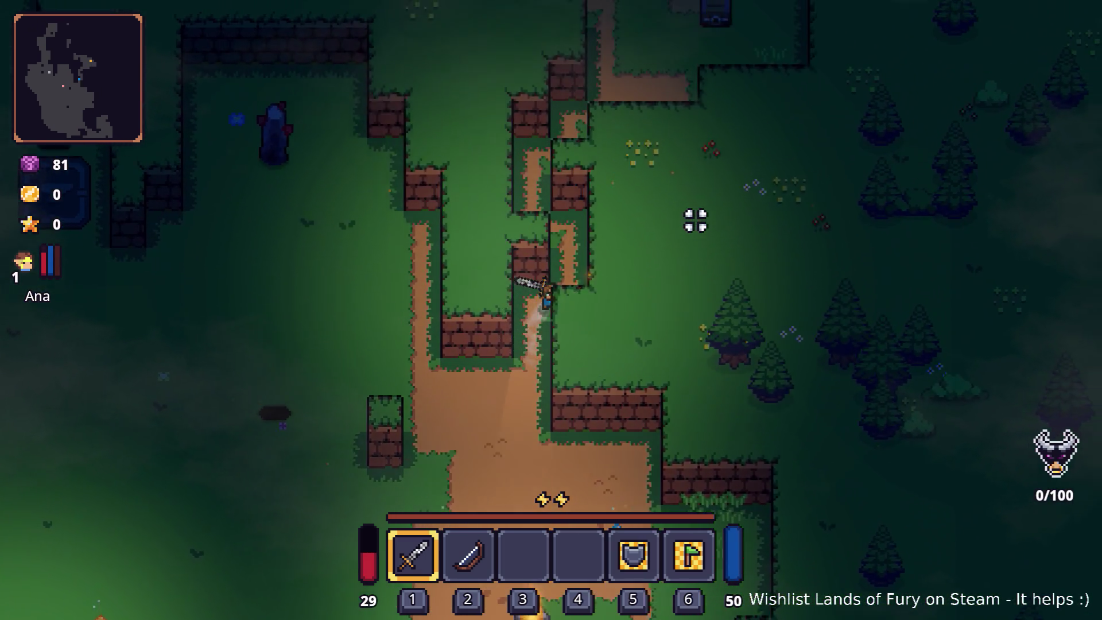
{"action": "key", "text": "w"}
{"action": "key", "text": "d"}
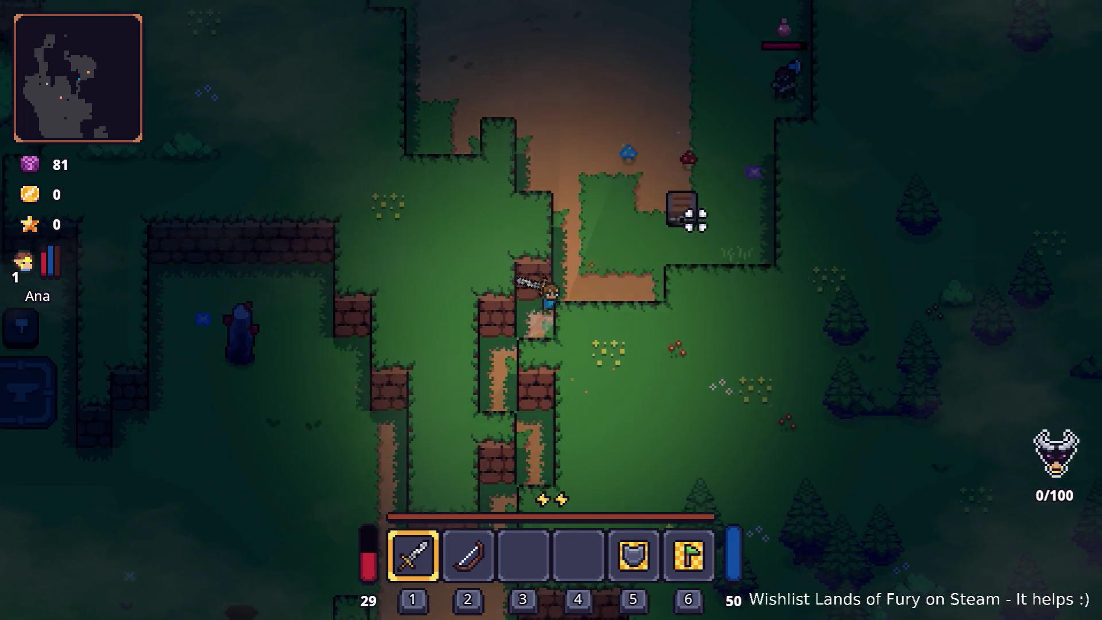
{"action": "key", "text": "a"}
{"action": "key", "text": "w"}
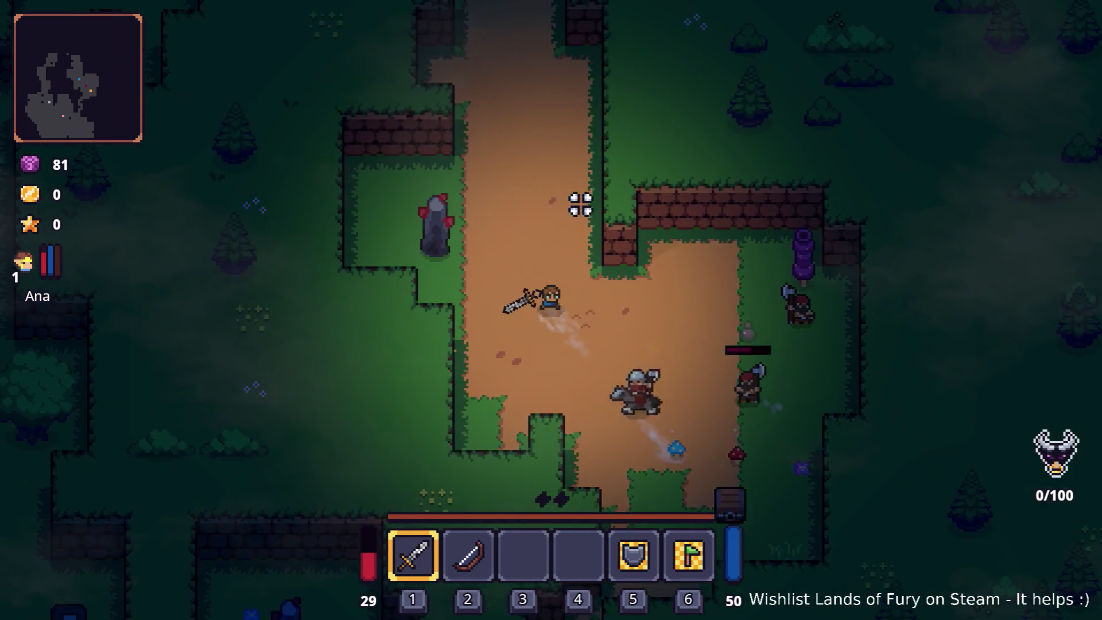
{"action": "key", "text": "w"}
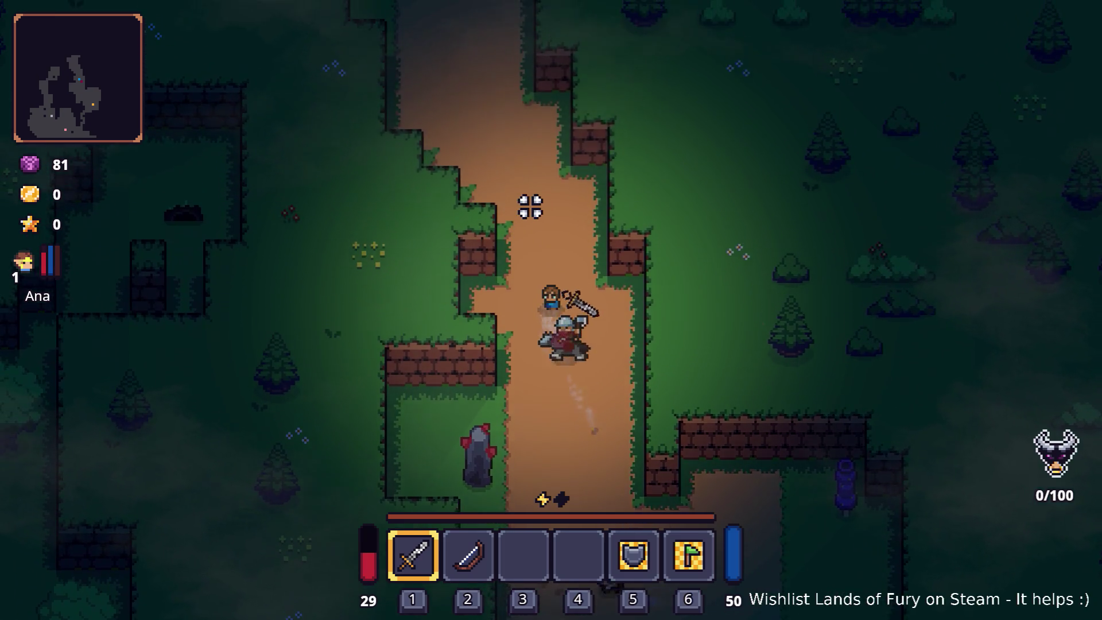
{"action": "key", "text": "w"}
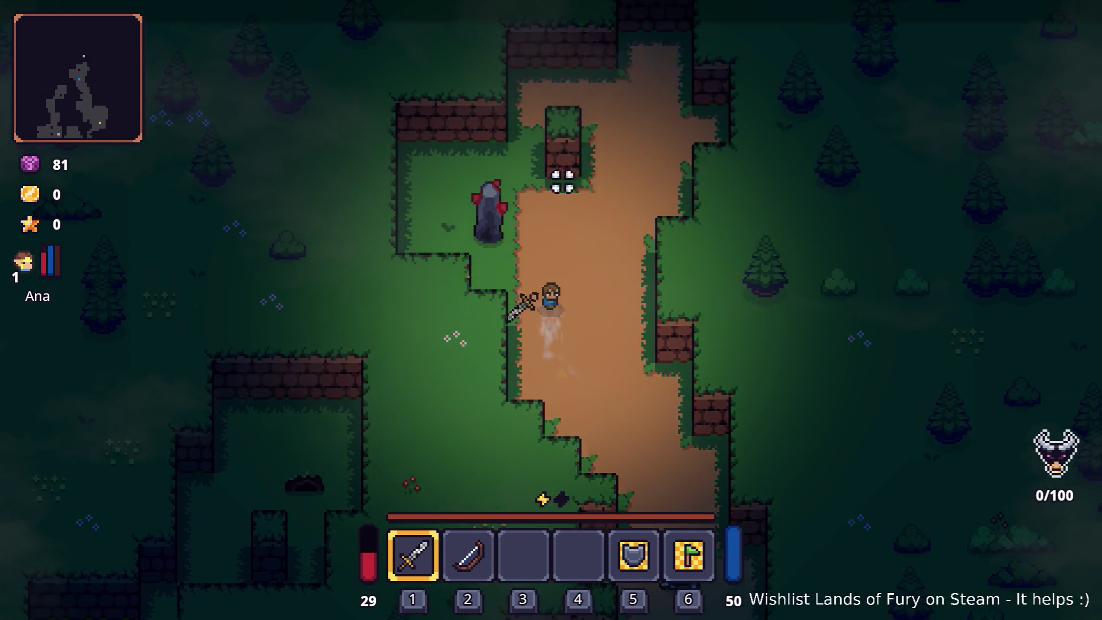
{"action": "key", "text": "Escape"}
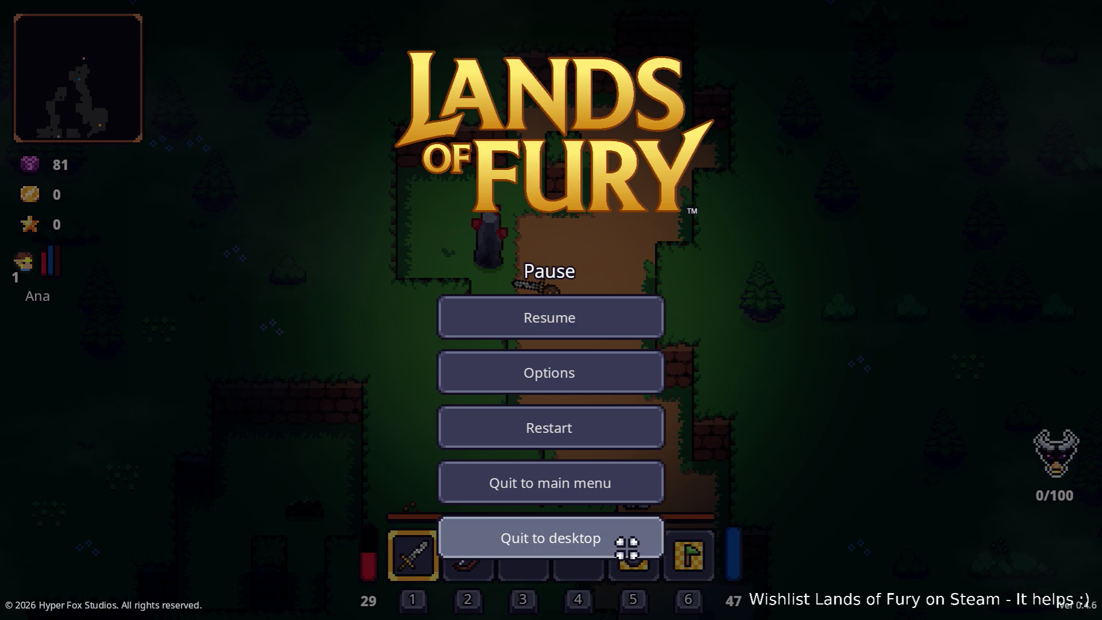
- Quit the playtest to the editor and inspect the Snap.tres rule's weighted POI scene list
{"action": "left_click", "coordinate": [626, 548]}
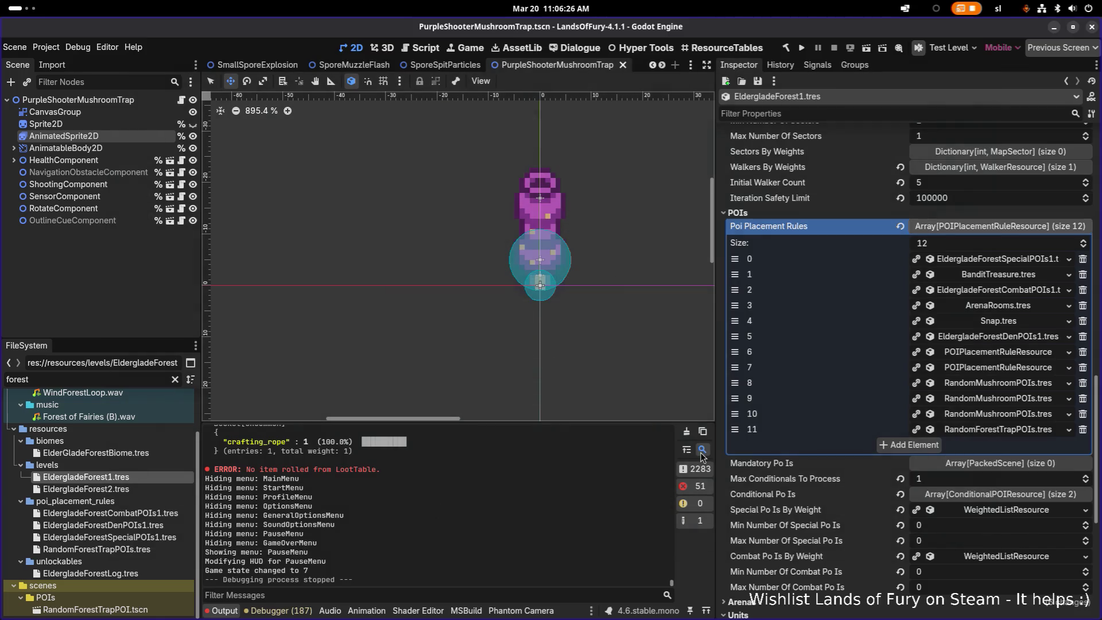
{"action": "left_click", "coordinate": [997, 320]}
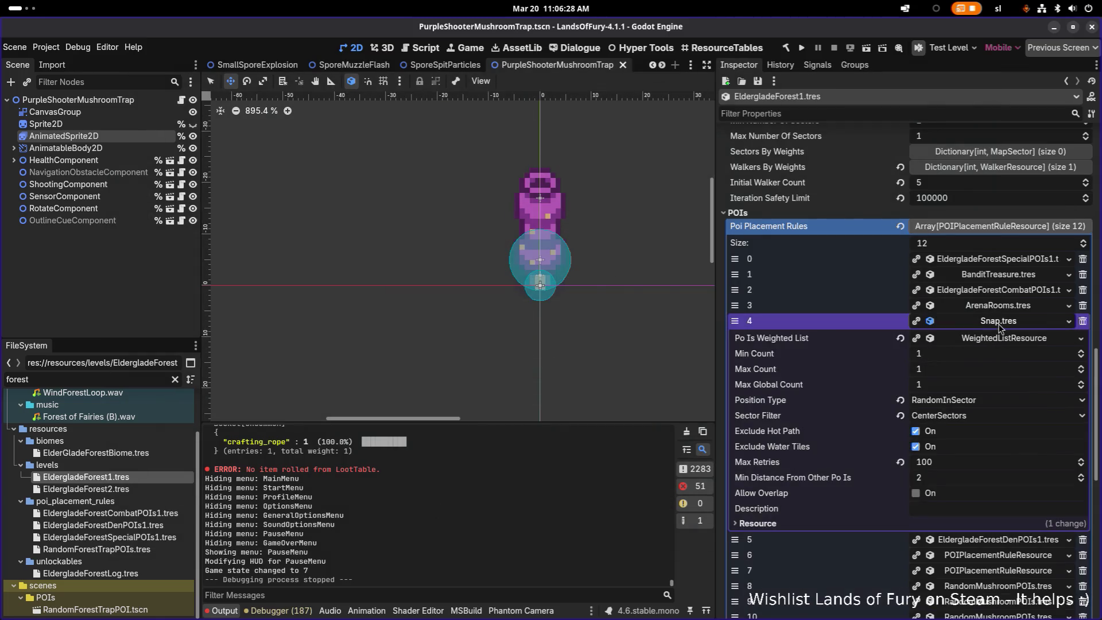
{"action": "left_click", "coordinate": [1001, 320]}
{"action": "left_click", "coordinate": [1010, 321]}
{"action": "left_click", "coordinate": [1003, 338]}
{"action": "left_click", "coordinate": [935, 371]}
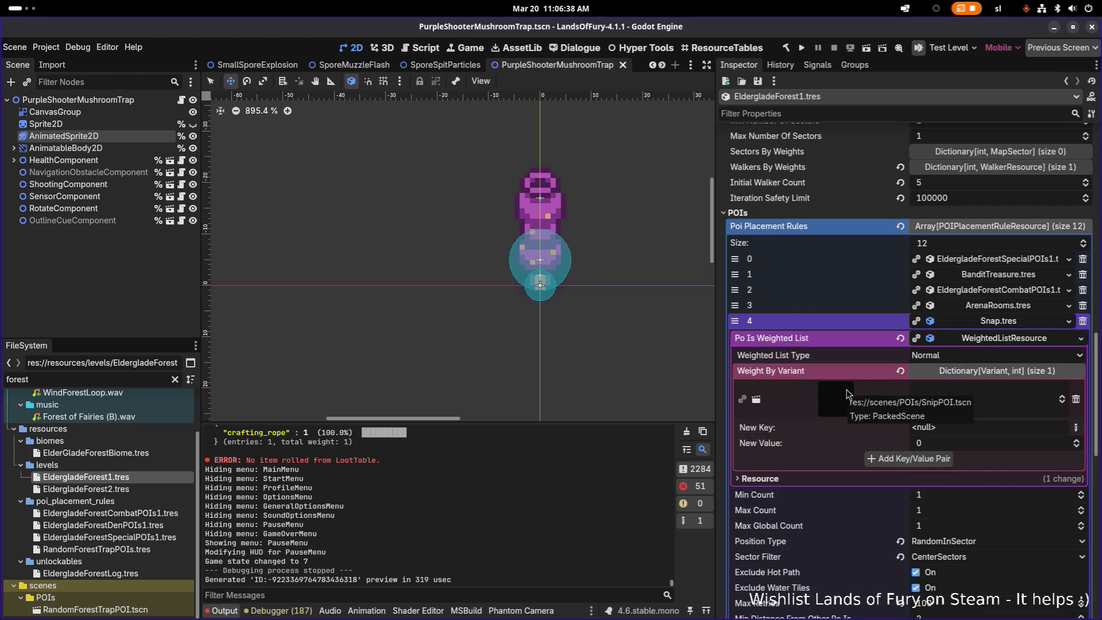
{"action": "left_click", "coordinate": [1002, 323]}
- Locate Snap.tres in the FileSystem and rename it to Snip.tres
{"action": "right_click", "coordinate": [1003, 324]}
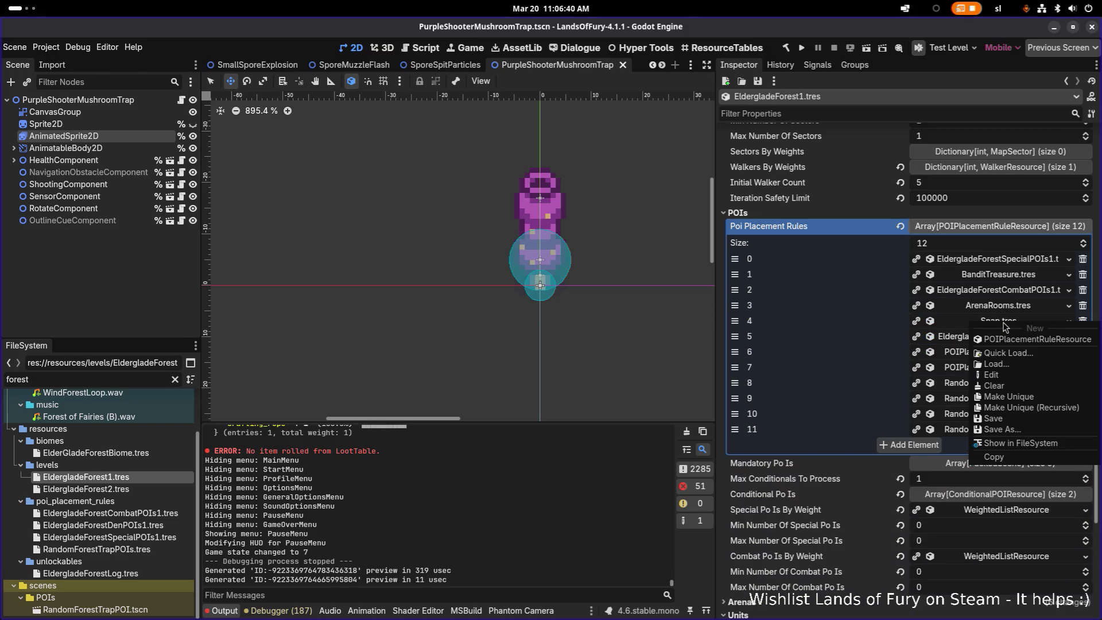
{"action": "left_click", "coordinate": [1028, 443]}
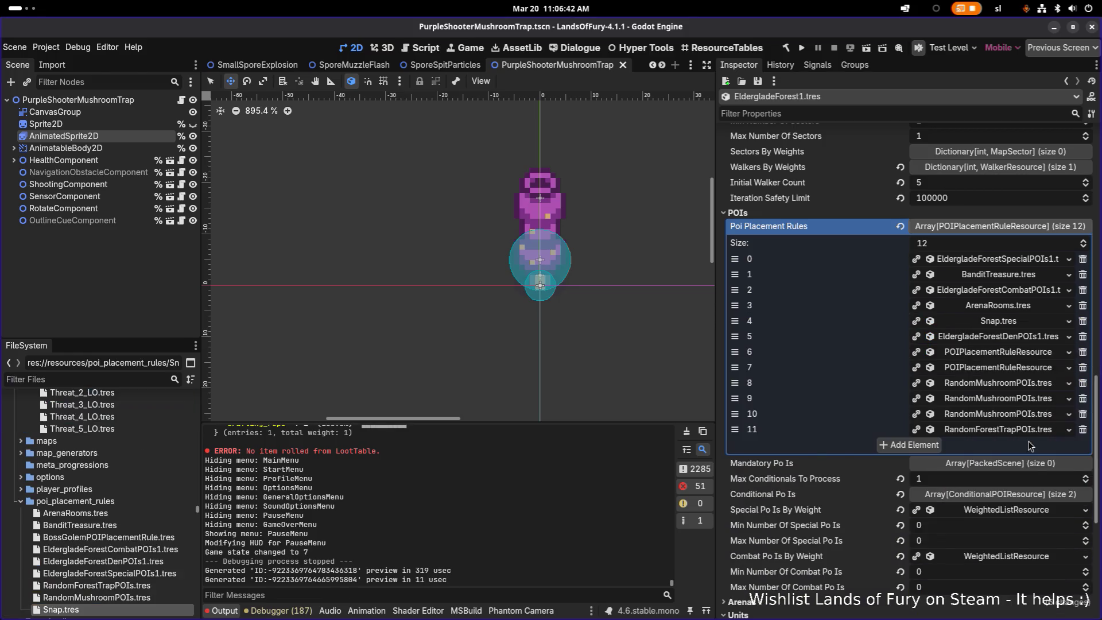
{"action": "left_click", "coordinate": [113, 572]}
{"action": "key", "text": "Down"}
{"action": "key", "text": "F2"}
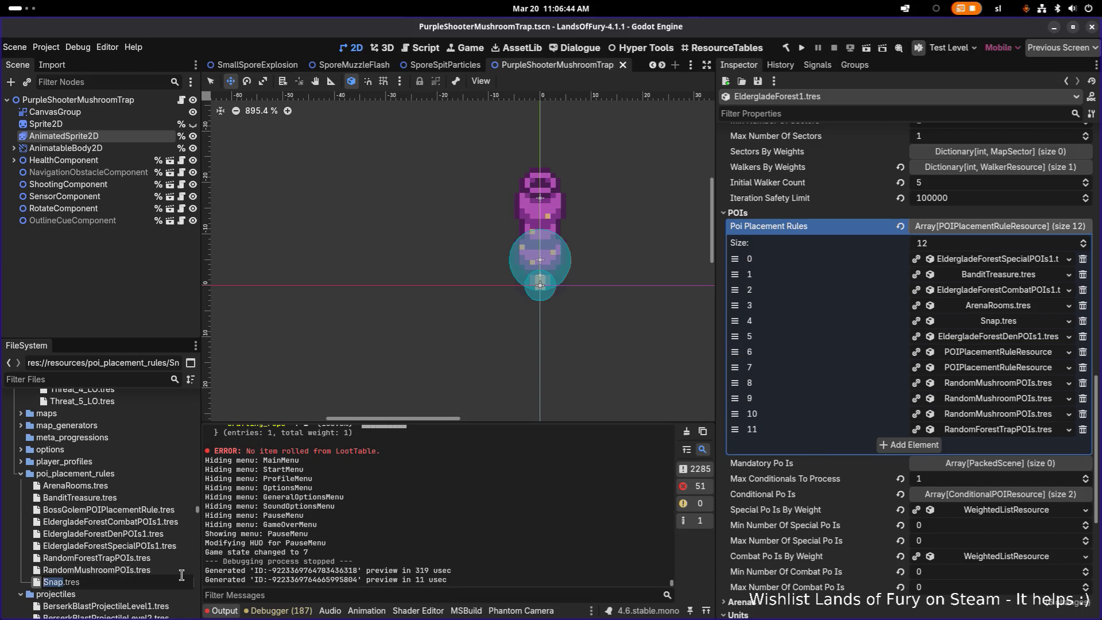
{"action": "key", "text": "Right"}
{"action": "key", "text": "BackSpace"}
{"action": "key", "text": "BackSpace"}
{"action": "type", "text": "ip"}
{"action": "key", "text": "Return"}
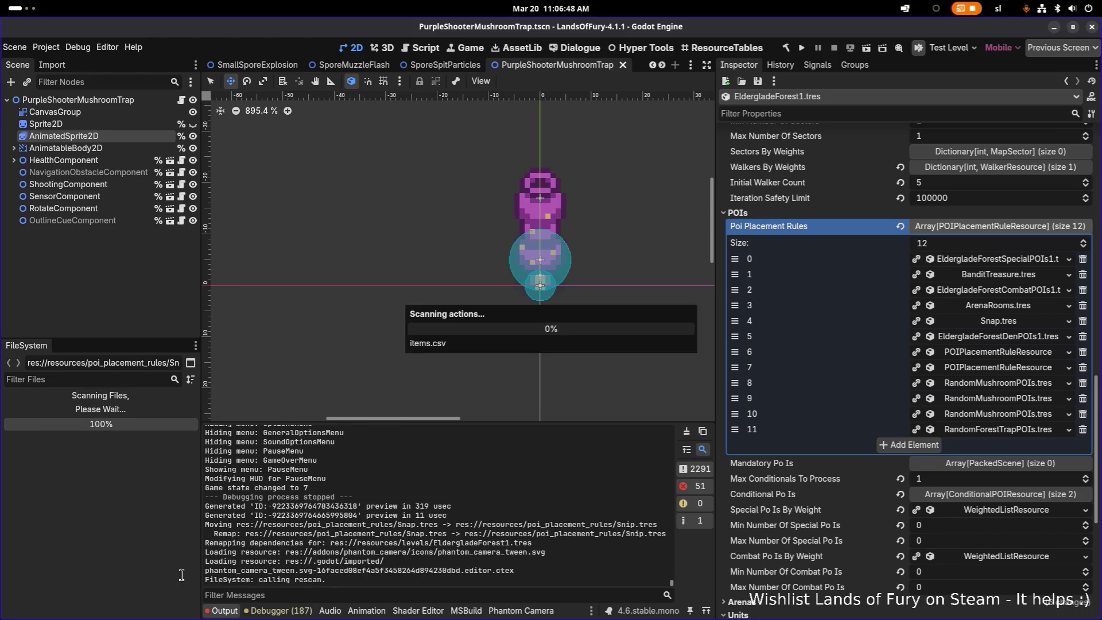
{"action": "left_click", "coordinate": [1010, 324]}
- Expand the Snip.tres rule and keep its sector filter as CenterSectors
{"action": "left_click", "coordinate": [1010, 324]}
{"action": "left_click", "coordinate": [1010, 324]}
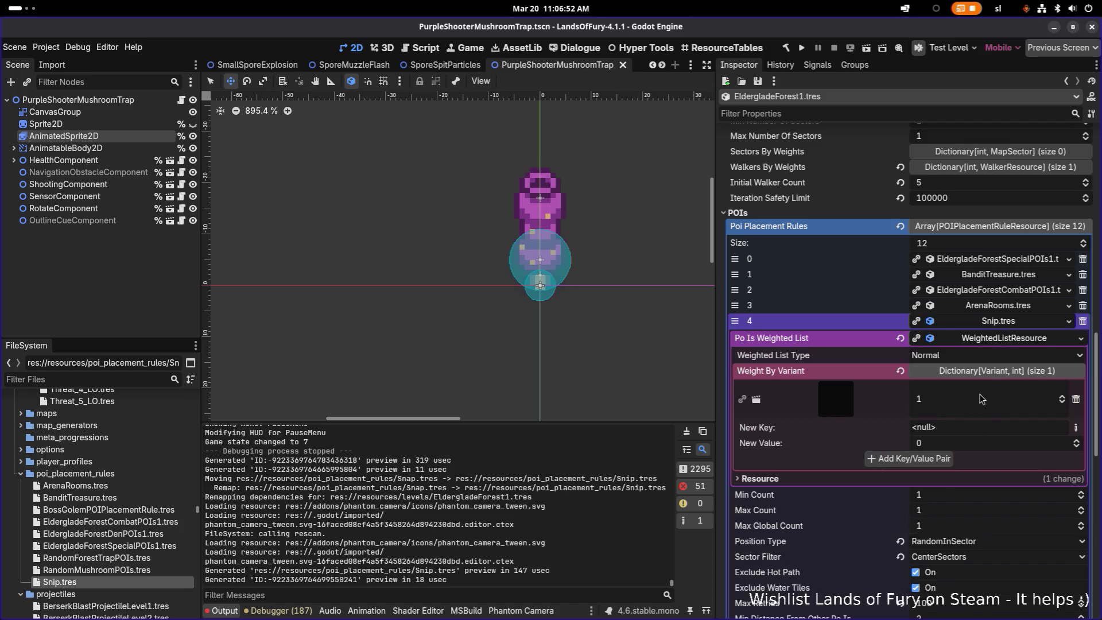
{"action": "scroll", "coordinate": [970, 426], "scroll_direction": "down", "scroll_amount": 3}
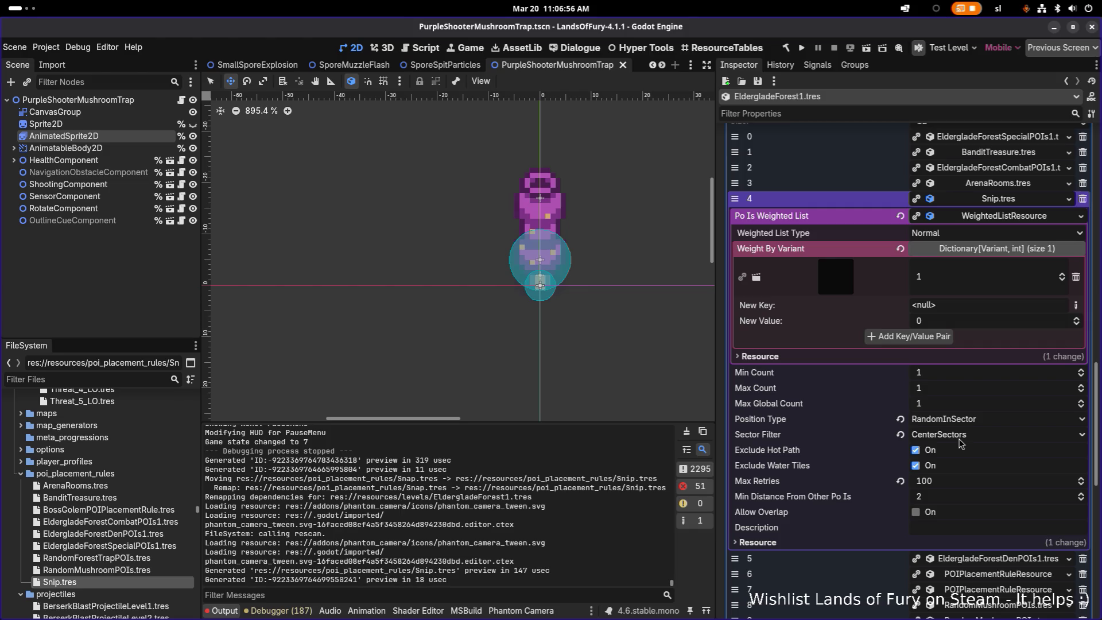
{"action": "left_click", "coordinate": [959, 436]}
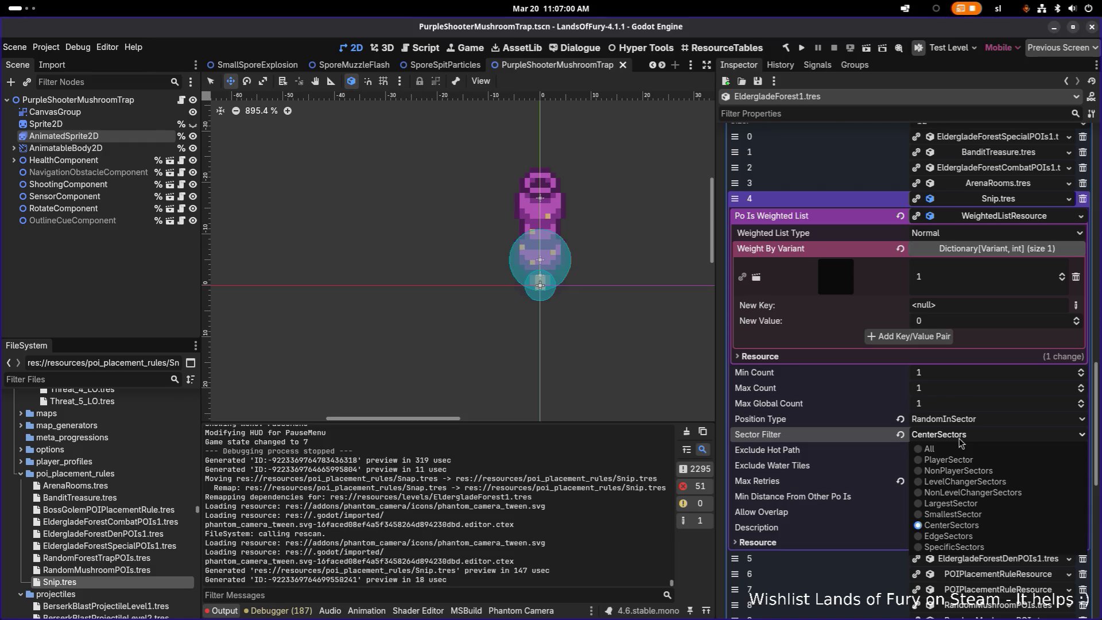
{"action": "left_click", "coordinate": [959, 439]}
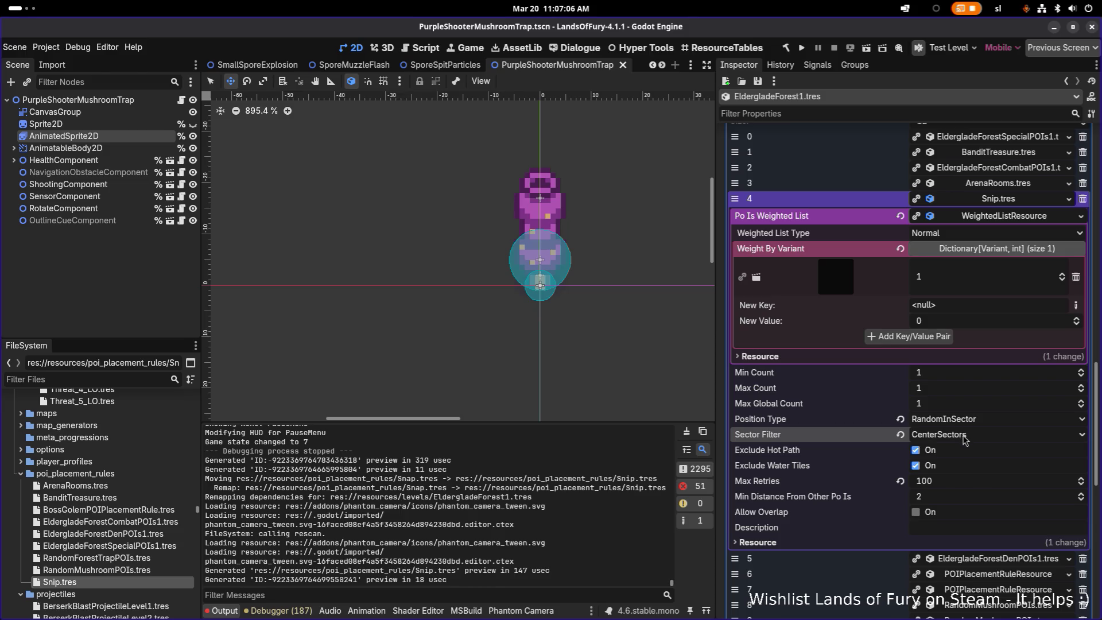
- Set Max Retries to 1000, collapse the rule, and save the scene
{"action": "left_click", "coordinate": [958, 481]}
{"action": "type", "text": "1000"}
{"action": "key", "text": "Return"}
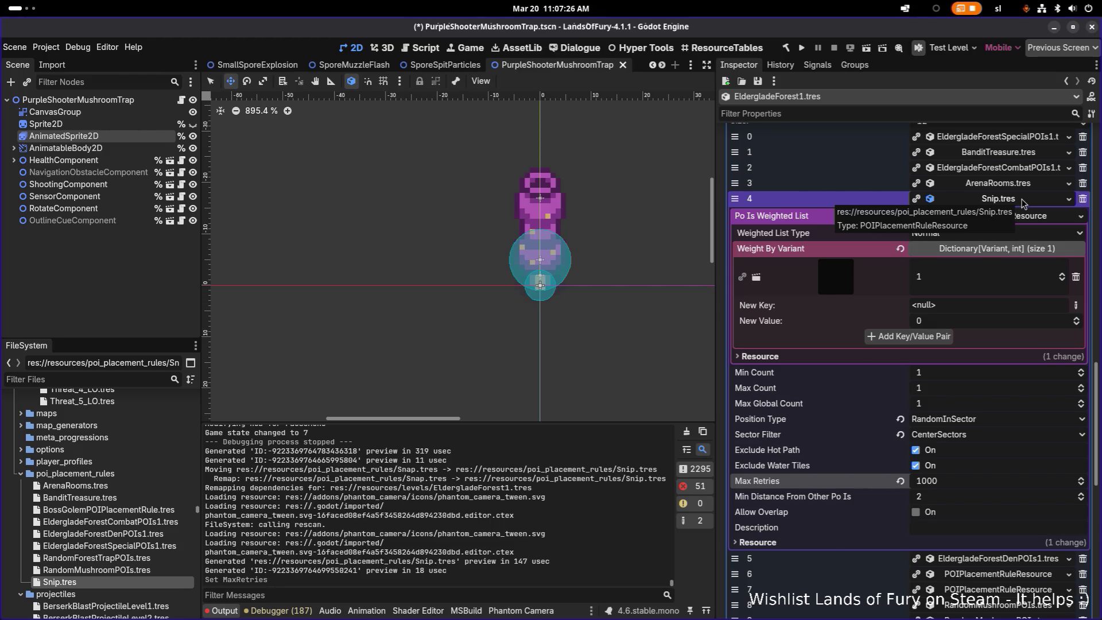
{"action": "left_click", "coordinate": [1023, 202]}
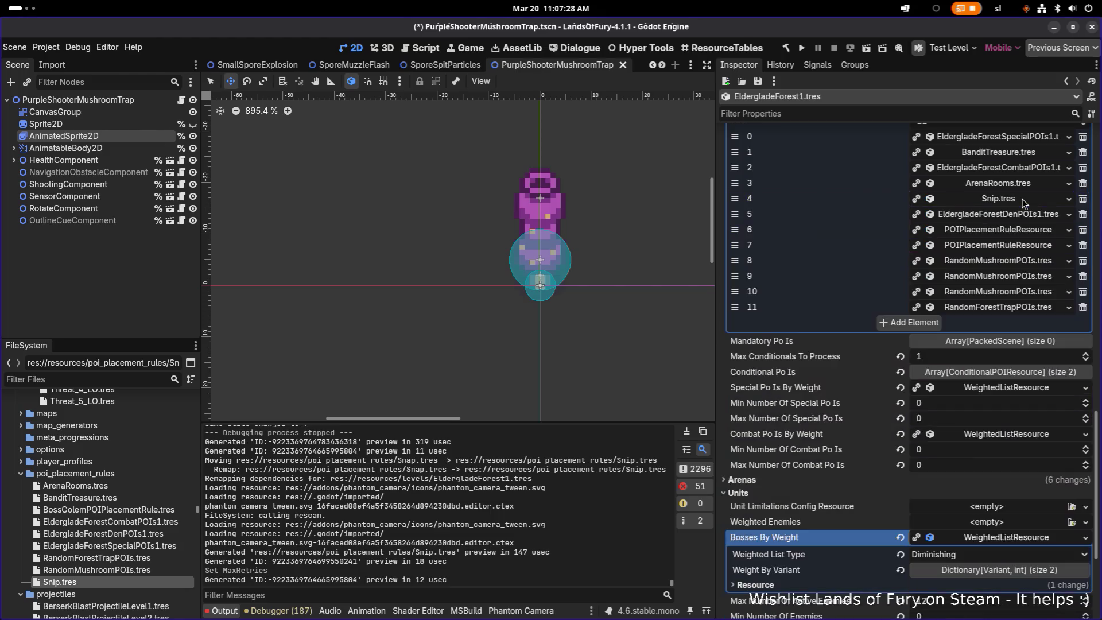
{"action": "key", "text": "ctrl+s"}
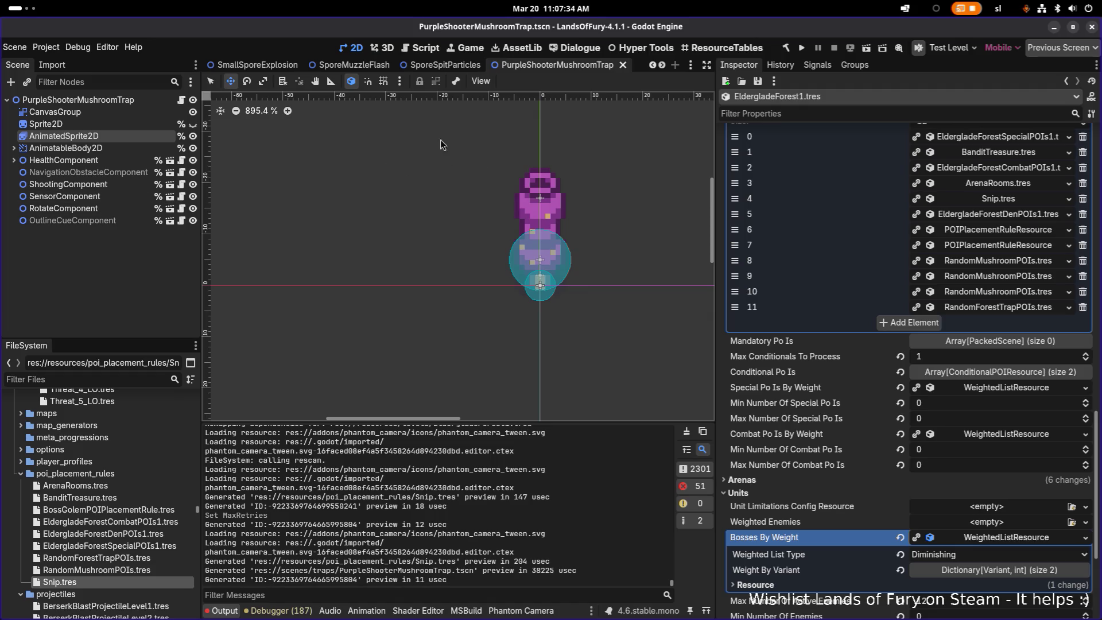
{"action": "key", "text": "alt+Tab"}
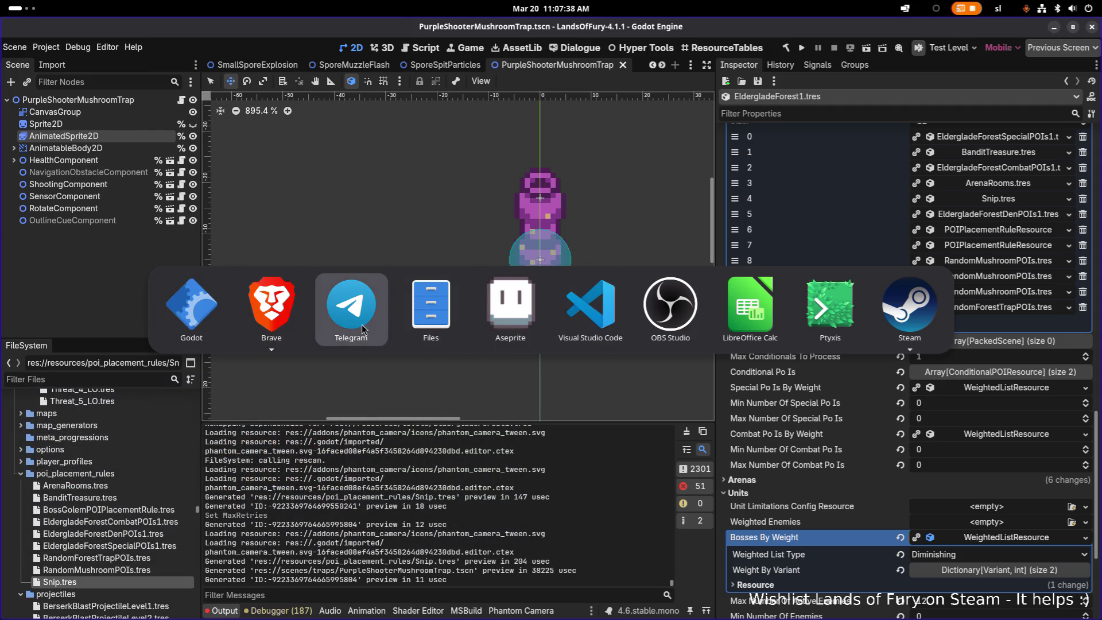
{"action": "left_click", "coordinate": [181, 322]}
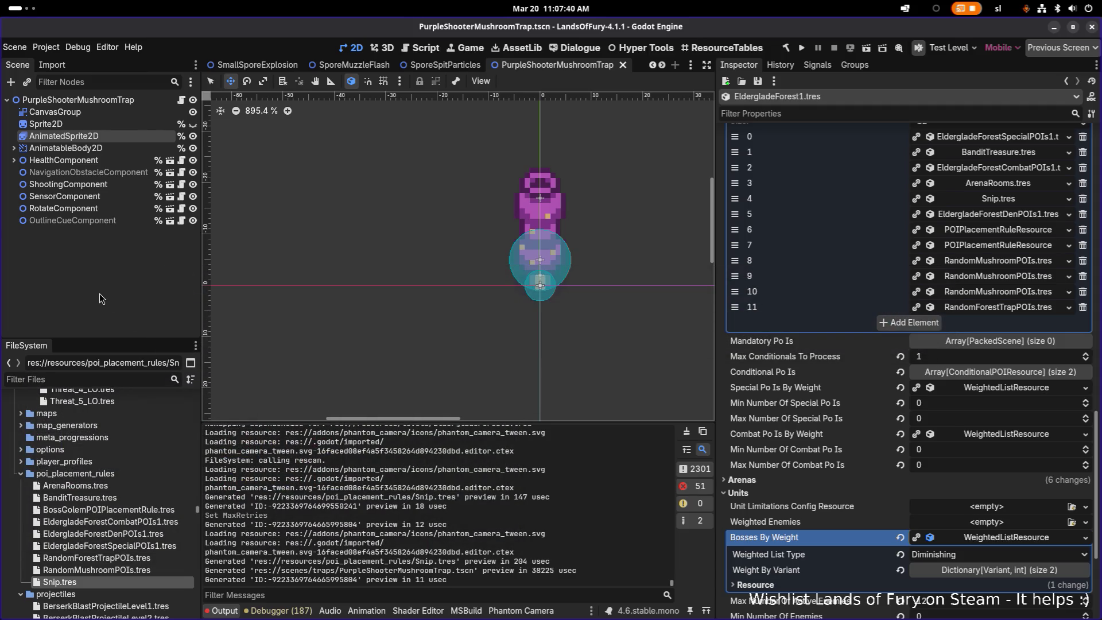